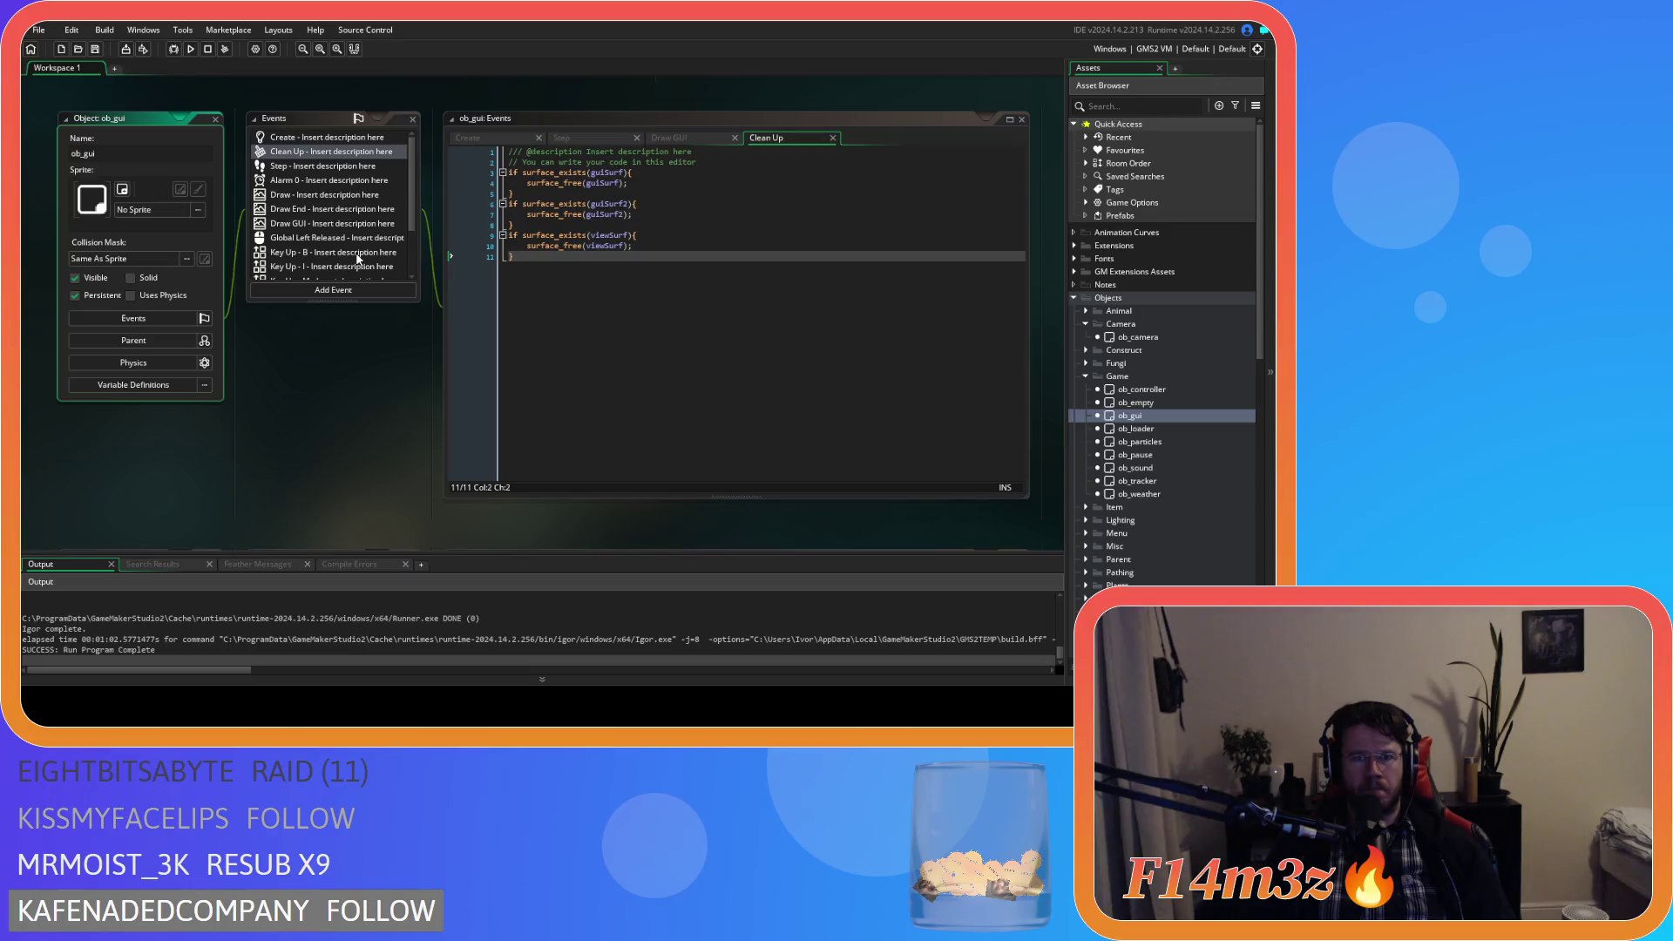
Show ob_gui's Draw GUI event code and scroll the Asset Browser to Scripts › GUI › Tribe.
click(666, 136)
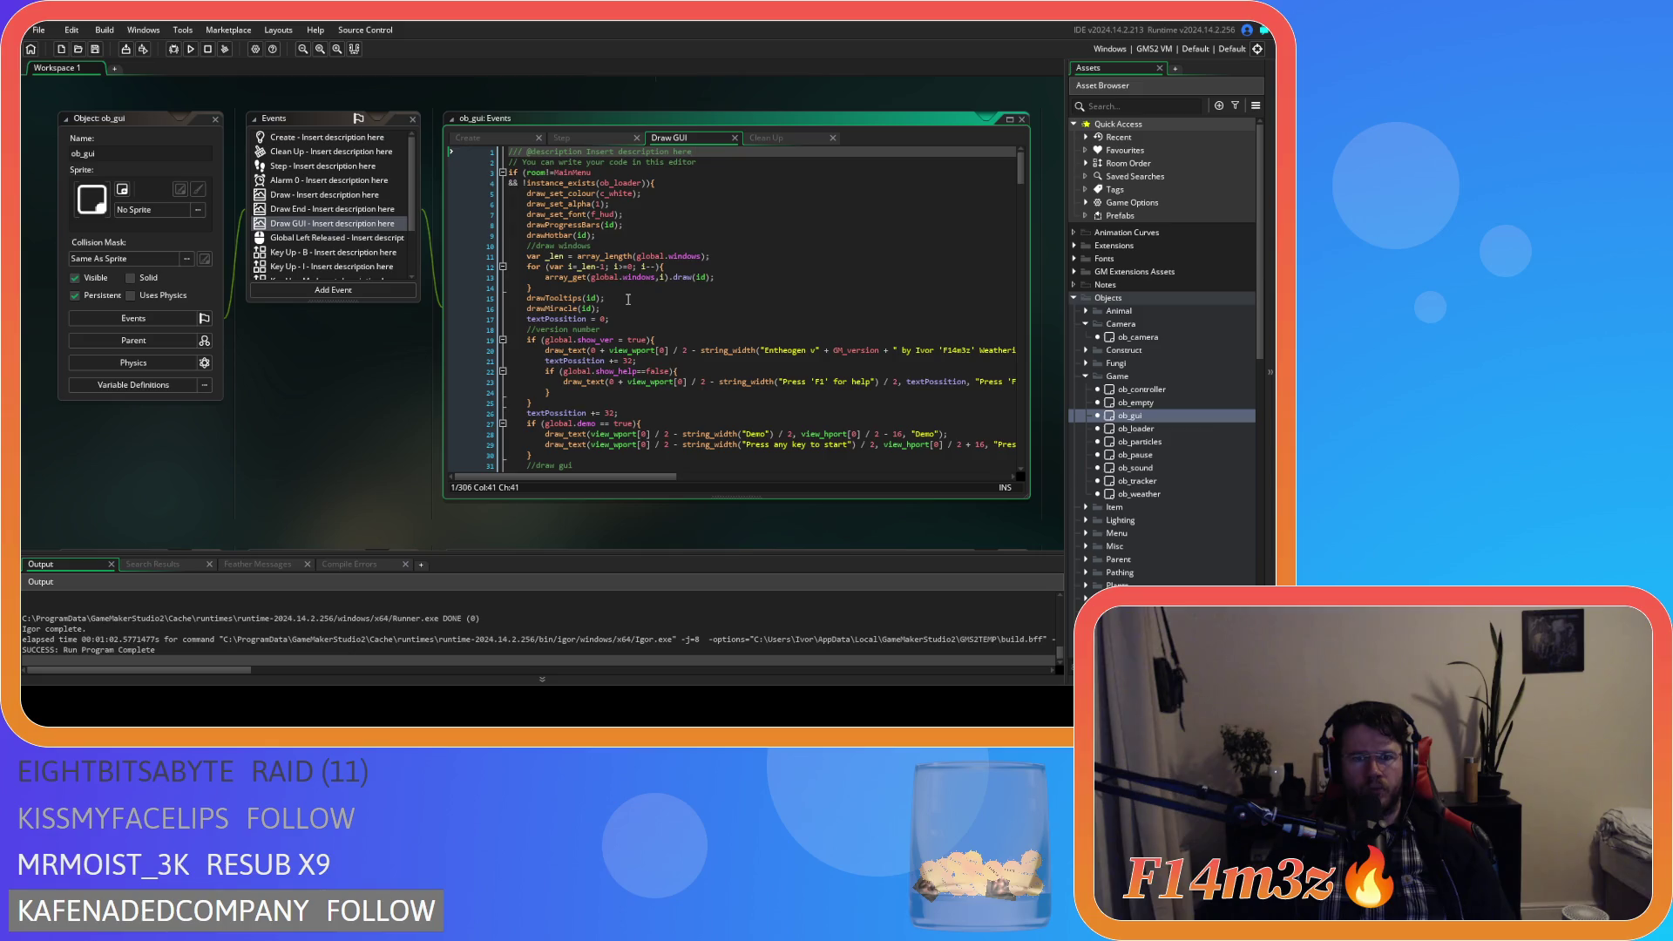
scroll(627, 299, down, 3)
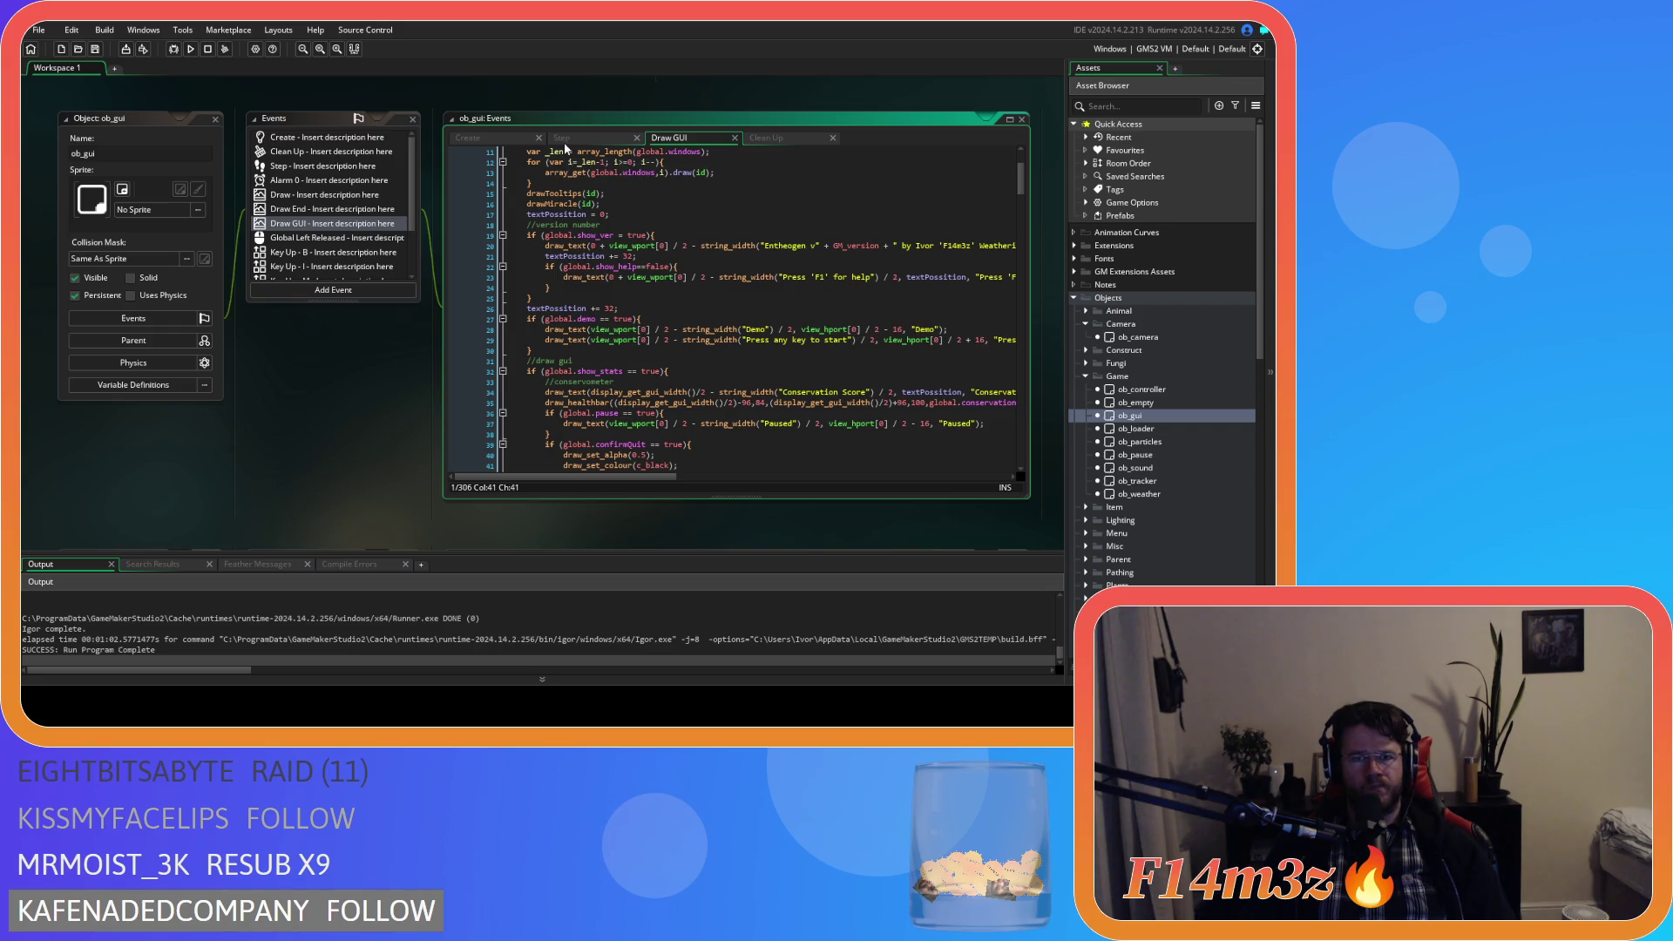
scroll(1122, 479, down, 10)
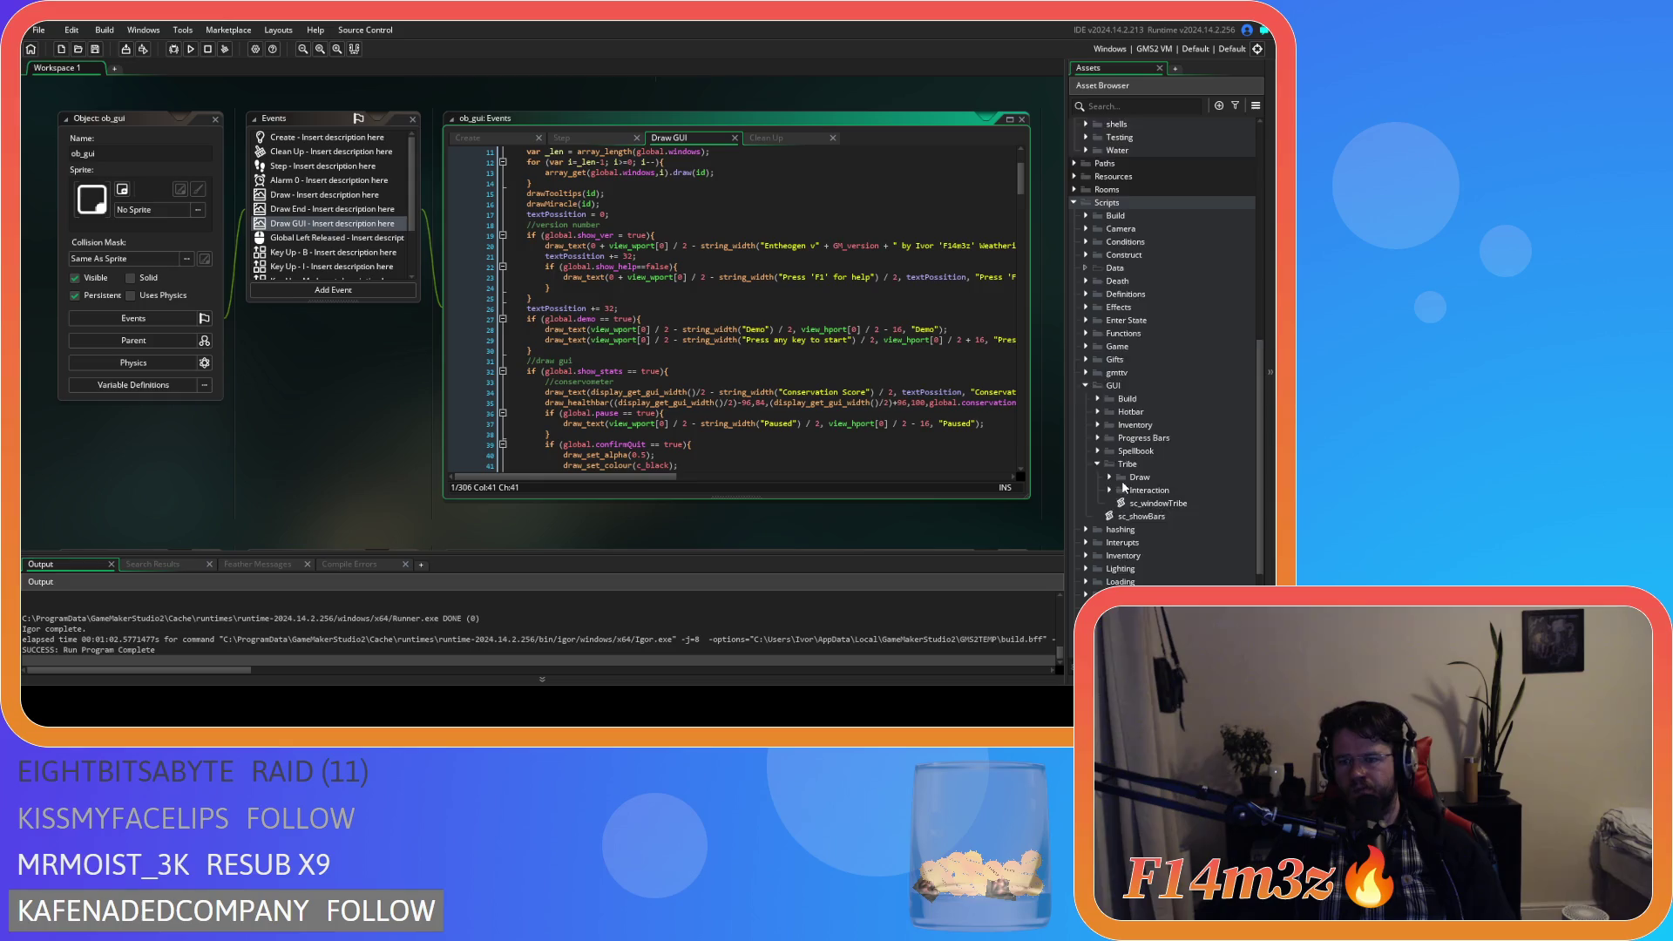
Open sc_windowTribe and select its view-surface drawing block, lines 6–17.
double_click(1186, 397)
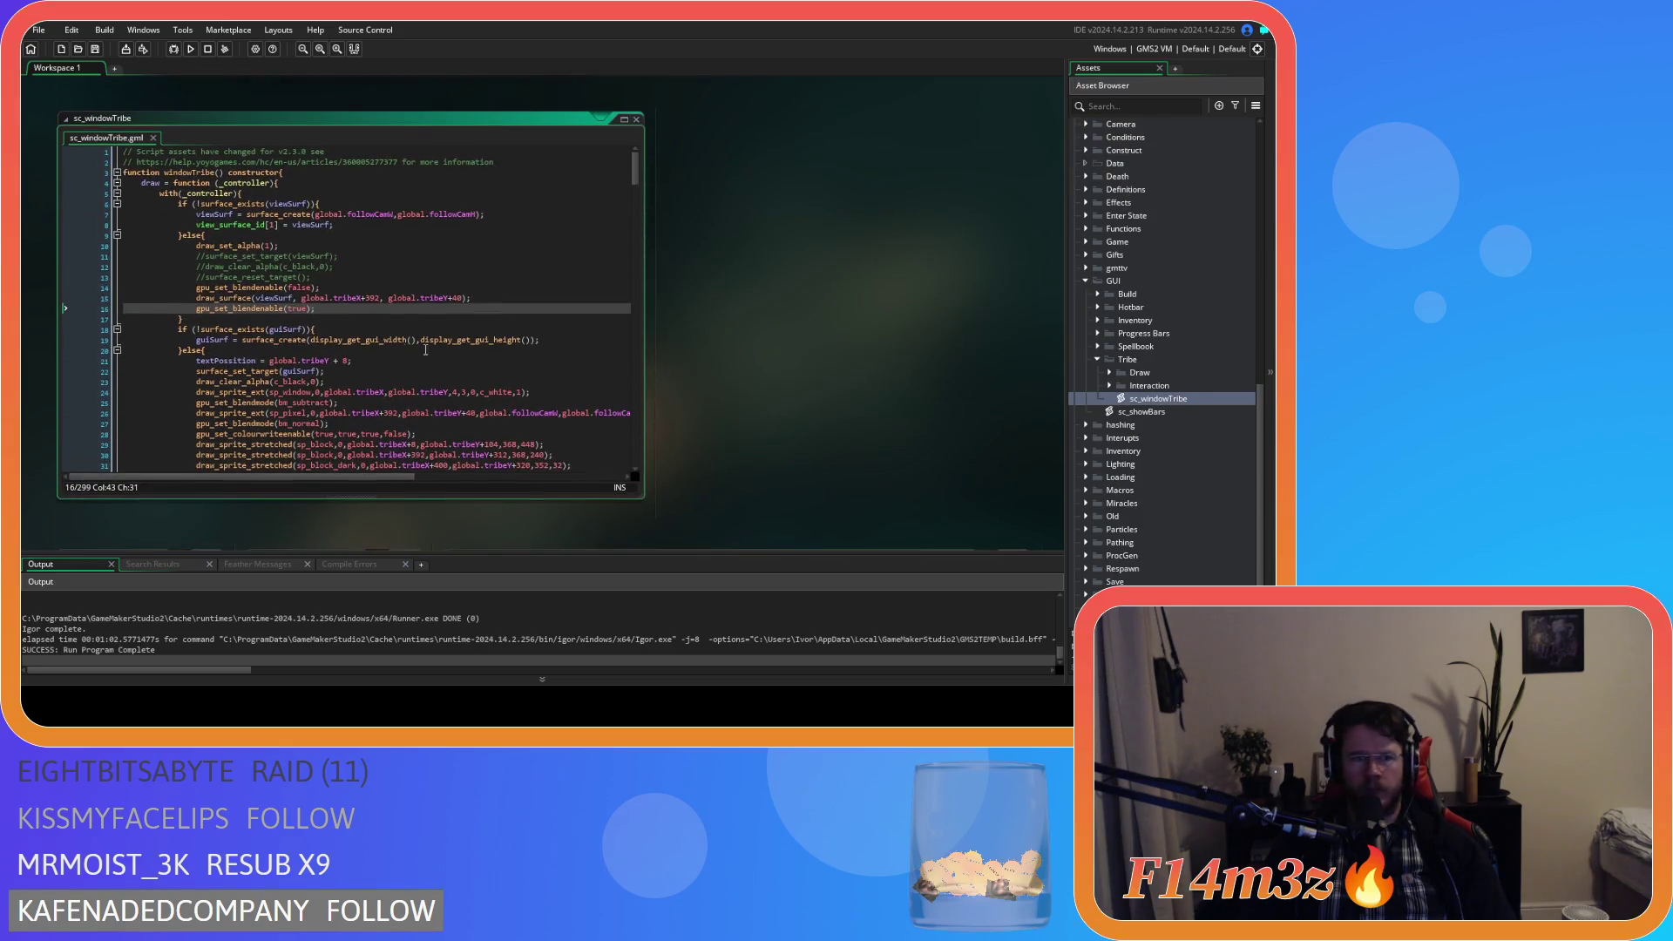
drag(215, 320, 181, 207)
click(251, 288)
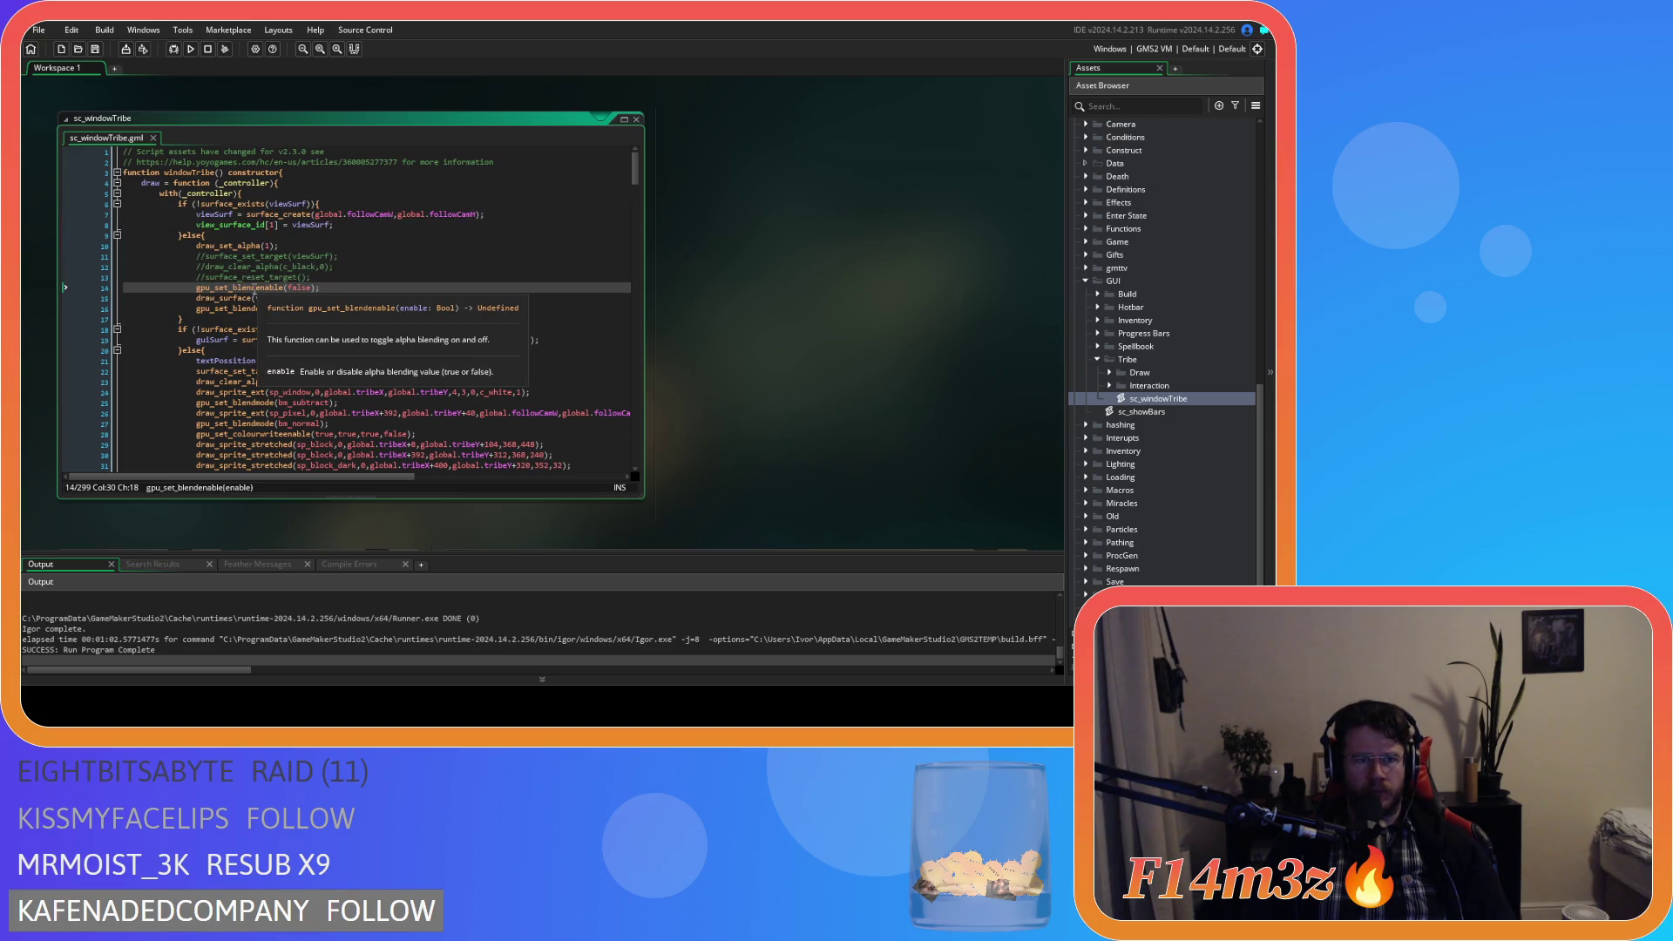
click(190, 315)
drag(190, 315, 178, 203)
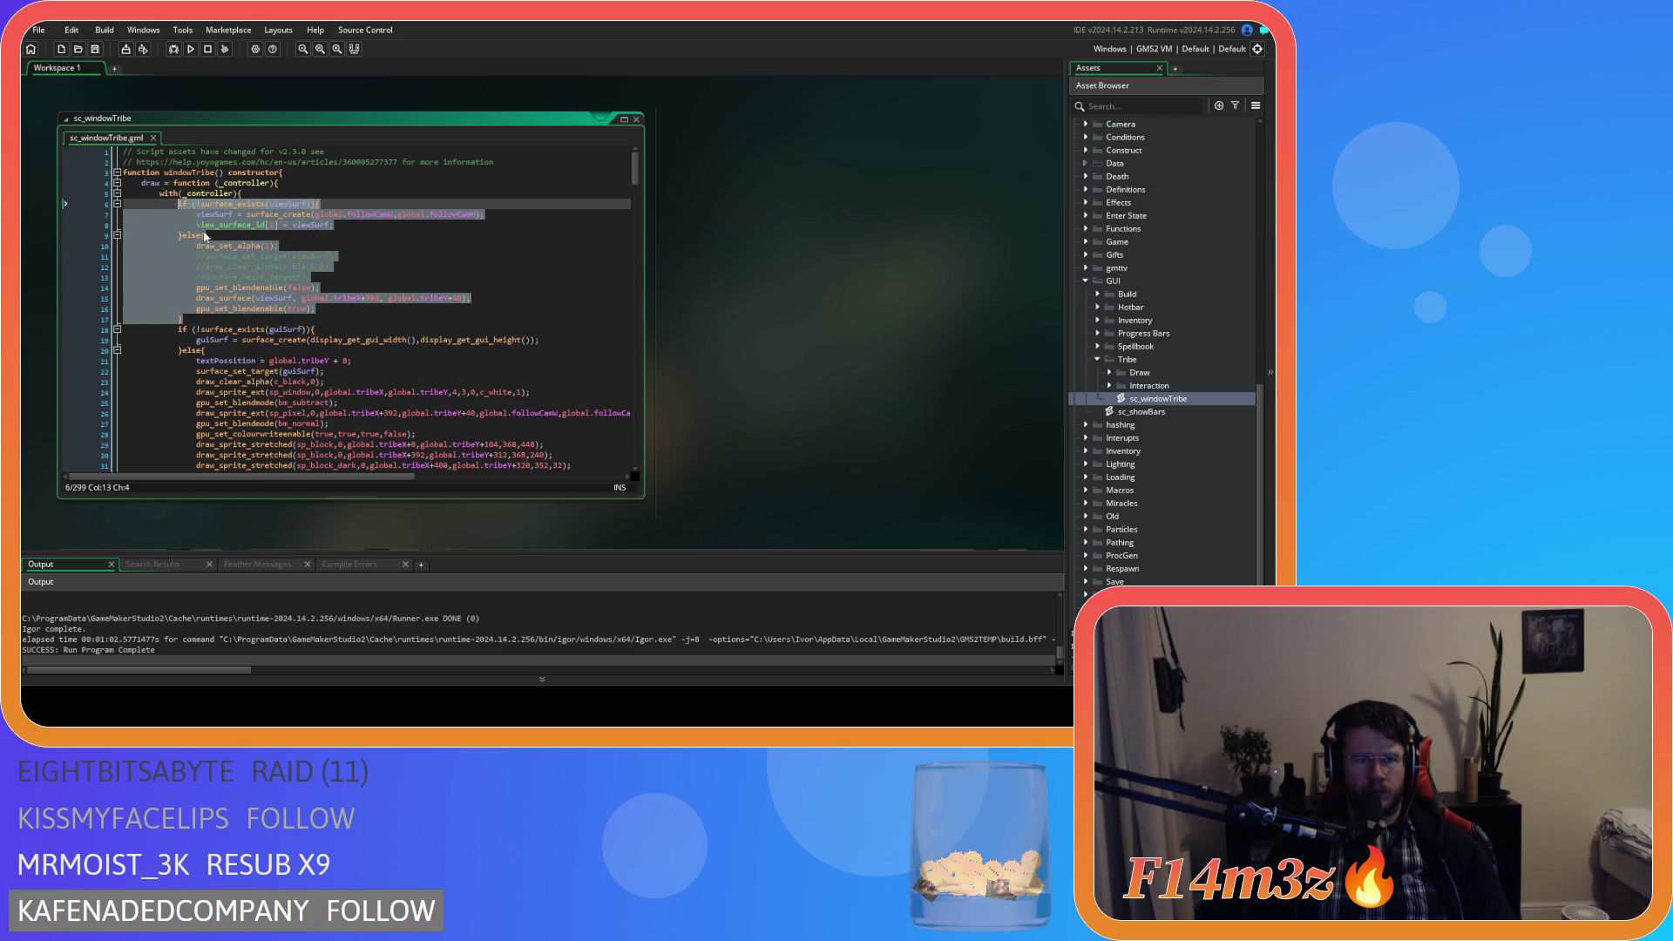
Copy the selected surface block and expand the Scripts › Game folder.
right_click(222, 278)
click(260, 301)
click(343, 298)
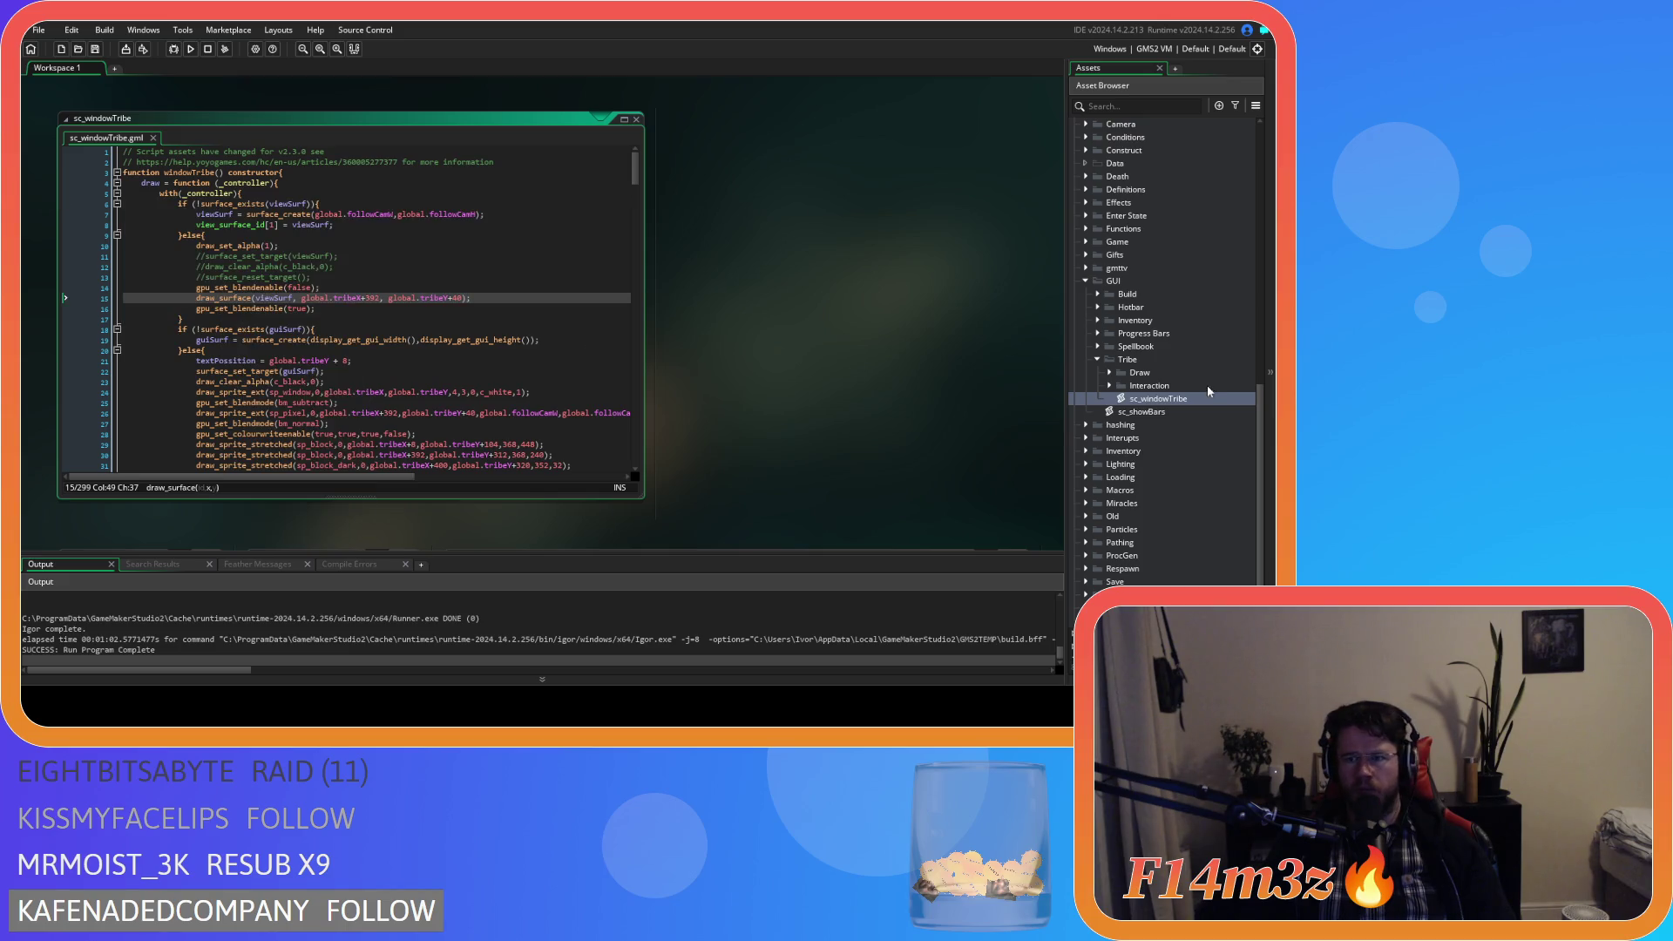
scroll(1206, 385, down, 2)
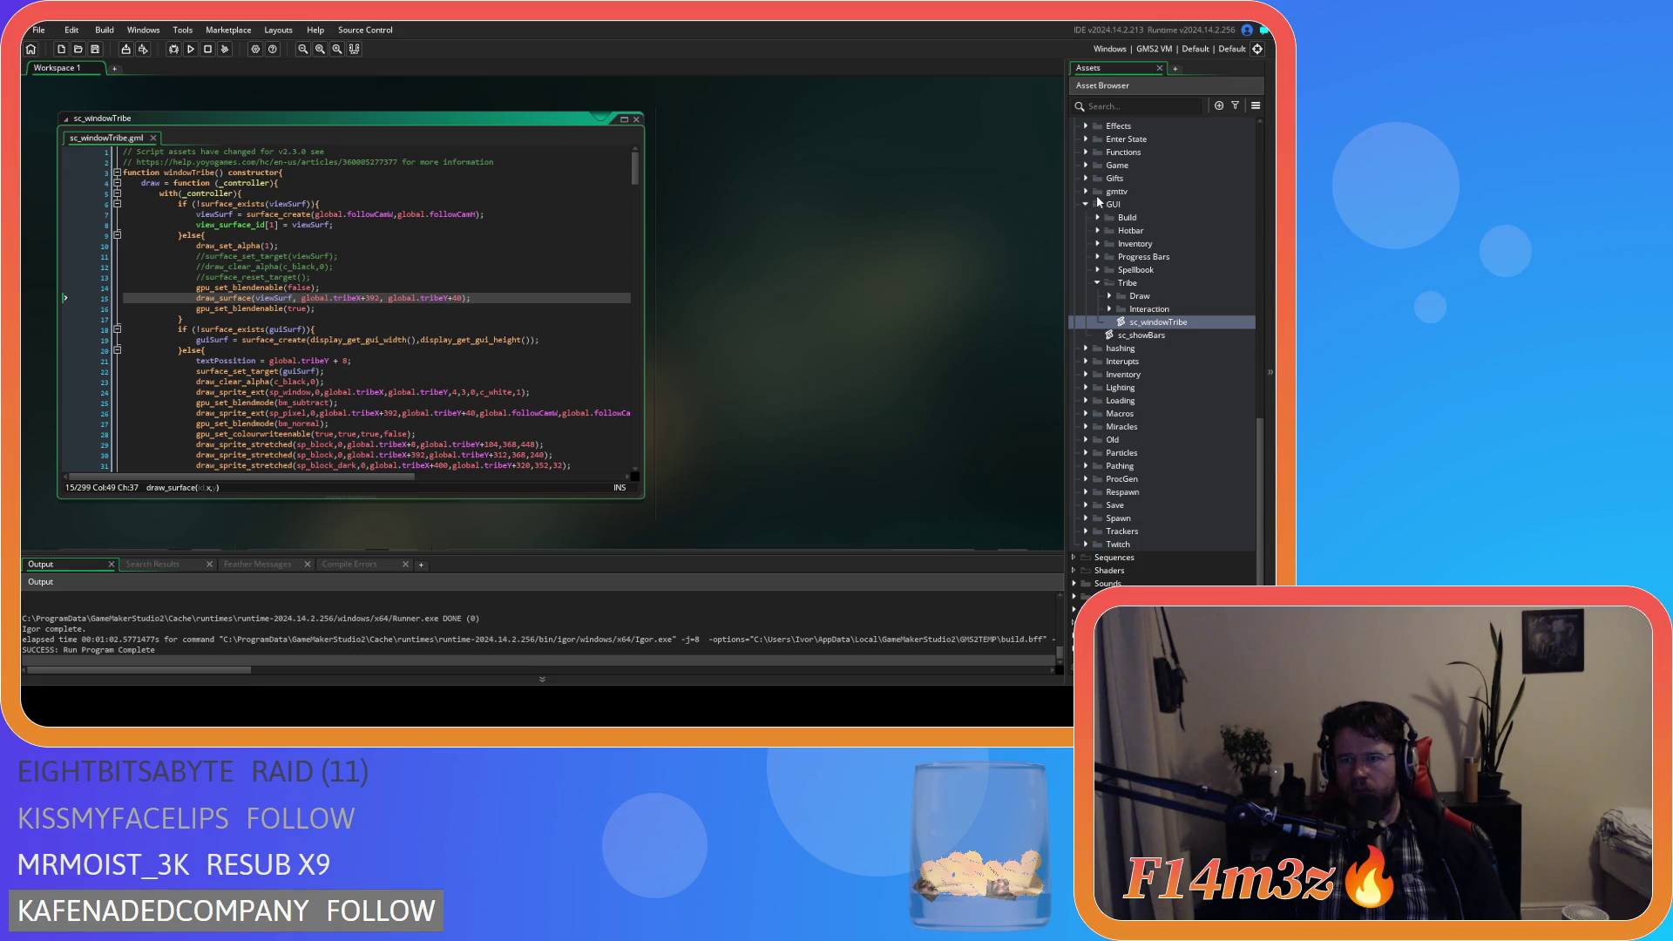
click(1085, 165)
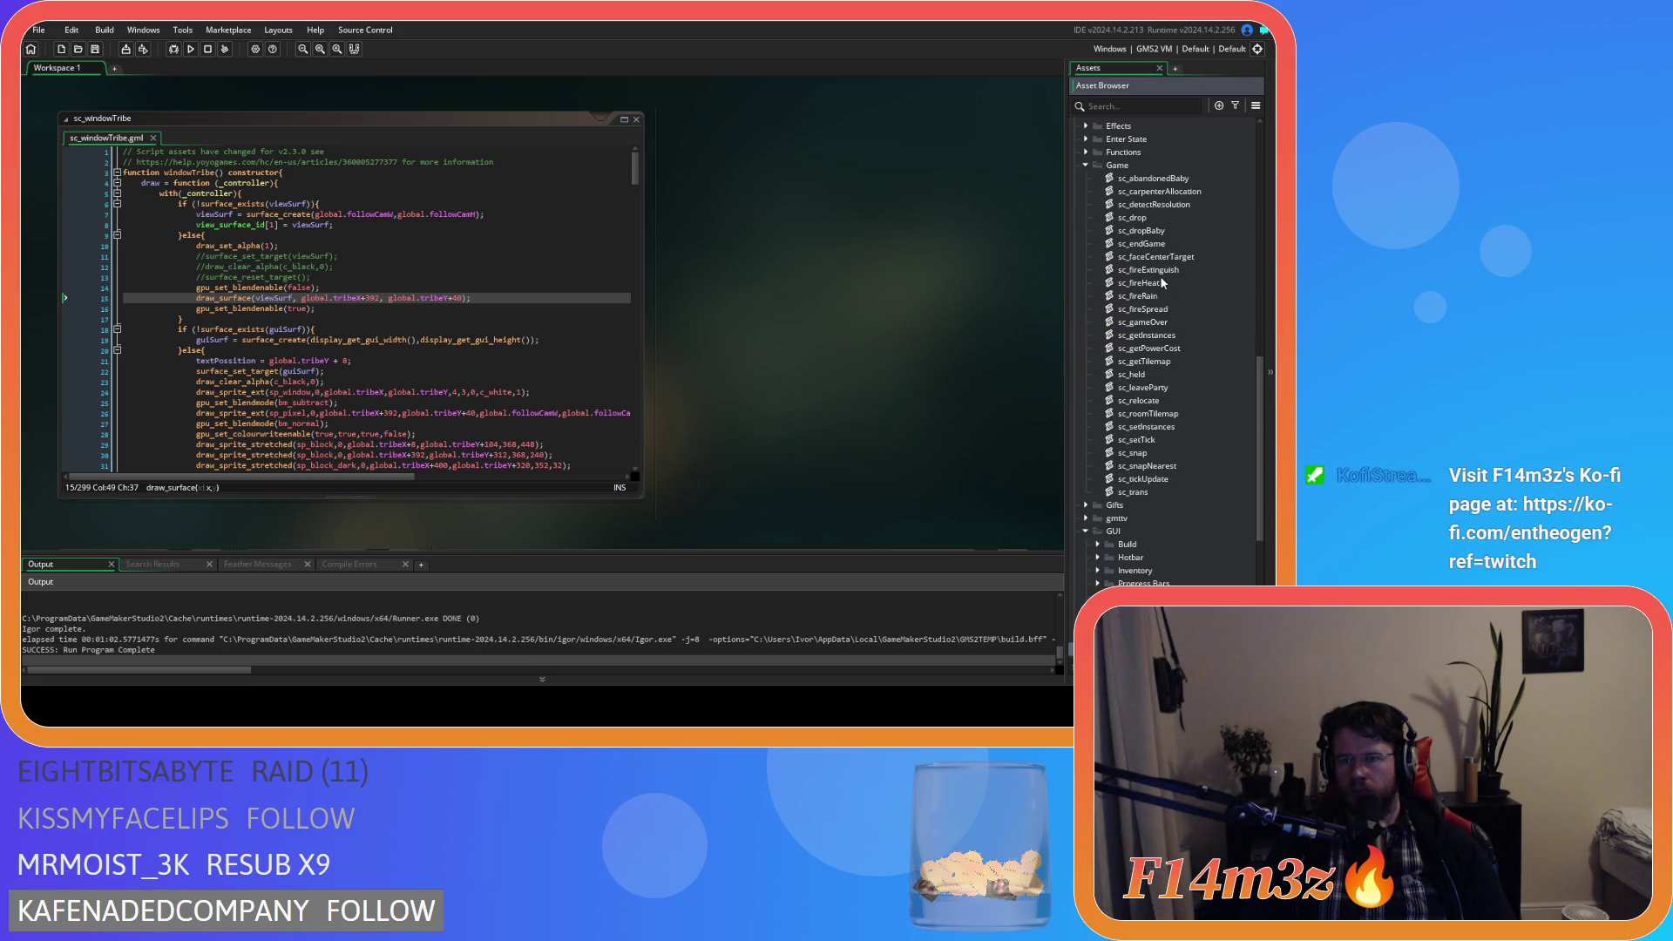
Paste the copied surface block after line 17 of sc_endGame and unindent it.
double_click(1152, 245)
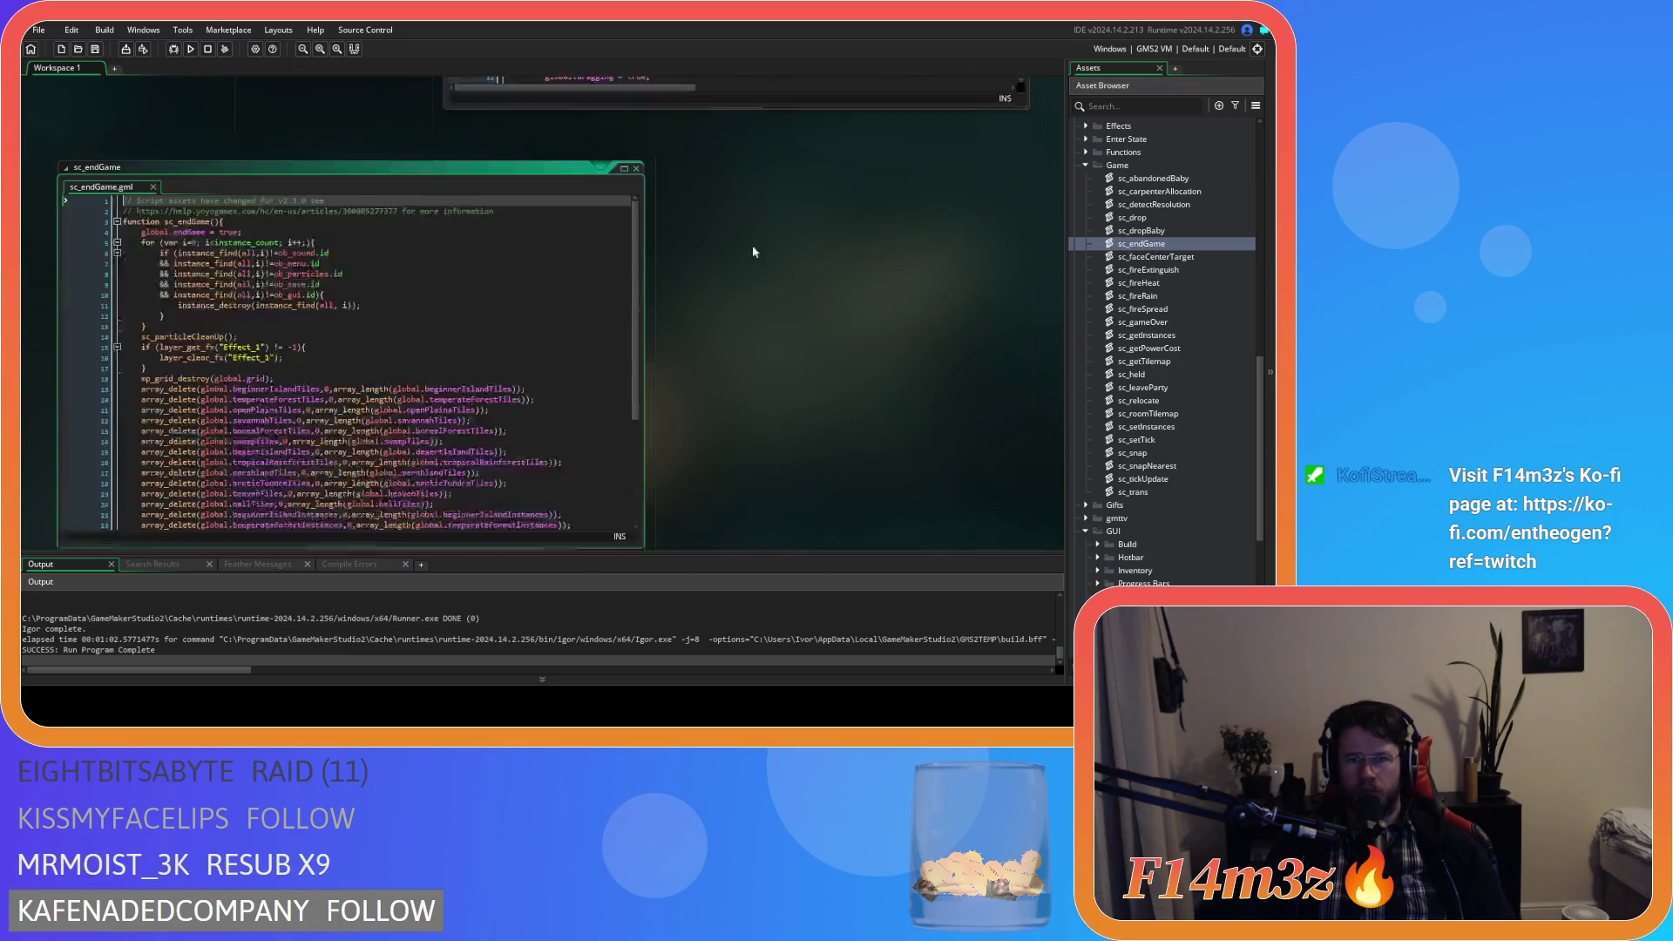
click(190, 317)
key(ctrl+v)
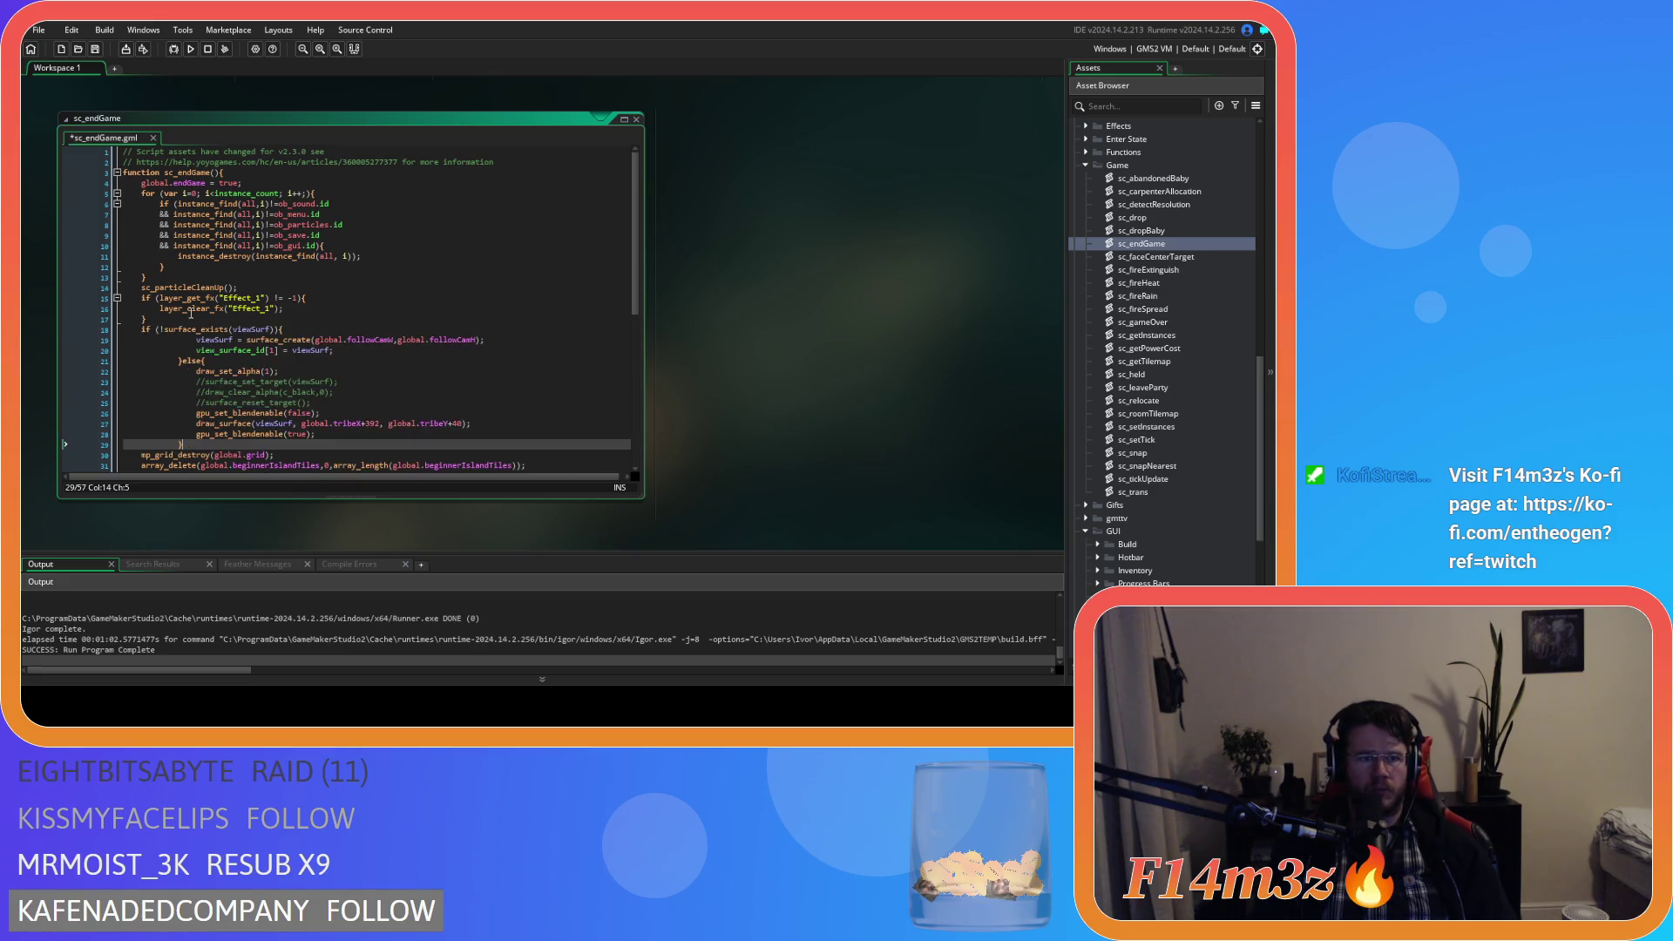
mouse_move(194, 445)
mouse_down()
mouse_move(25, 375)
mouse_move(24, 358)
mouse_up()
key(shift+Tab)
key(shift+Tab)
Tidy the pasted block's indentation and remove the extra space after 'if ('.
click(161, 349)
key(Delete)
key(Delete)
key(Up)
key(Delete)
key(Delete)
click(167, 334)
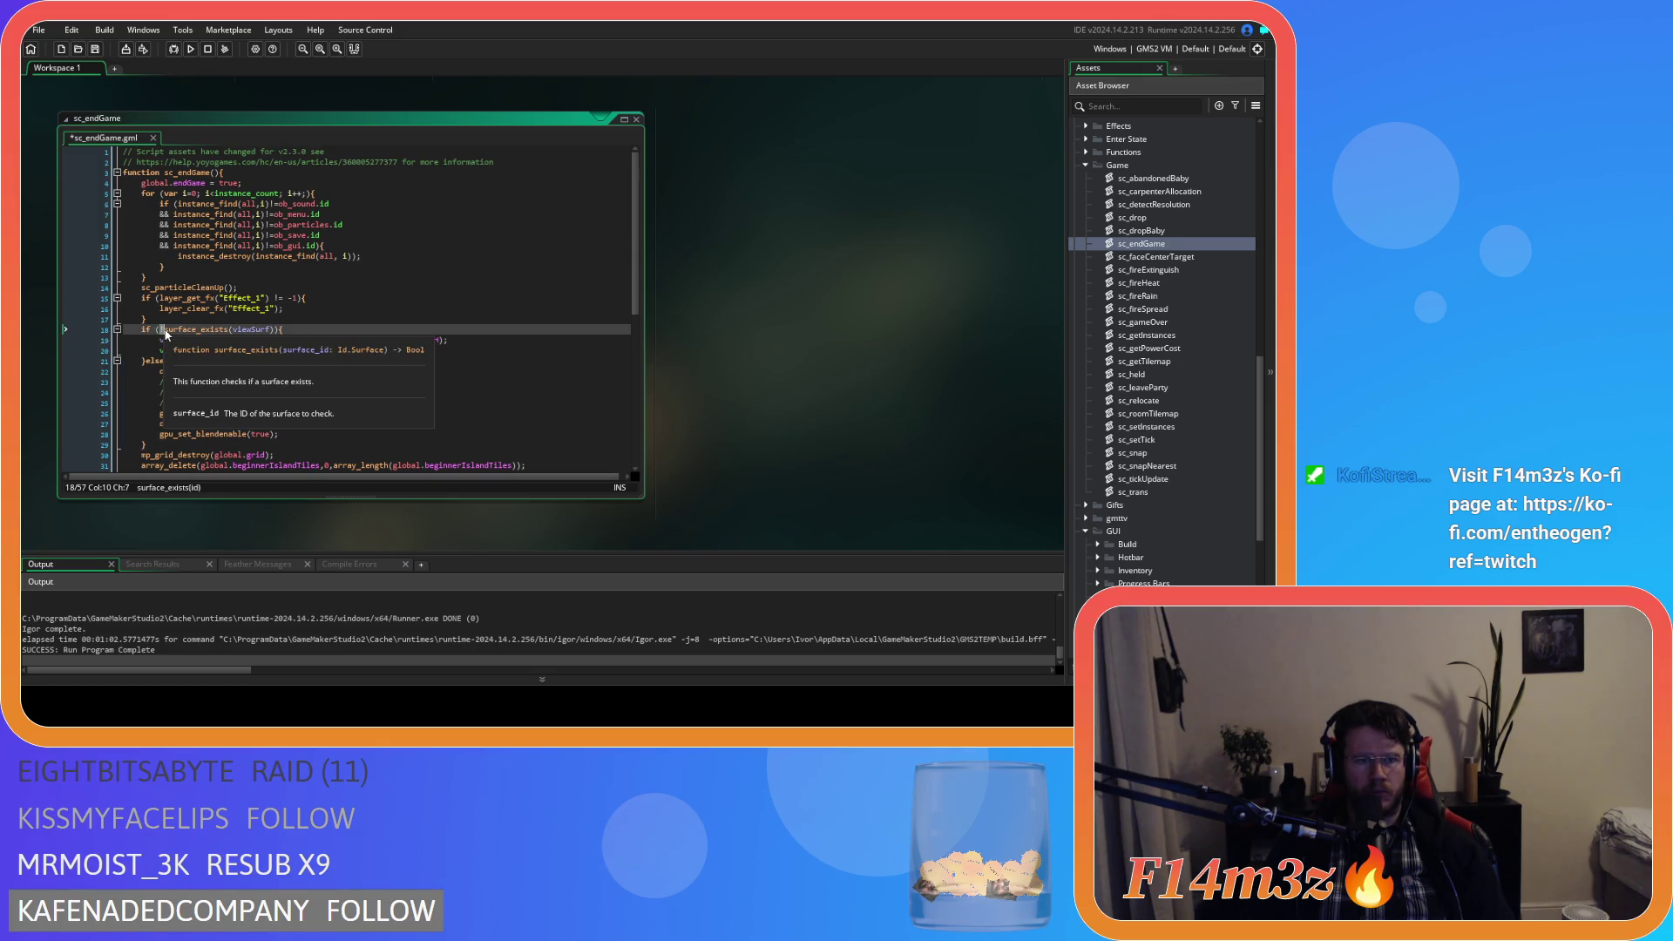
key(BackSpace)
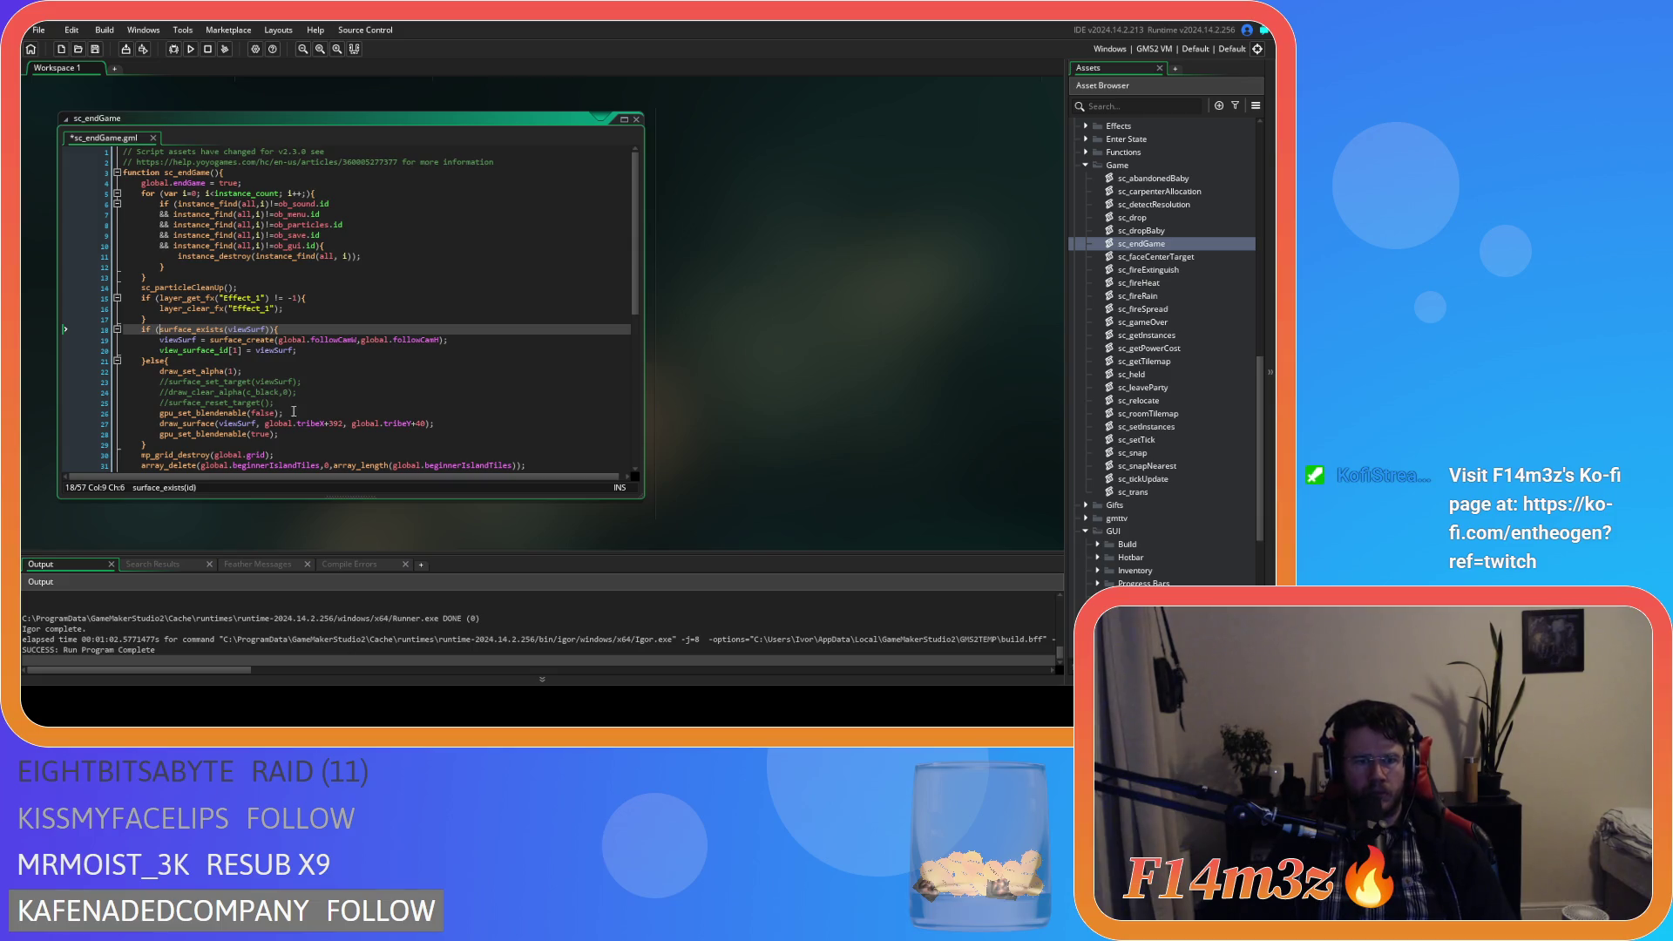
Delete the three commented-out lines and start a test run with F5.
drag(161, 383, 295, 406)
key(BackSpace)
key(F5)
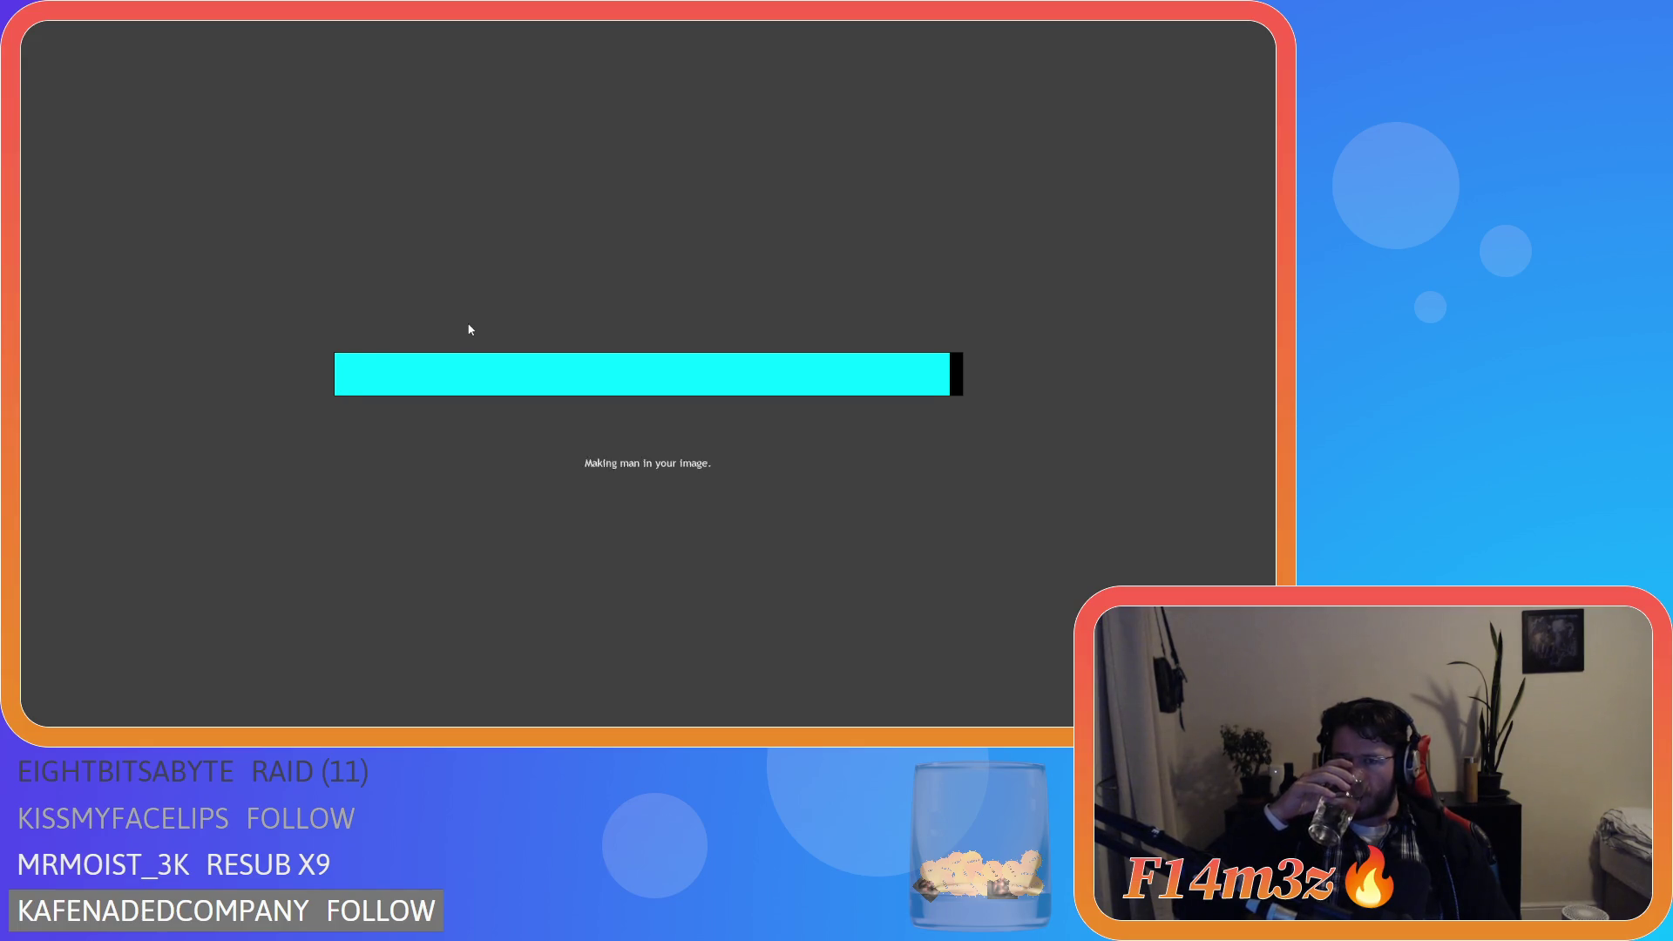
Close the startup help panel and try the Tribe window and F1 help menu.
key(Escape)
key(t)
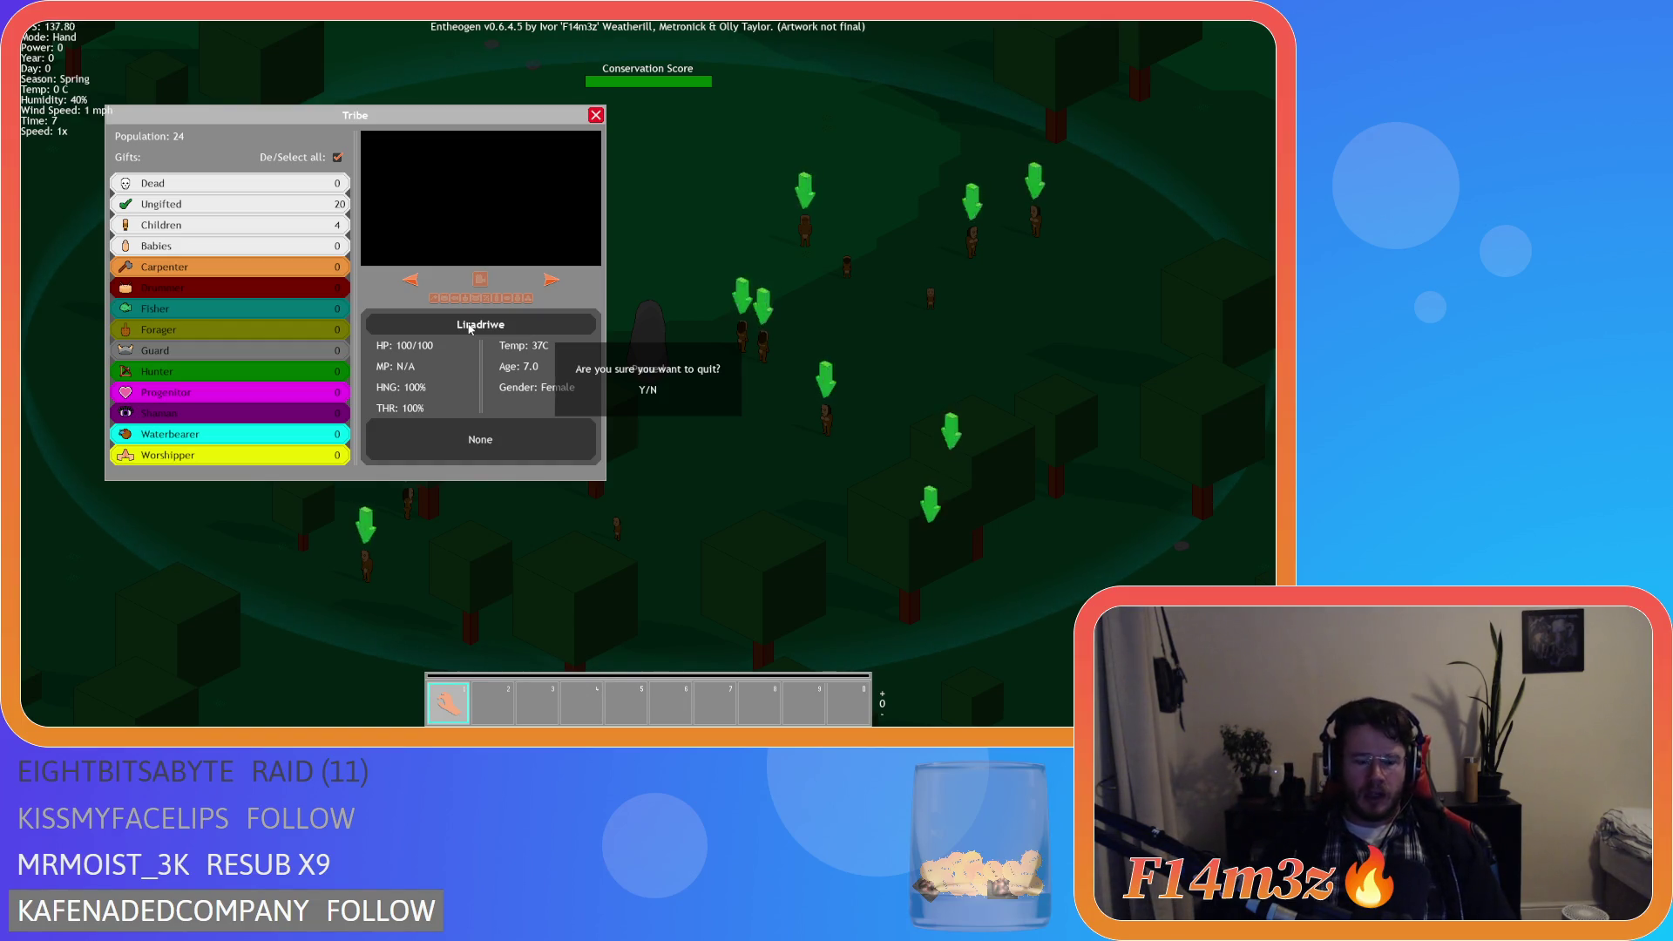
key(F1)
key(t)
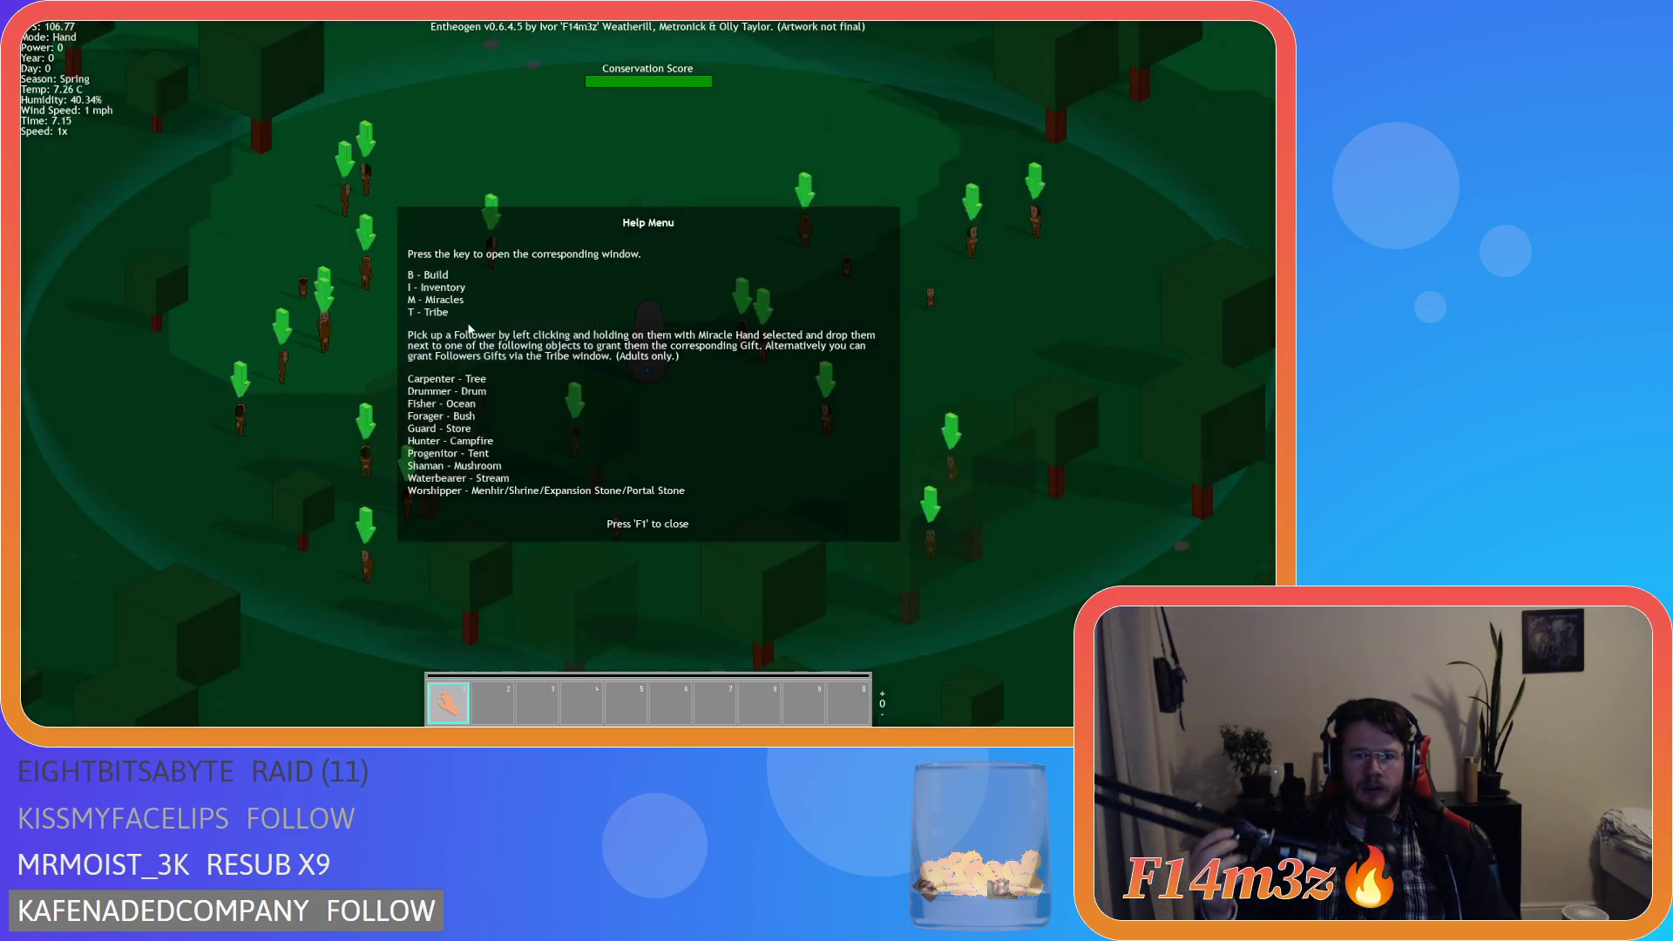
key(F1)
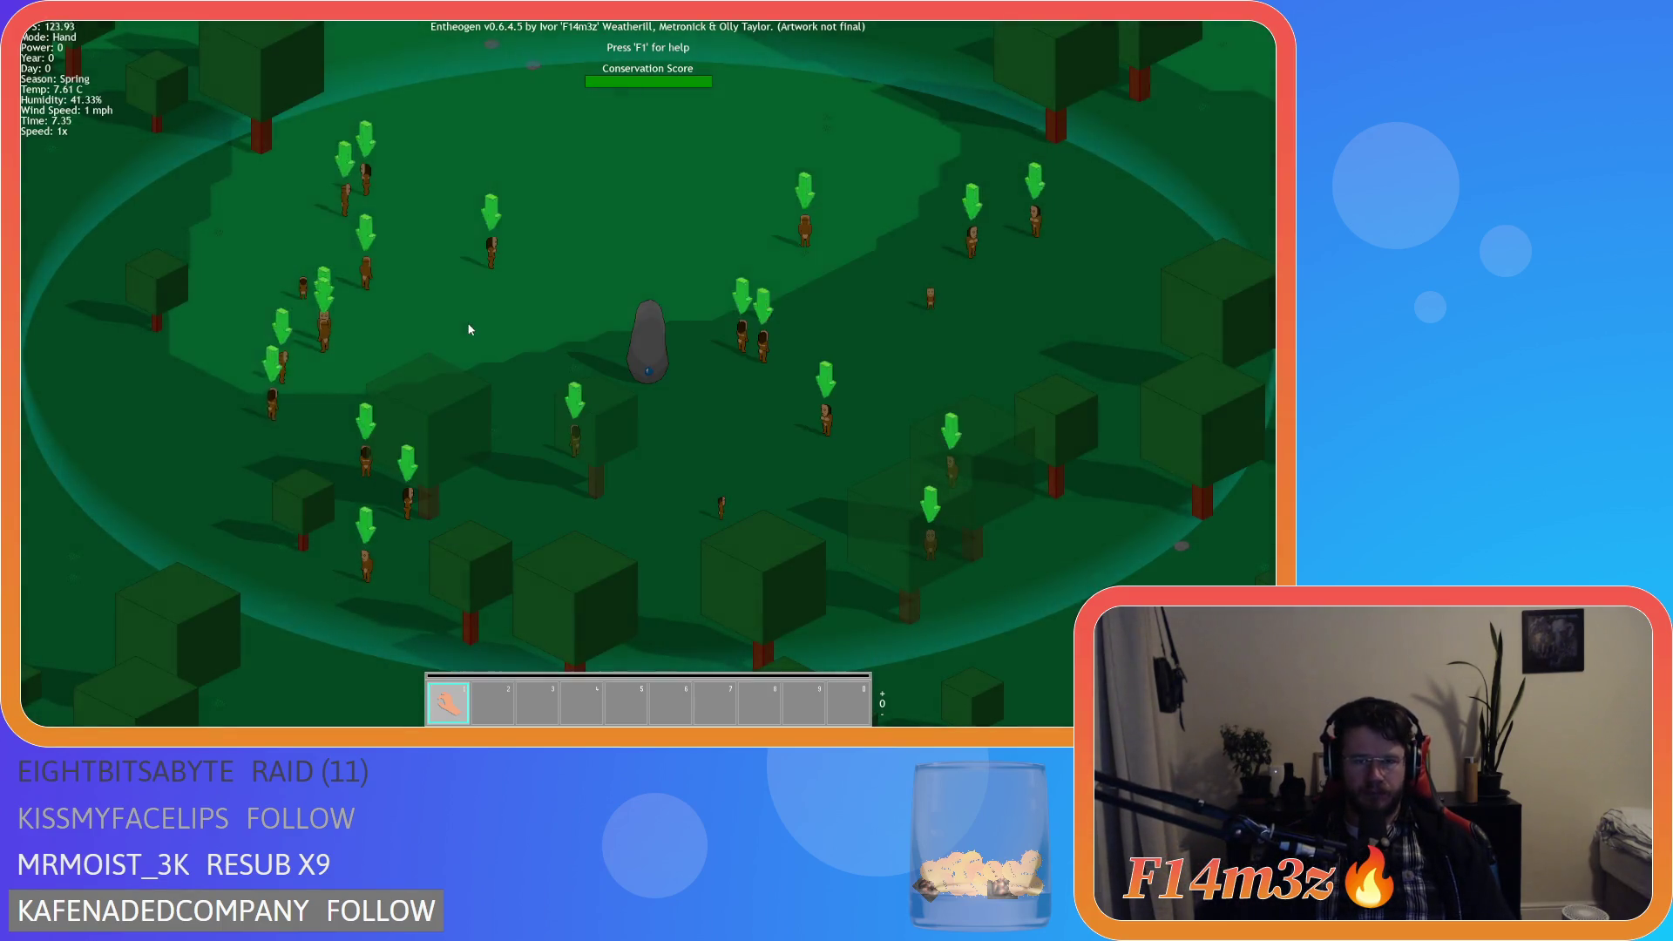
Reopen the help menu, toggle the Build (B) and Tribe (T) windows over it, then close it.
key(F1)
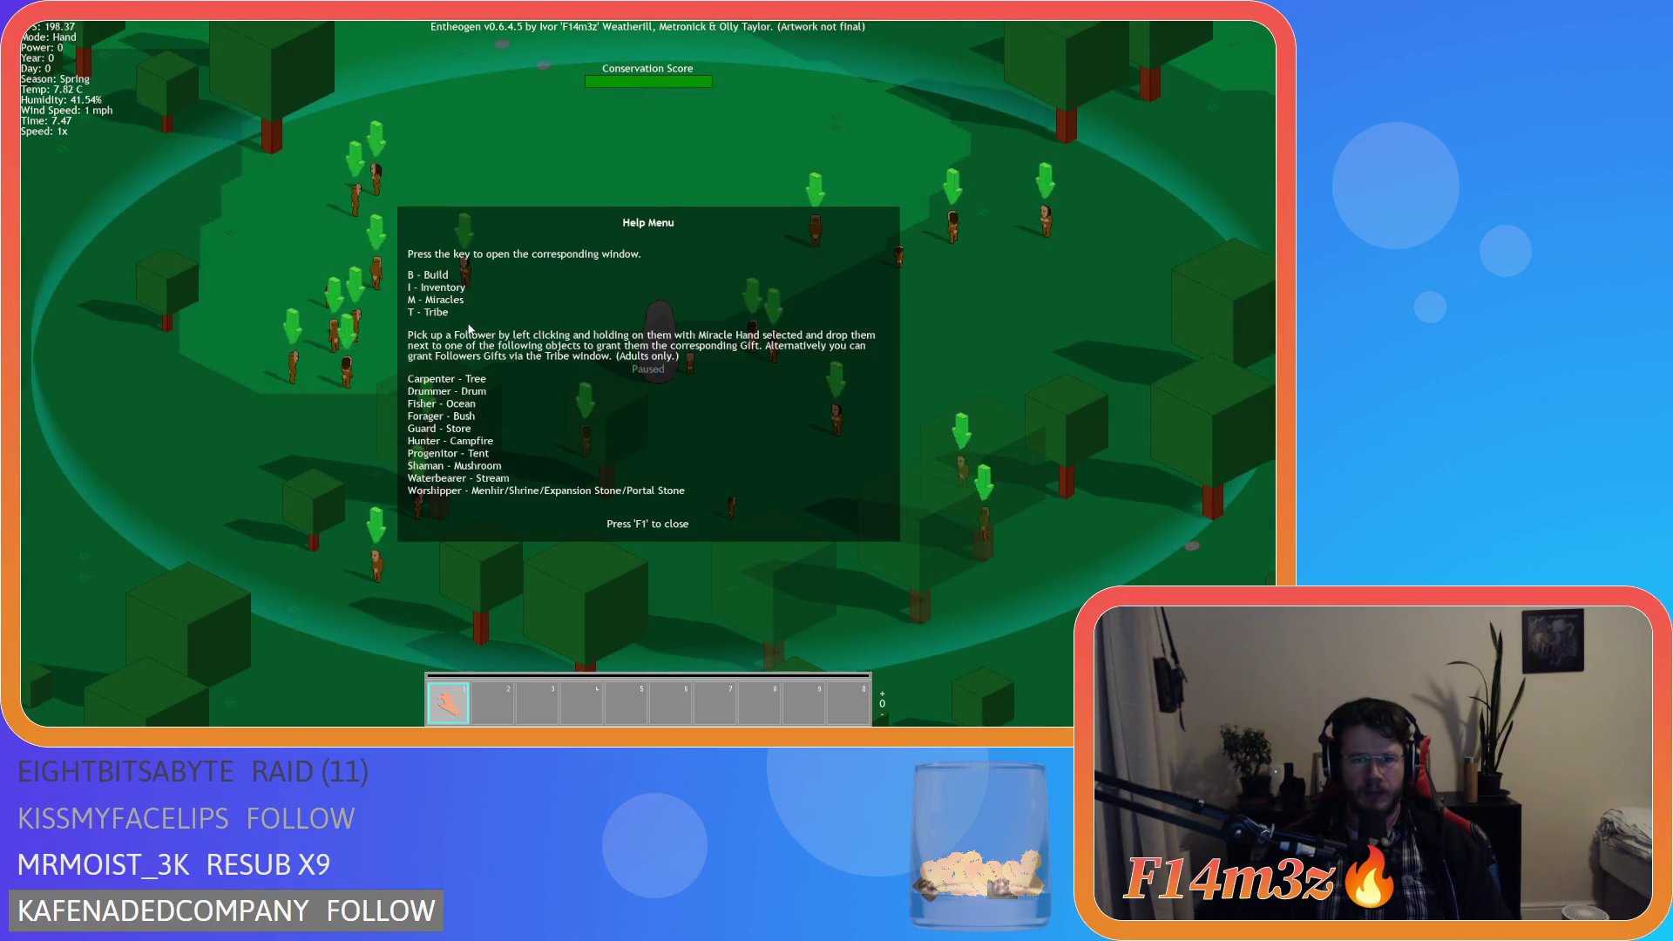
key(b)
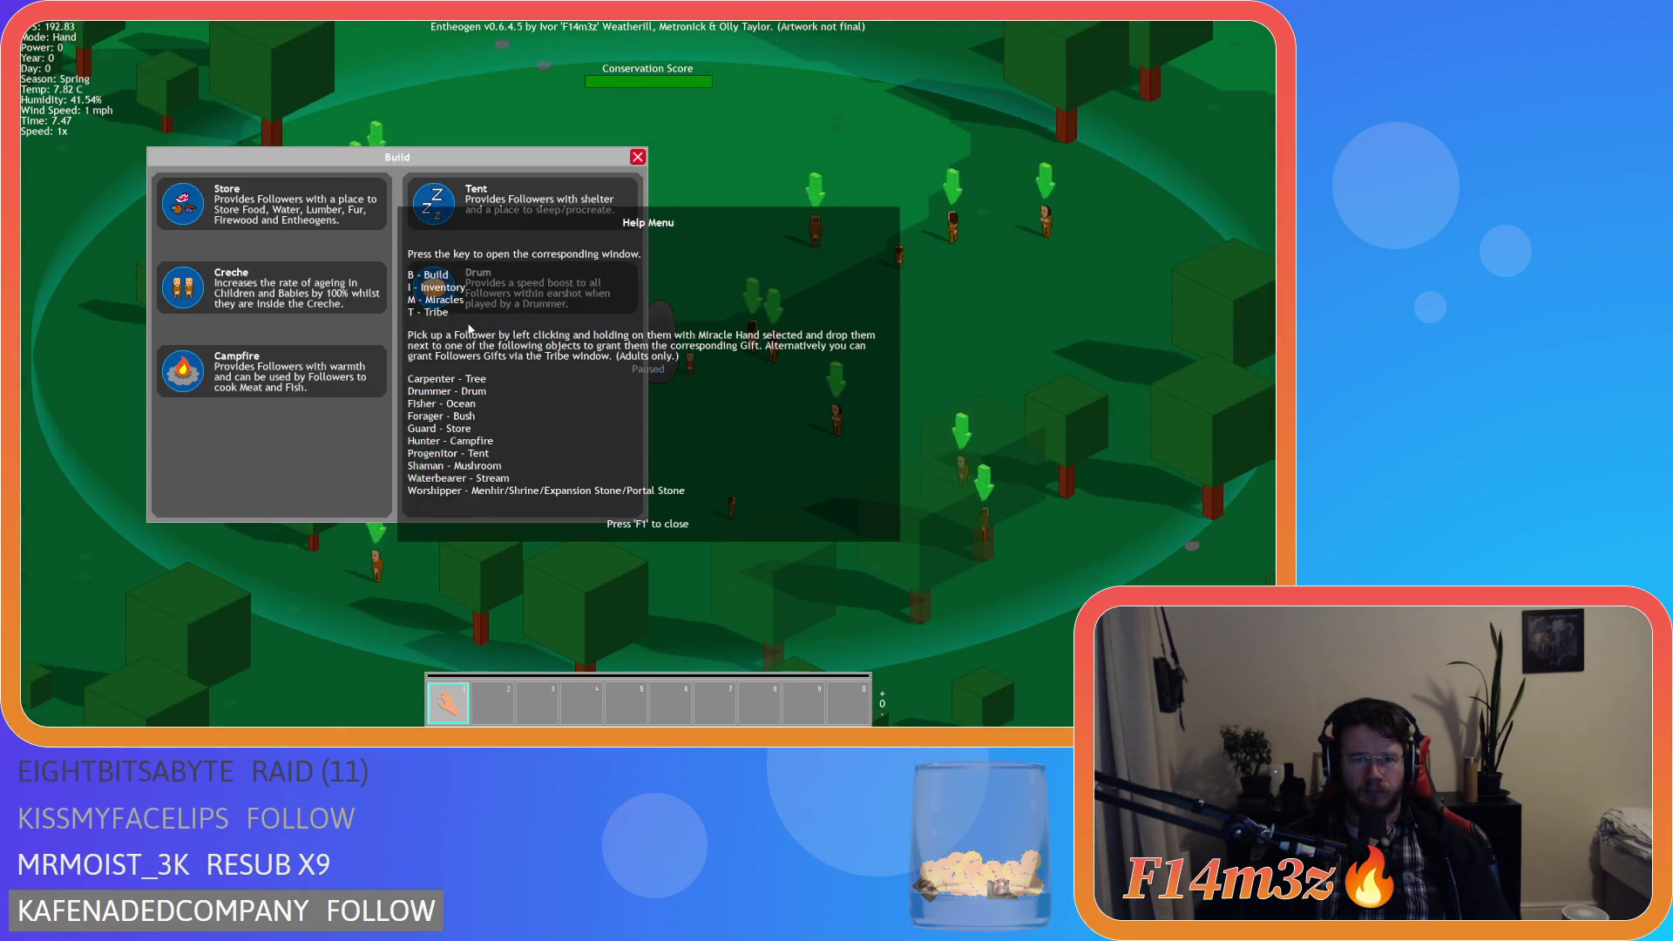
key(b)
key(t)
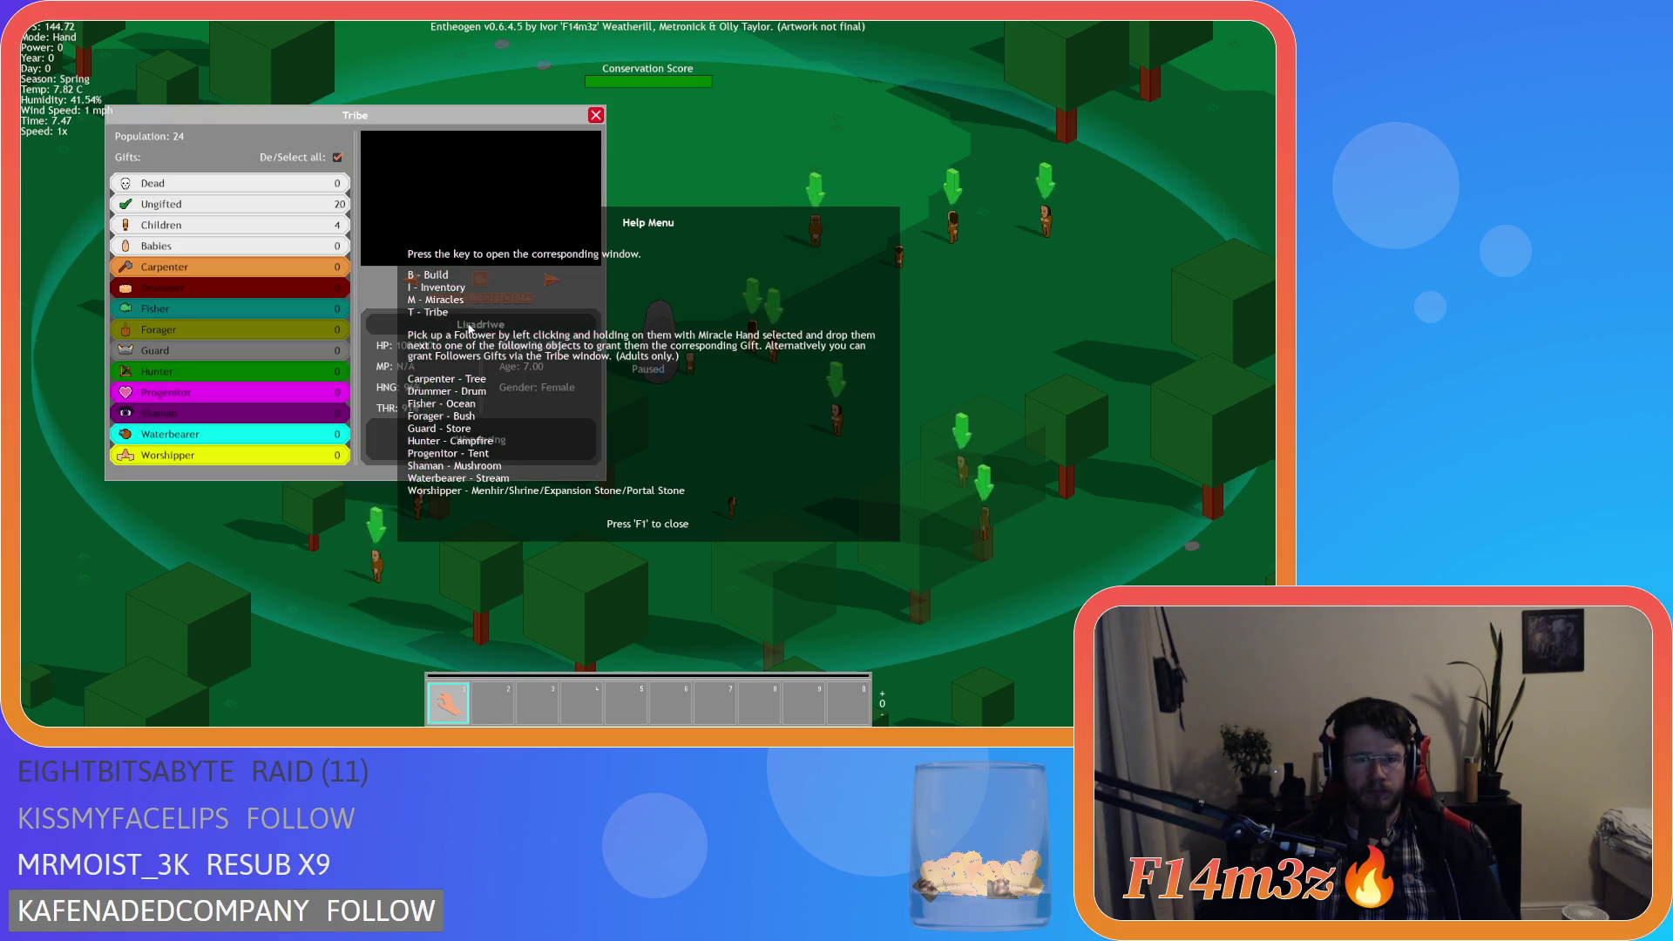
key(t)
key(F1)
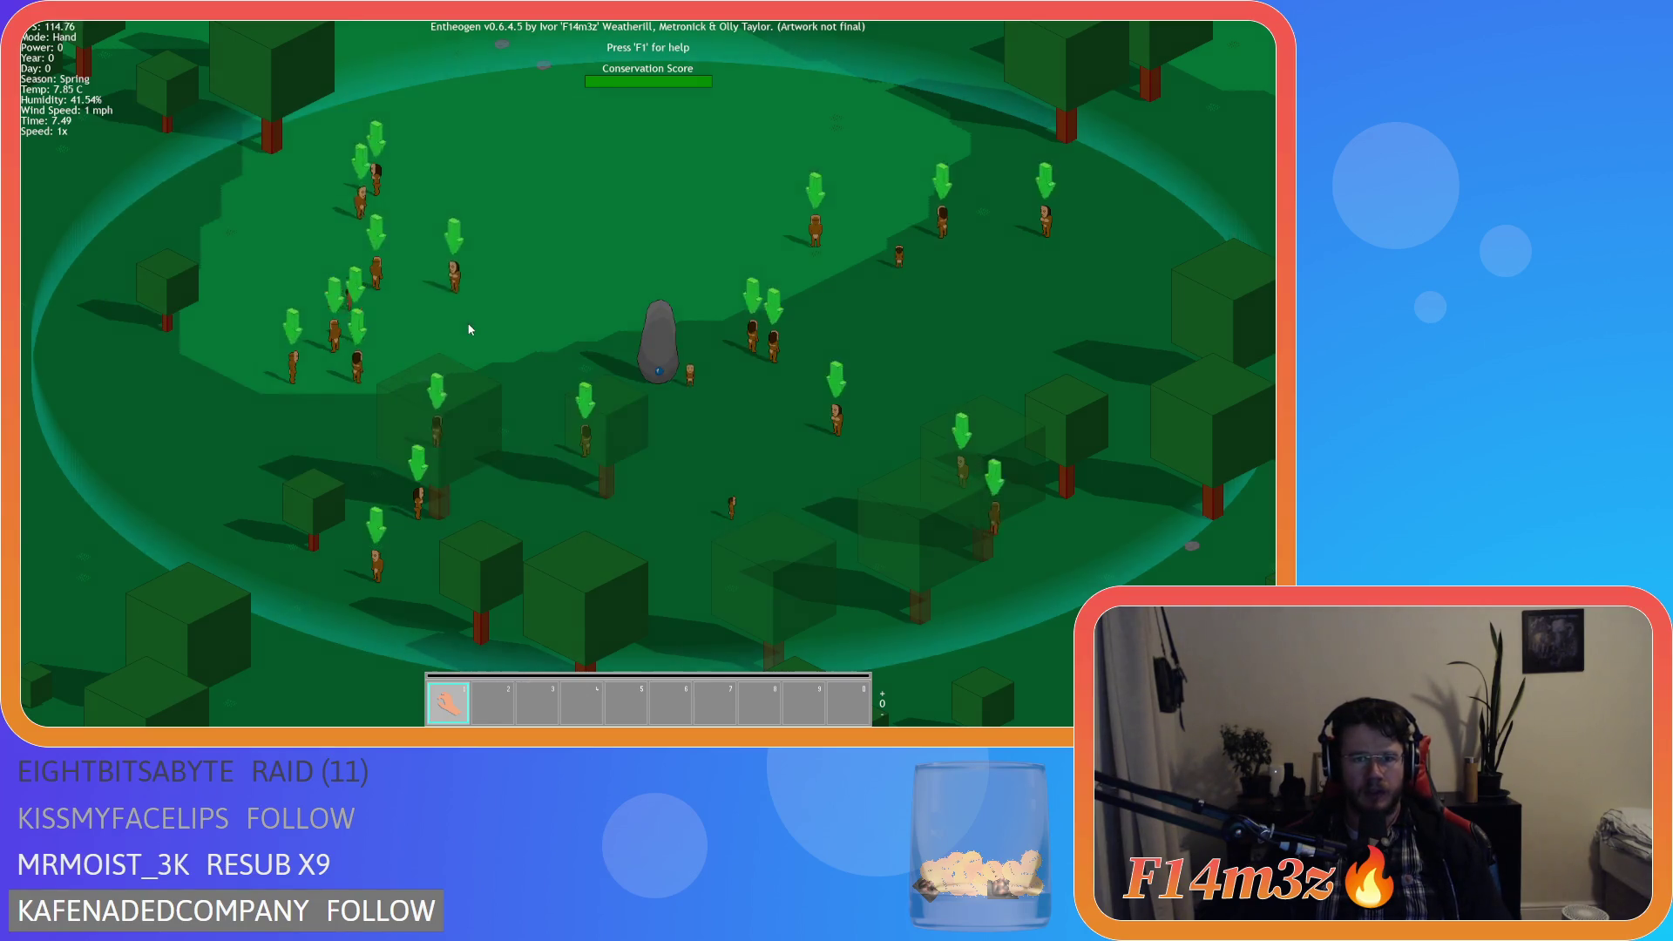
Toggle the Tribe window once more, then quit the game with Escape and Y.
key(t)
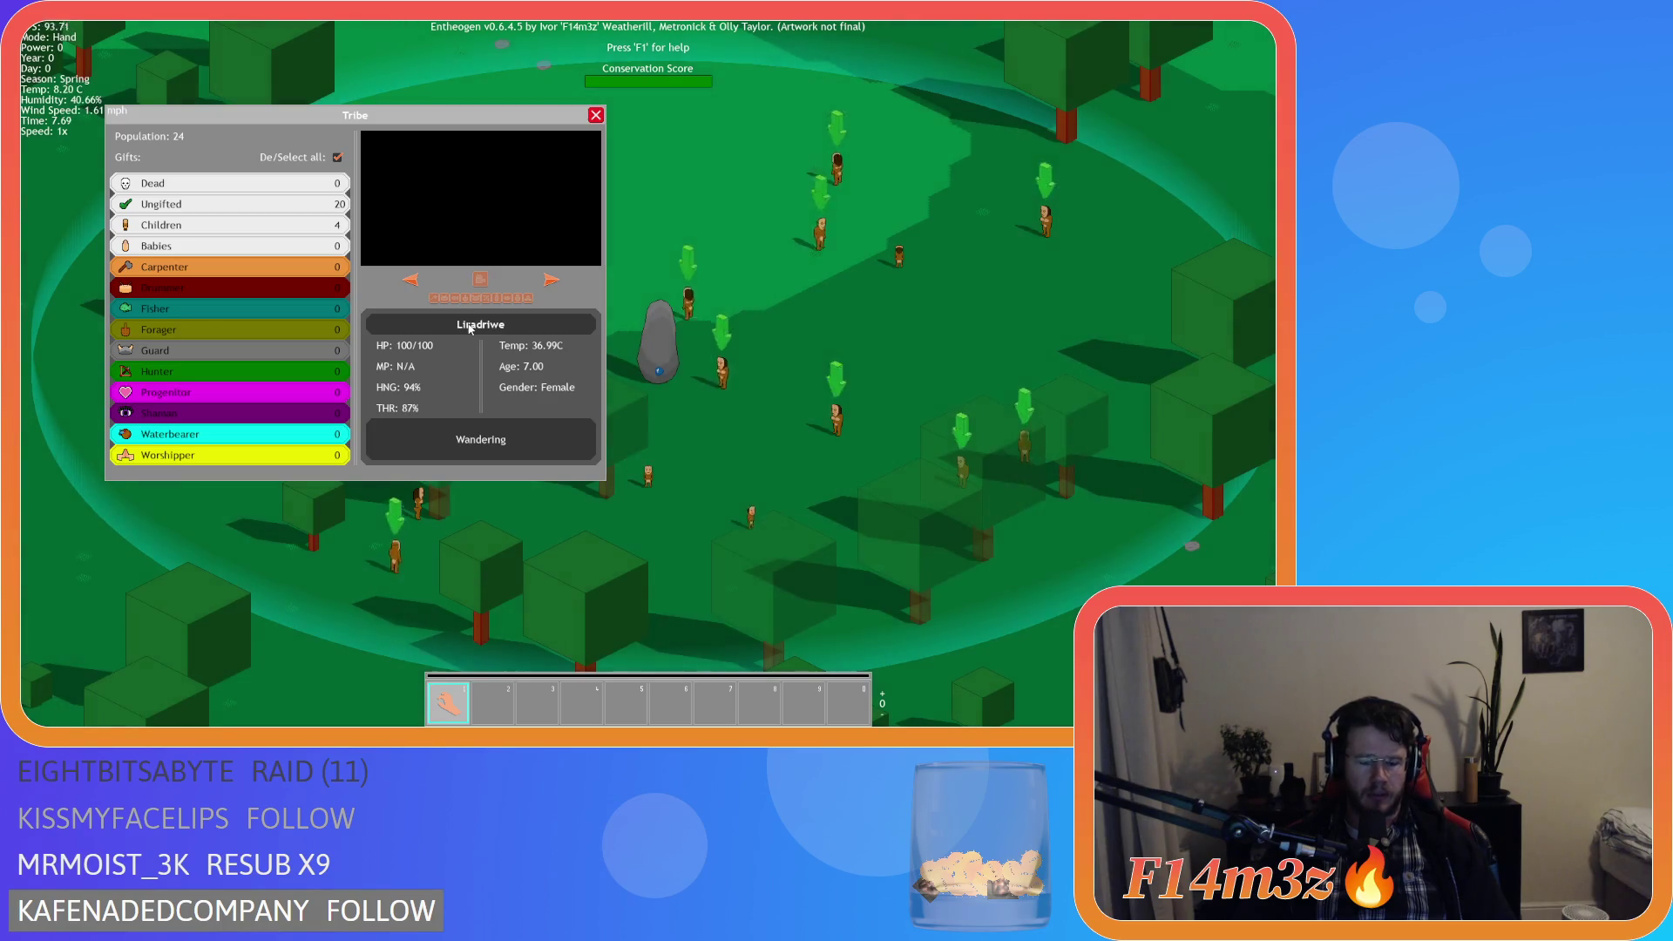
key(t)
key(Escape)
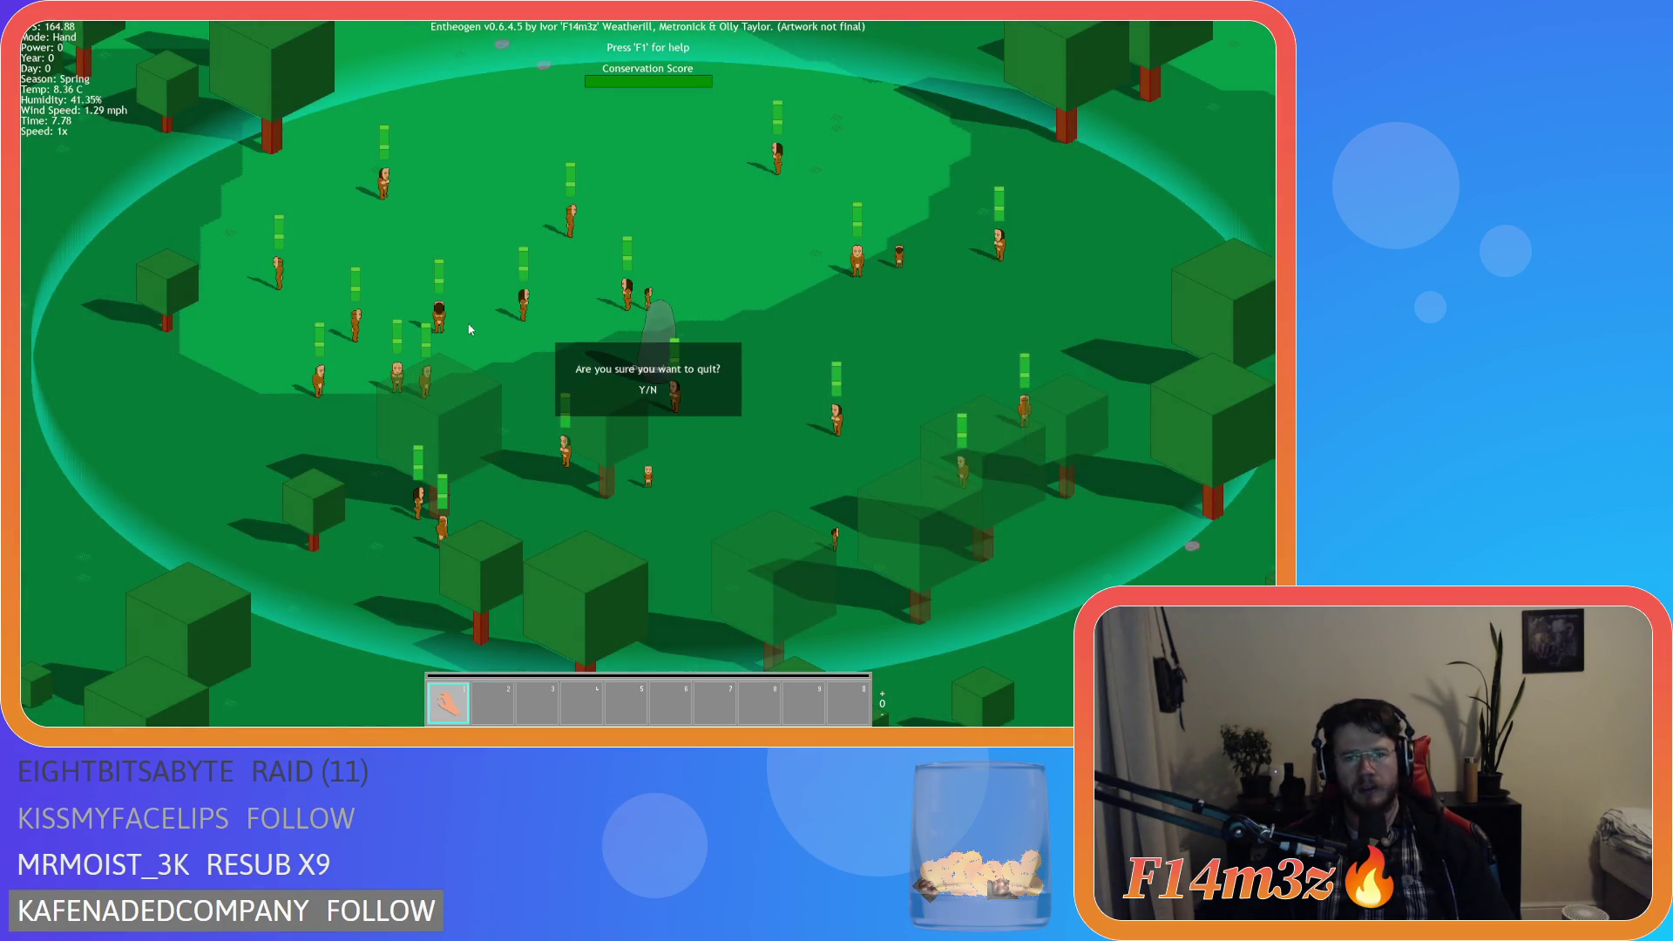
key(y)
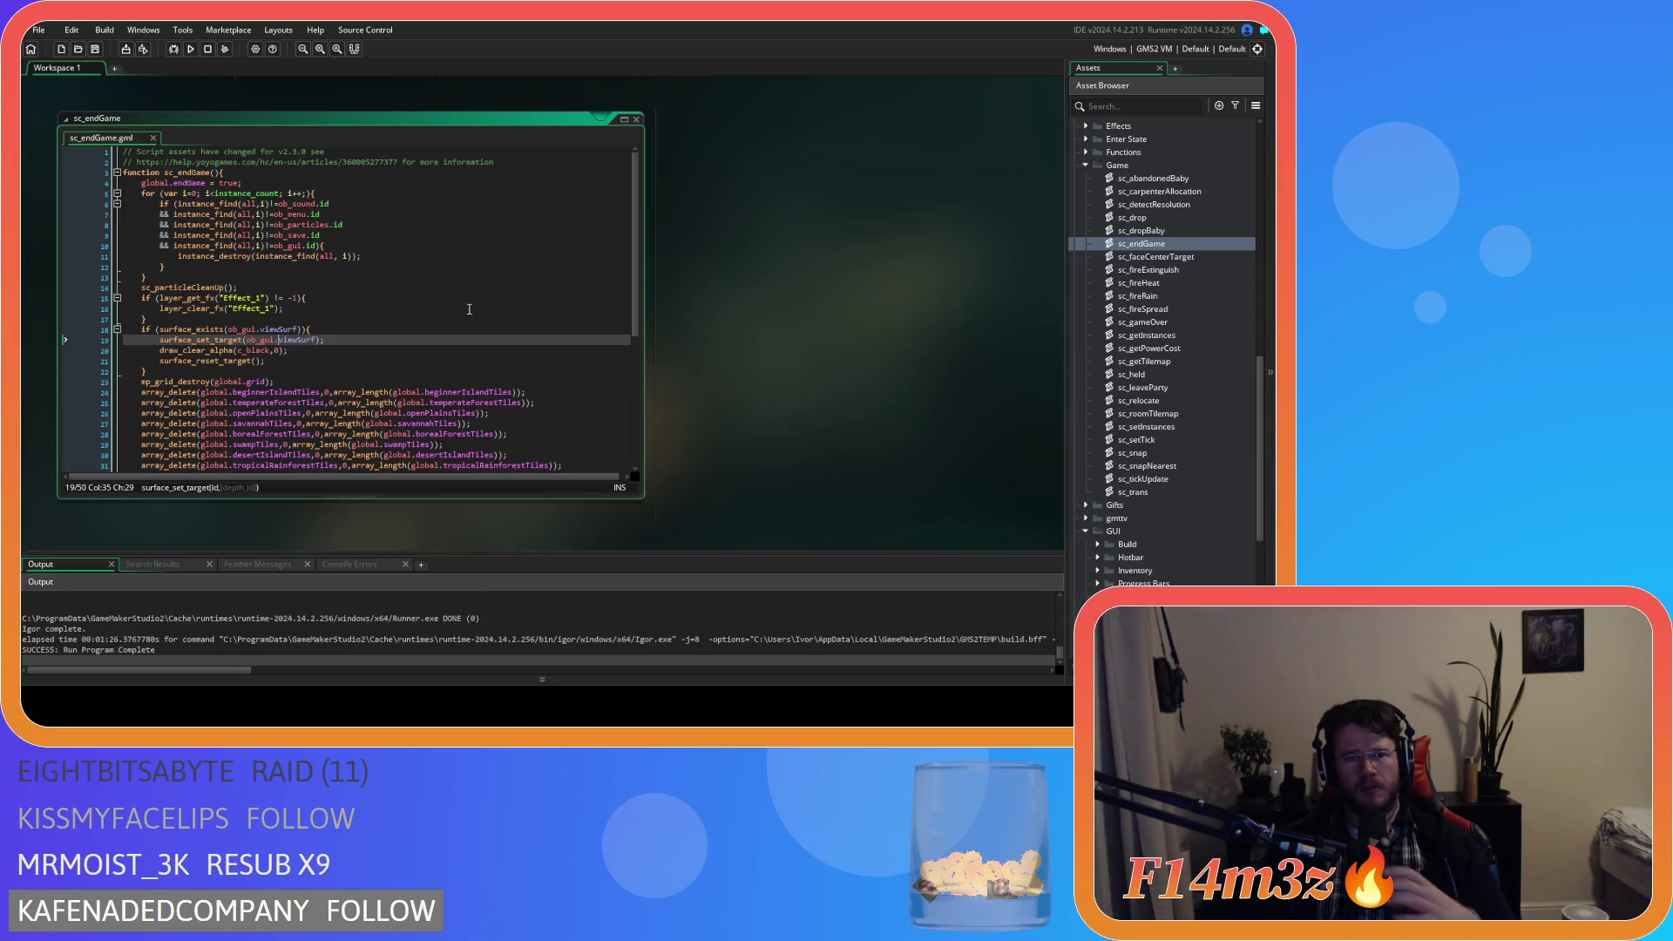
Delete the surface_exists block, lines 18–22, from sc_endGame and save the script.
click(345, 329)
click(344, 358)
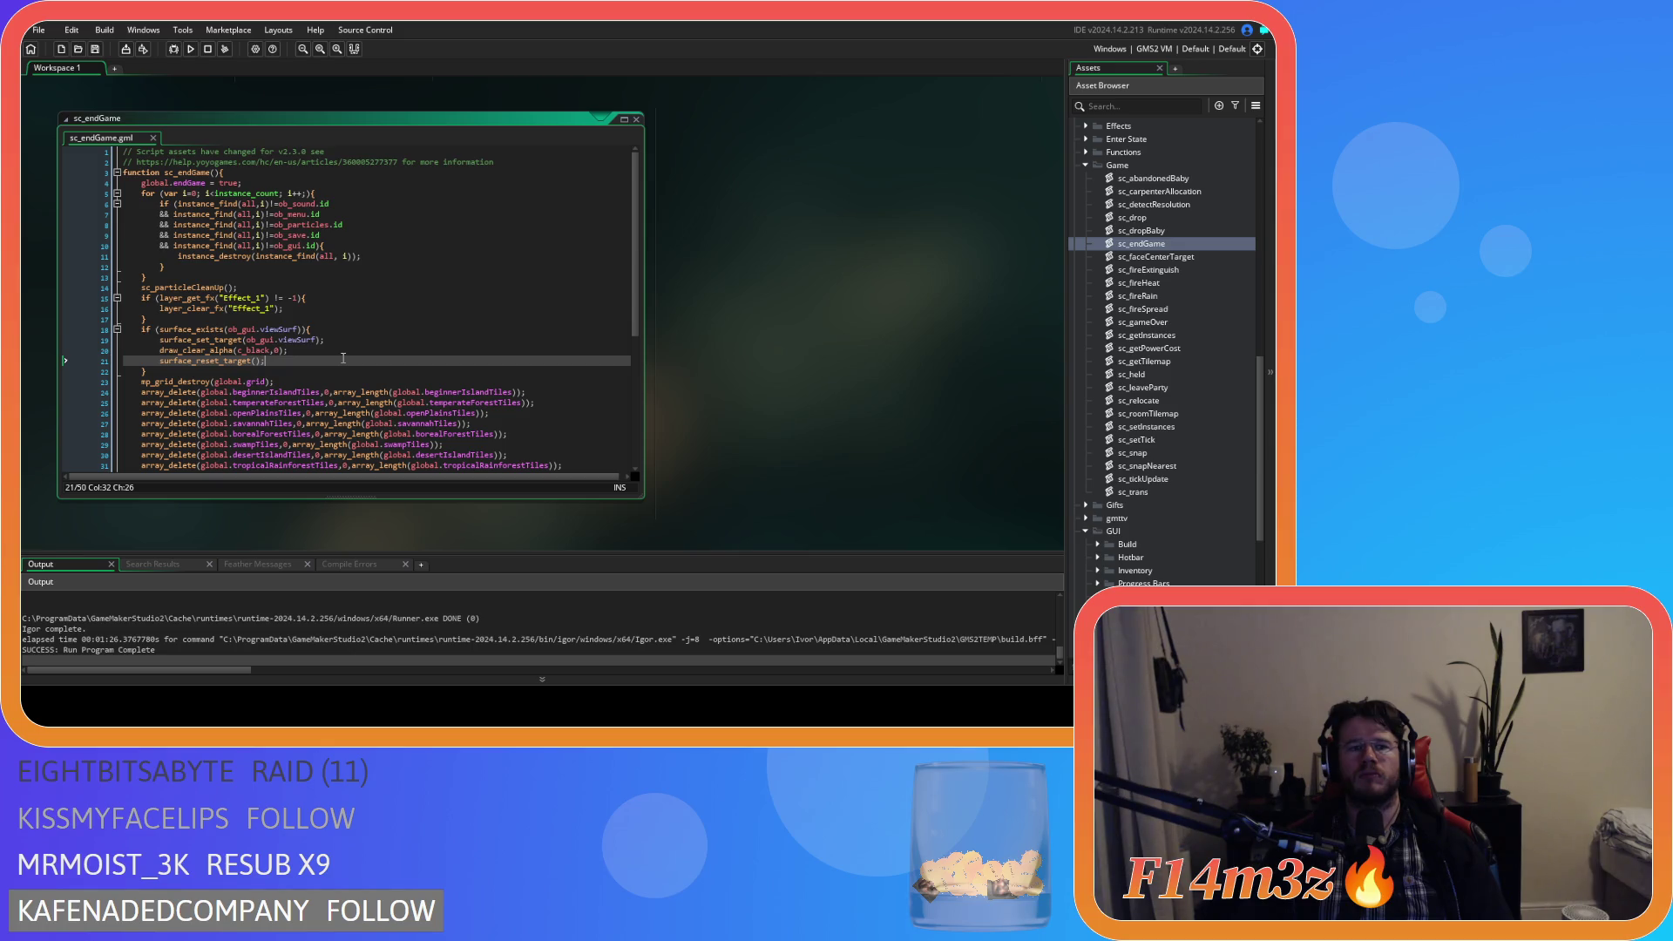
scroll(1131, 477, down, 2)
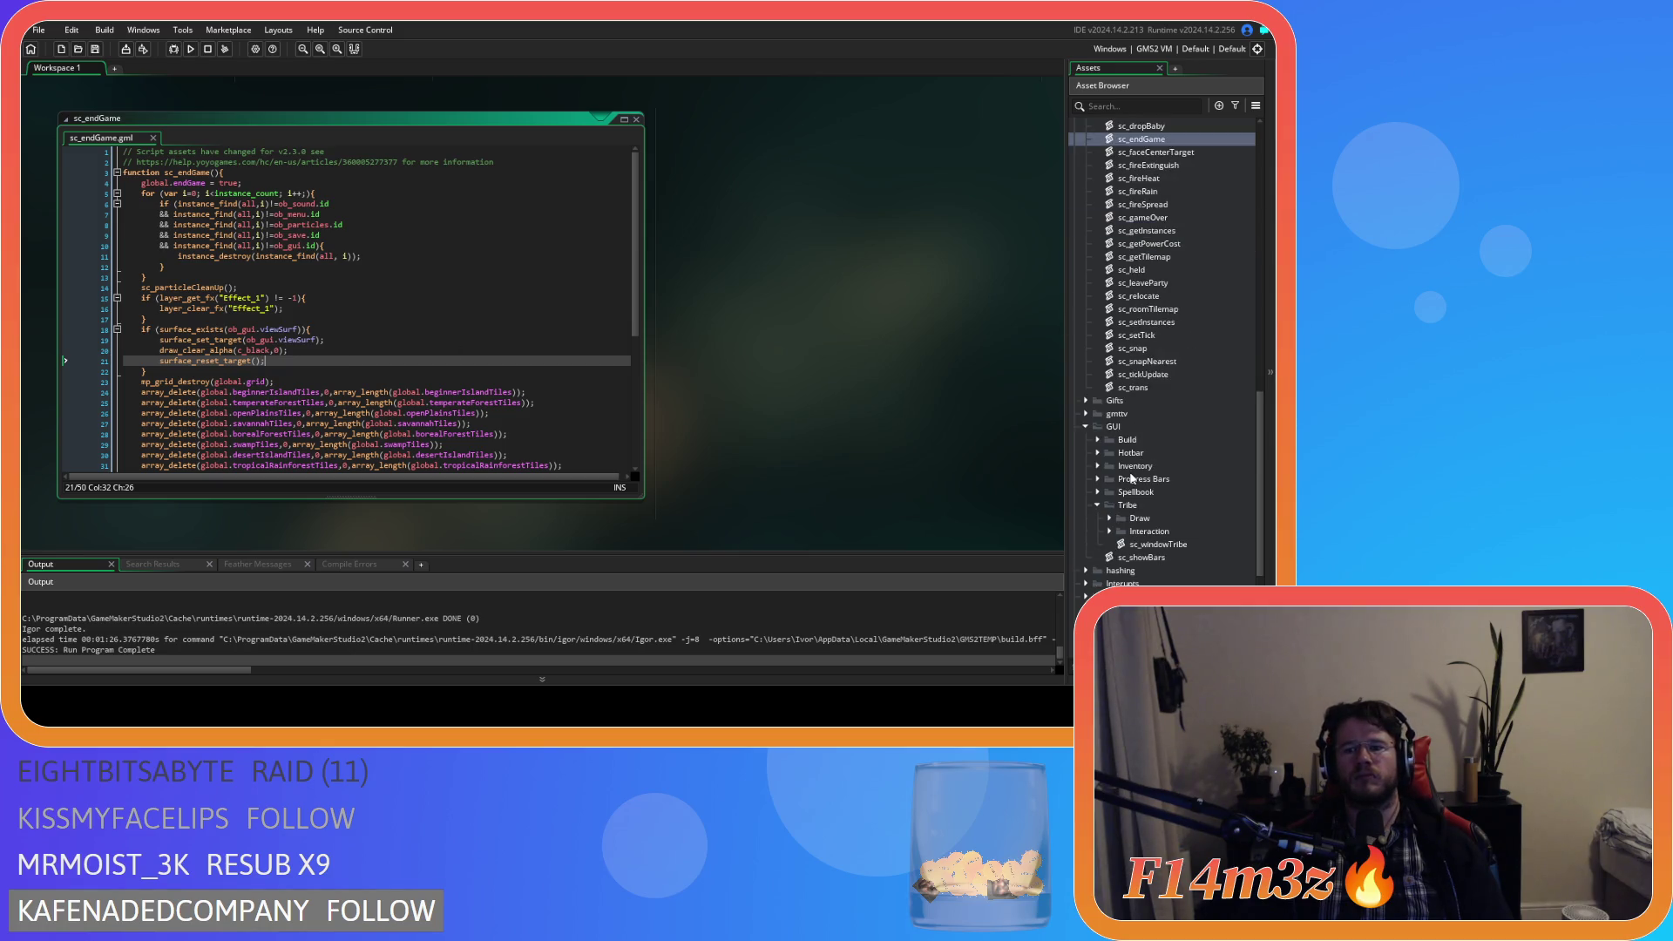
scroll(1161, 462, up, 3)
double_click(1135, 270)
drag(177, 371, 75, 331)
key(BackSpace)
key(BackSpace)
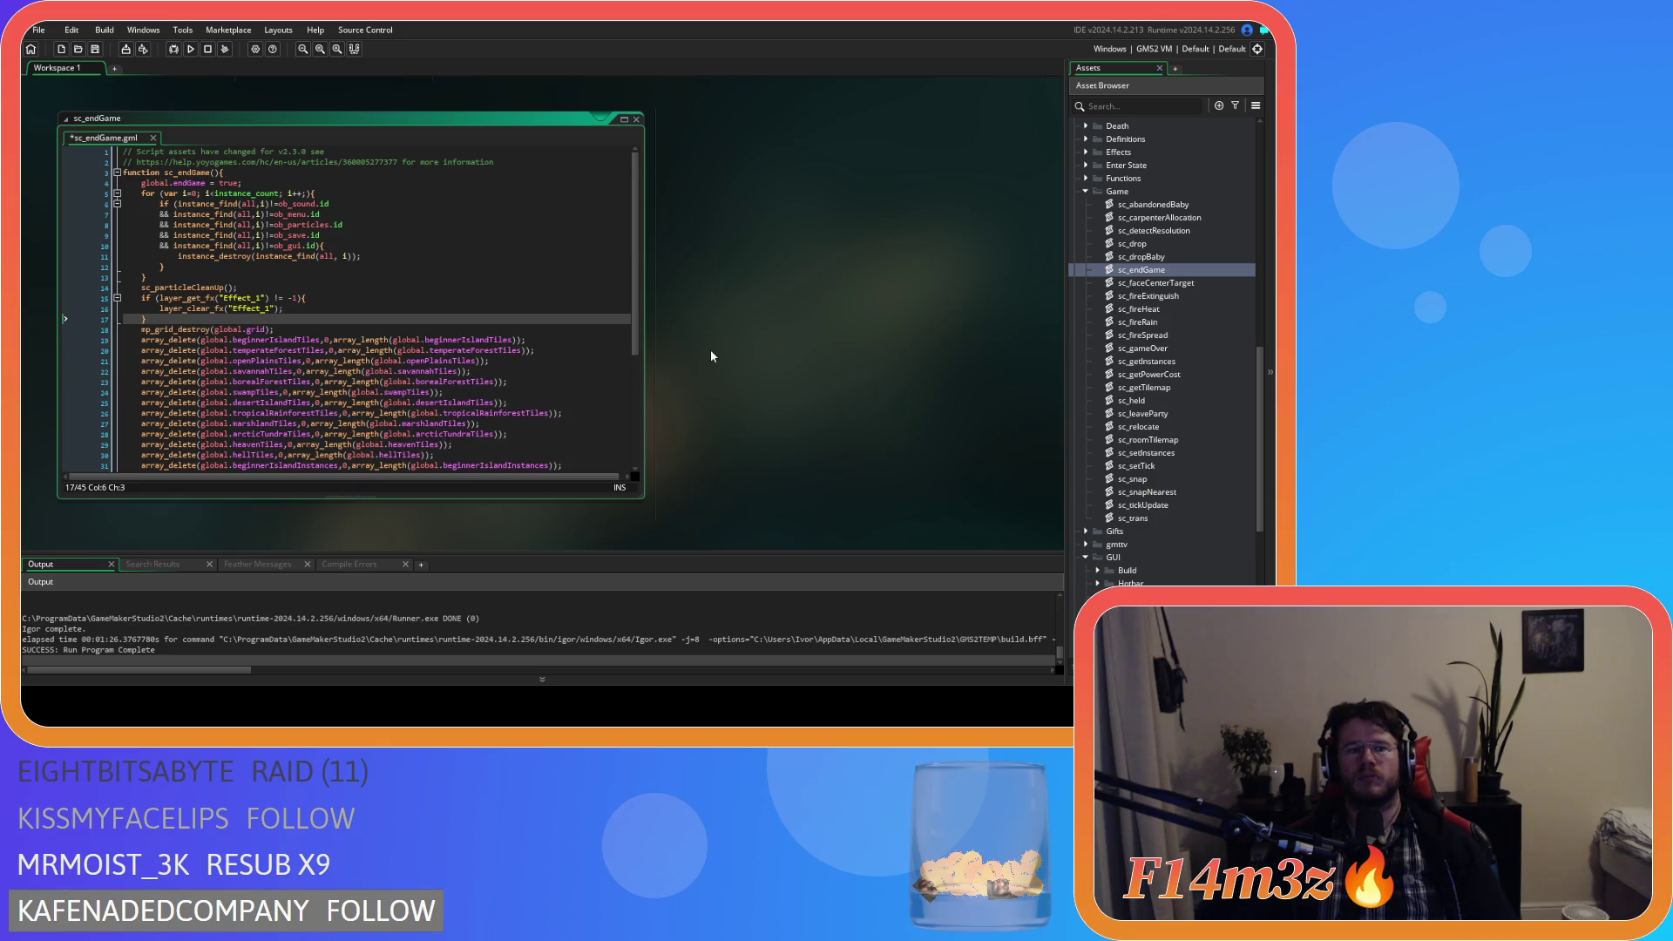
key(ctrl+s)
scroll(793, 385, up, 5)
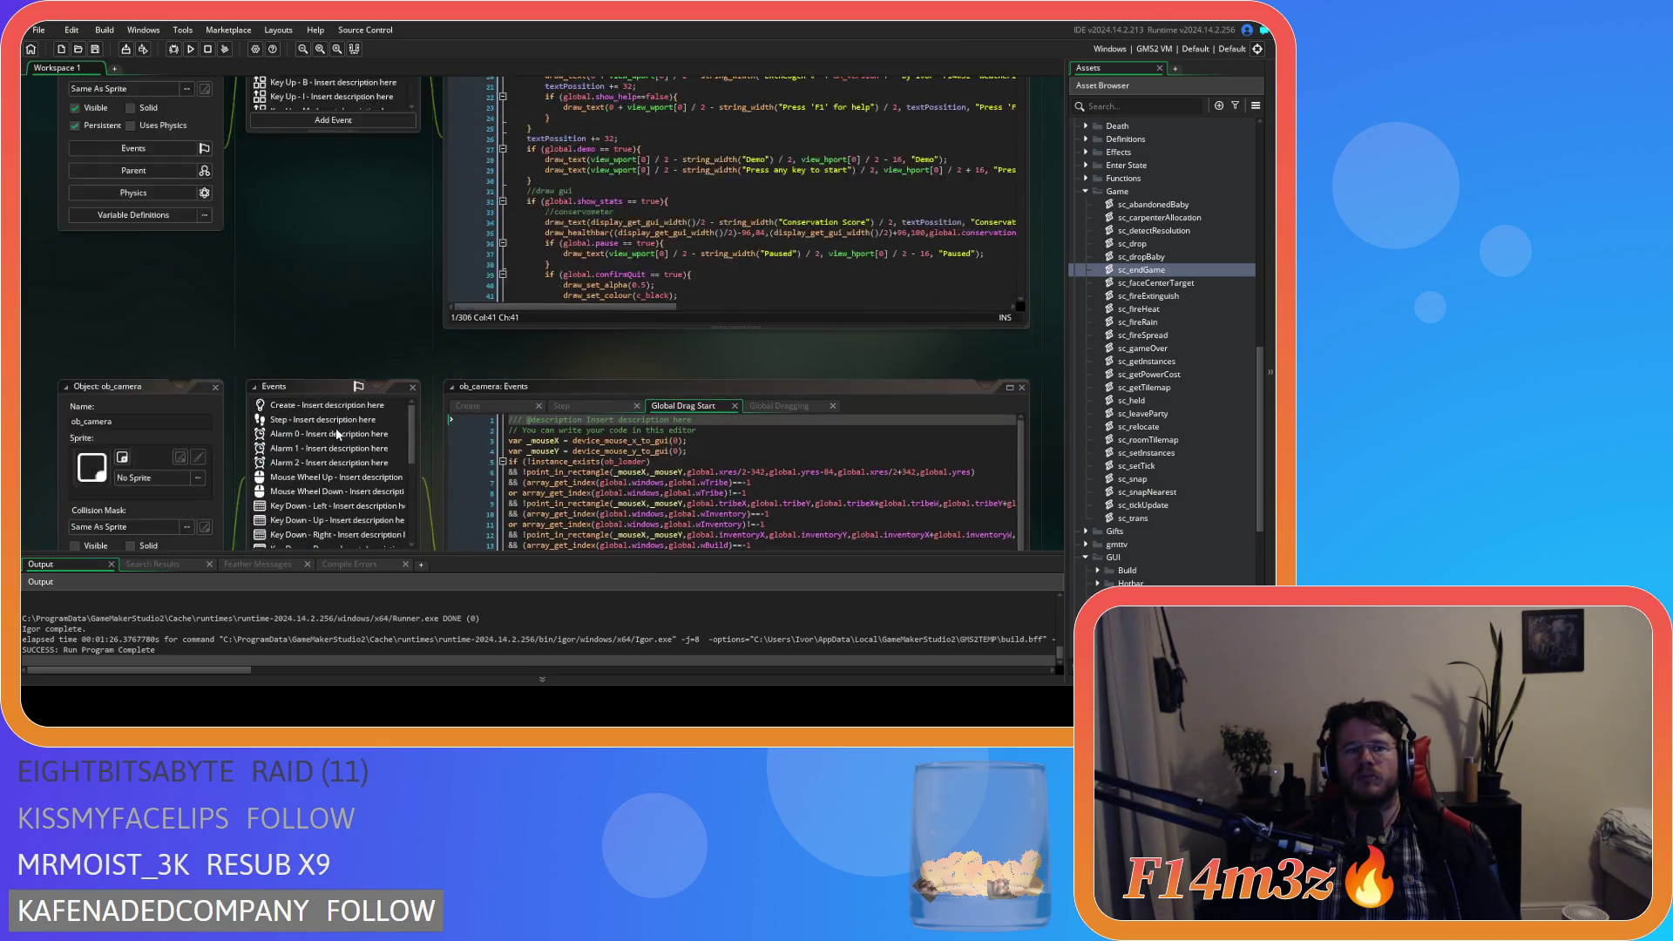
Review sc_windowTribe's window-drawing code around lines 14–16, then open the ob_camera object.
scroll(337, 429, up, 8)
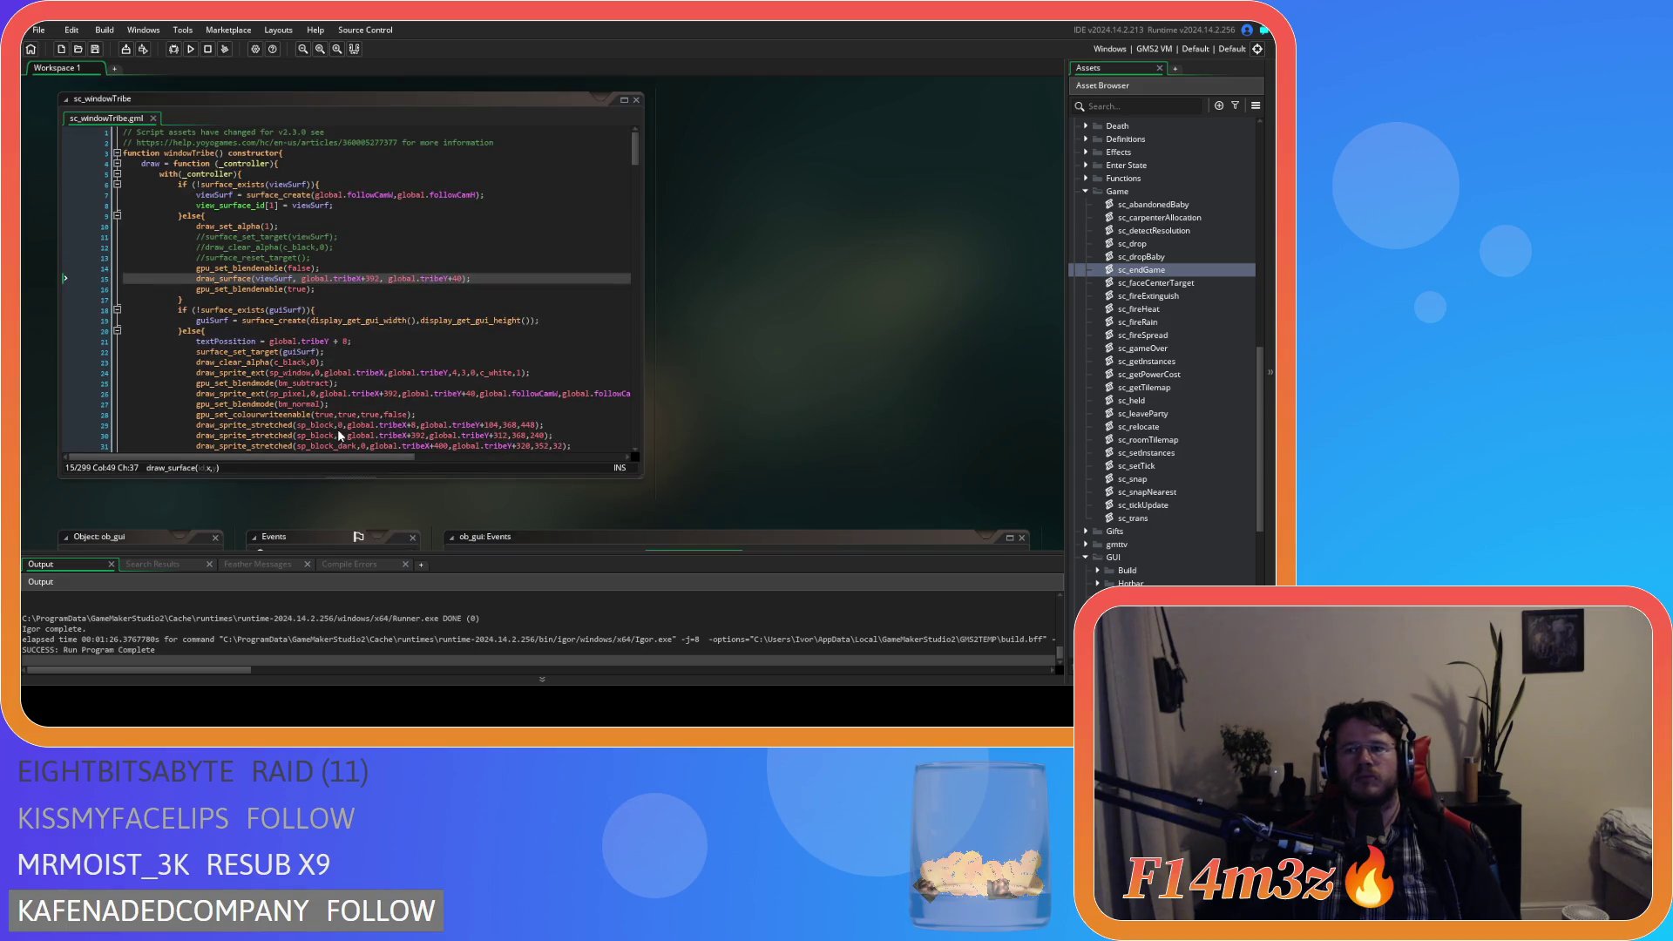
click(429, 269)
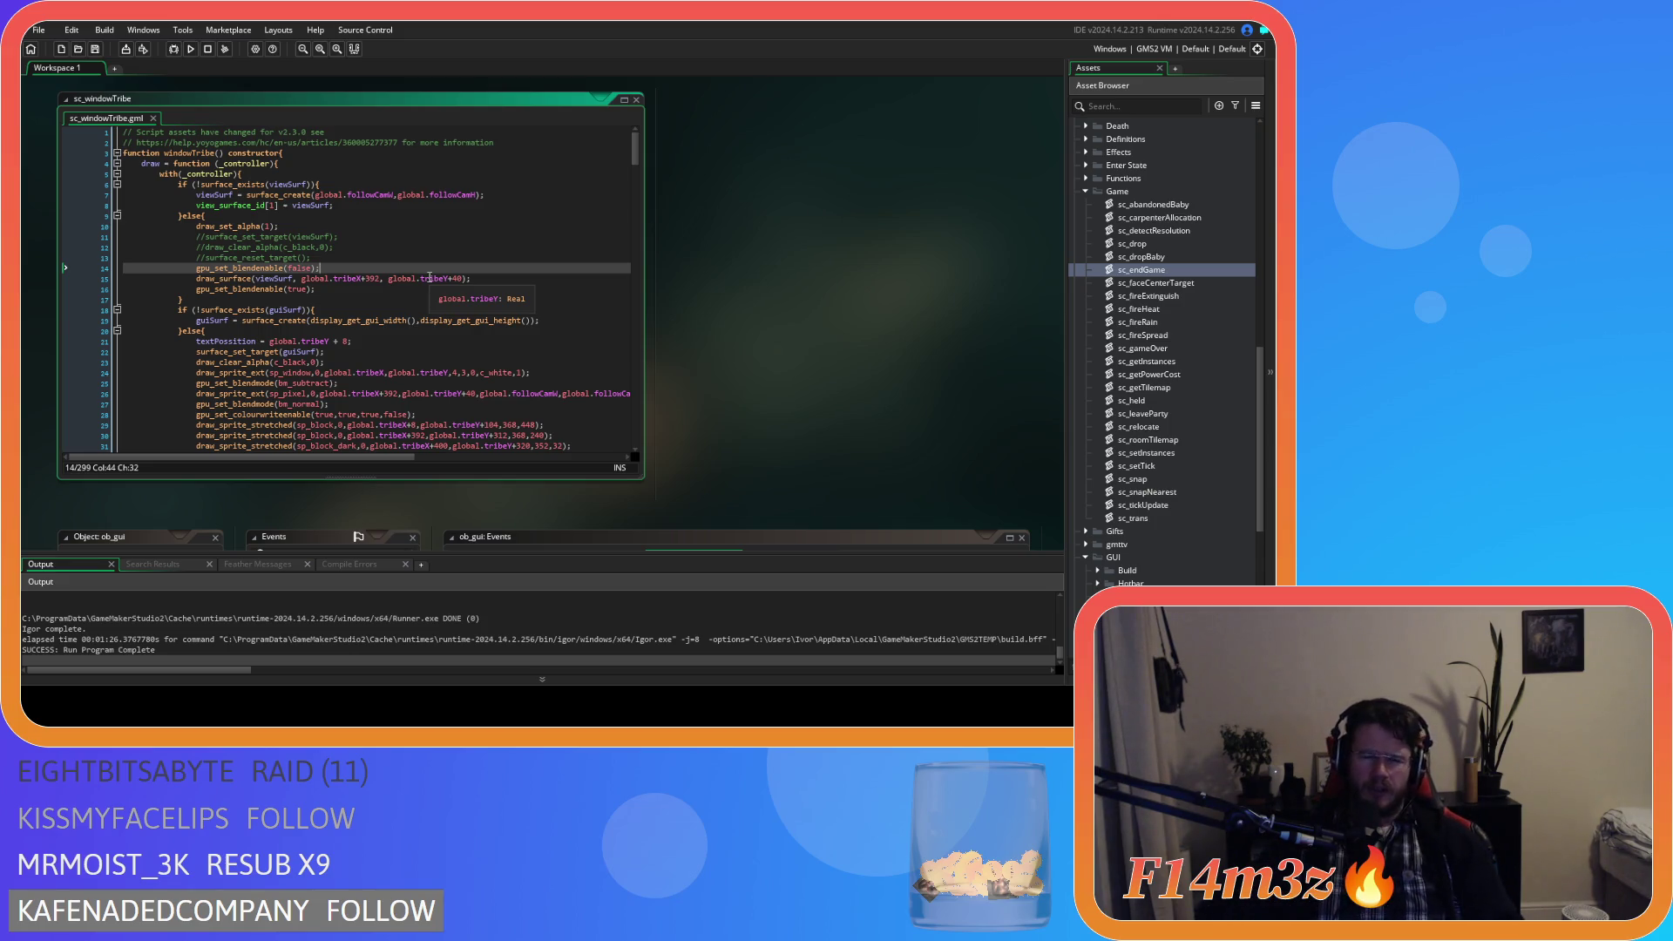
click(433, 292)
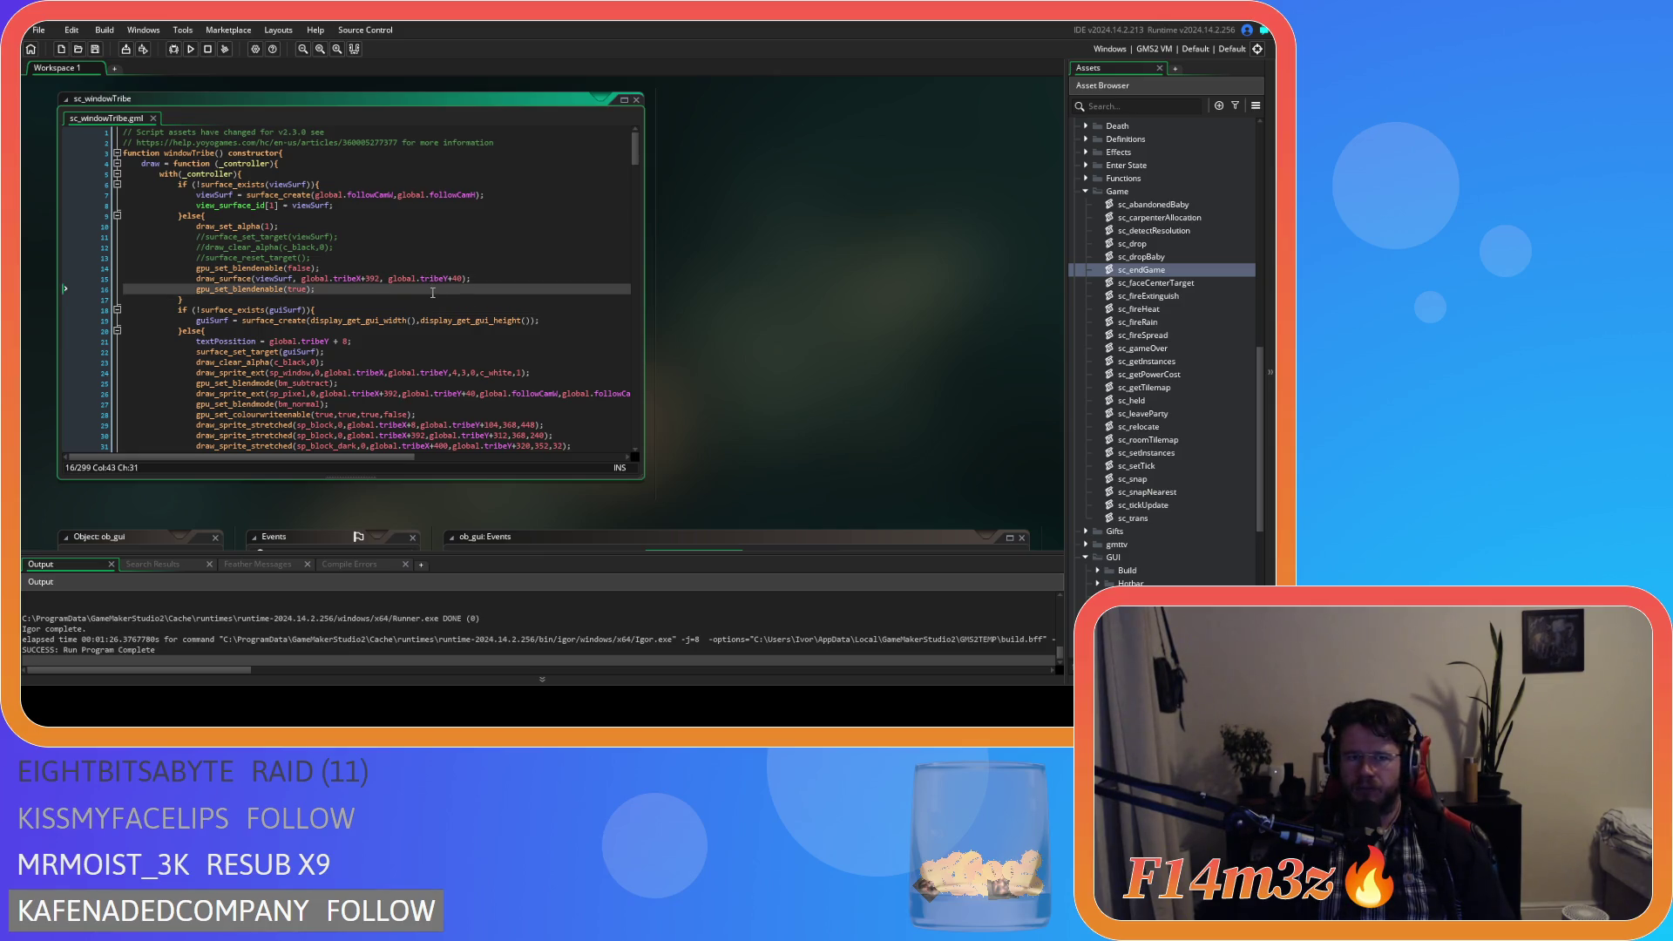
scroll(1176, 286, up, 10)
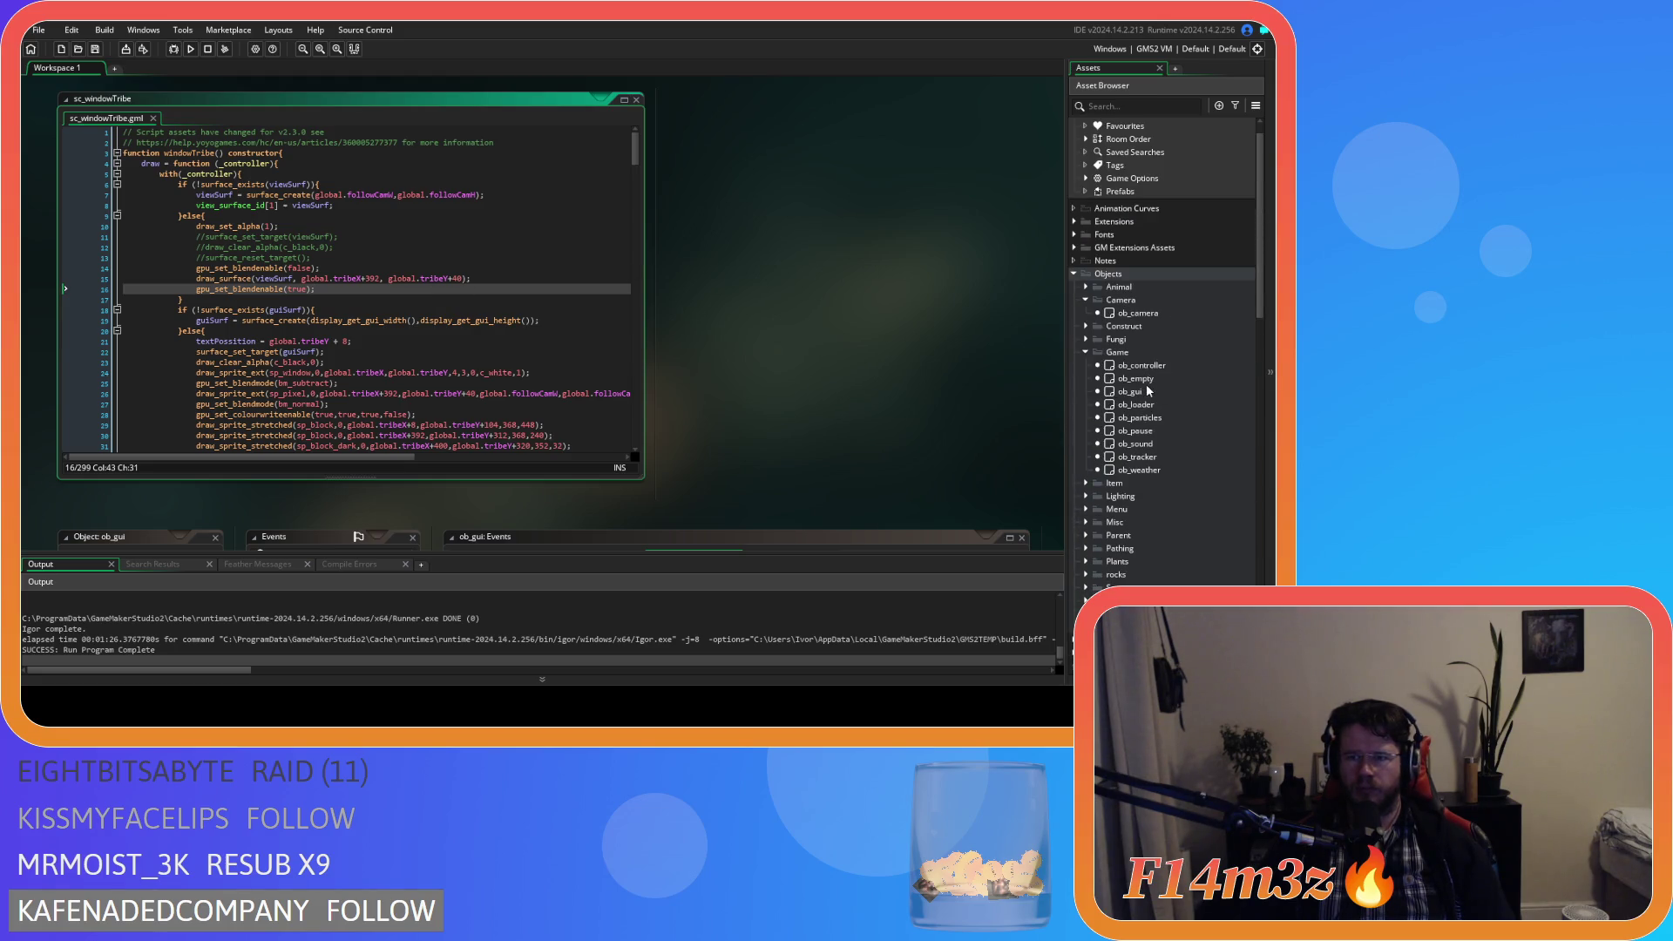
double_click(1157, 314)
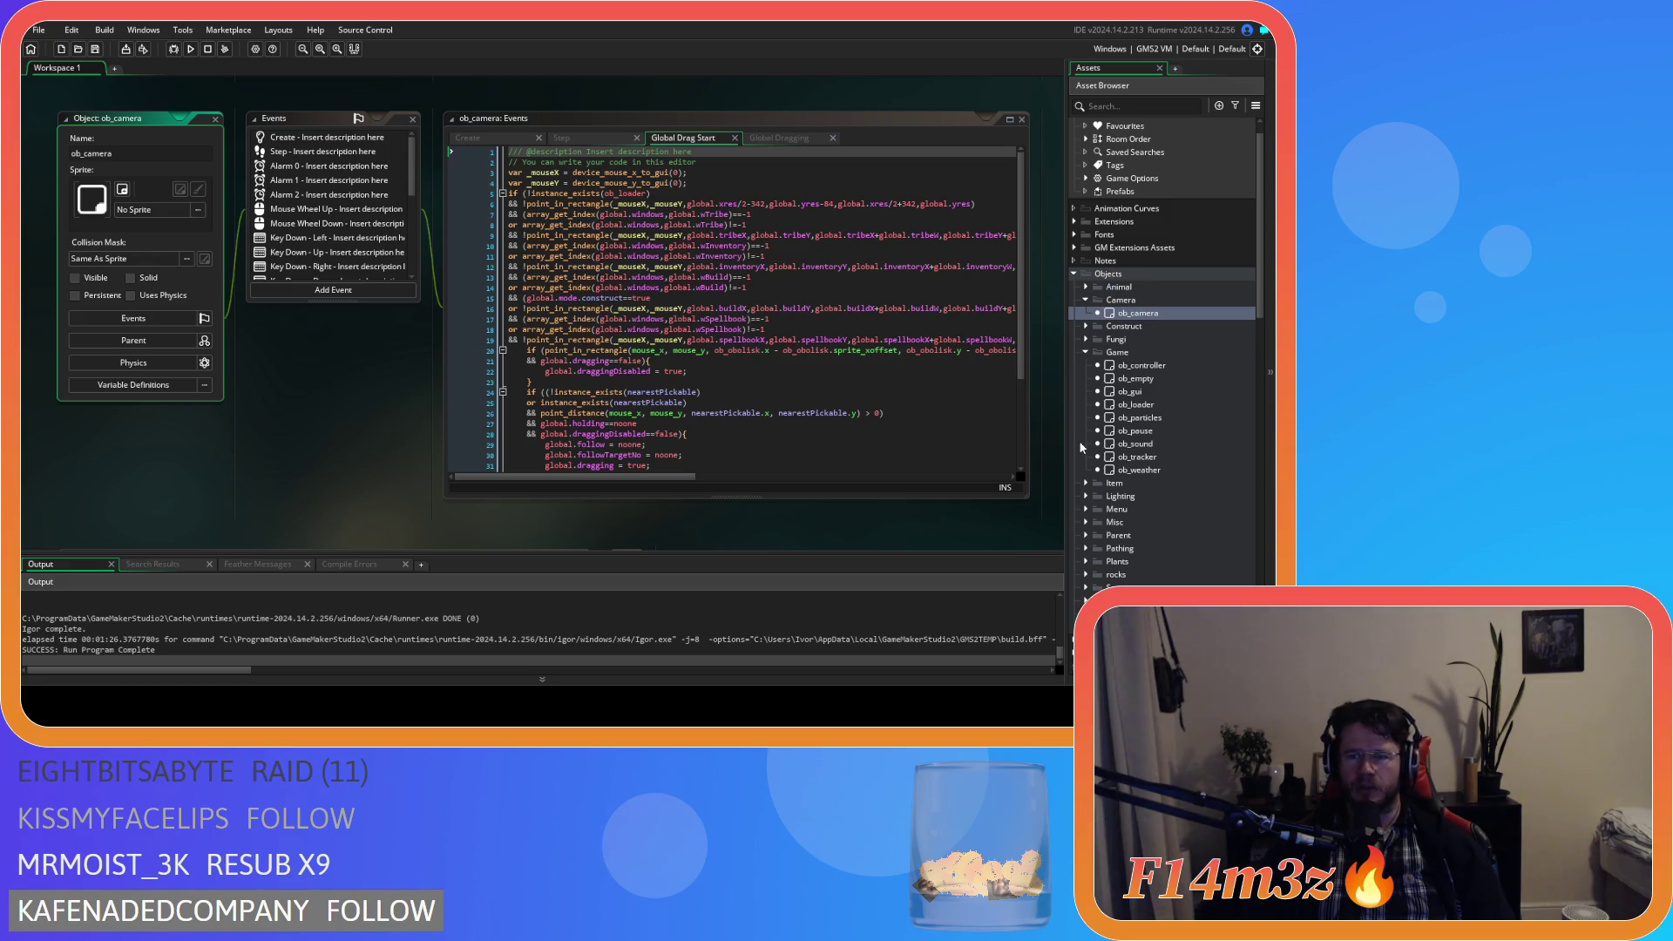
Show ob_camera's Create event and inspect view_camera[1] on line 9.
click(468, 137)
scroll(710, 303, up, 8)
click(740, 339)
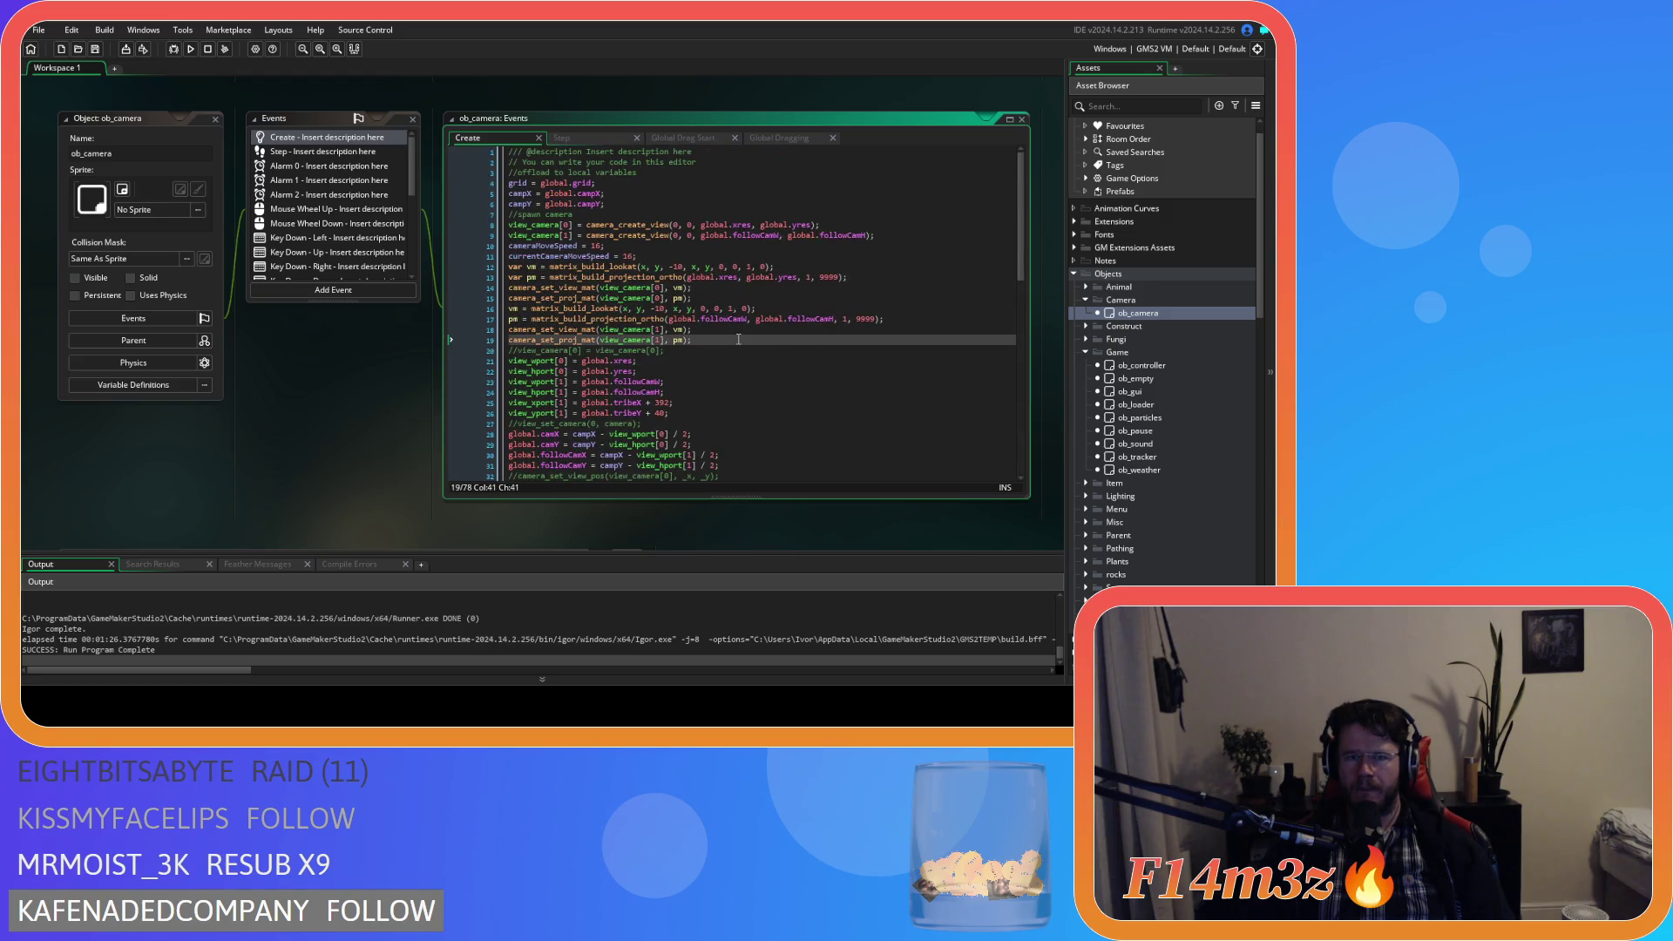
drag(509, 235, 572, 236)
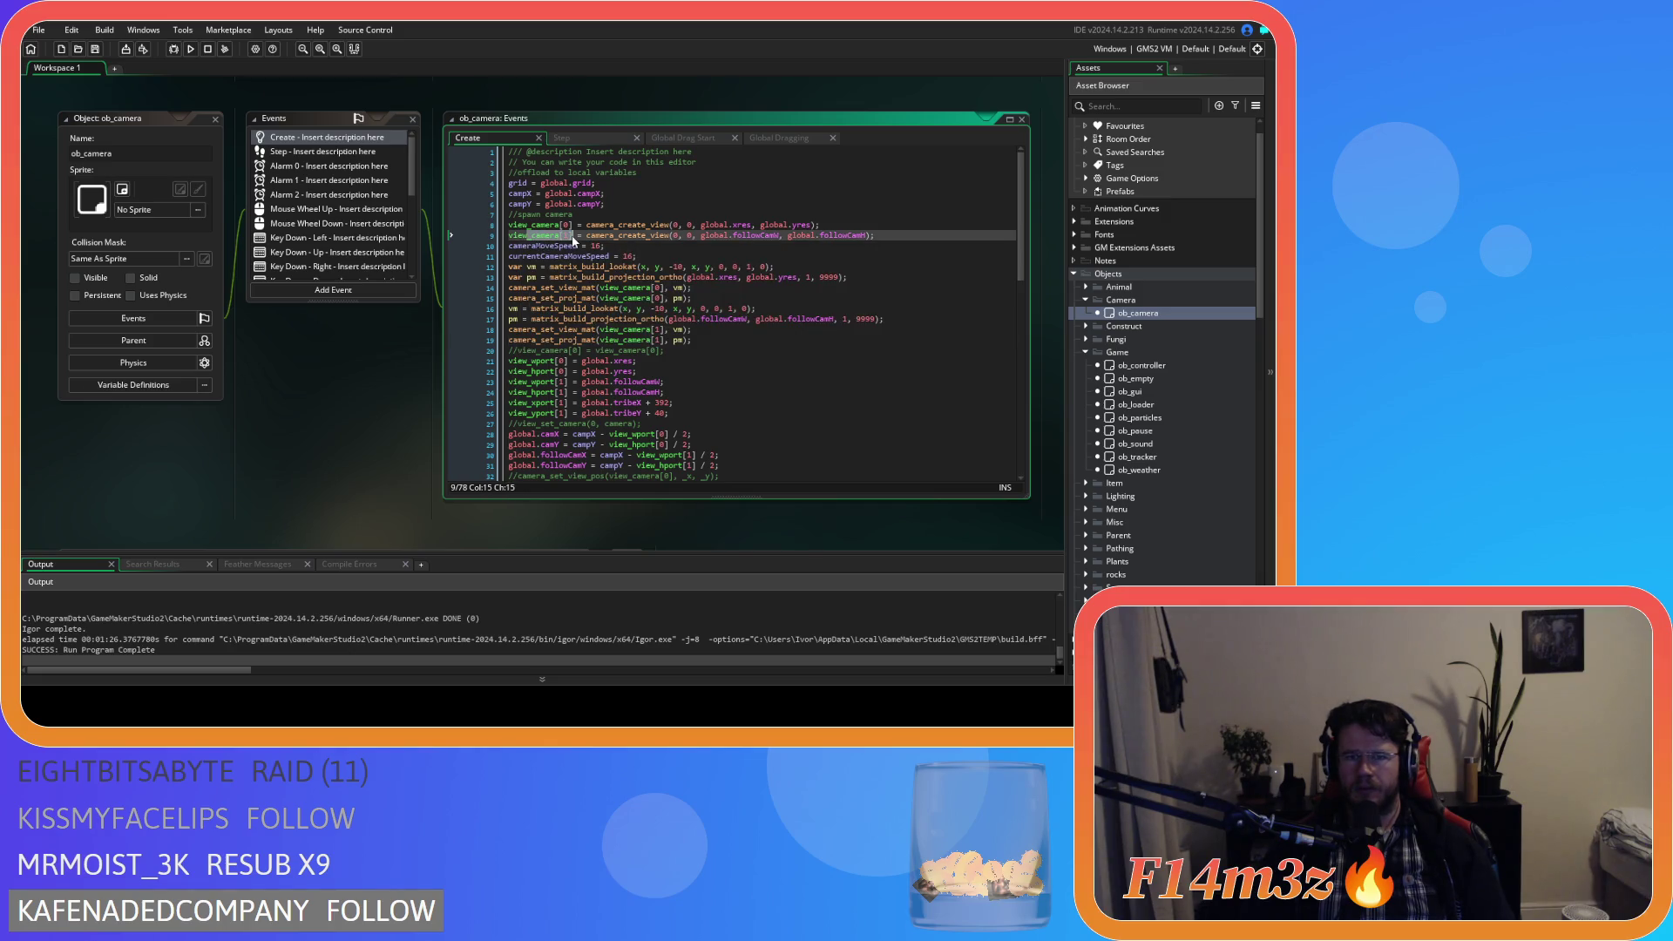
mouse_move(623, 237)
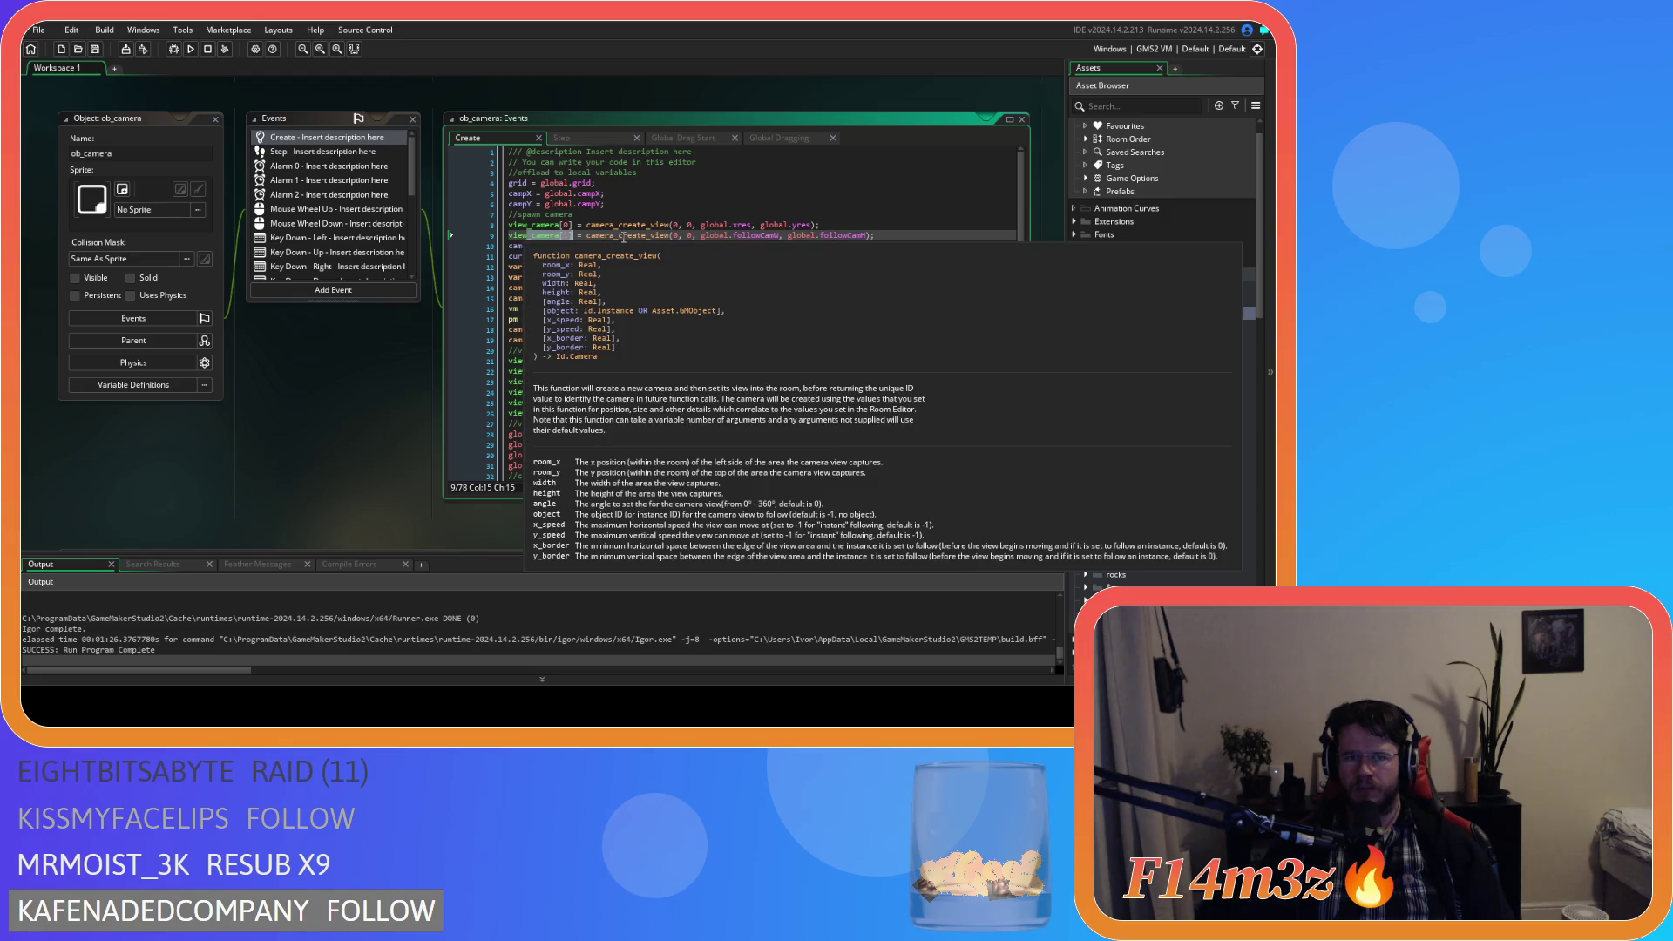
click(833, 361)
Read the Create code down to its global.tribe view_visible[1] check, then open ob_gui.
scroll(833, 361, down, 5)
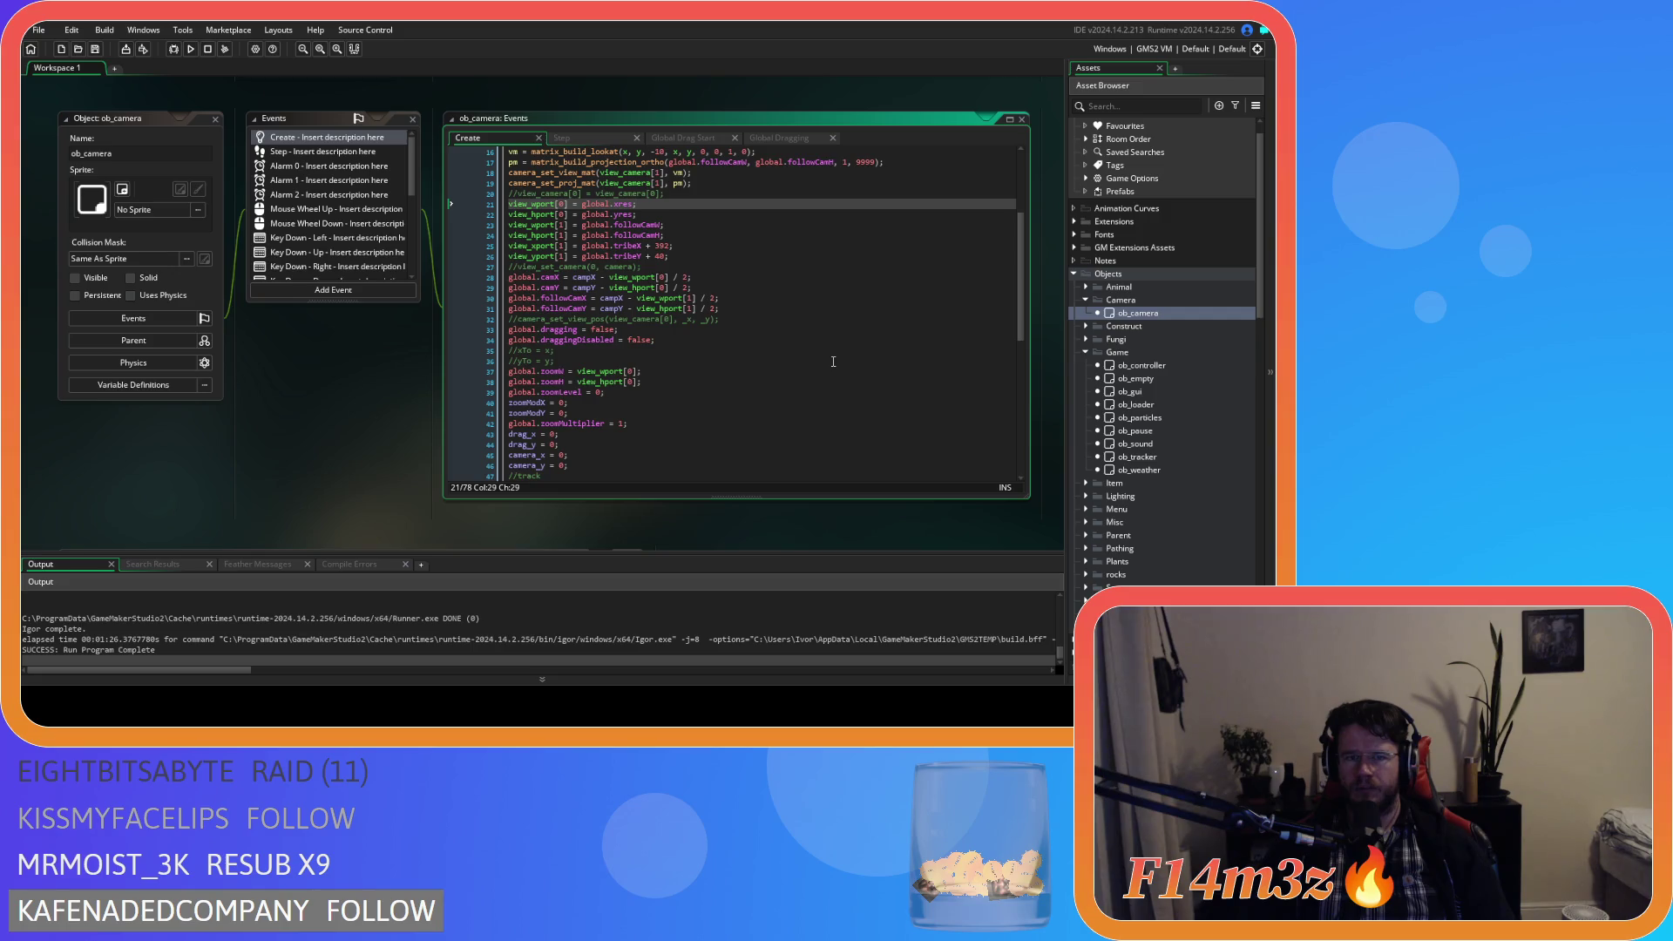
scroll(833, 361, down, 4)
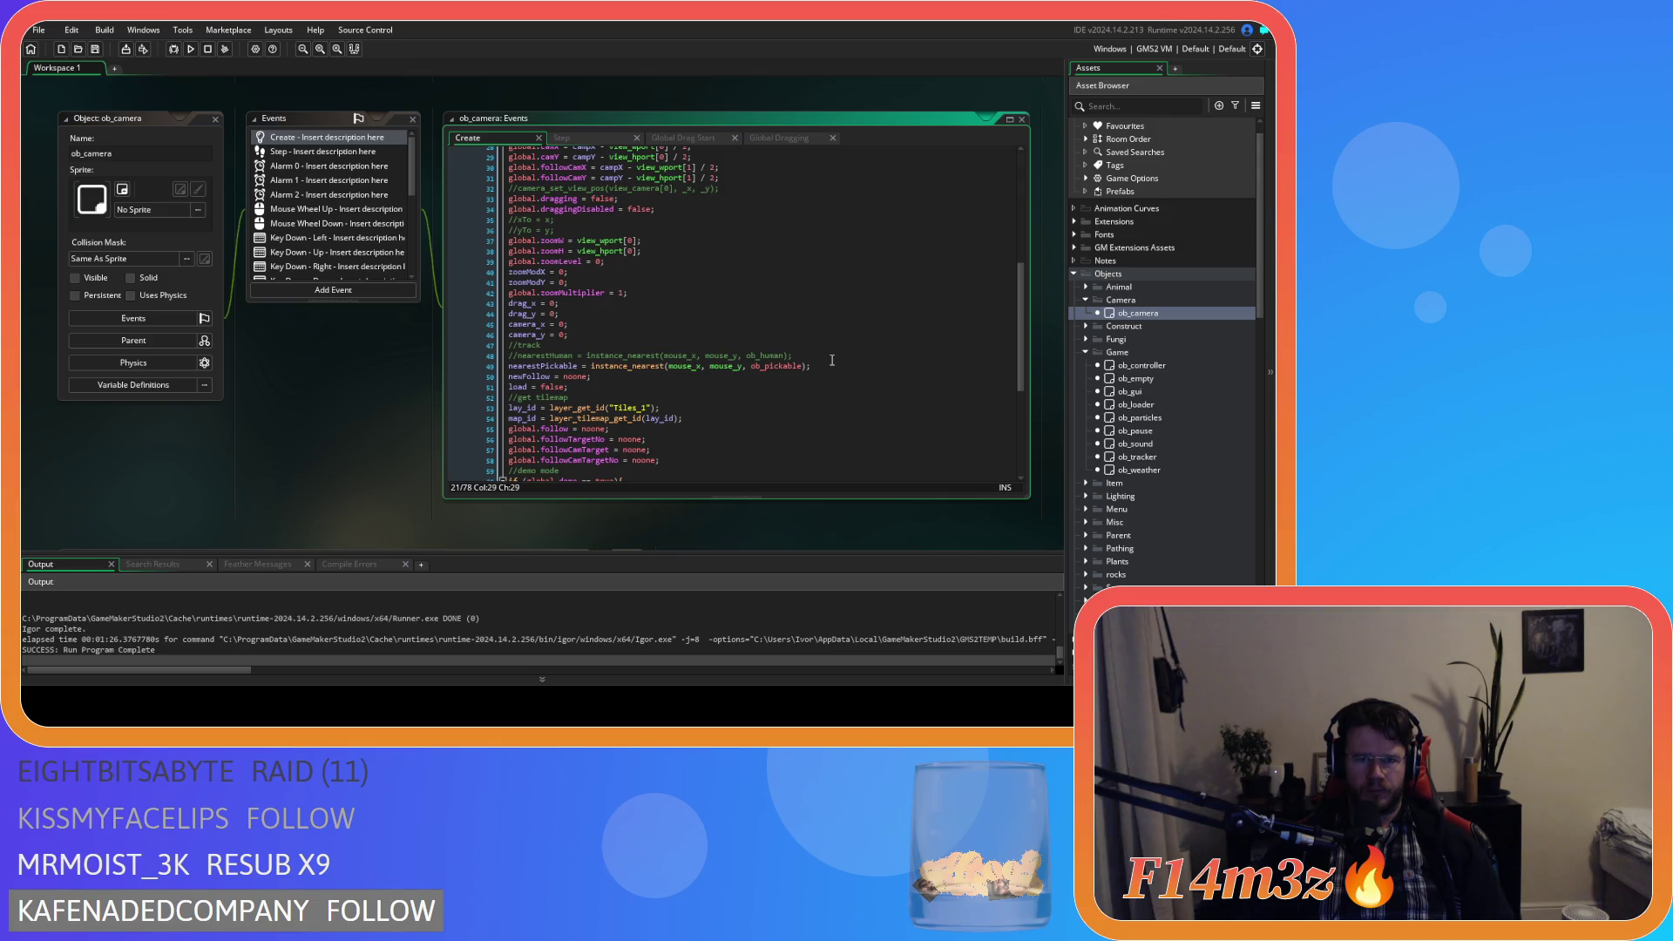
scroll(832, 359, down, 5)
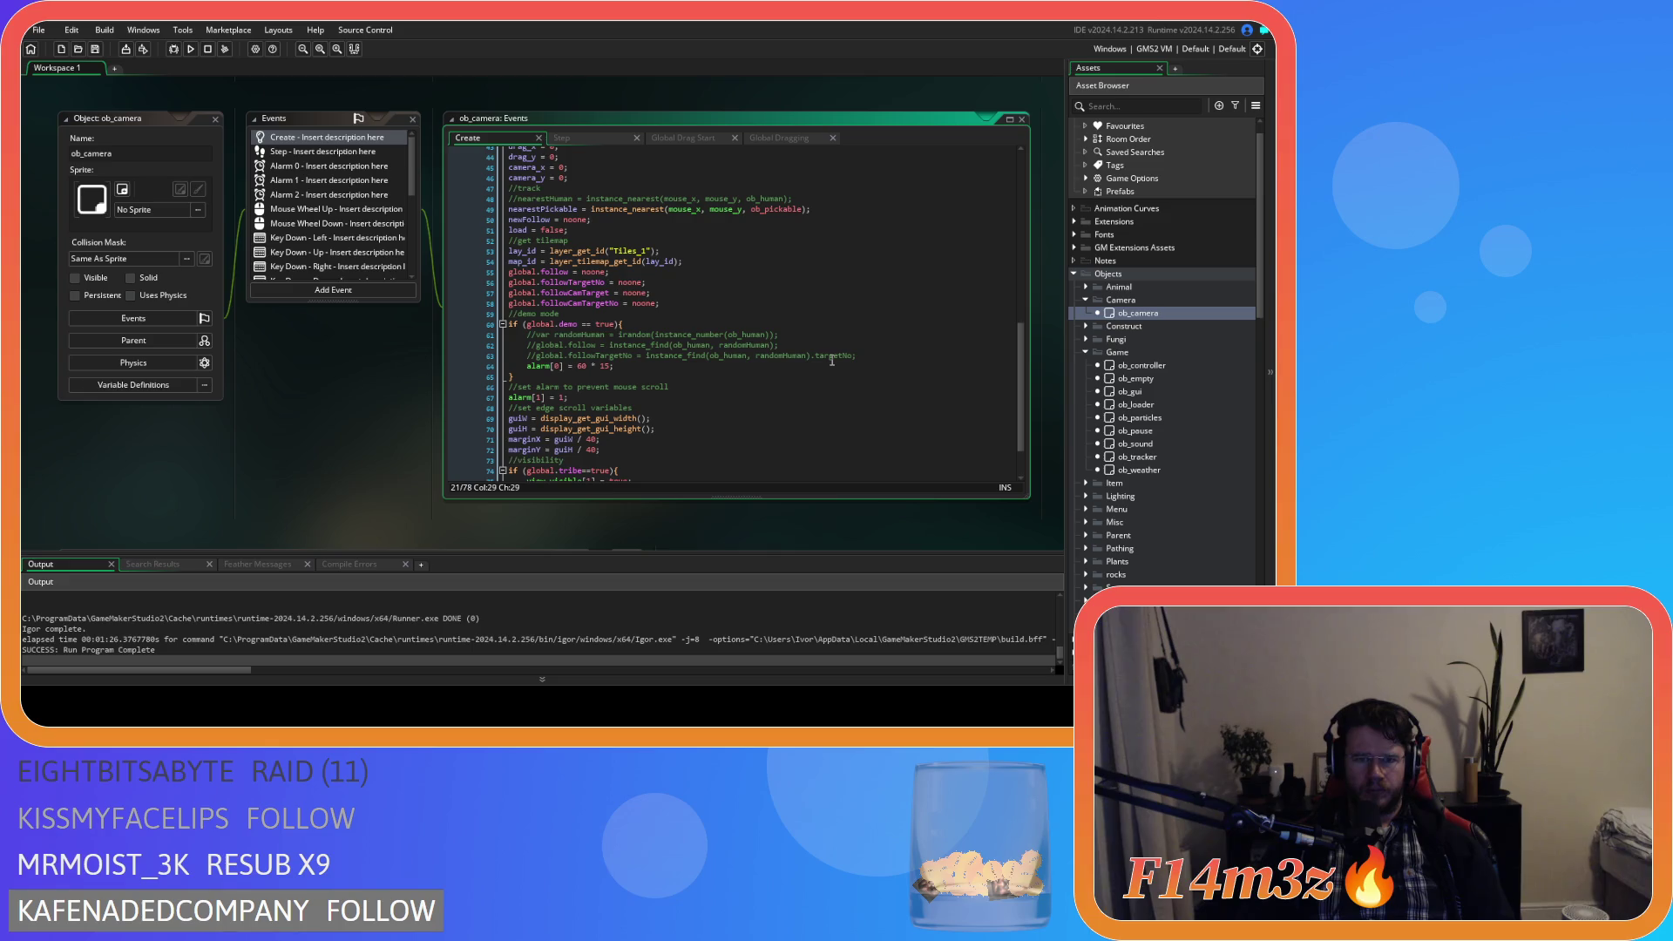
scroll(832, 360, down, 2)
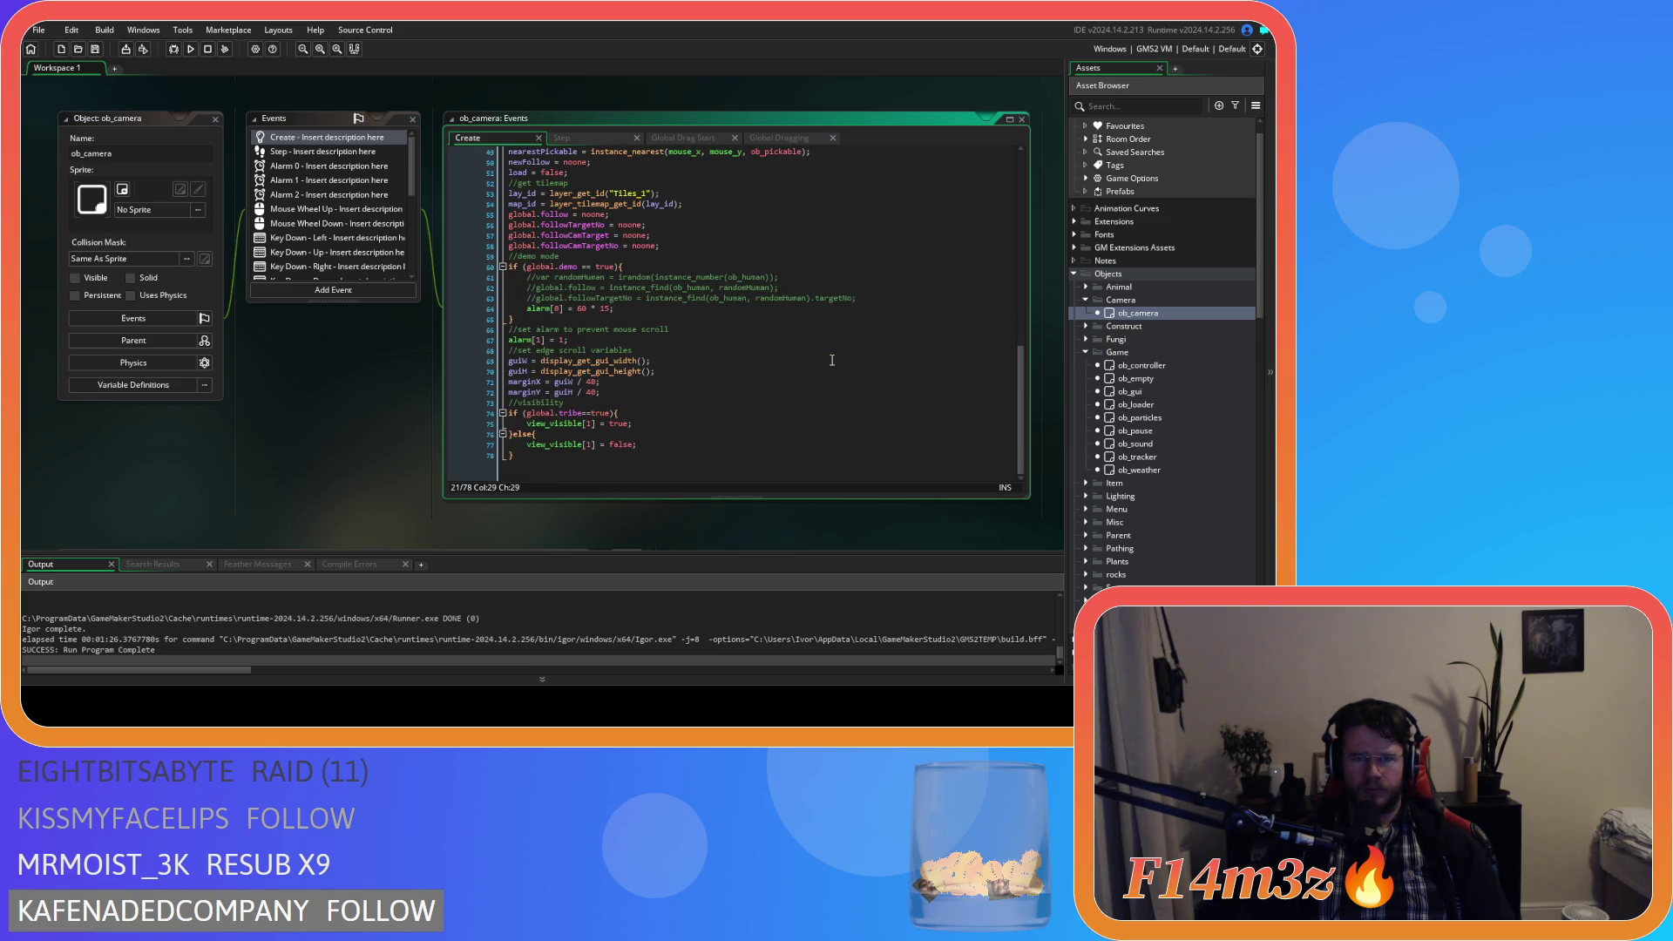
click(656, 434)
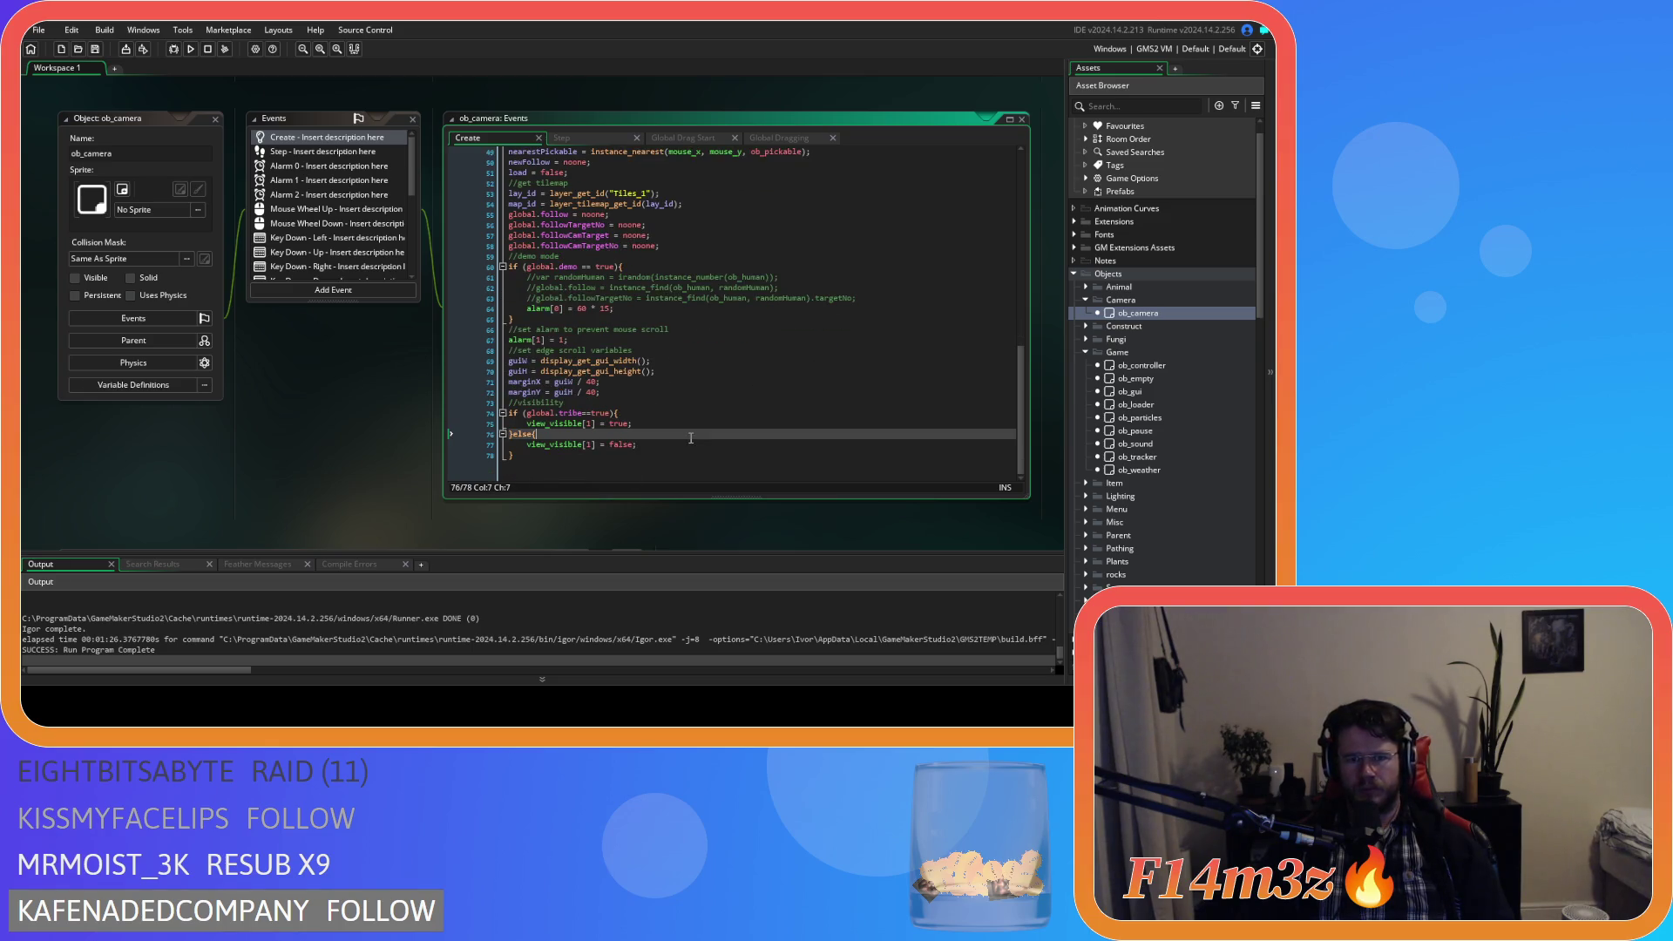
click(652, 469)
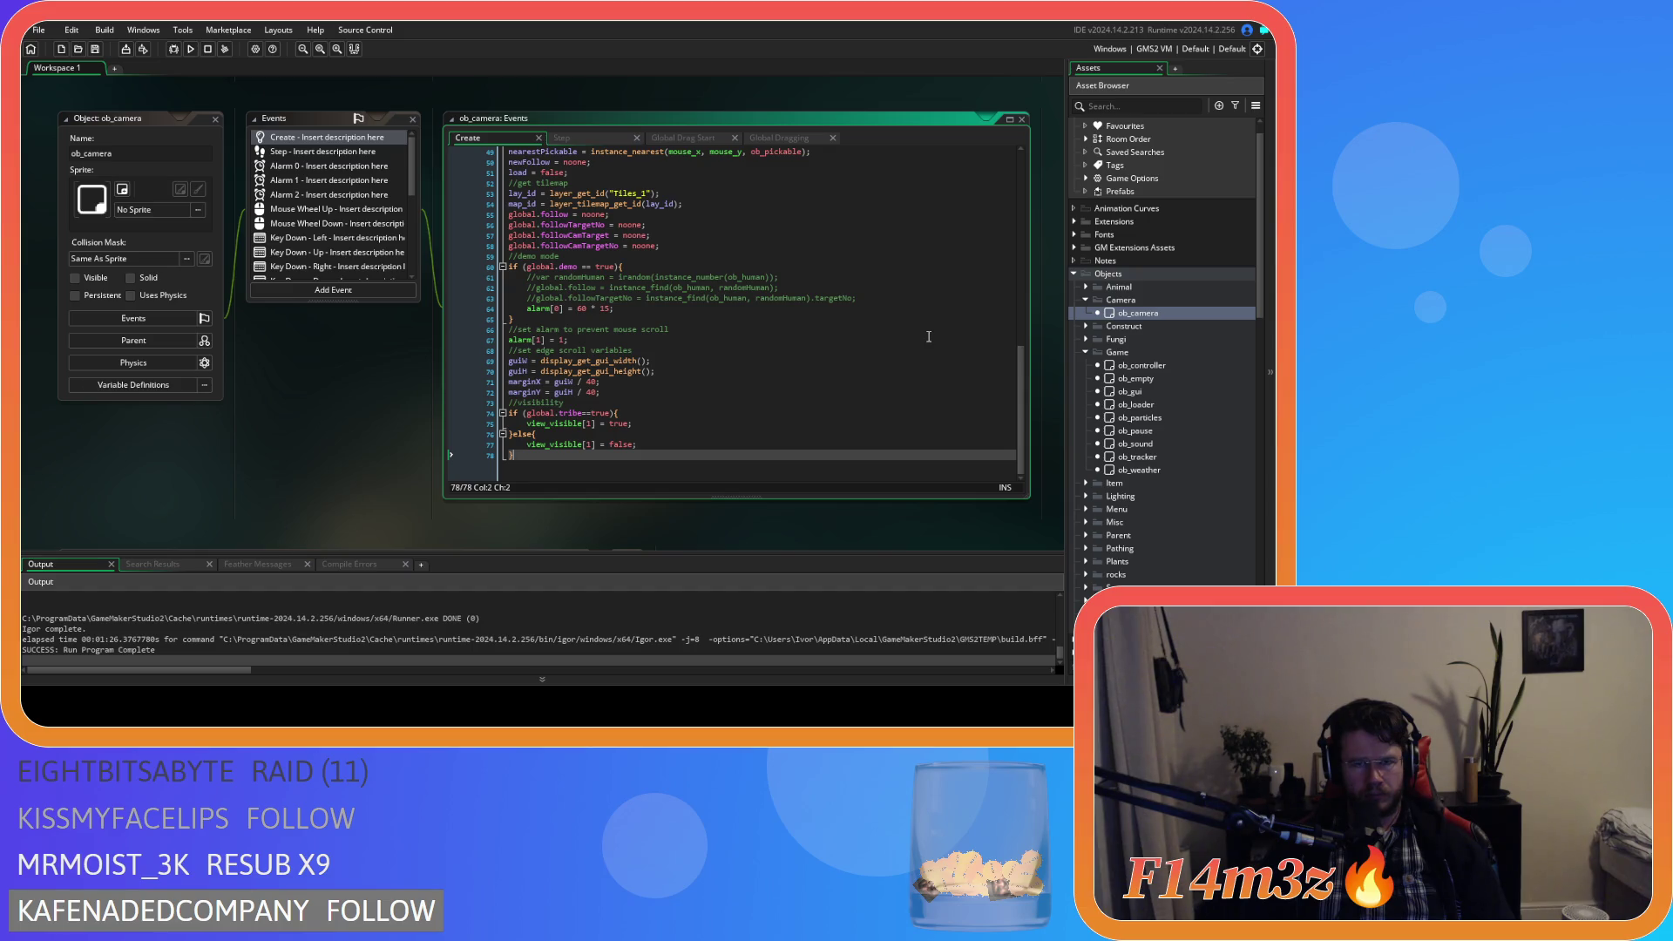
double_click(1133, 392)
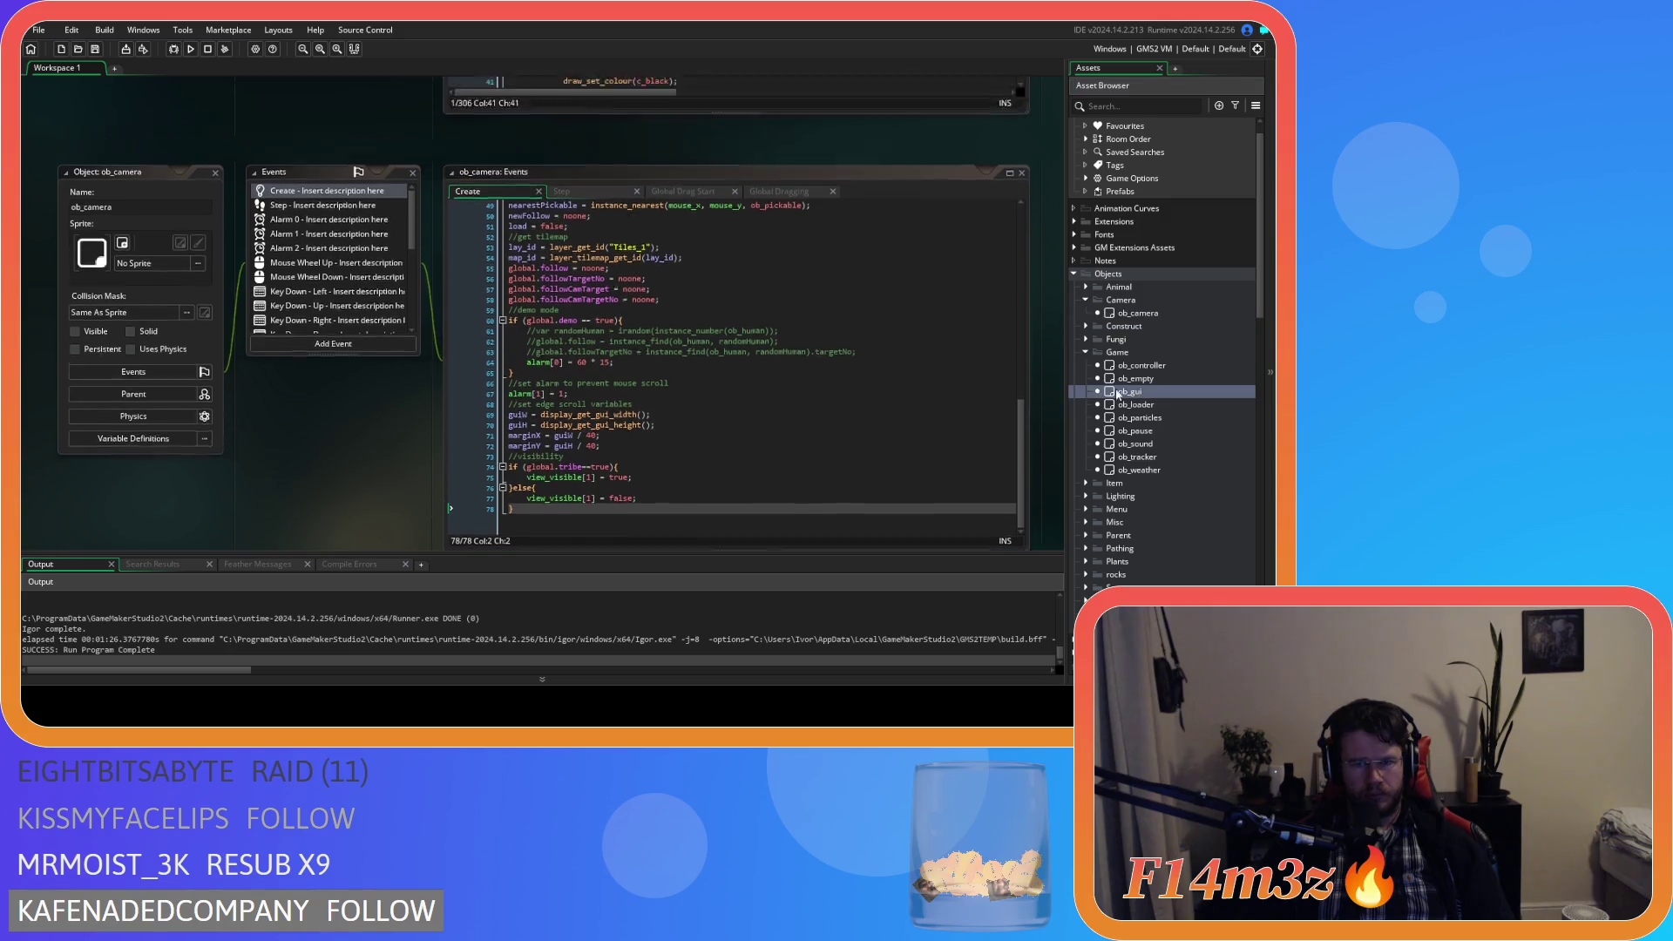
In ob_gui's Clean Up event, start a new line after the last block and type 'surface'.
click(331, 150)
click(669, 309)
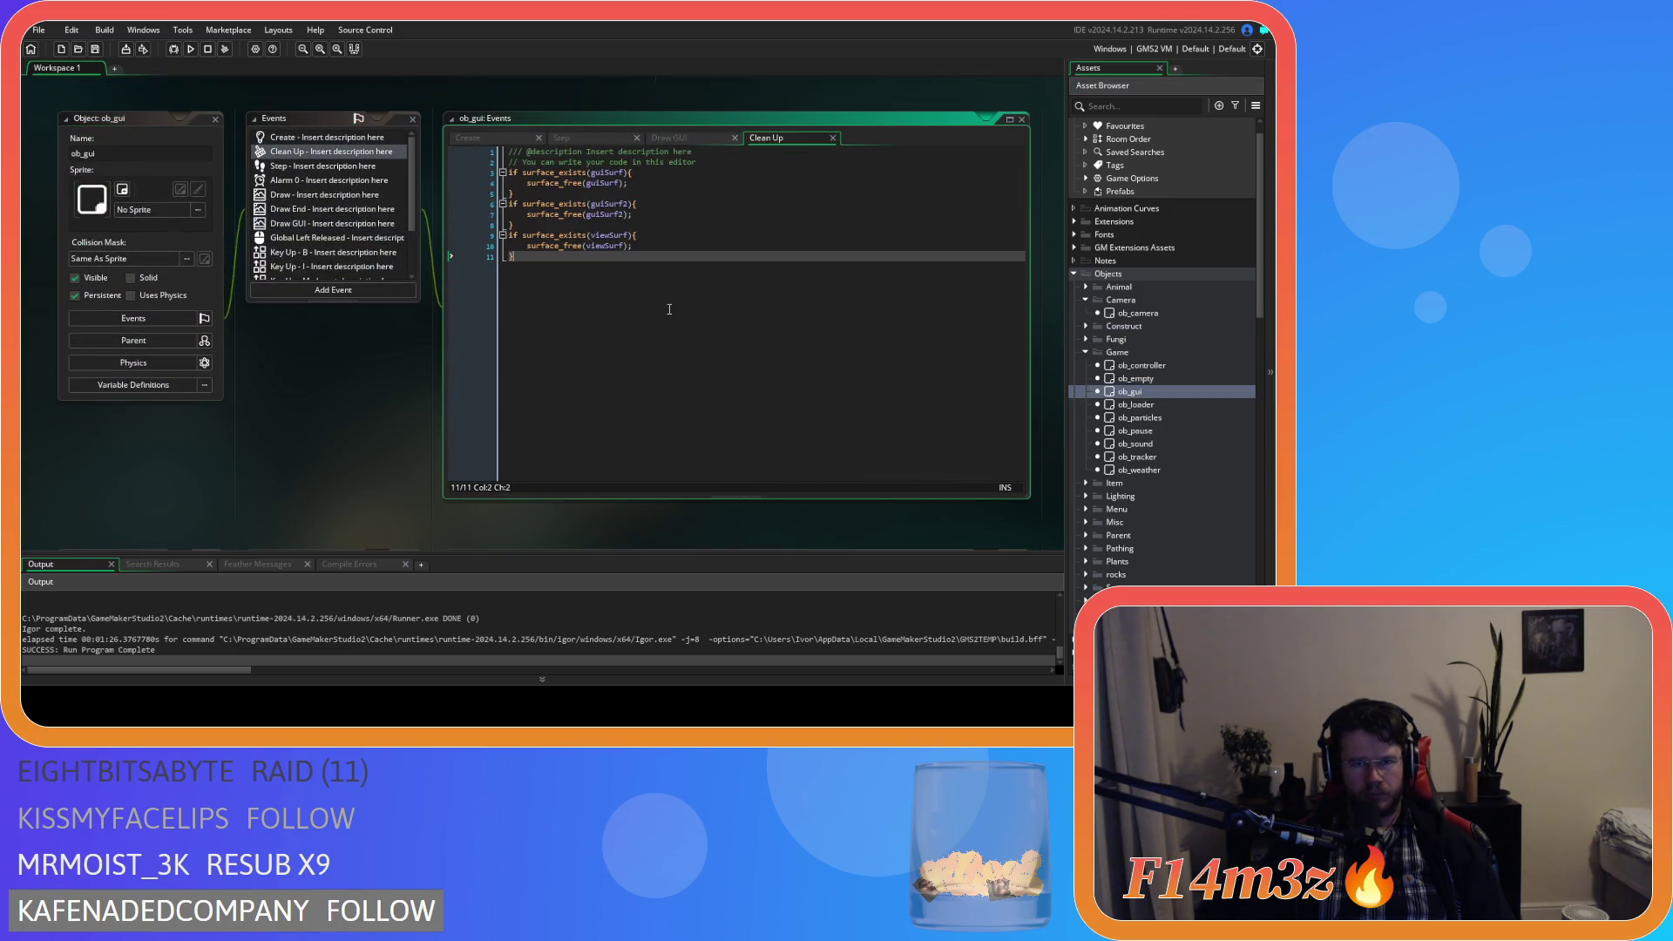
key(Return)
text(surf)
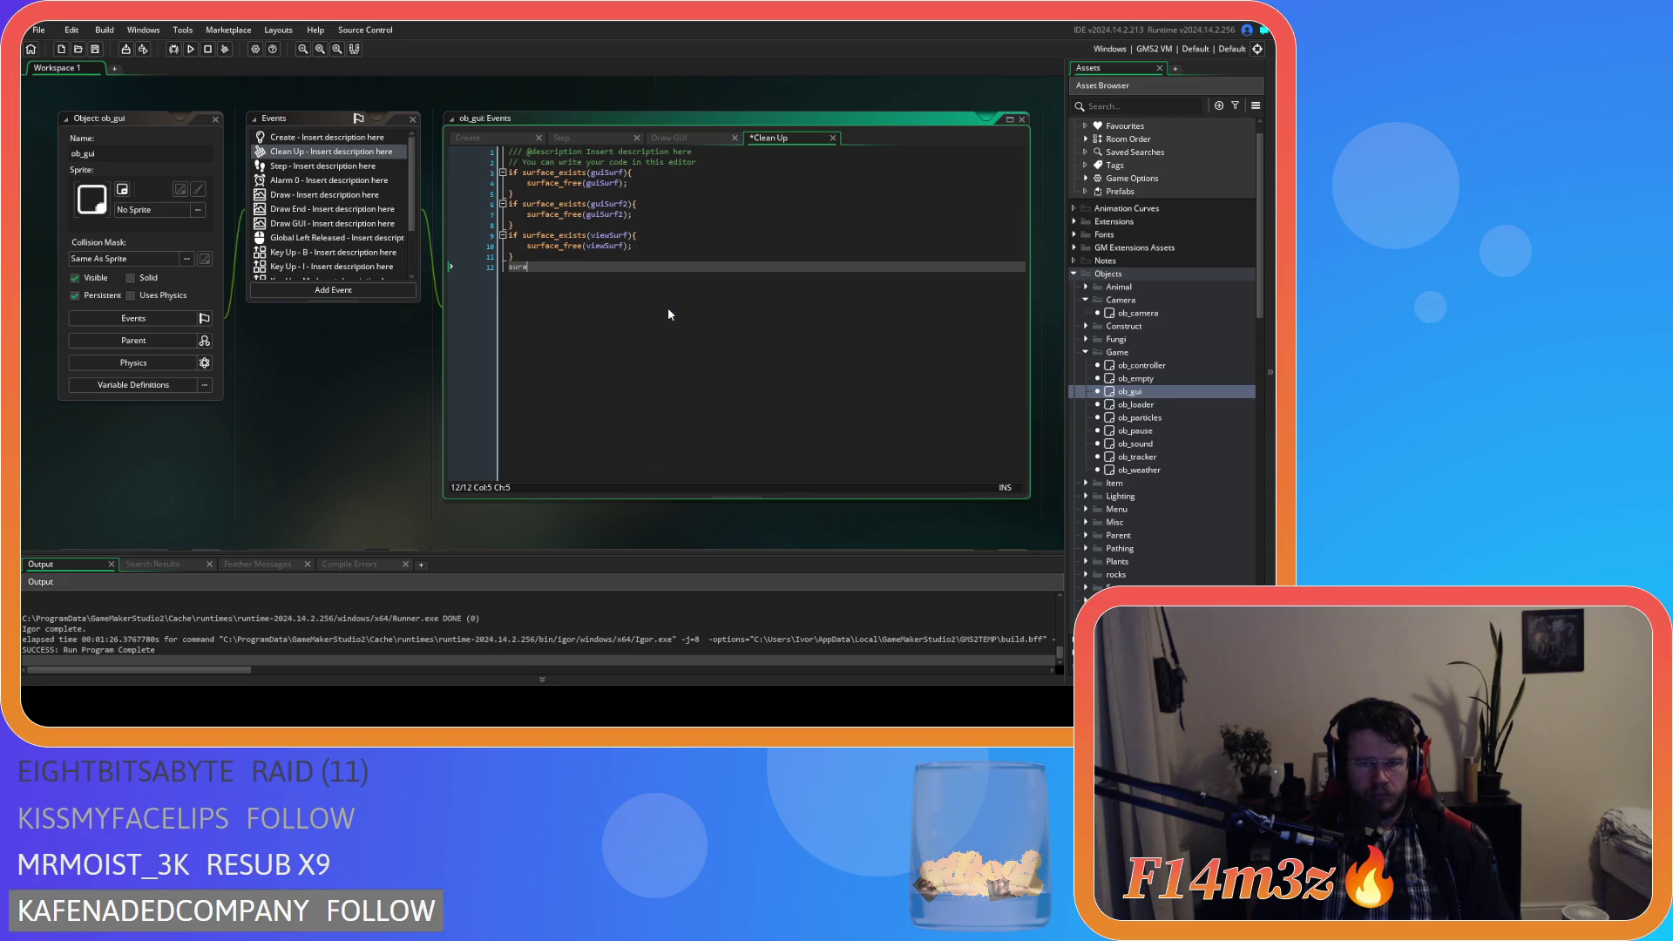
text(ace)
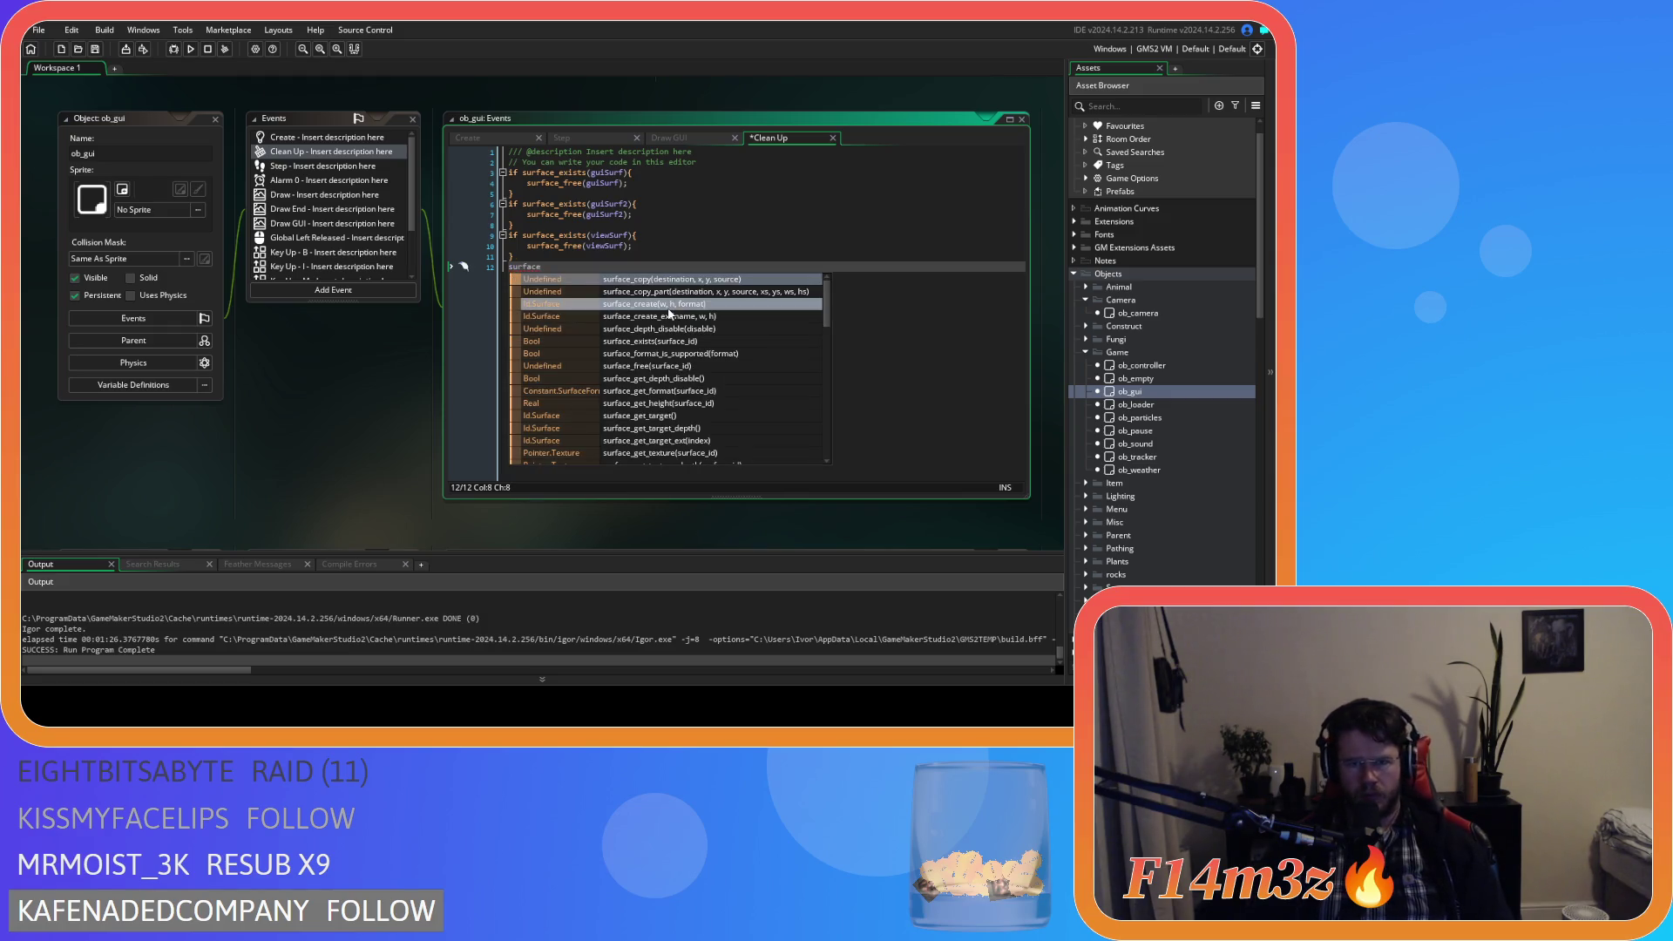
Browse the surface function suggestions, then dismiss them and undo the unfinished line.
scroll(691, 366, down, 3)
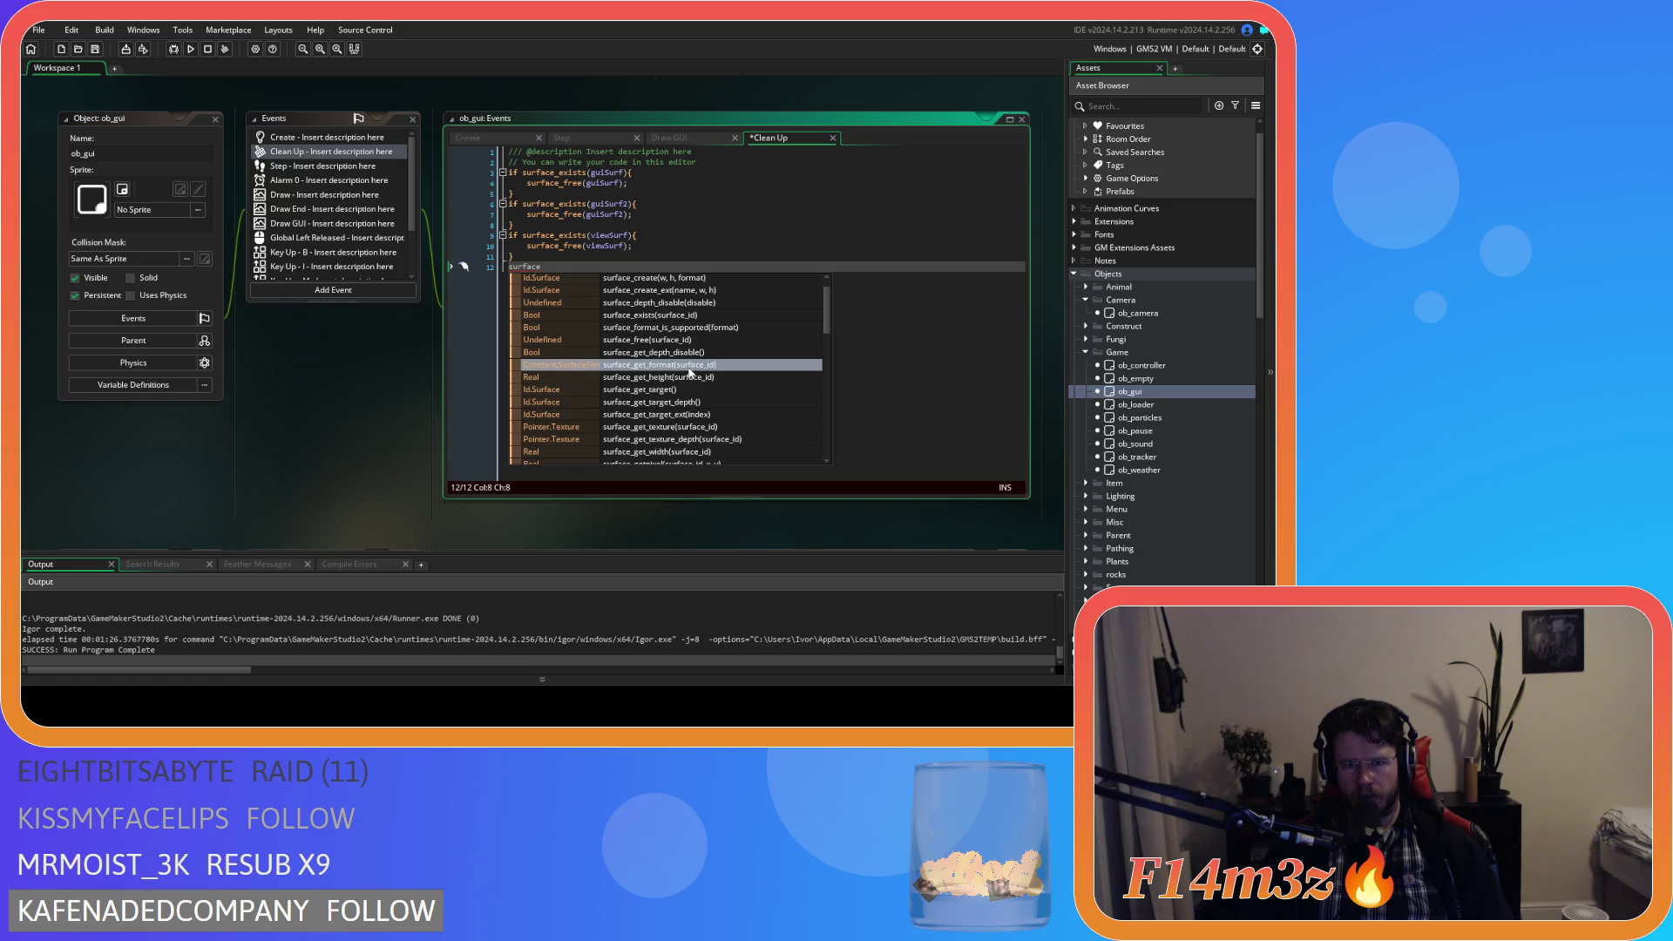
scroll(690, 374, down, 1)
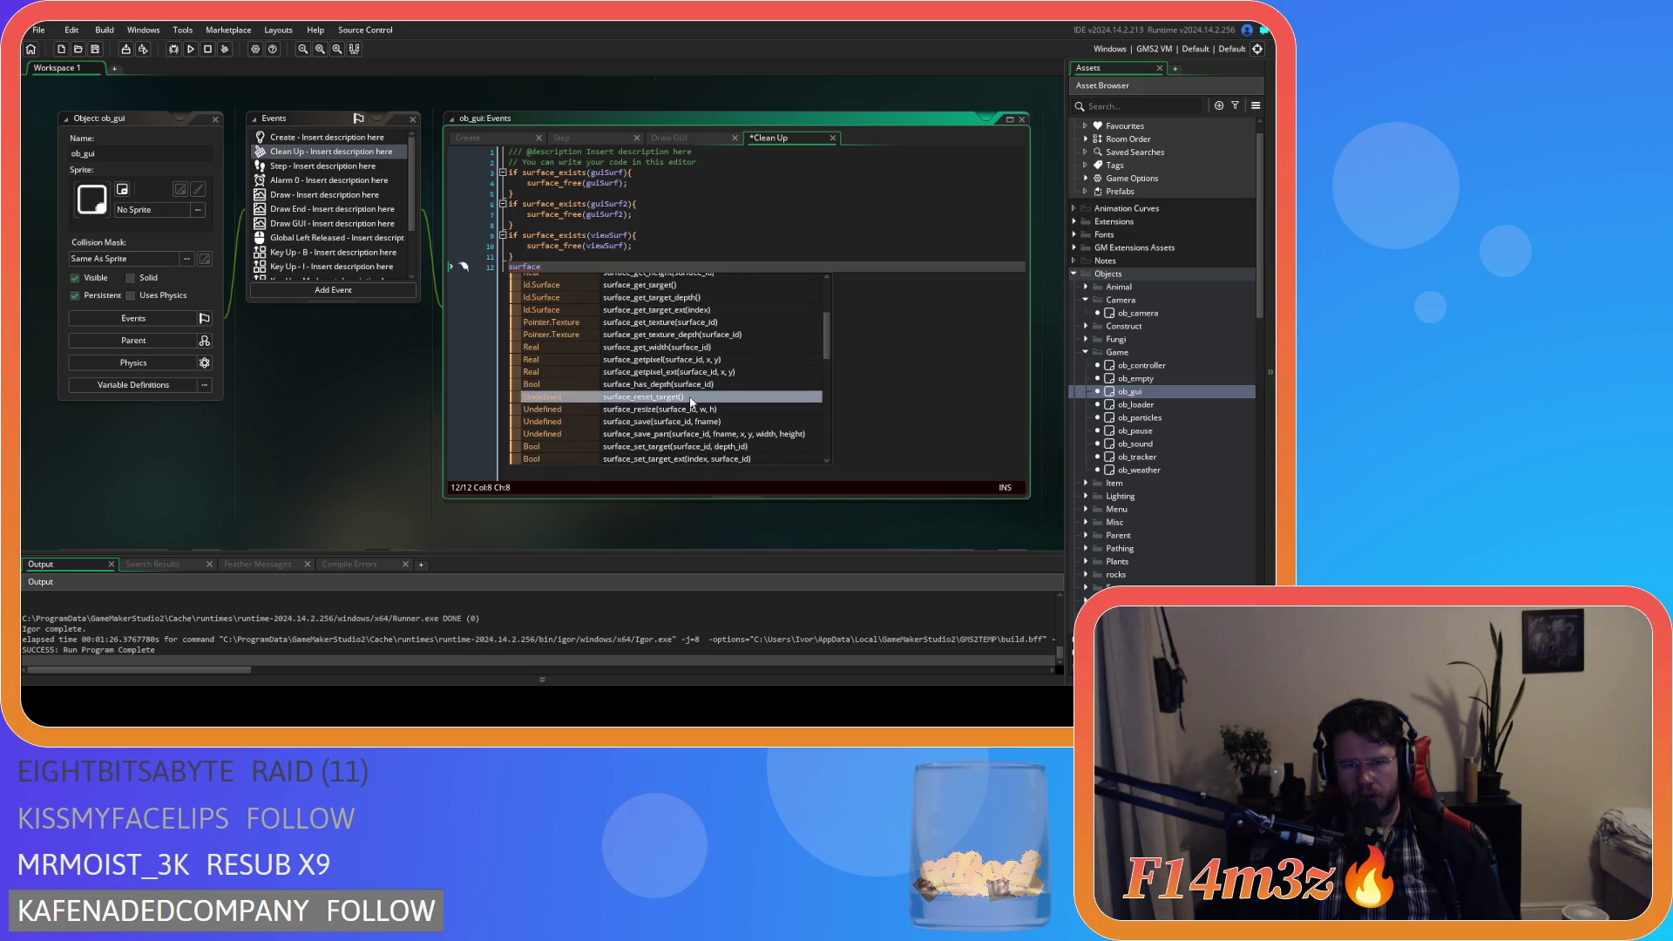
scroll(690, 401, down, 1)
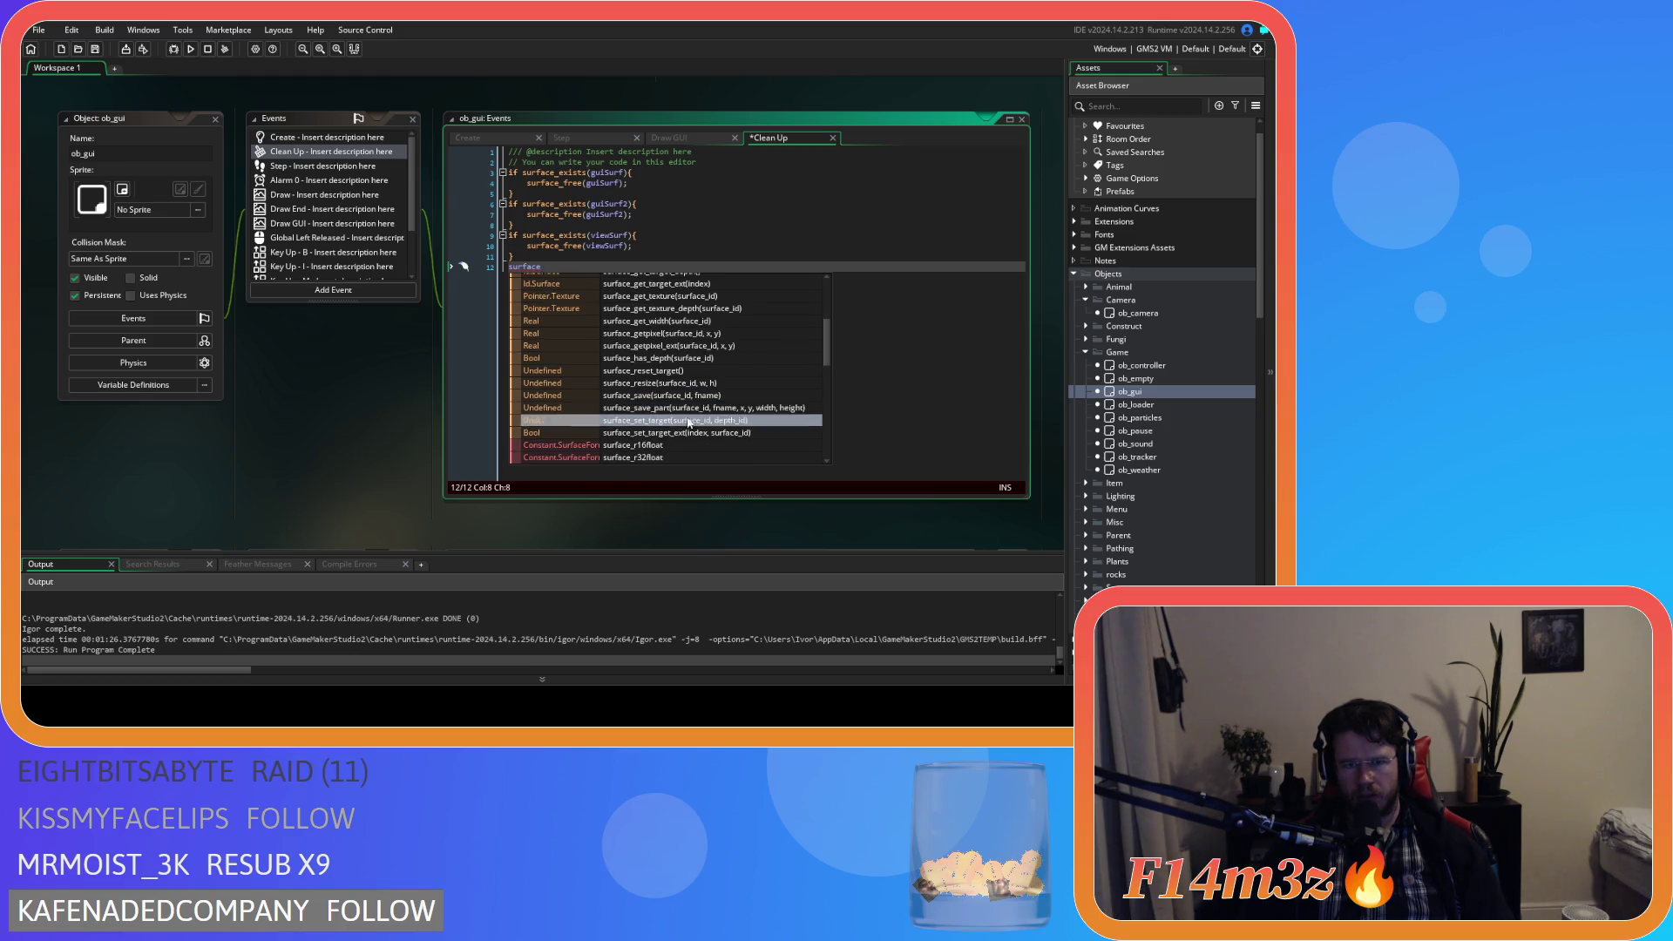
scroll(694, 435, down, 5)
scroll(694, 437, down, 2)
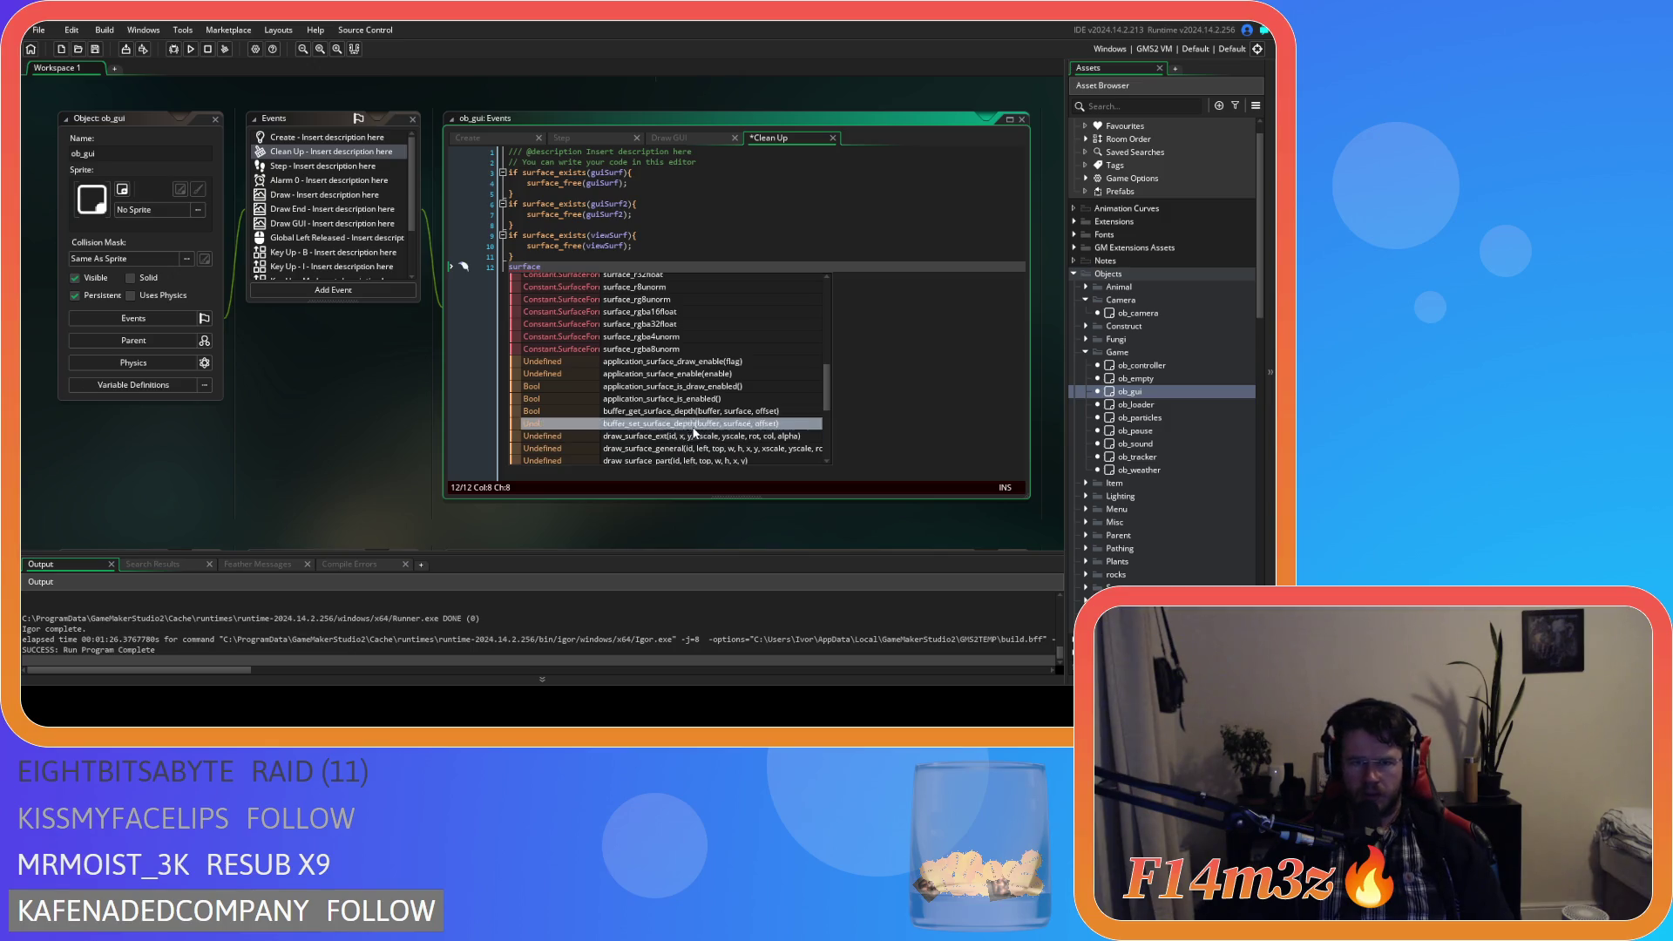
scroll(713, 416, down, 1)
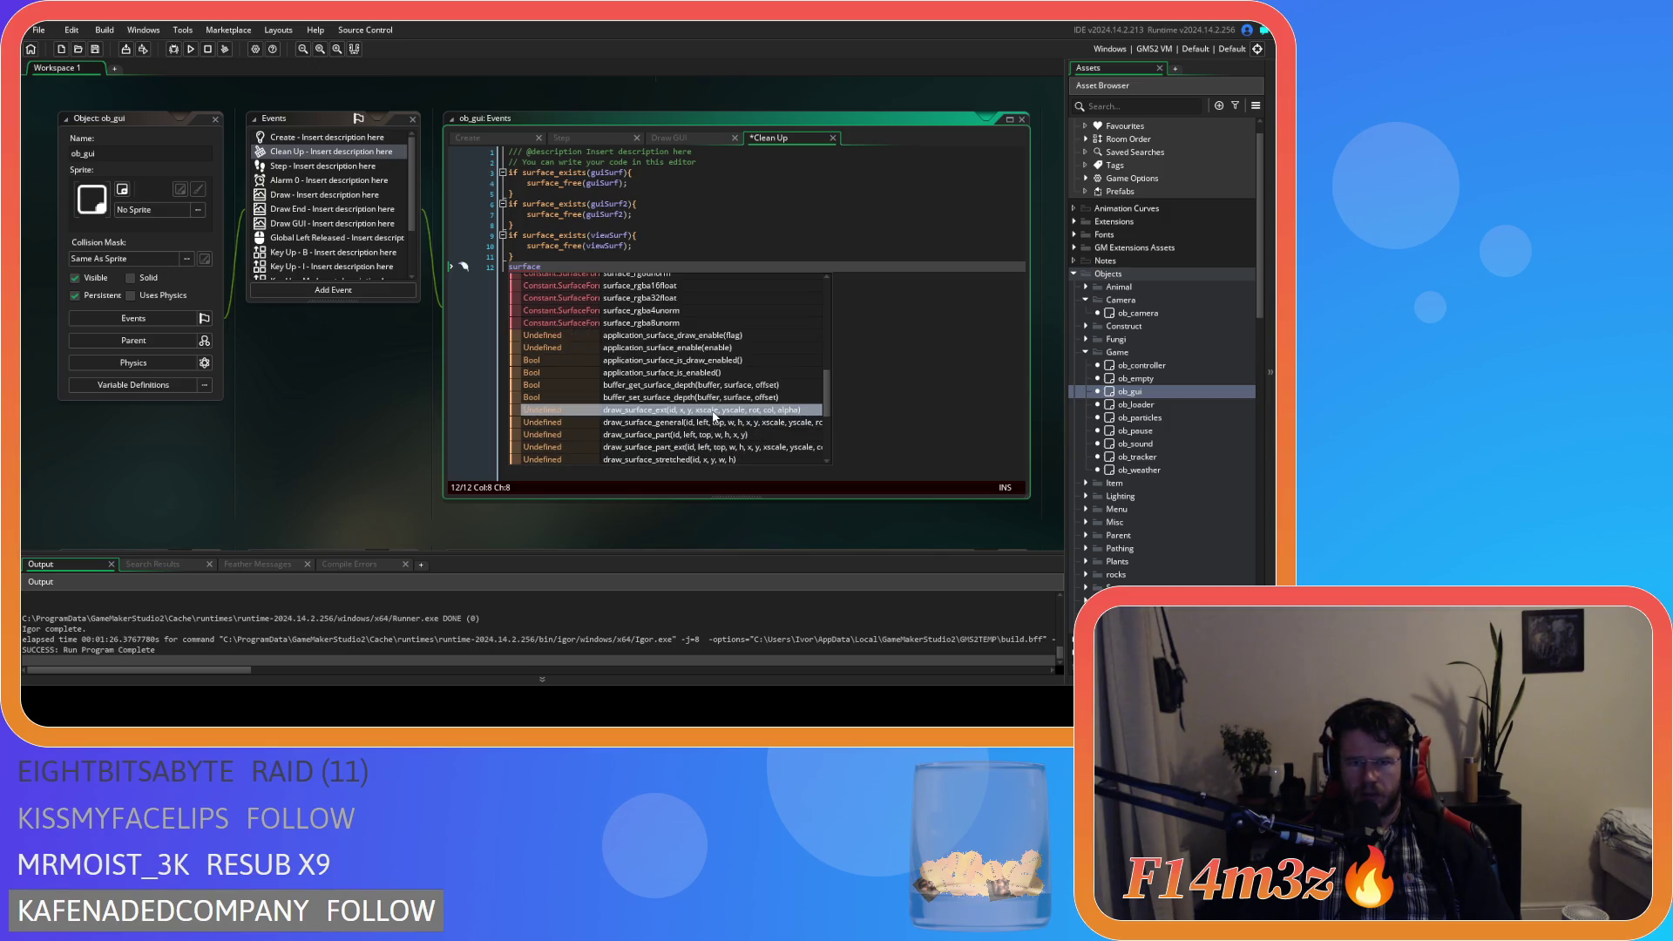
scroll(718, 411, down, 4)
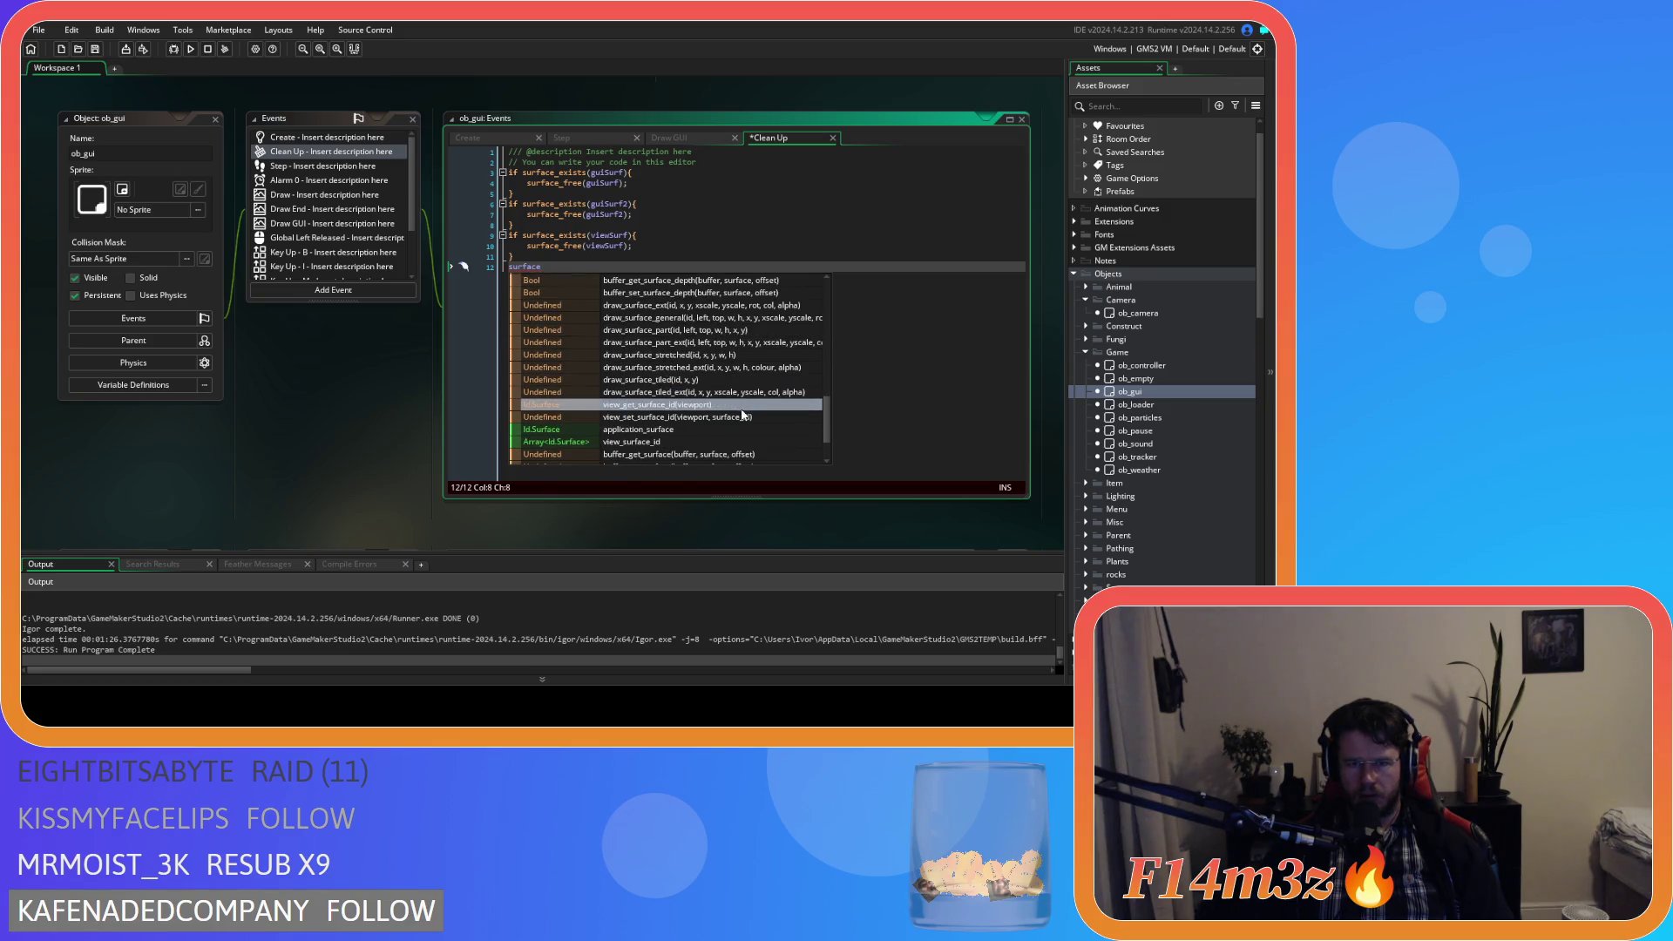
scroll(741, 417, down, 1)
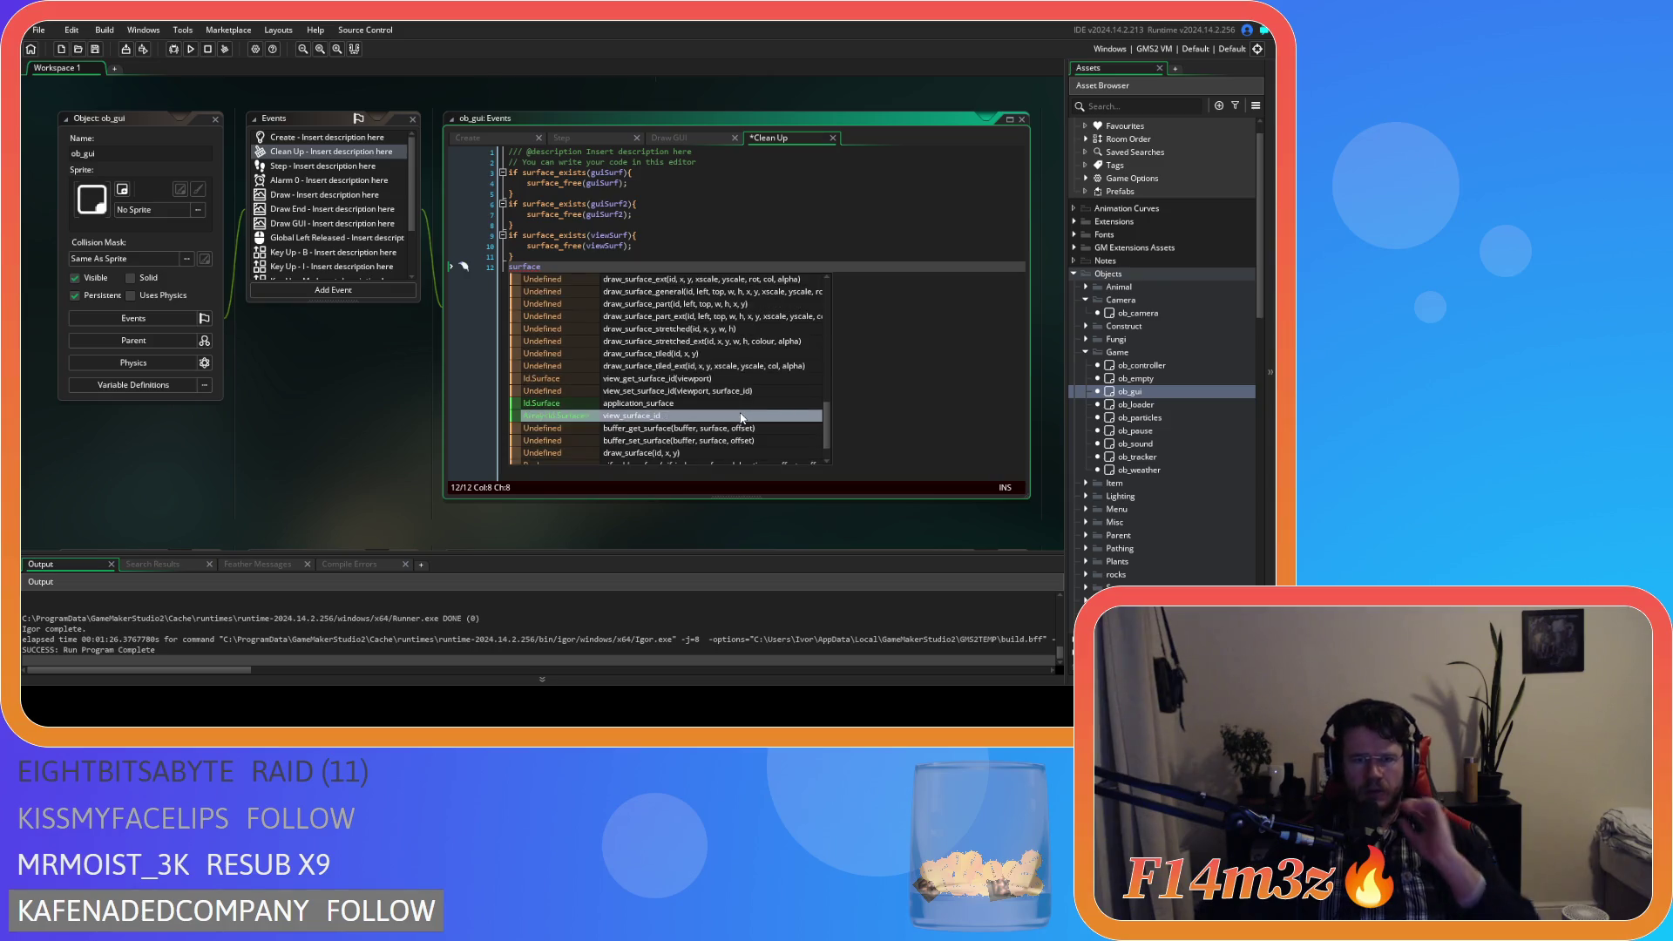
scroll(742, 417, down, 1)
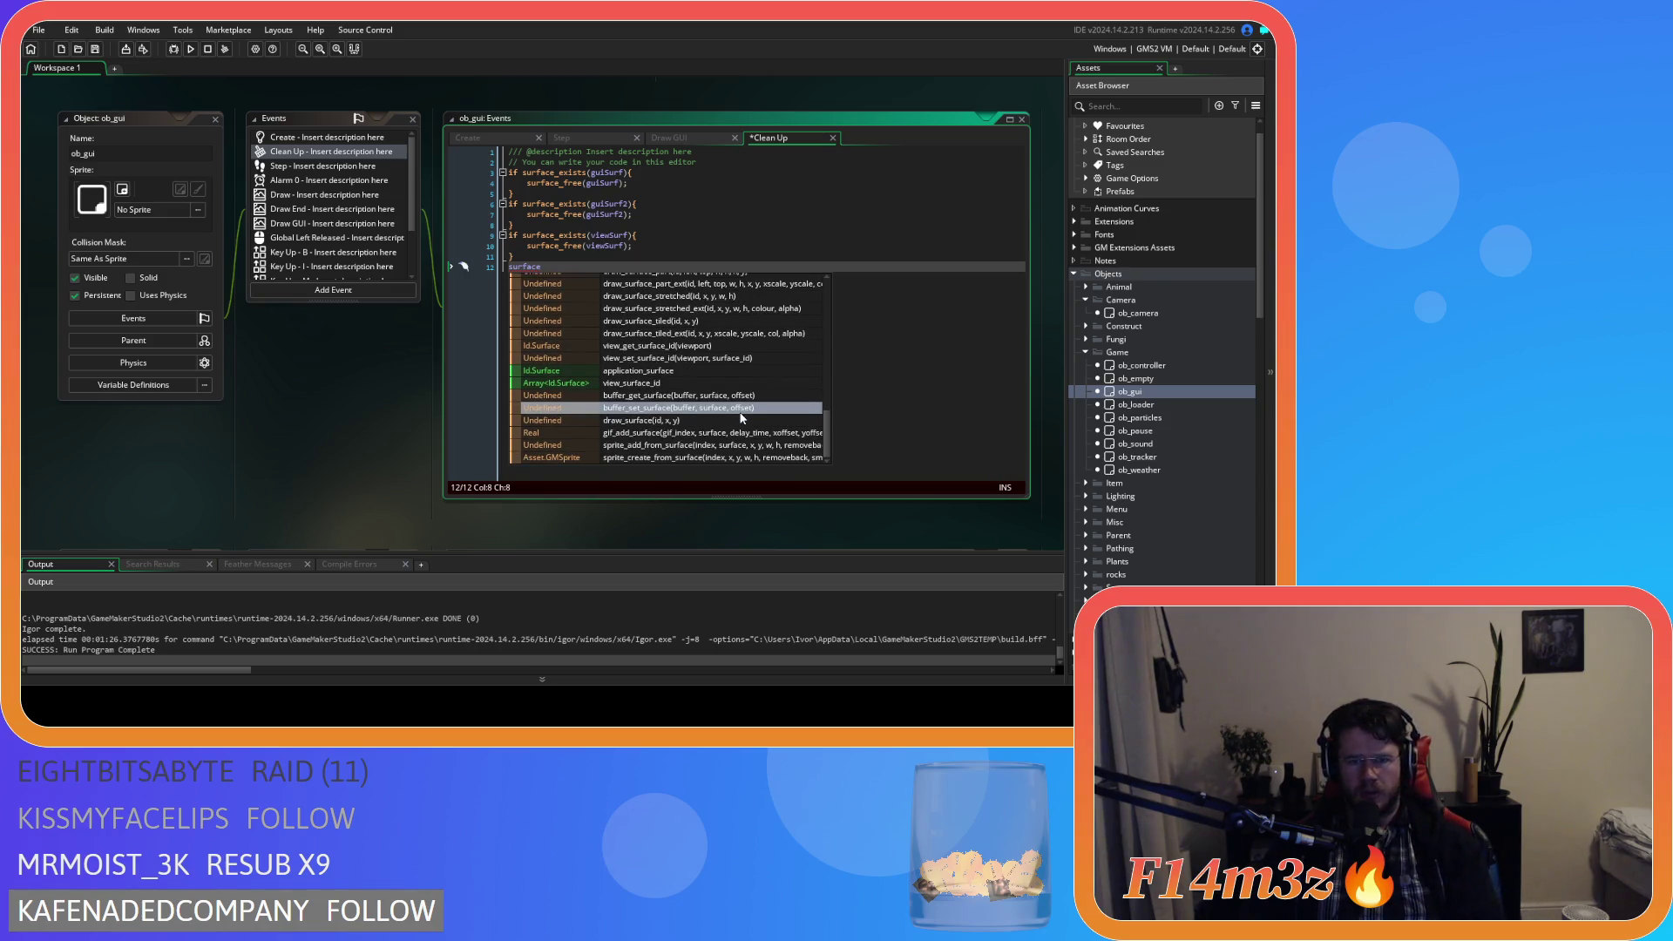
scroll(741, 418, up, 2)
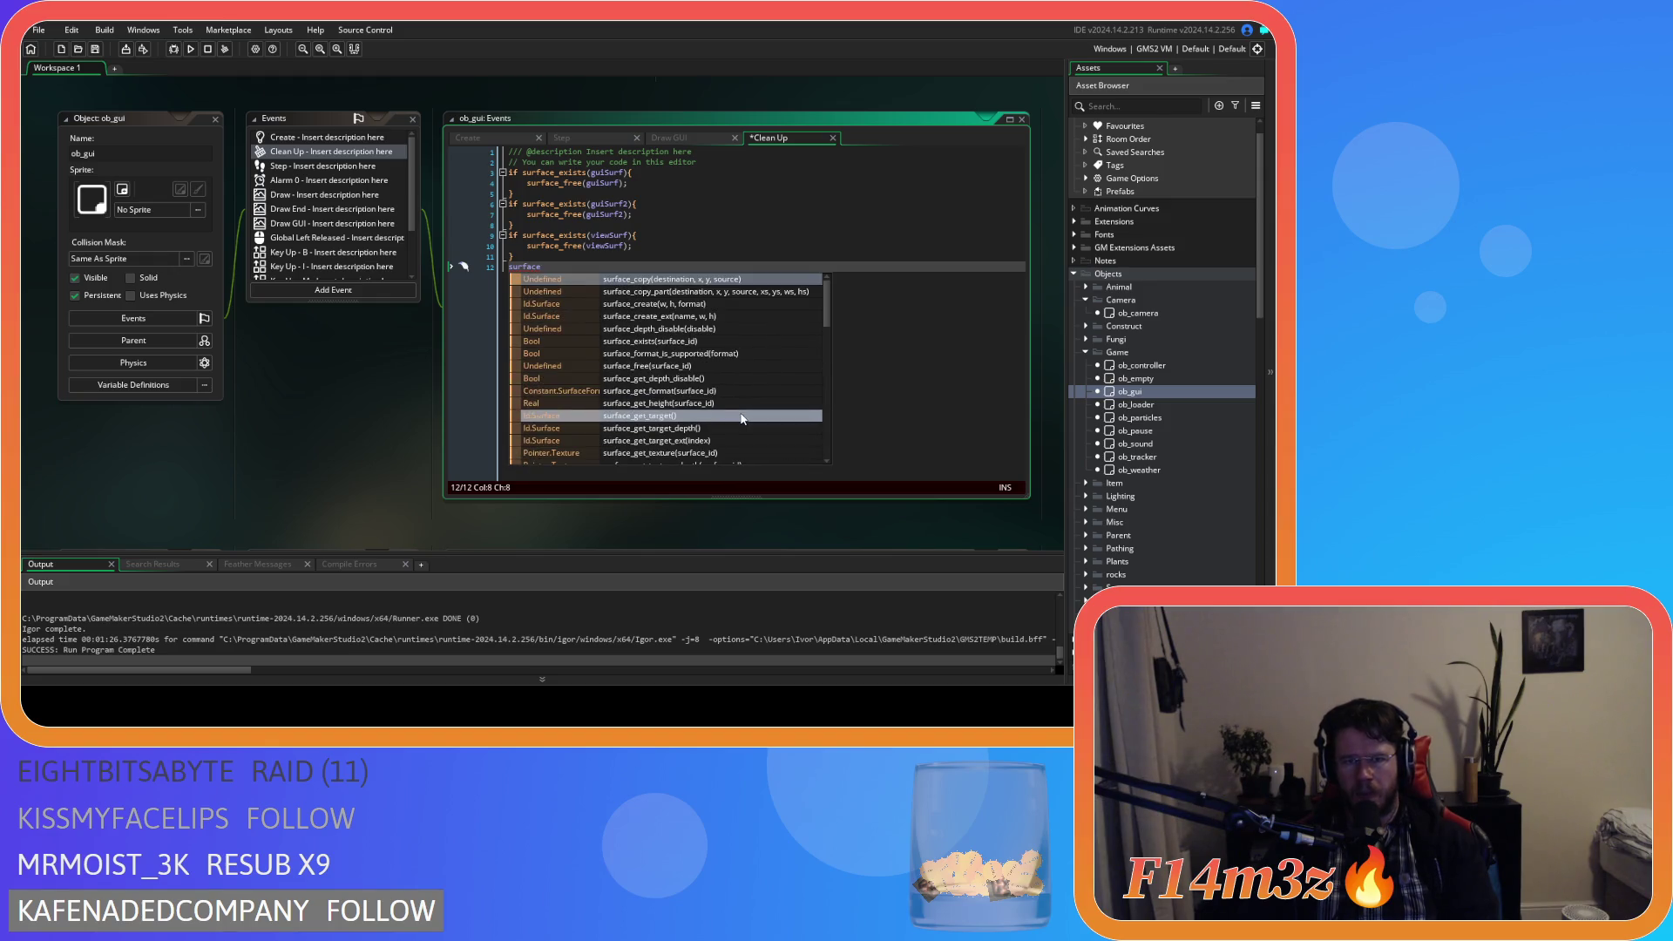
key(Escape)
key(ctrl+z)
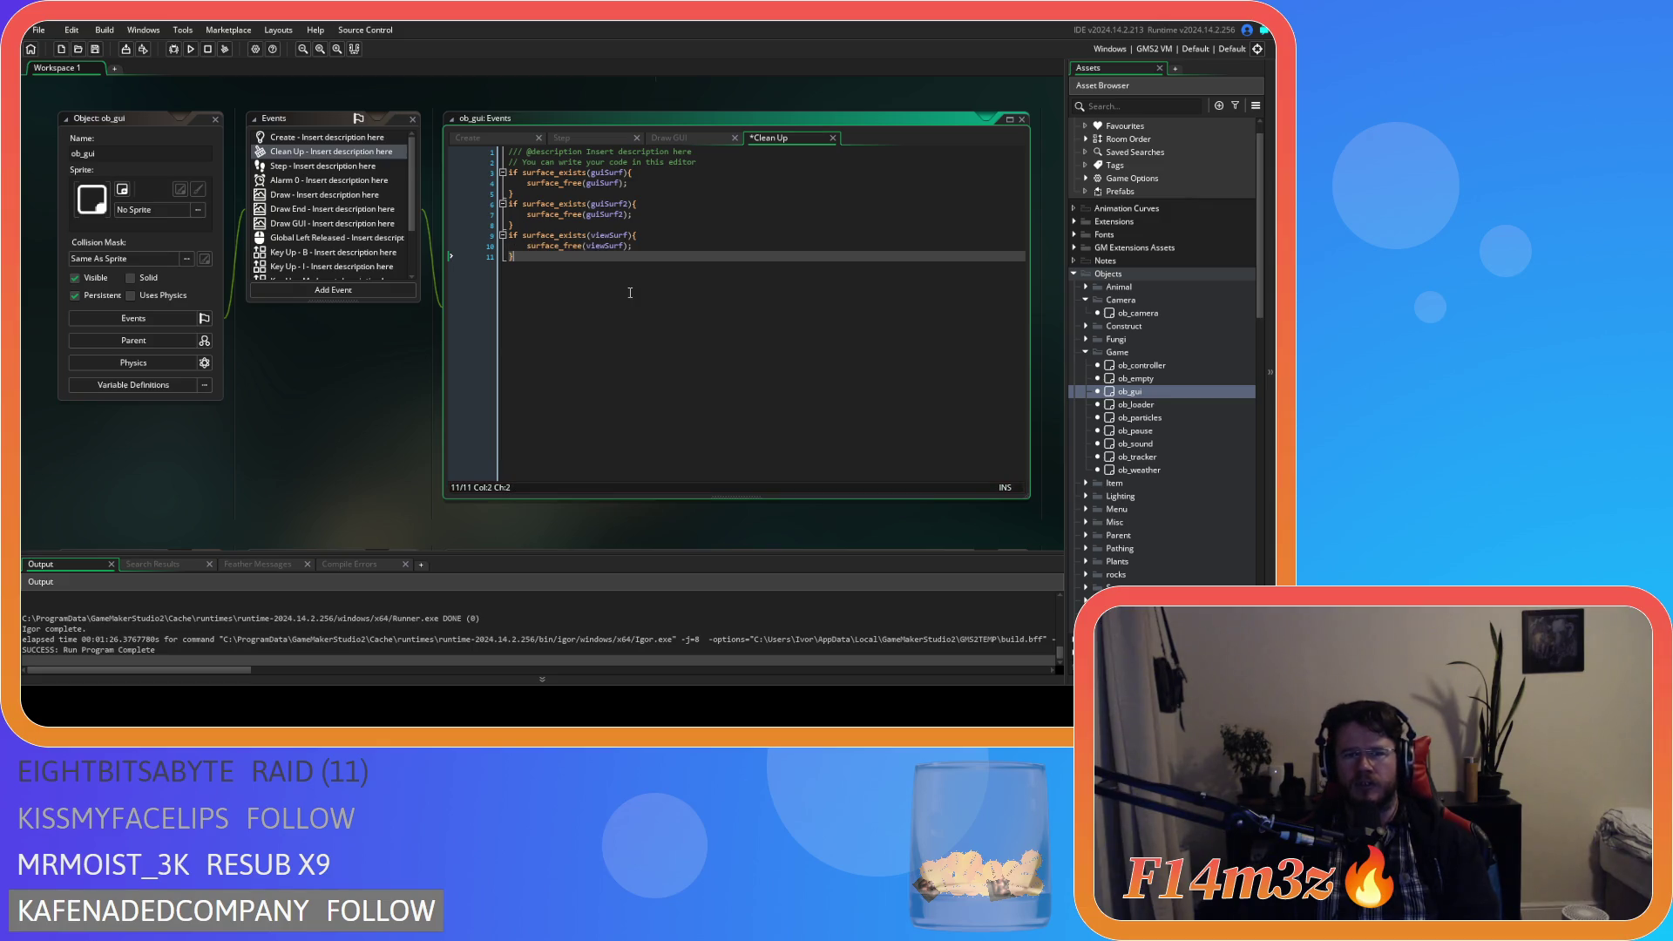
click(603, 141)
click(675, 138)
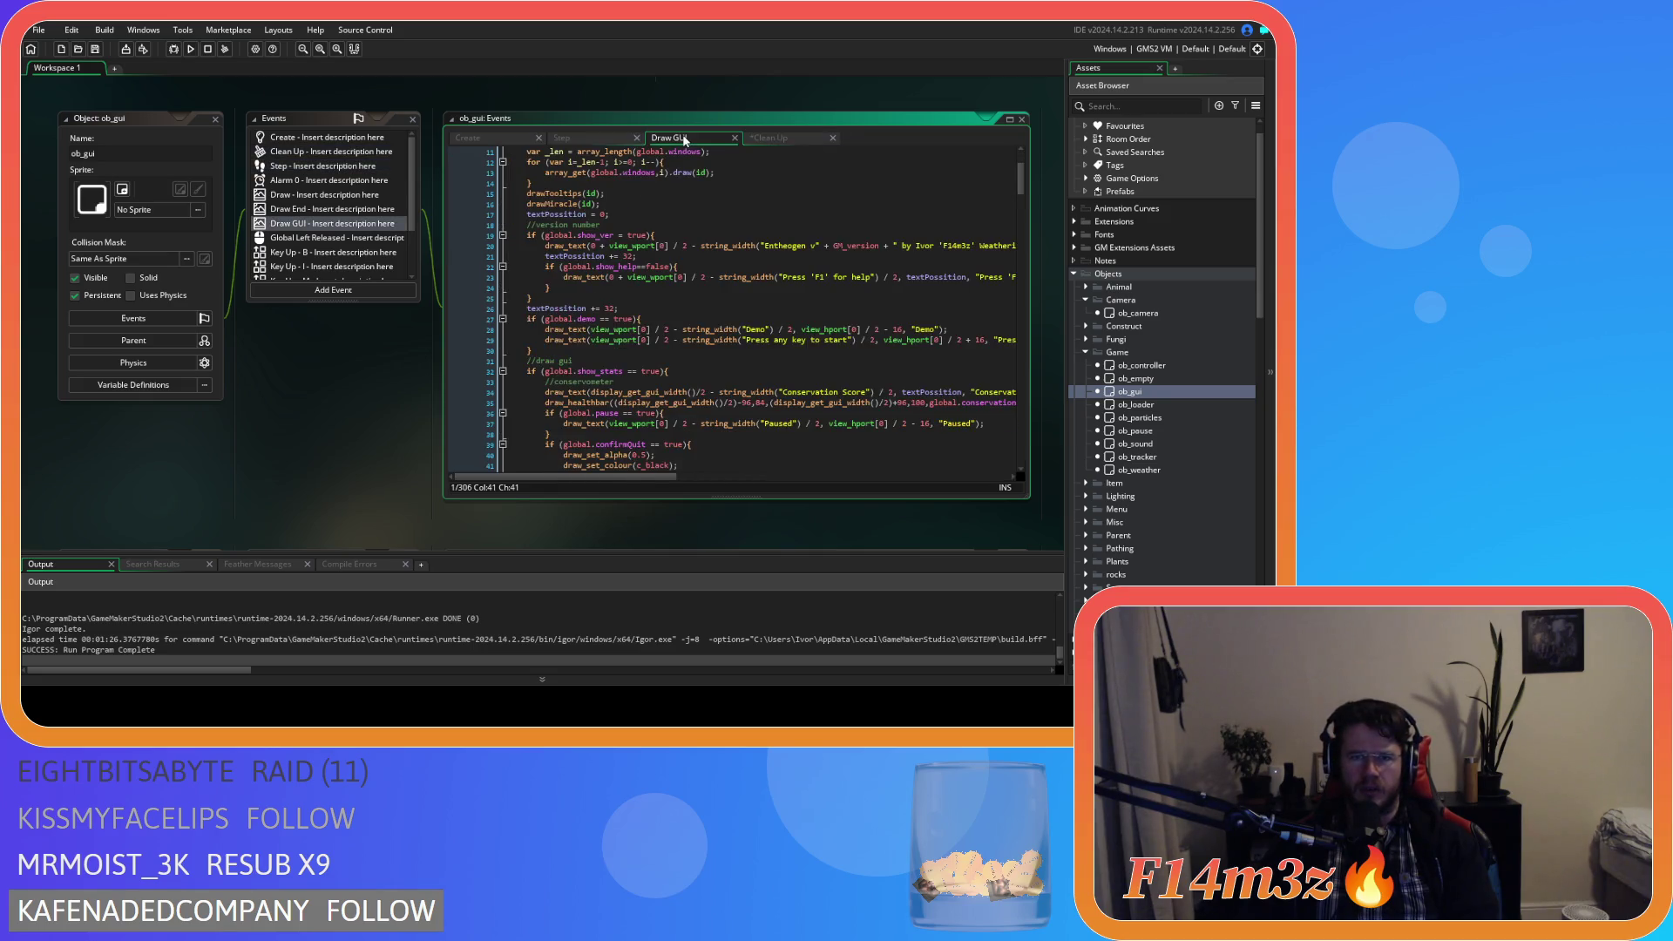
scroll(1146, 484, down, 10)
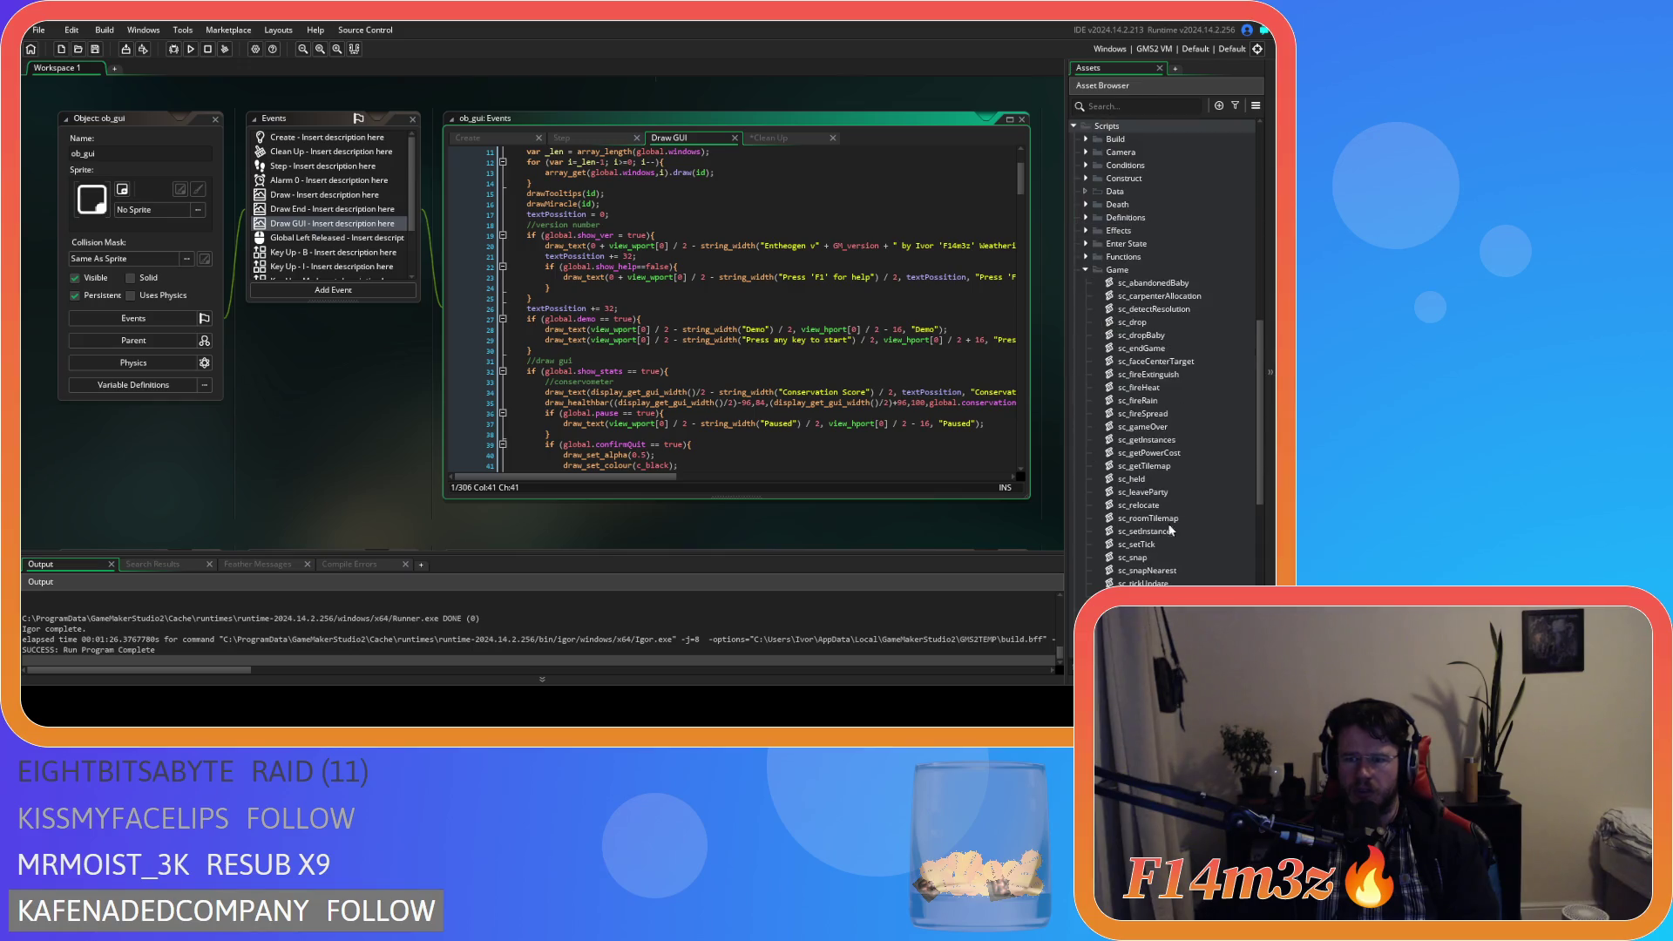
click(1086, 269)
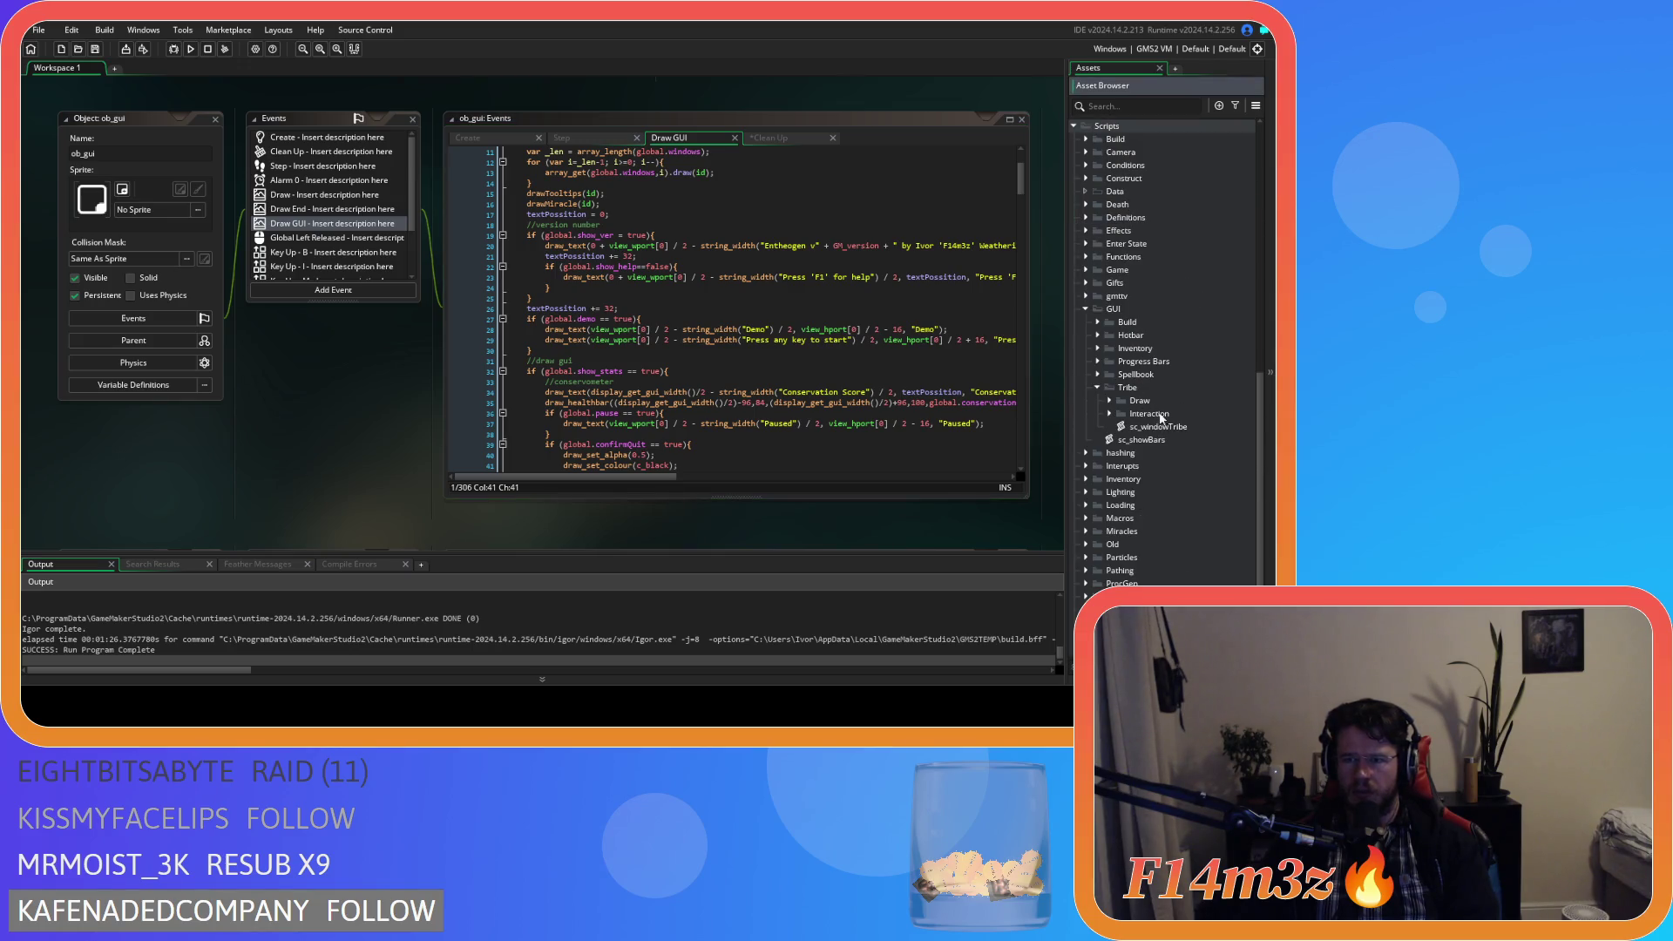
double_click(1158, 426)
click(275, 245)
click(496, 215)
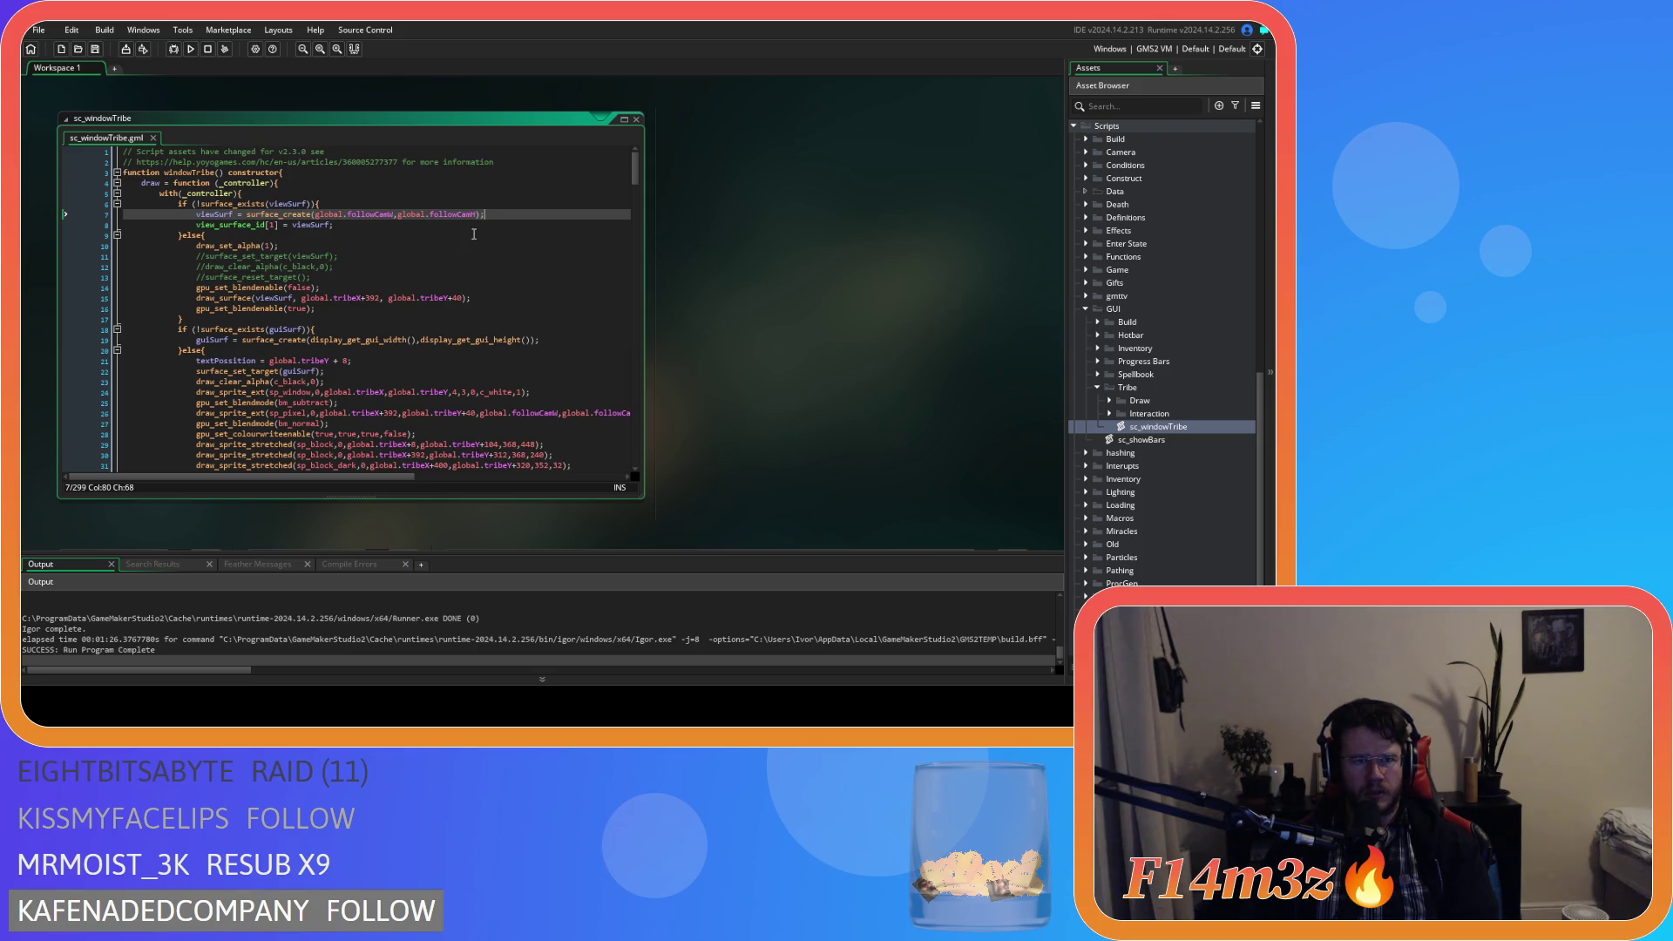
drag(196, 225, 276, 224)
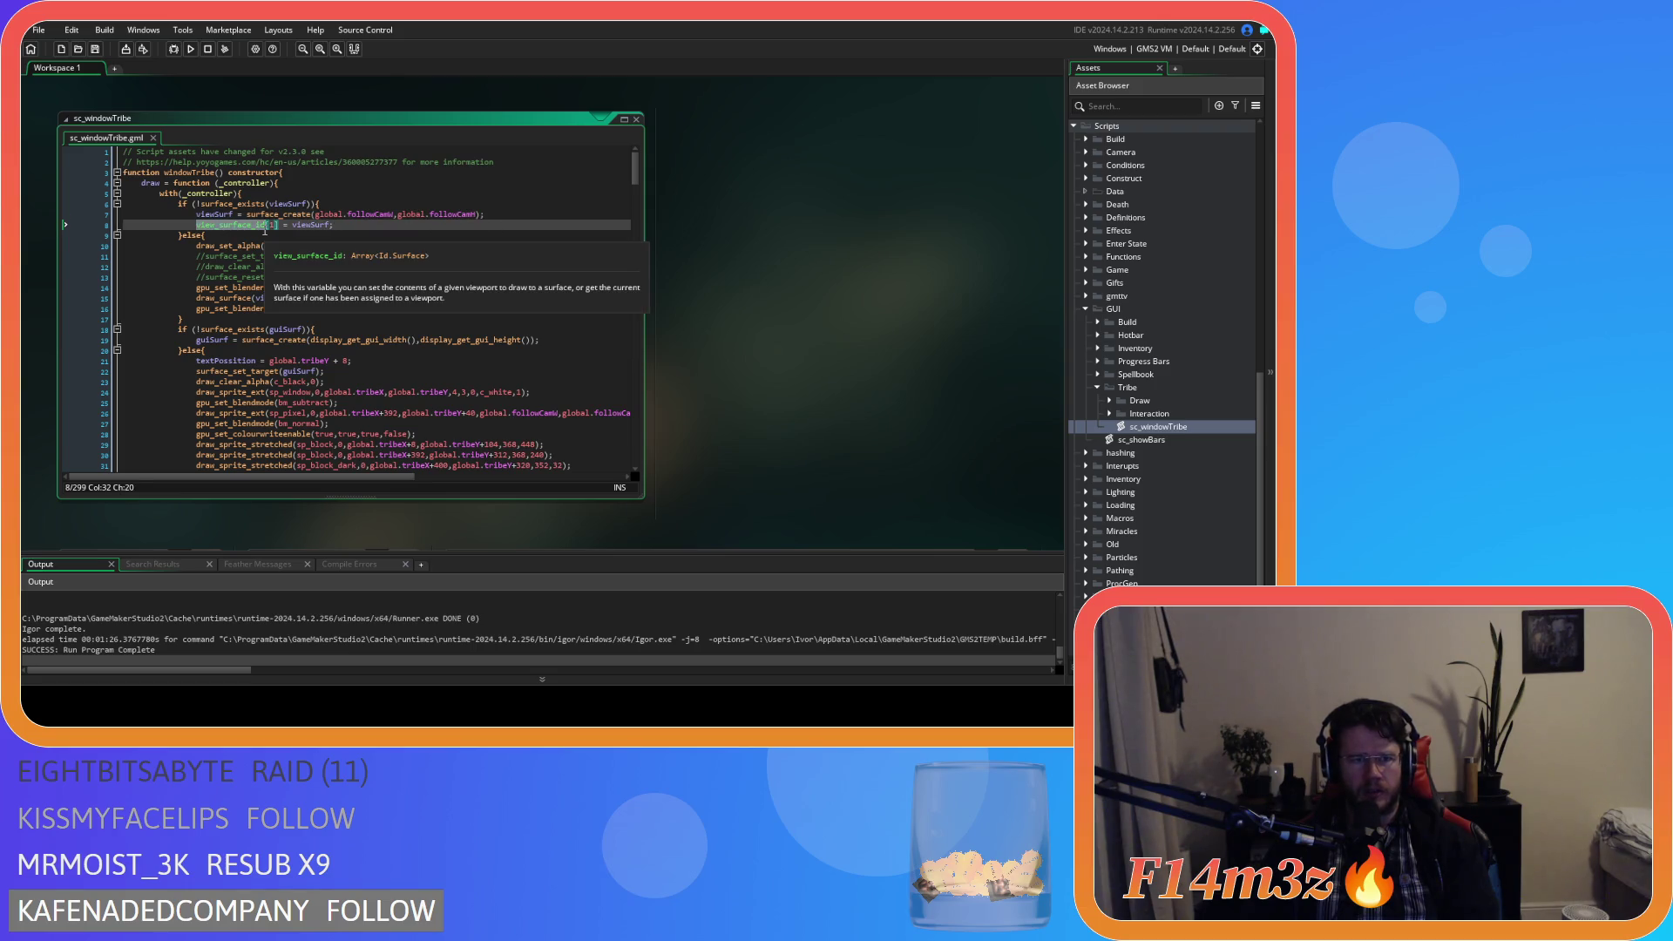
click(292, 228)
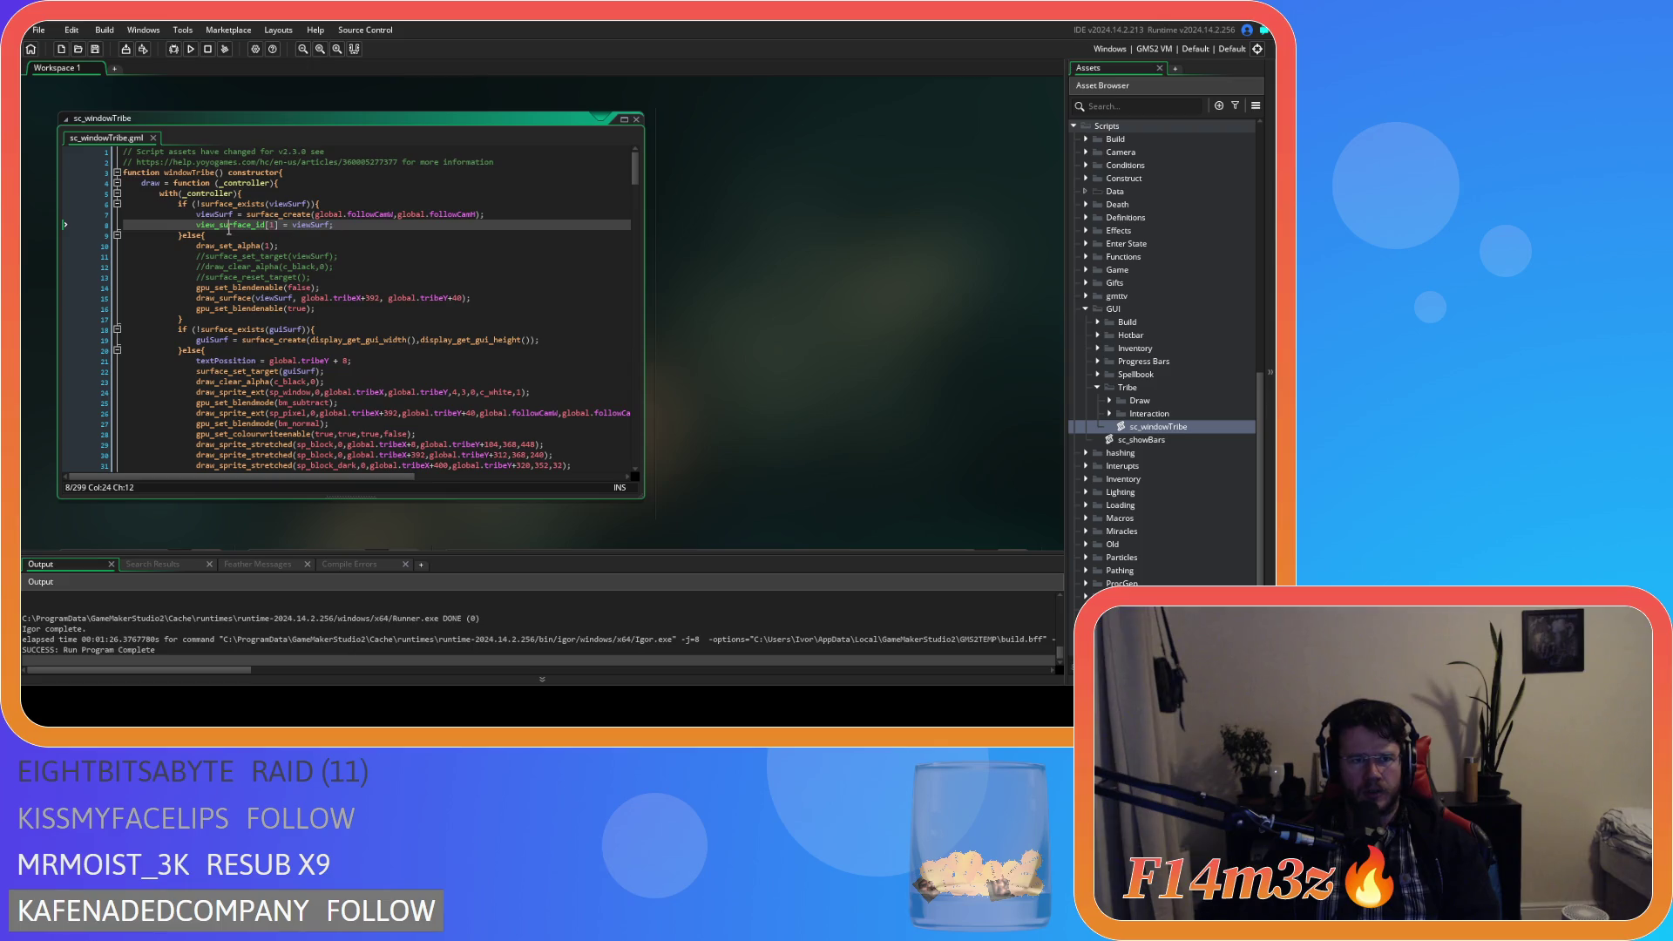
mouse_move(244, 228)
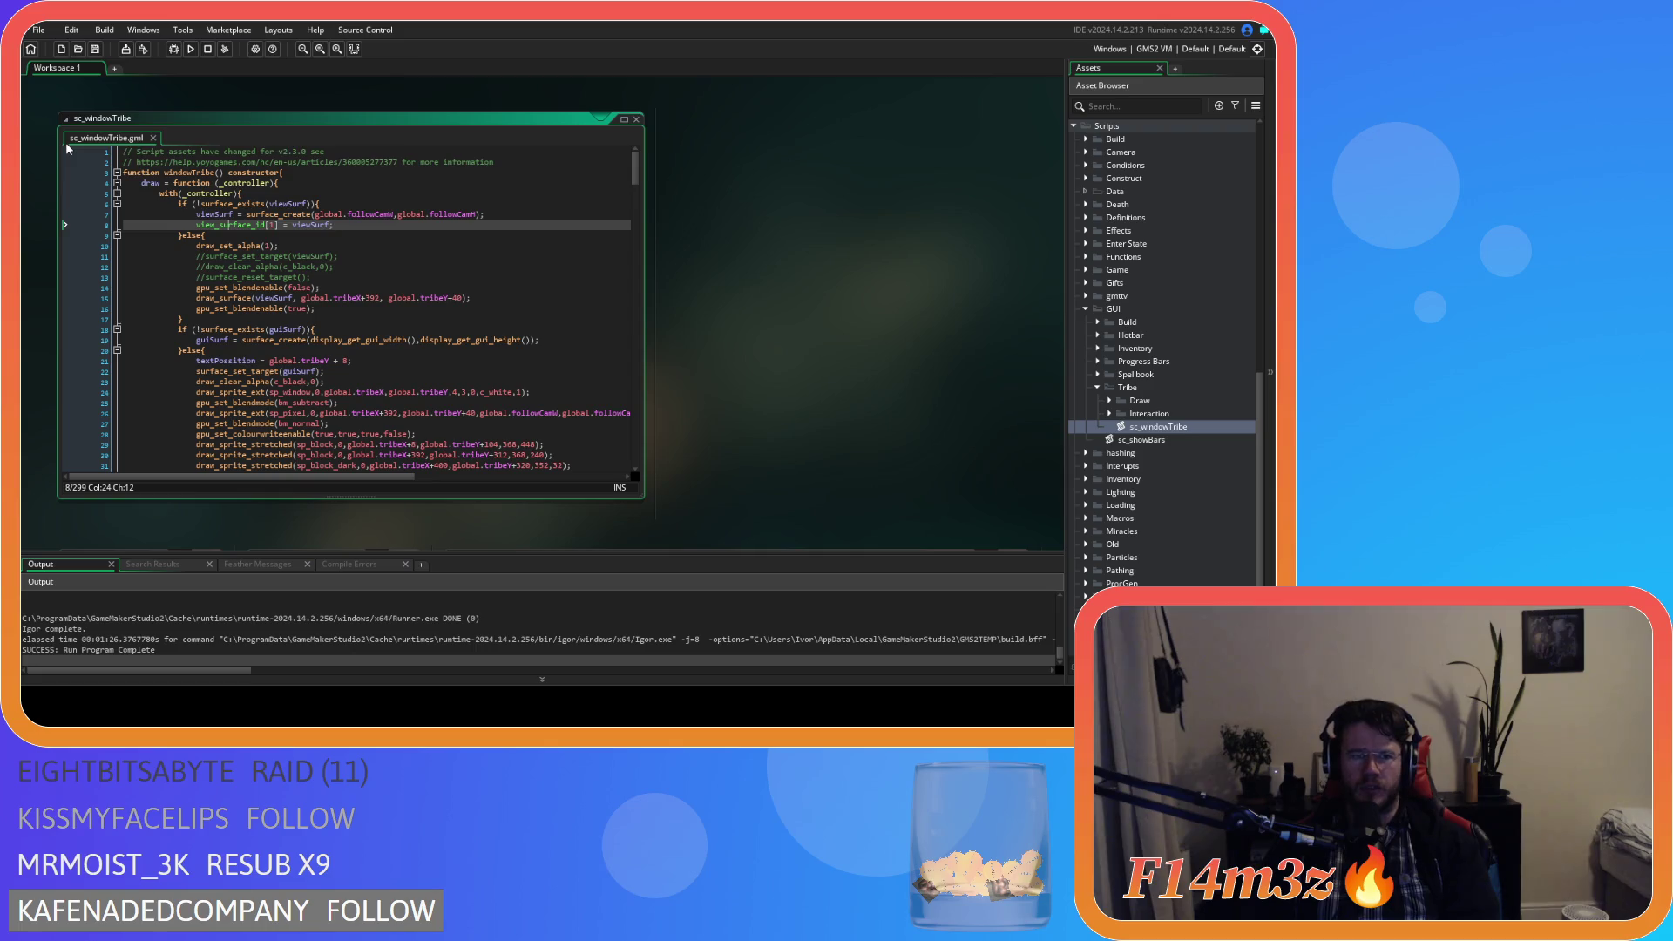
drag(301, 225, 331, 226)
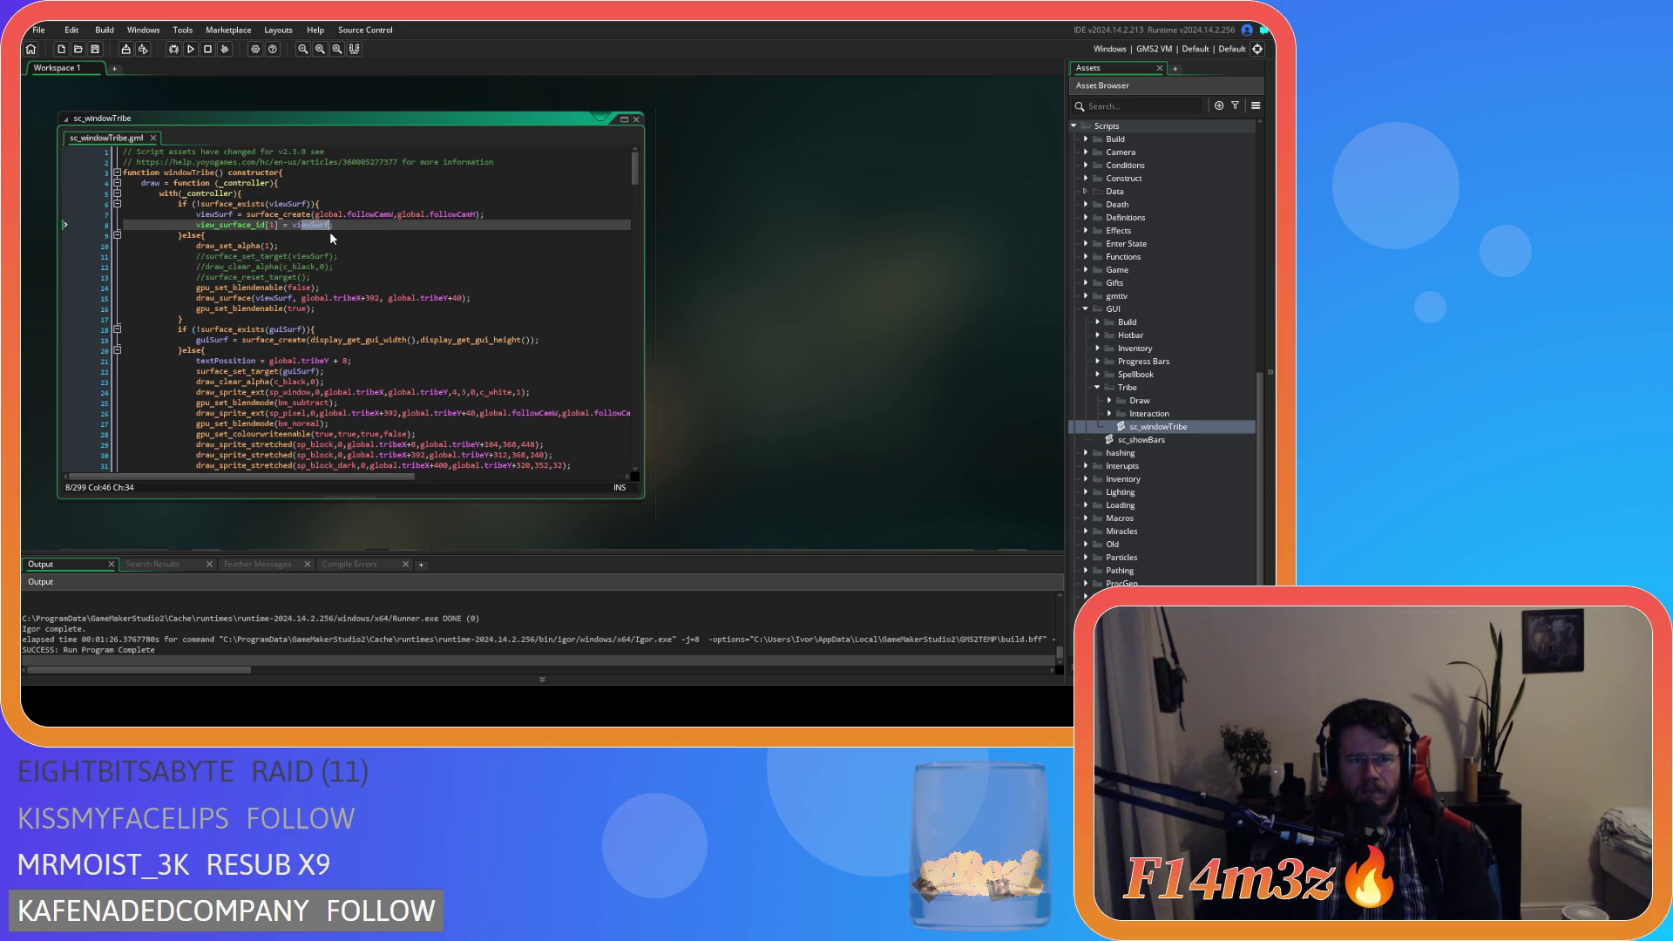
drag(233, 298, 485, 299)
click(382, 226)
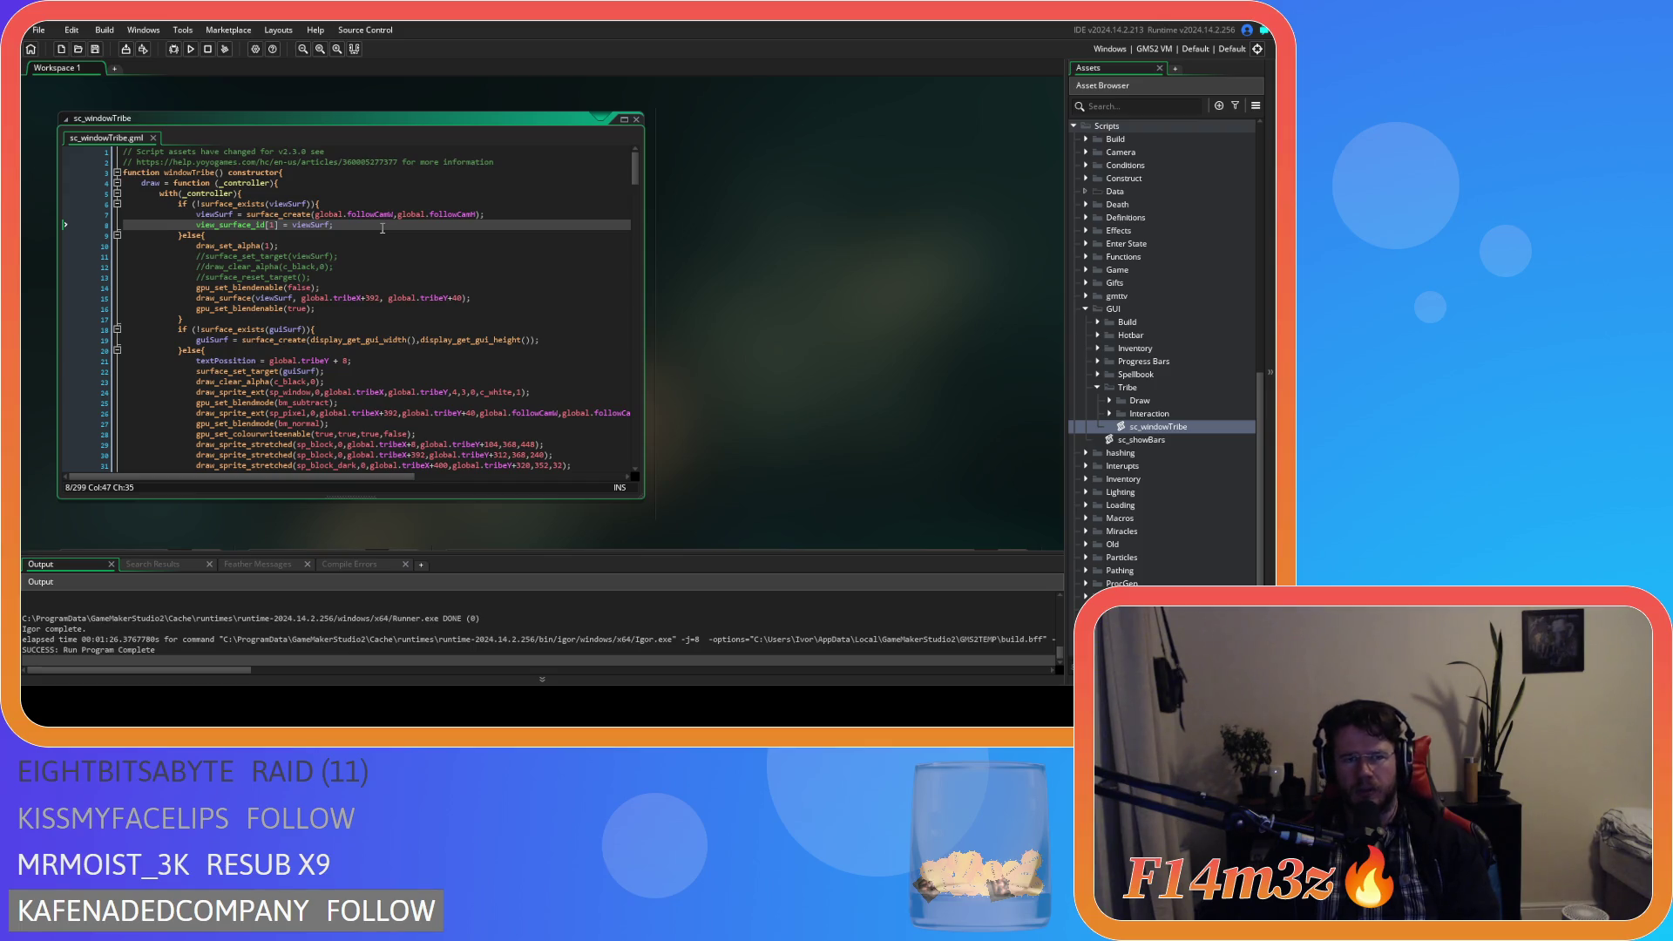
drag(324, 204, 341, 214)
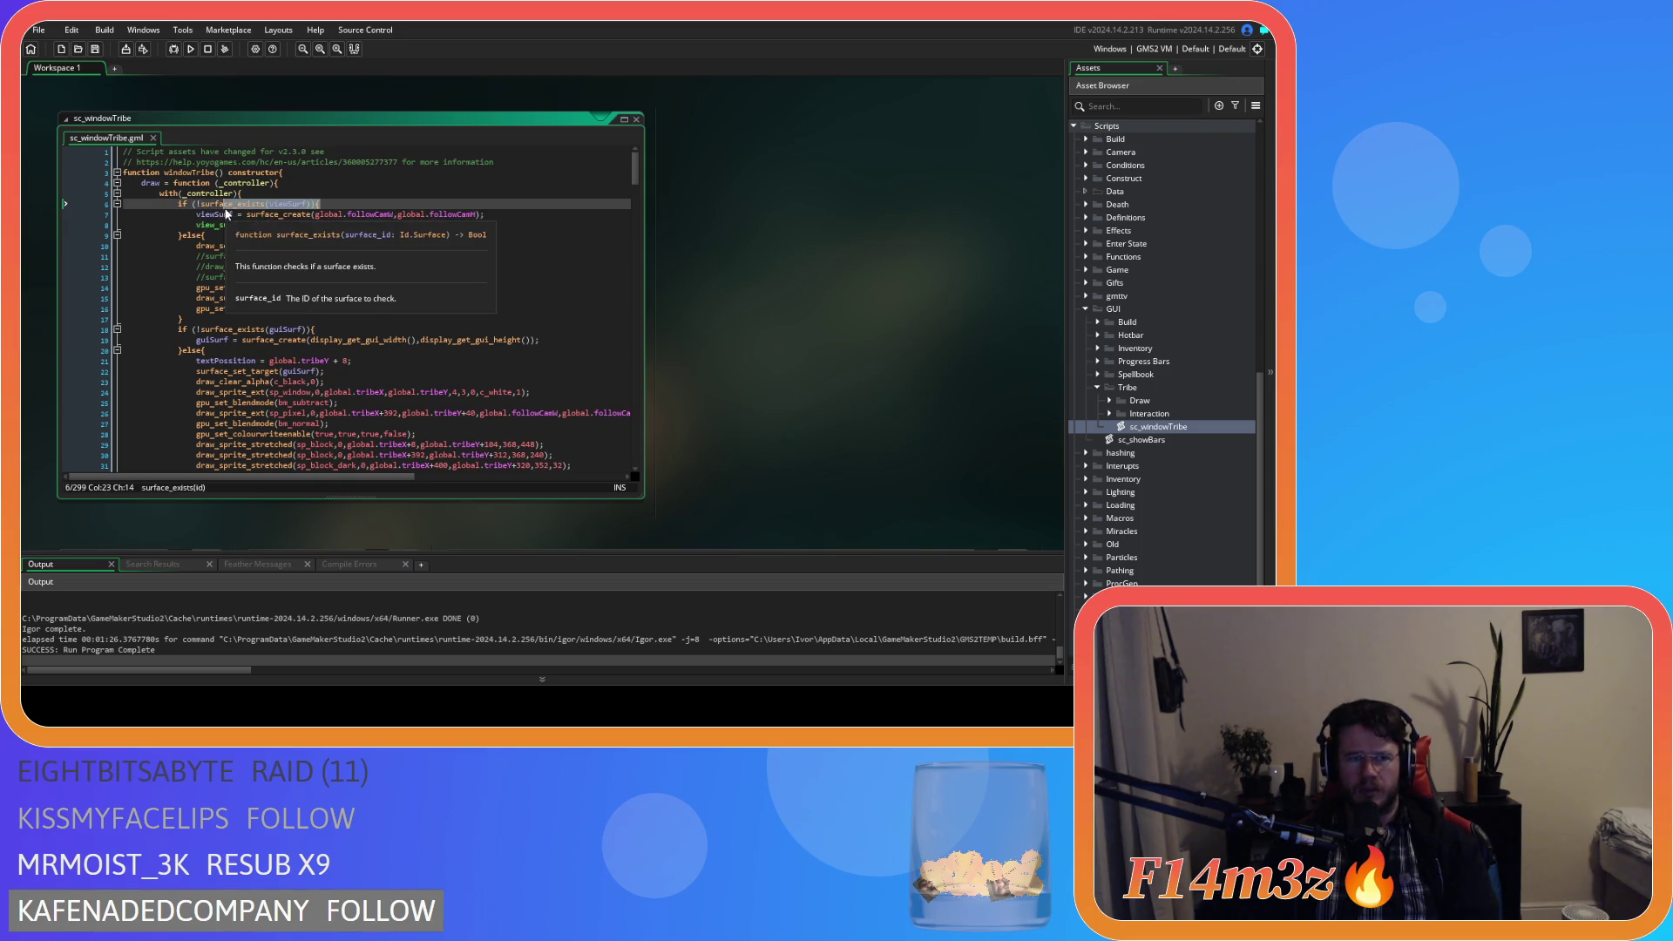
click(392, 225)
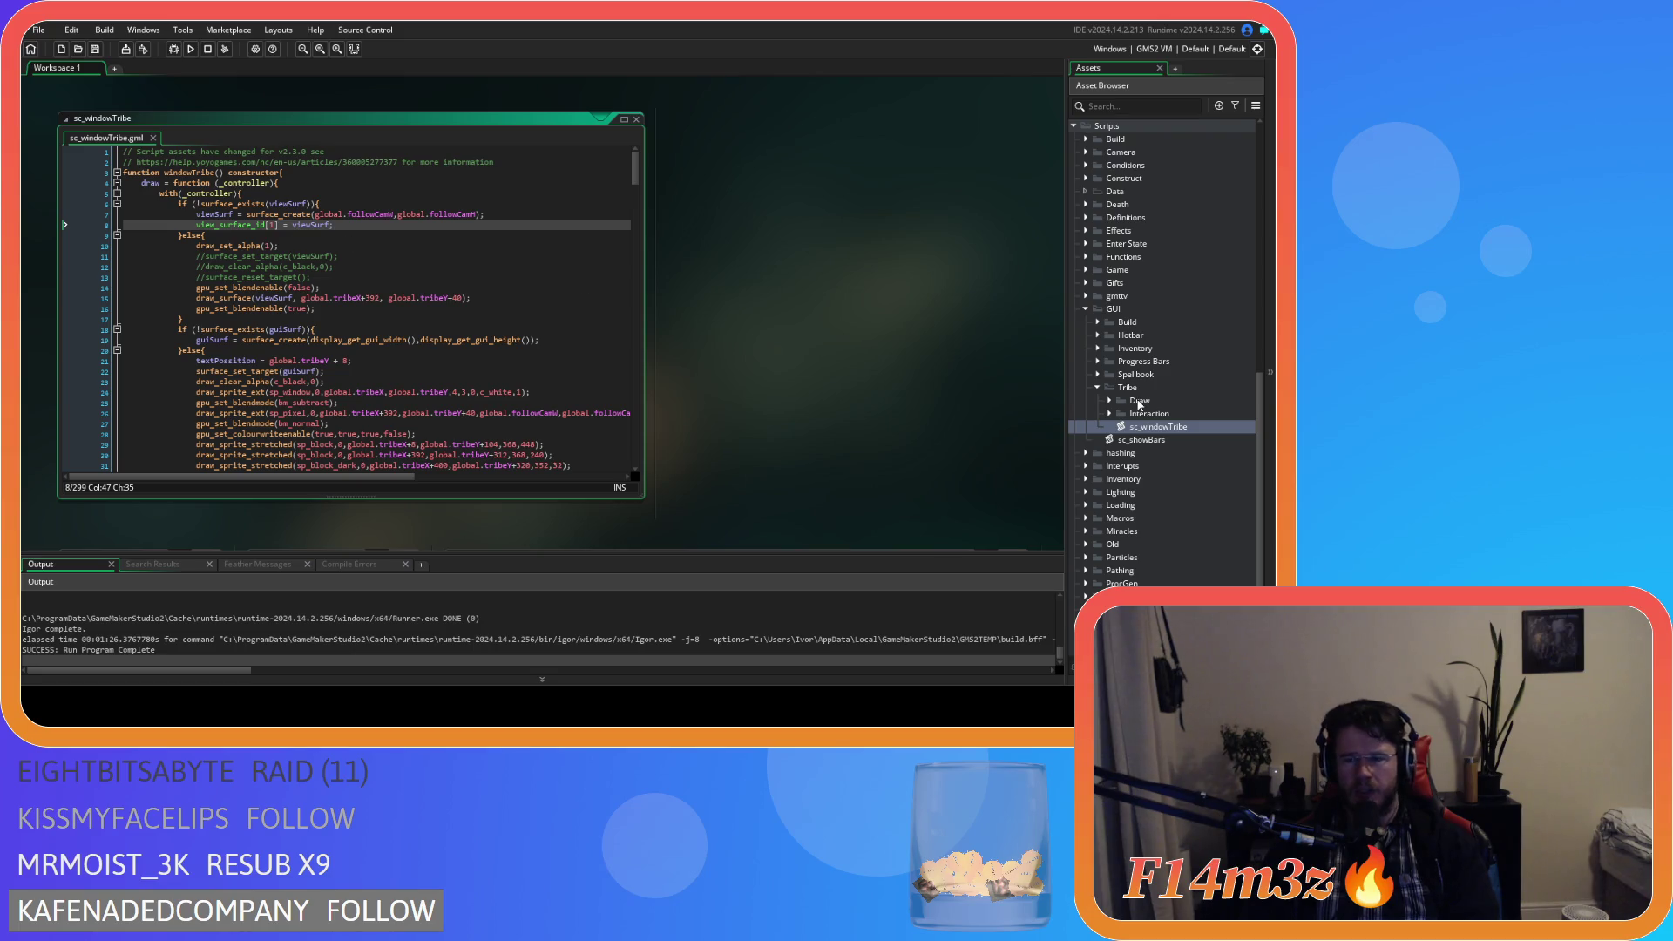
scroll(1155, 383, up, 10)
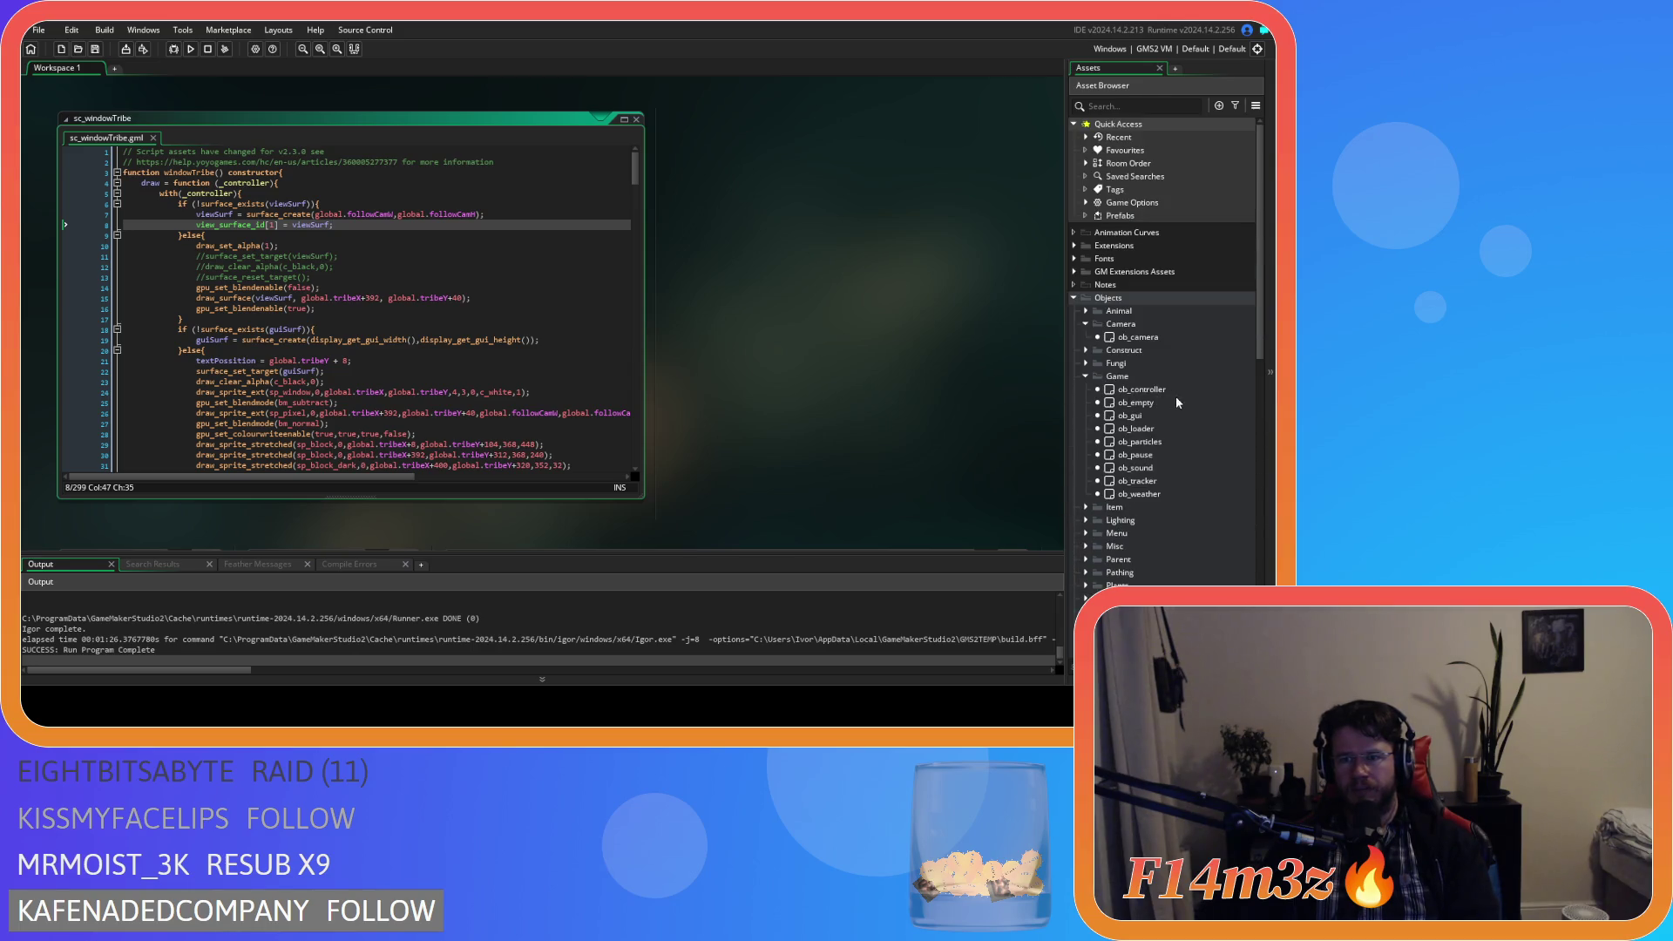
Open ob_gui and bring up its Draw GUI event code, scrolled down to the stats lines.
double_click(1128, 416)
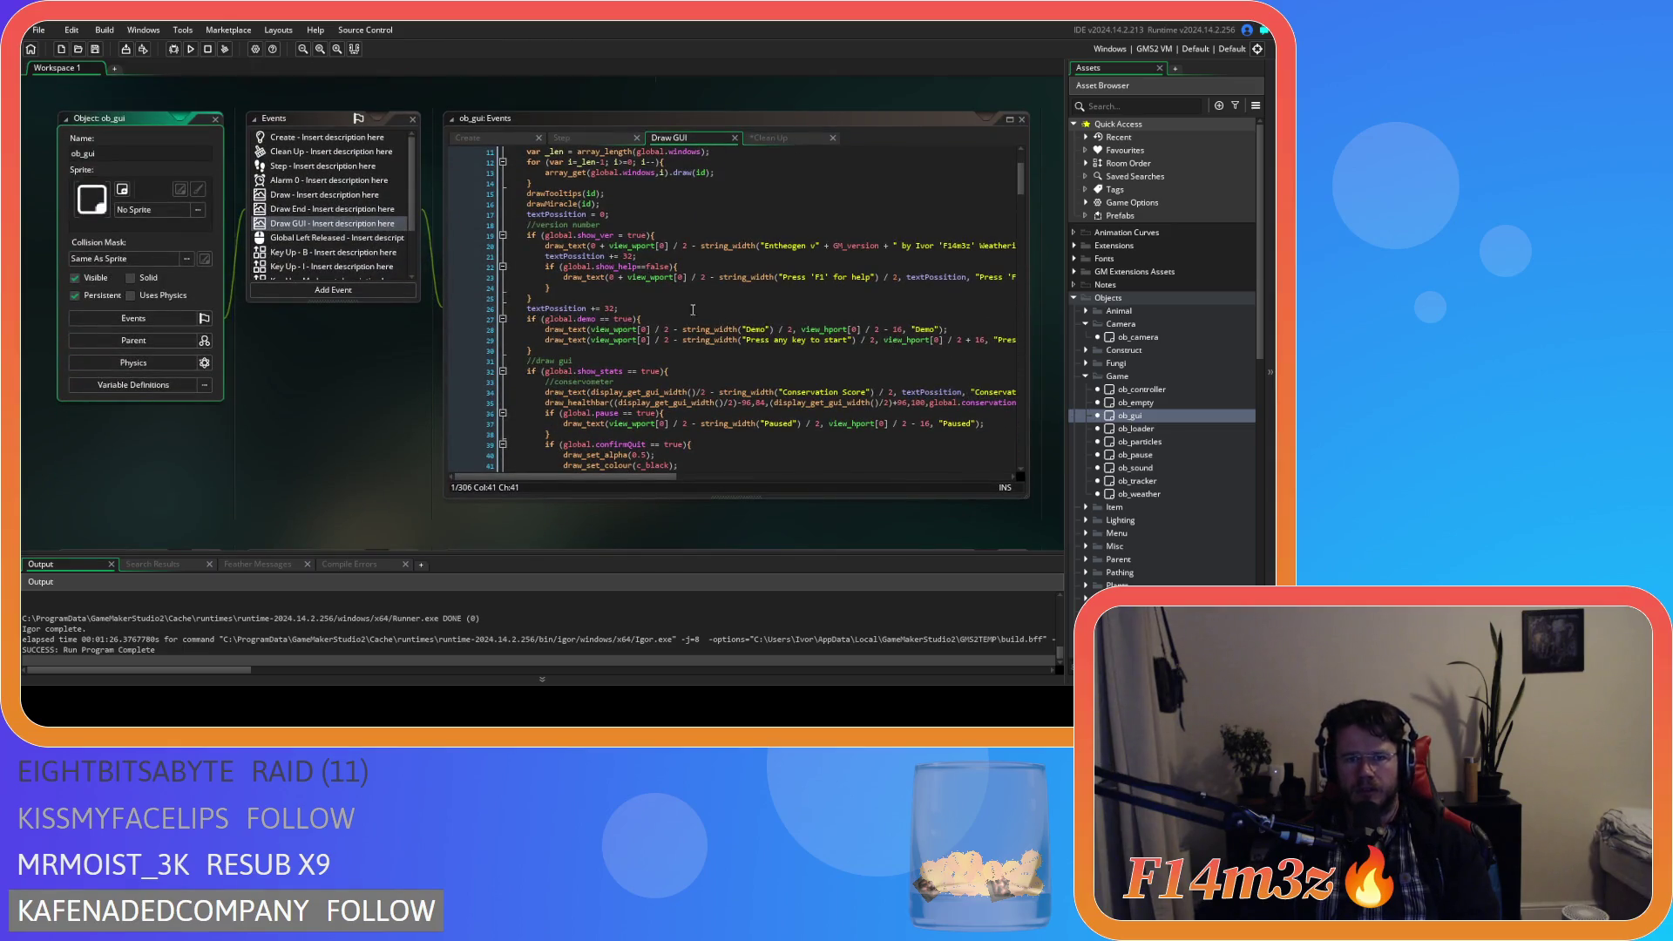
click(766, 141)
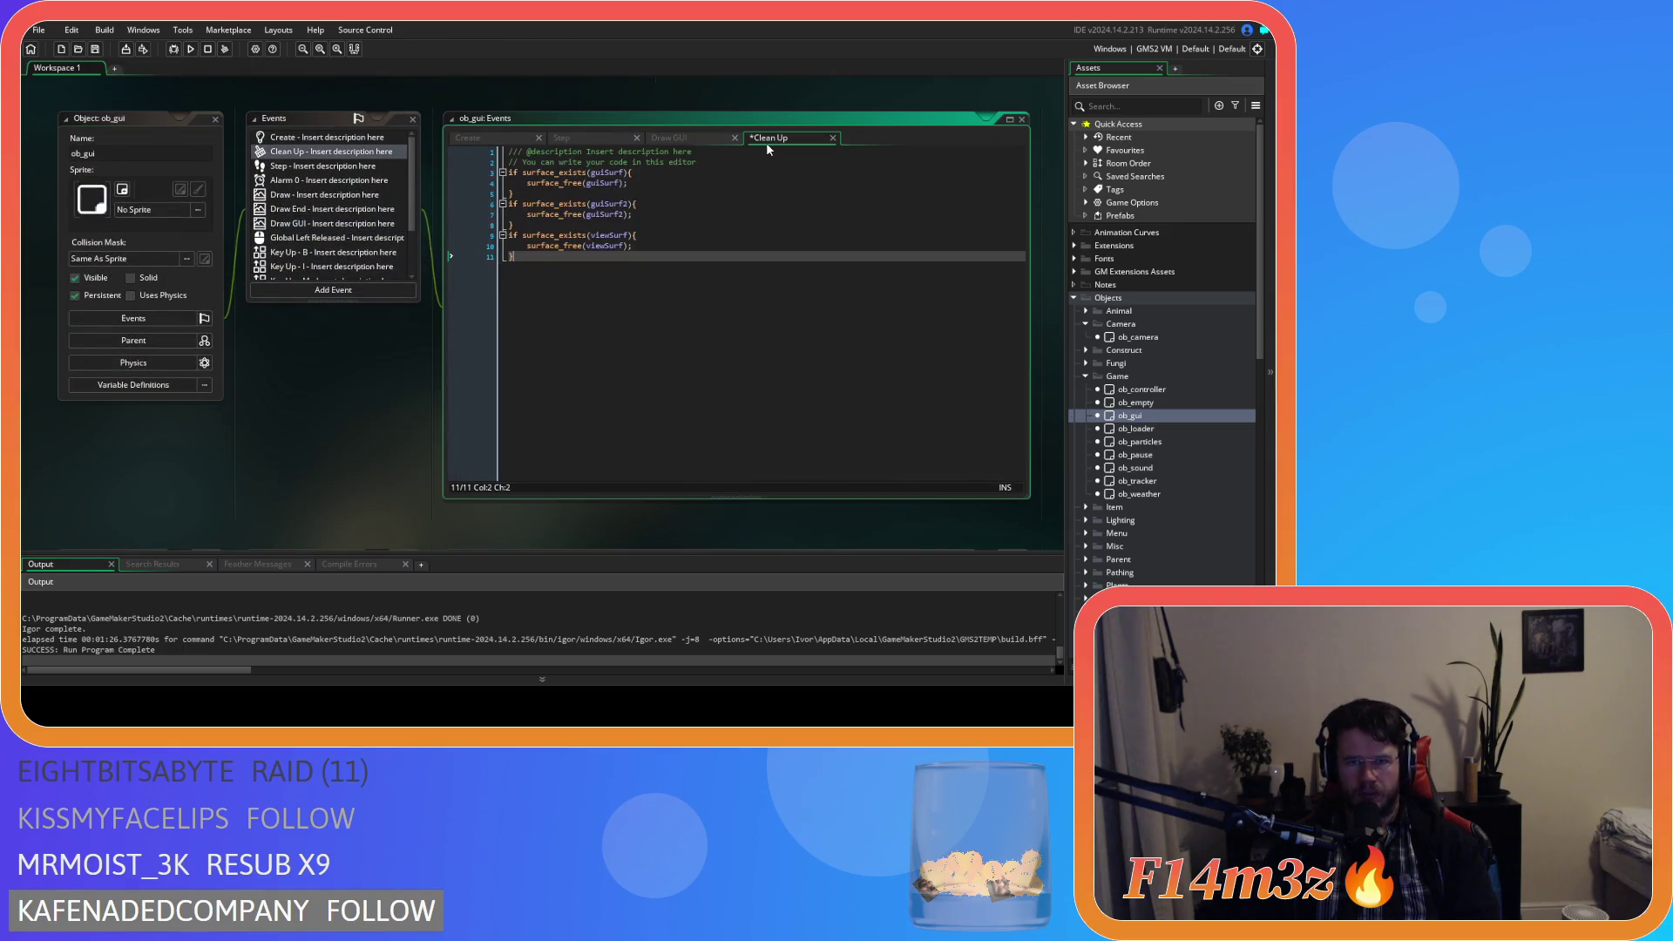
click(683, 139)
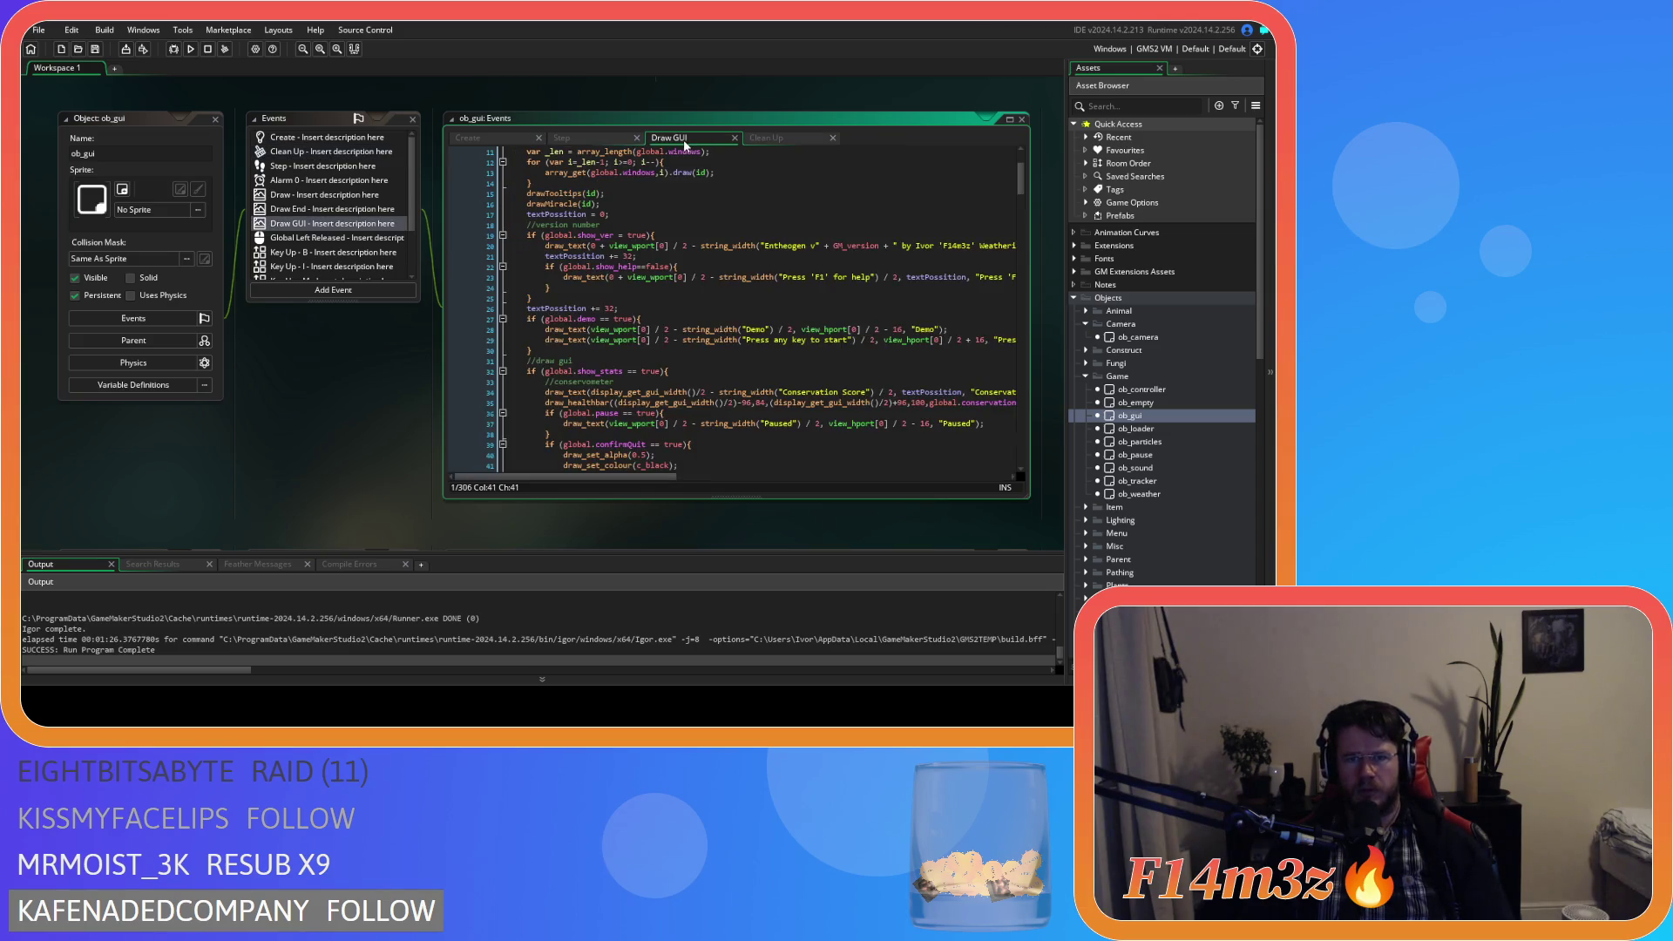
scroll(722, 298, down, 15)
scroll(722, 297, down, 20)
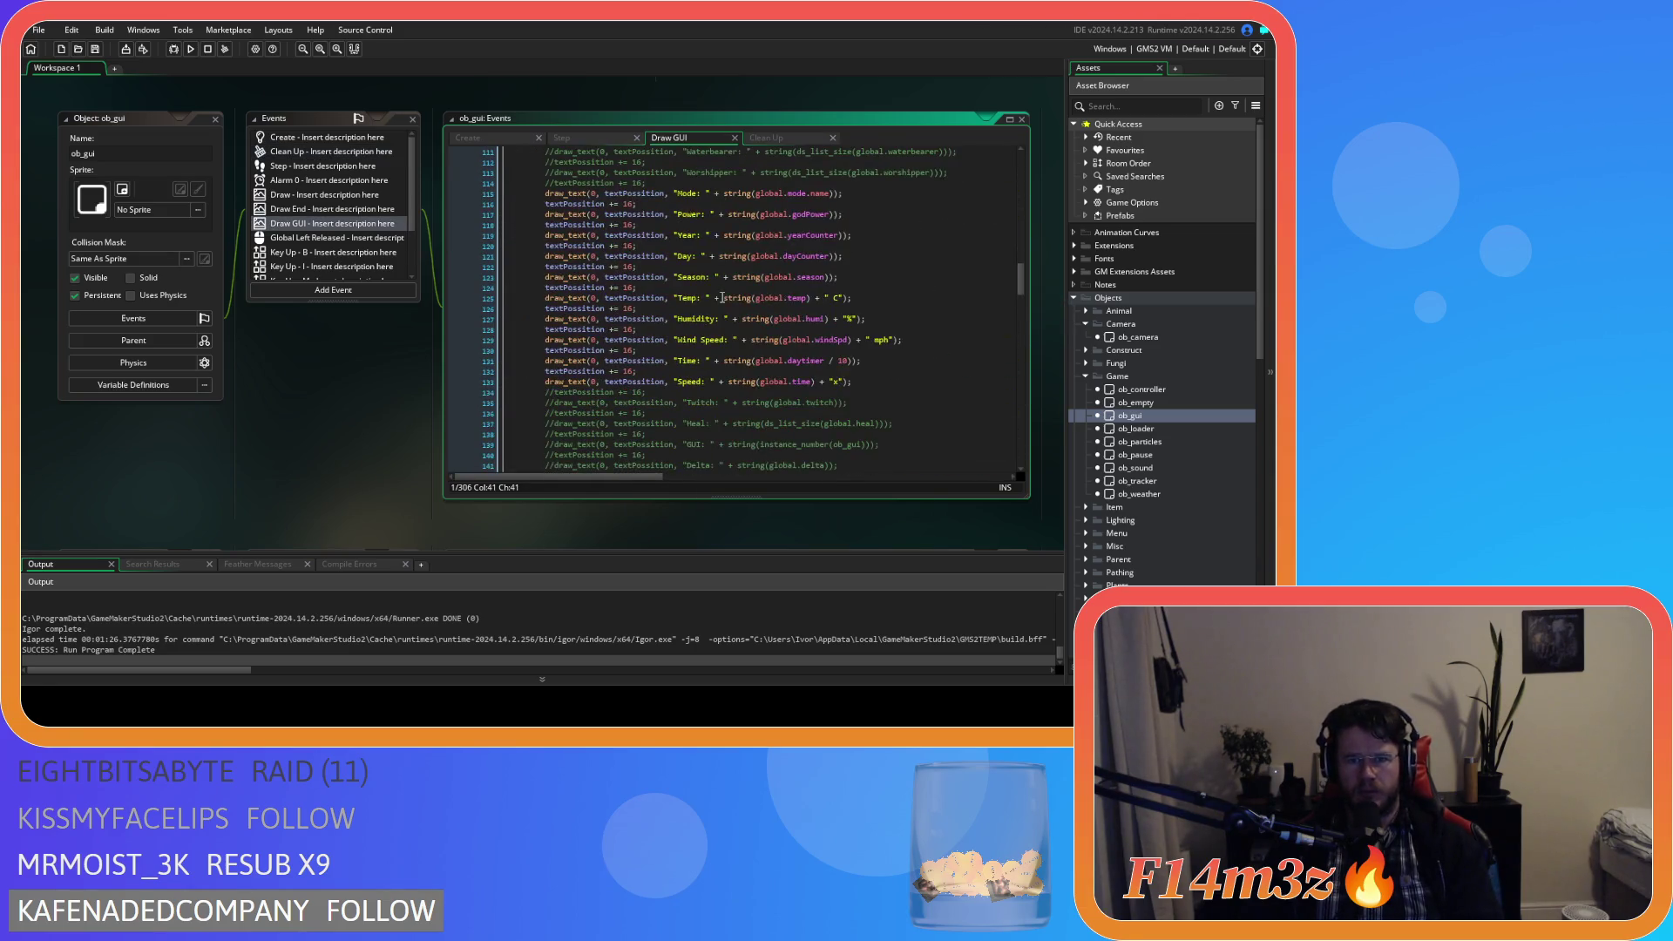
Duplicate the commented Twitch debug lines and uncomment the copy on lines 134–135.
drag(852, 251, 622, 243)
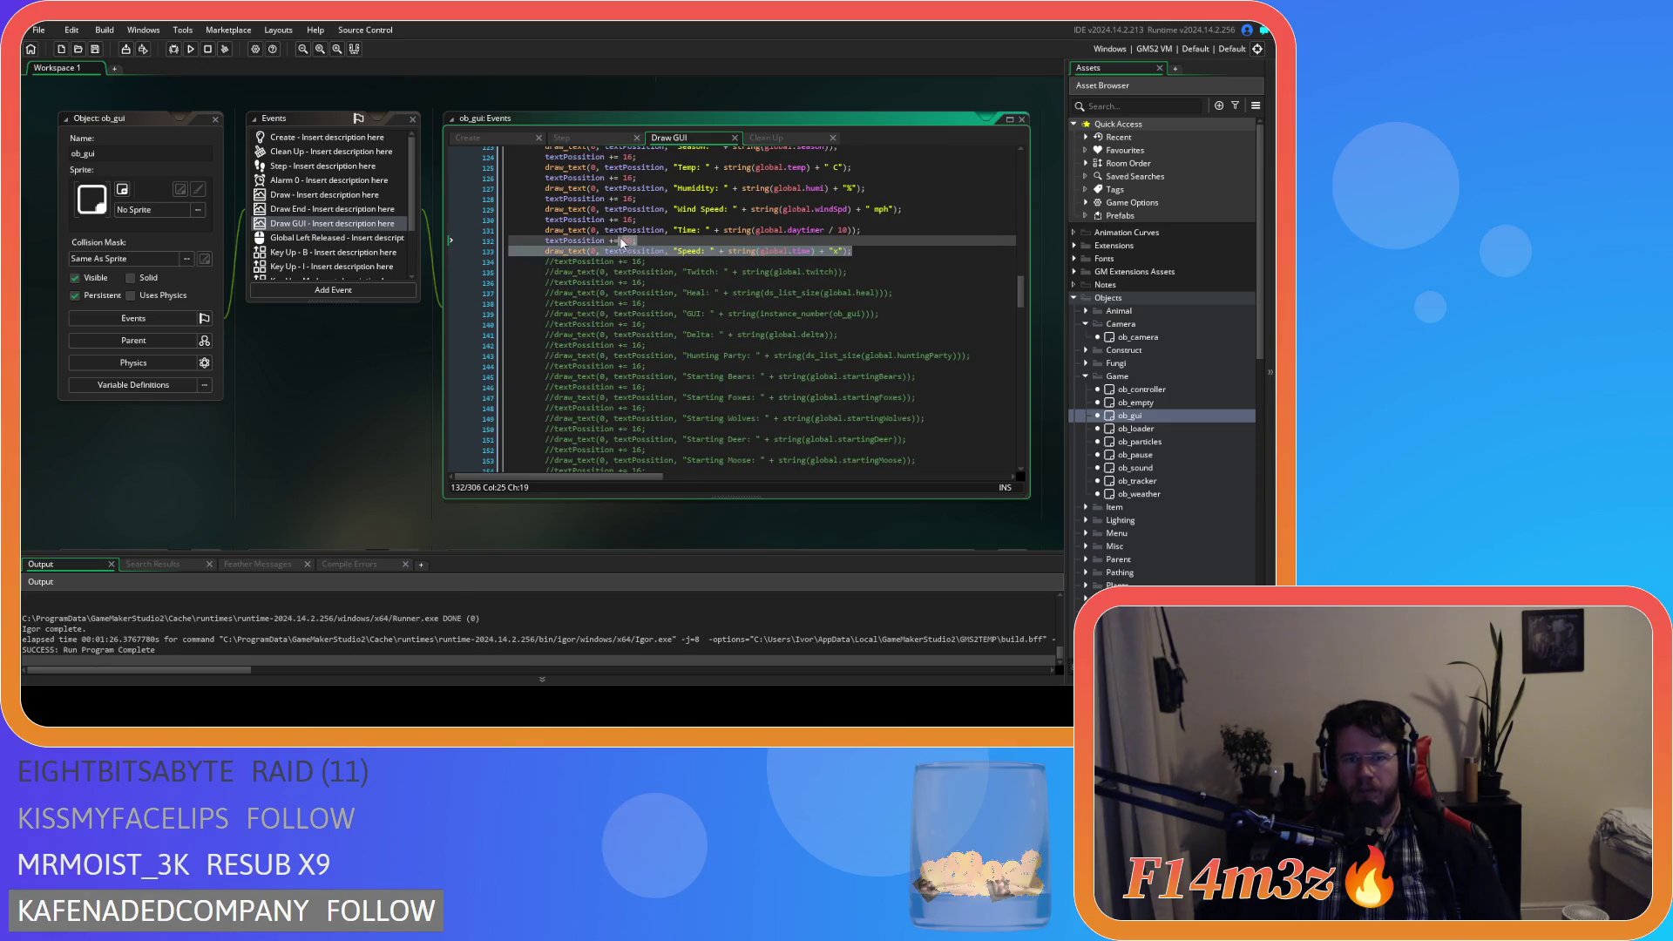
drag(845, 272, 540, 258)
key(ctrl+d)
click(665, 284)
drag(847, 272, 544, 262)
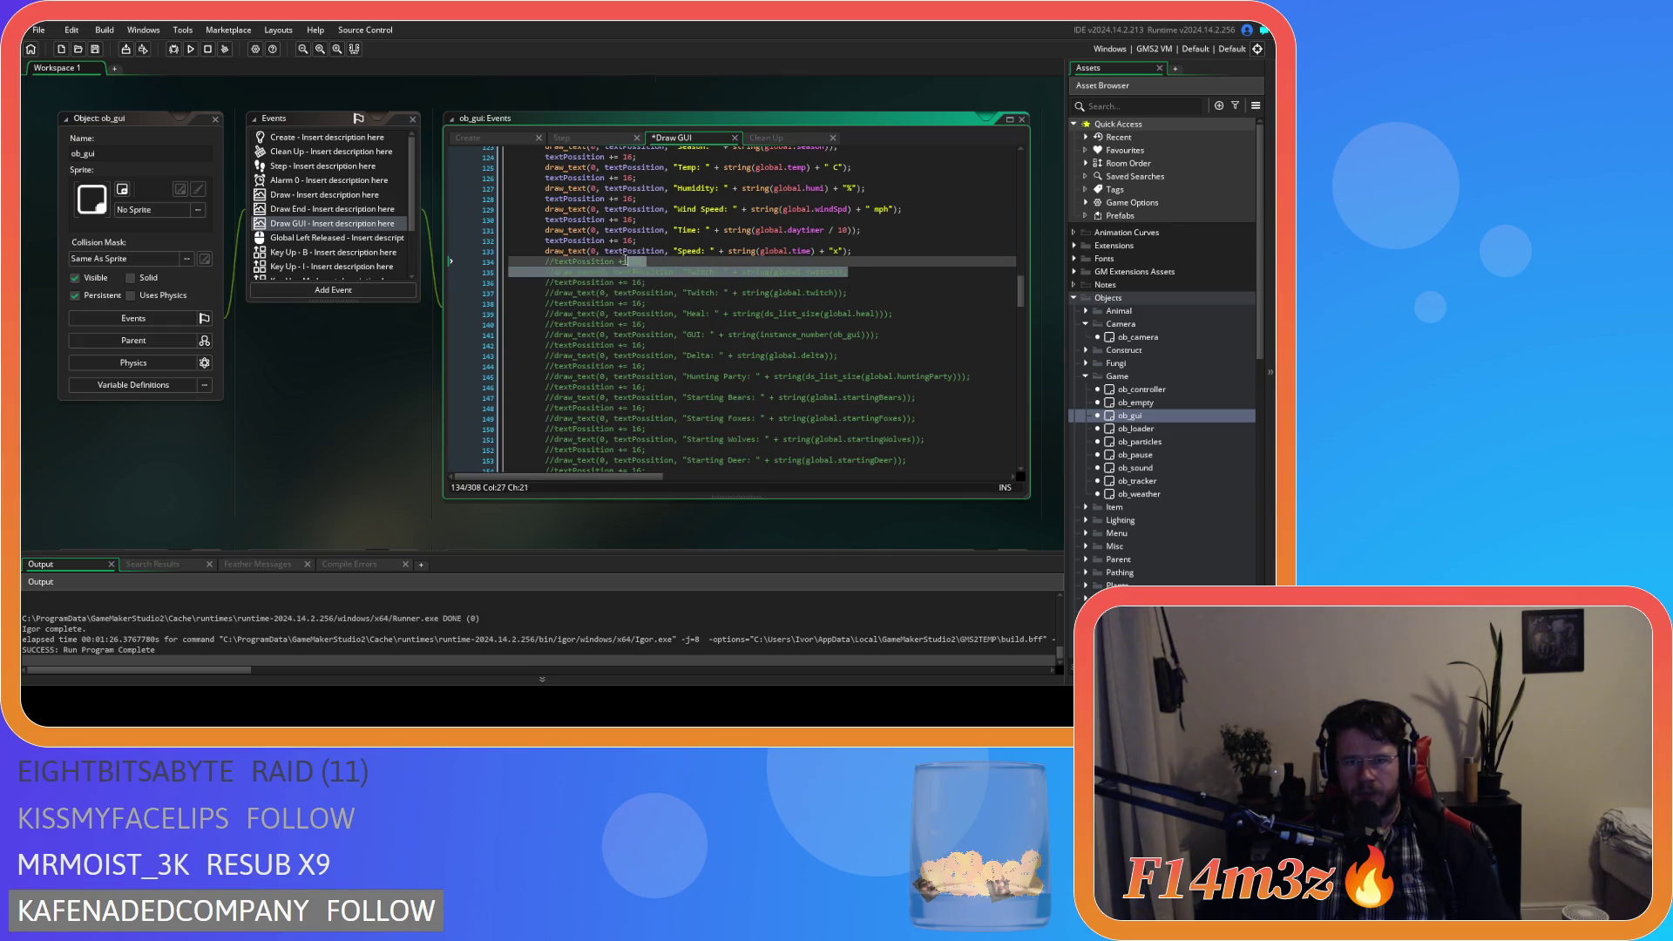
key(ctrl+shift+k)
click(628, 293)
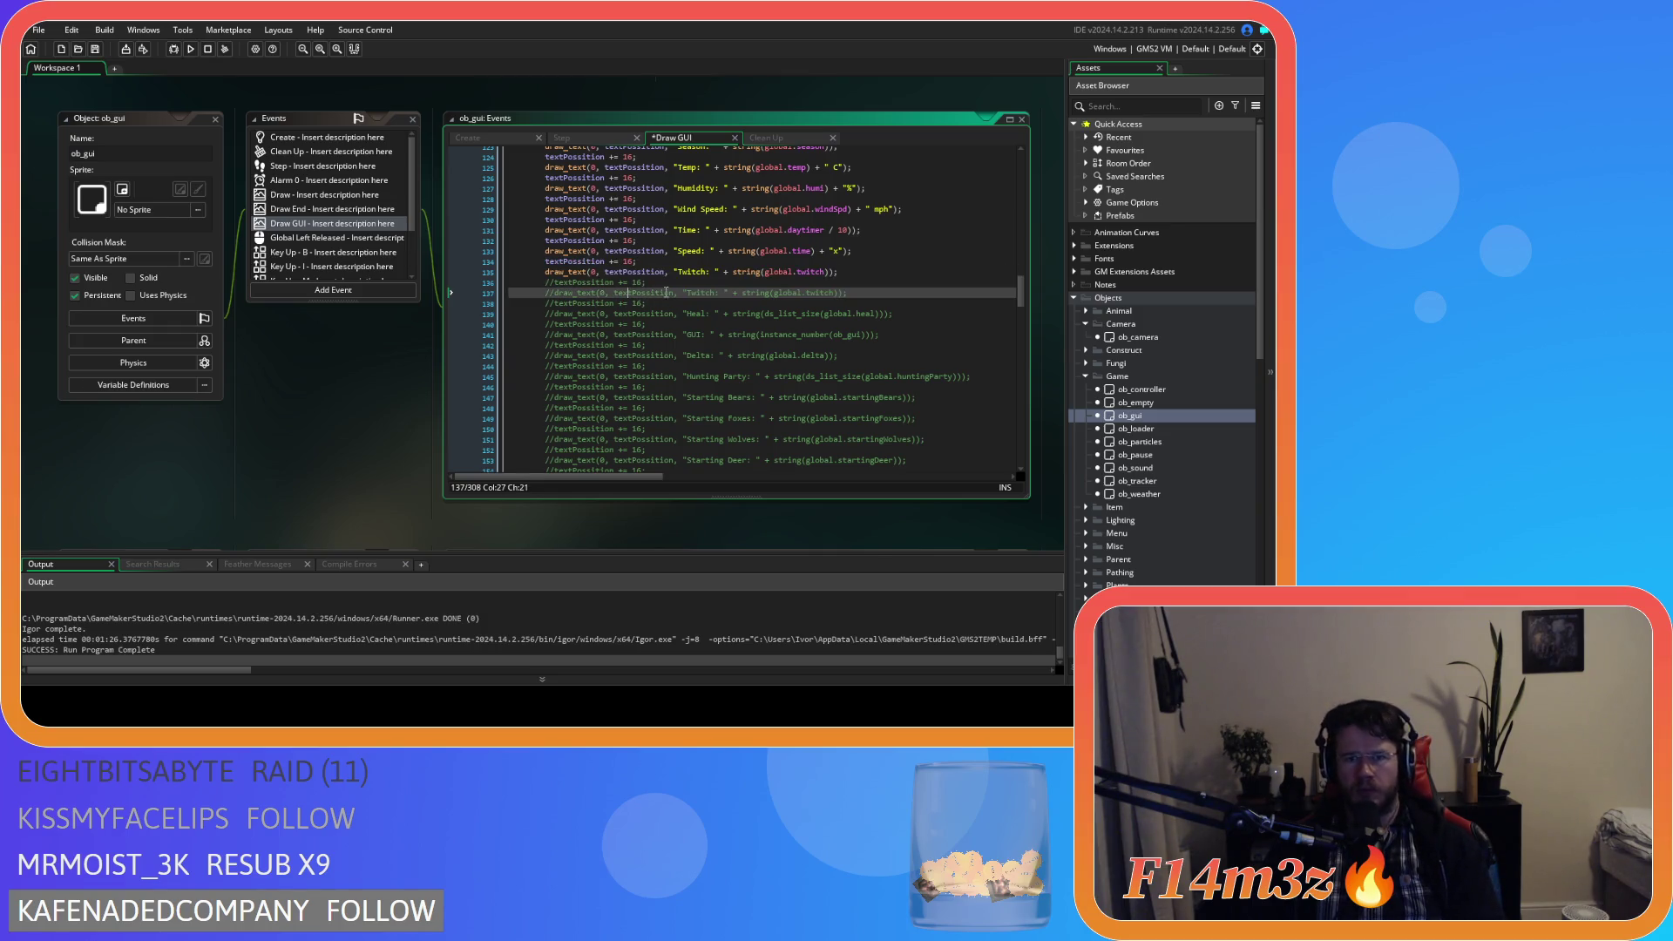
Make the copy draw 'View Surface: ' + string(view_get_surface_id(1)) and save the event.
click(695, 272)
double_click(695, 272)
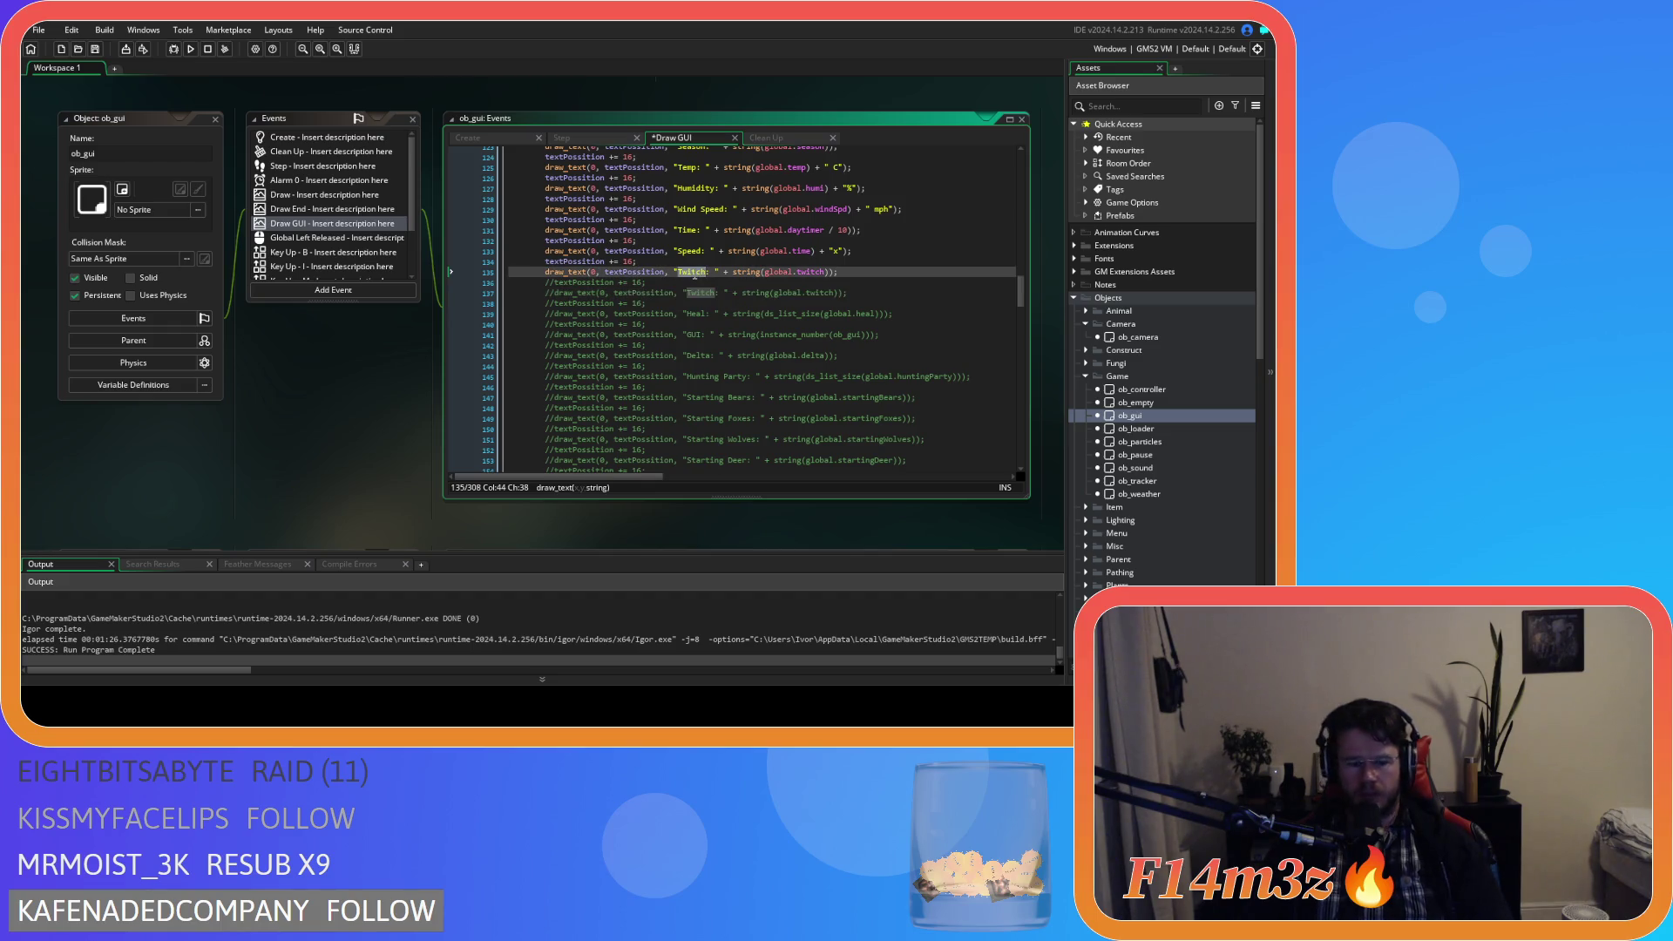
text(View Surface)
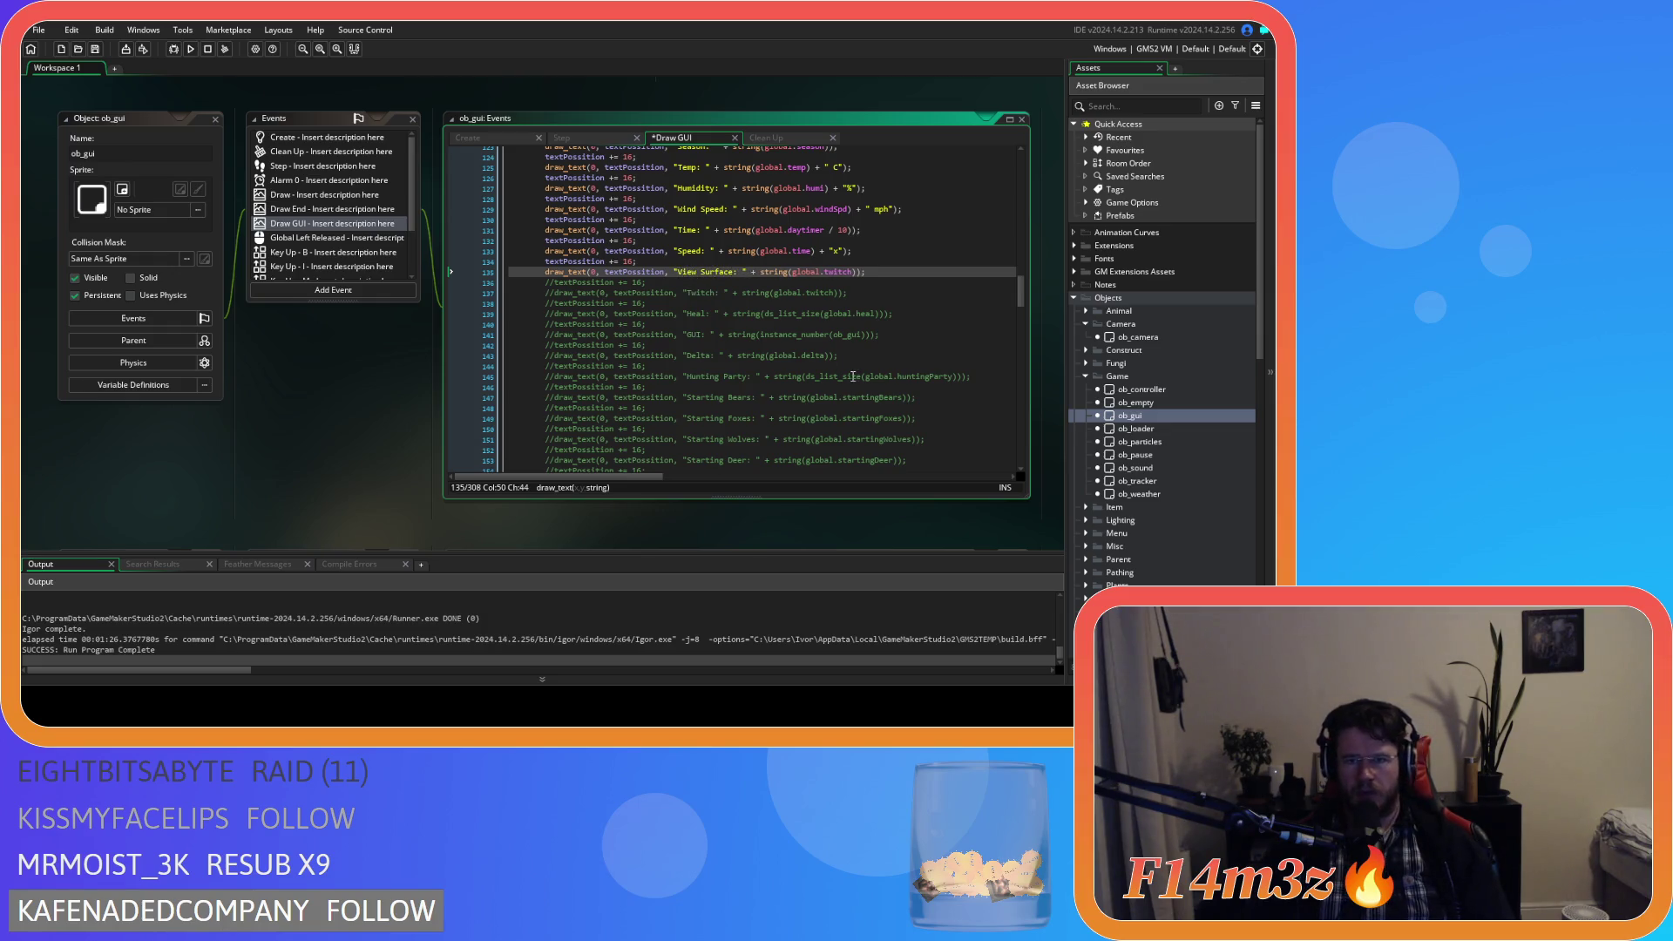
click(795, 273)
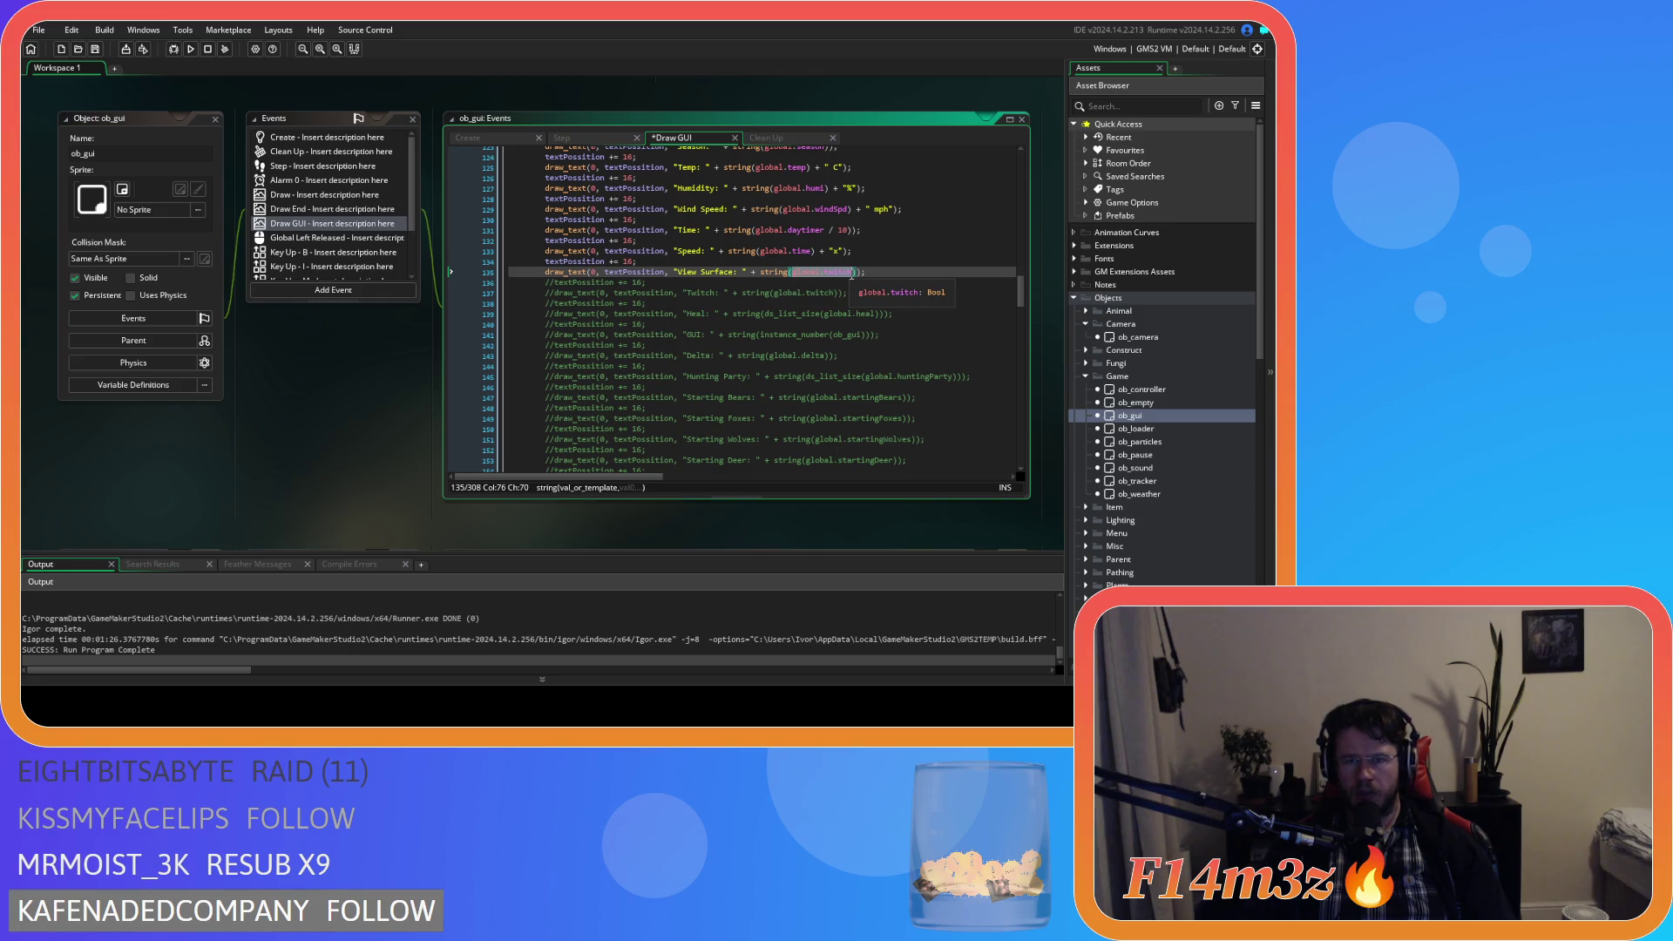
text(view_get)
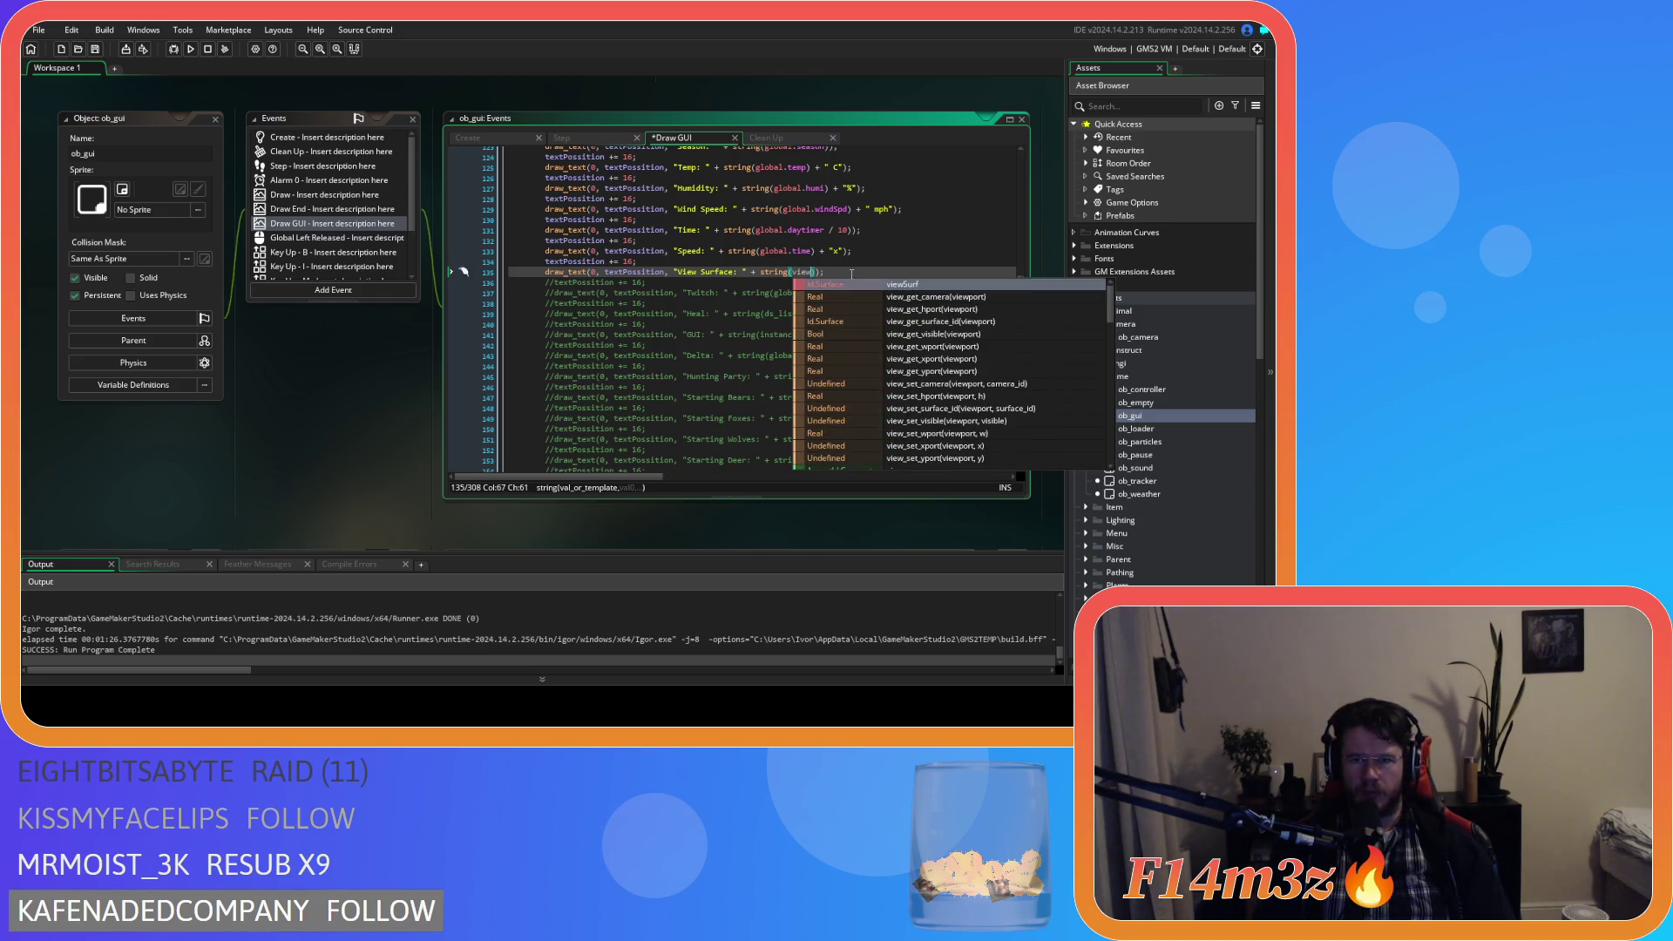
key(Down)
key(Down)
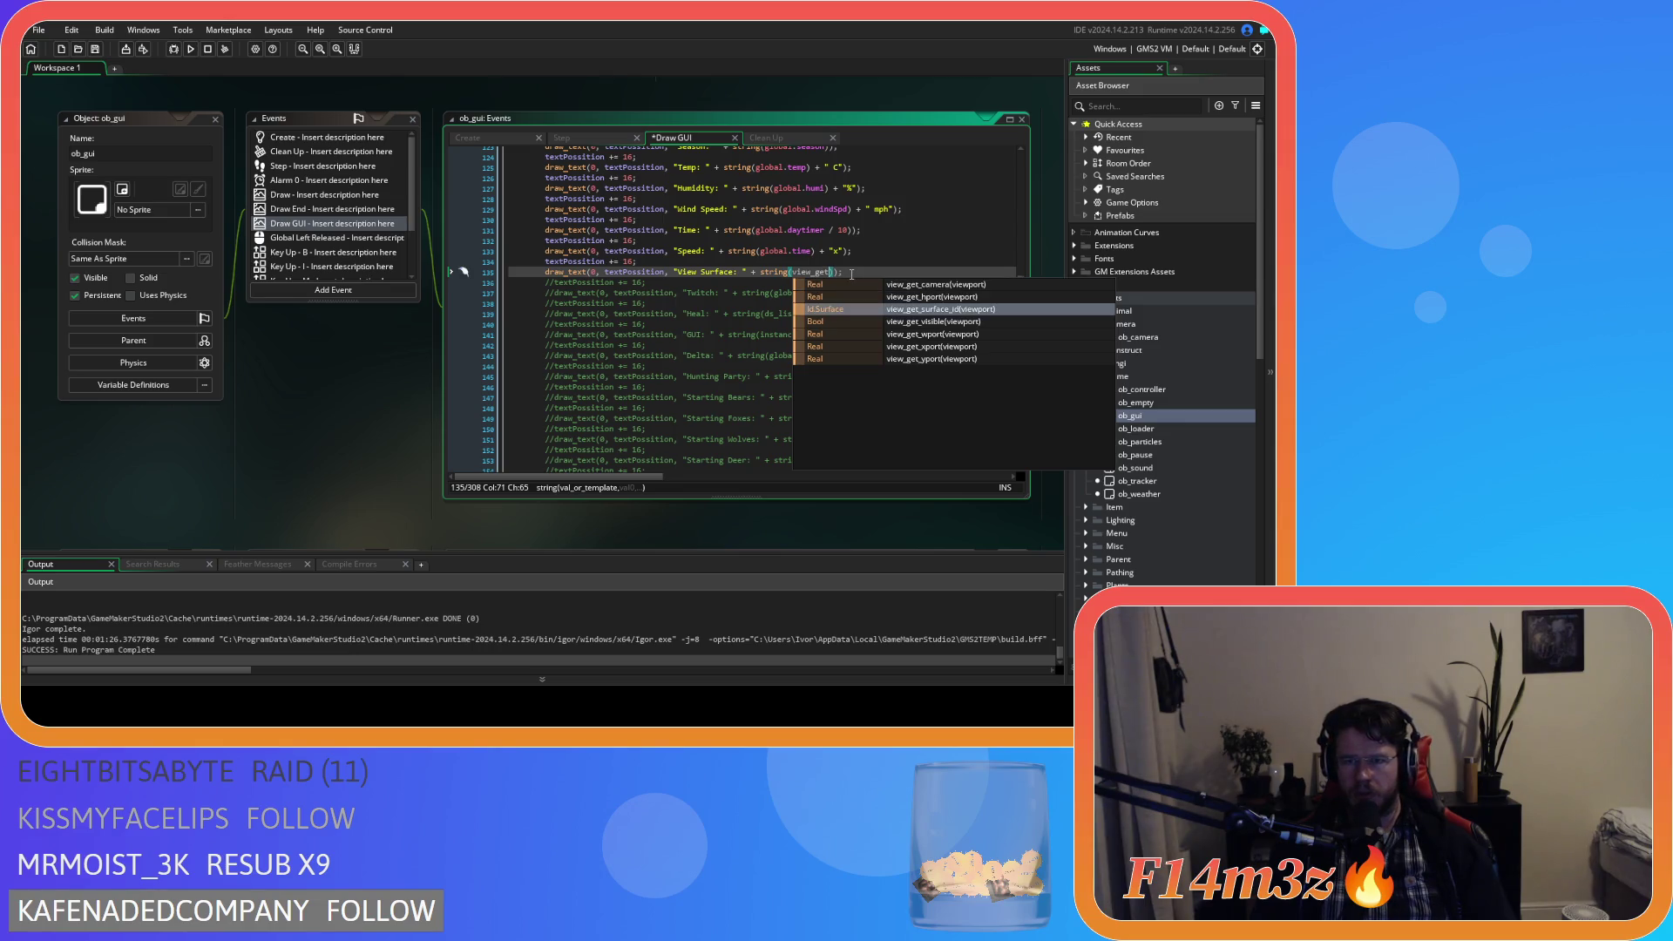
key(Return)
text(1))
click(945, 270)
key(ctrl+s)
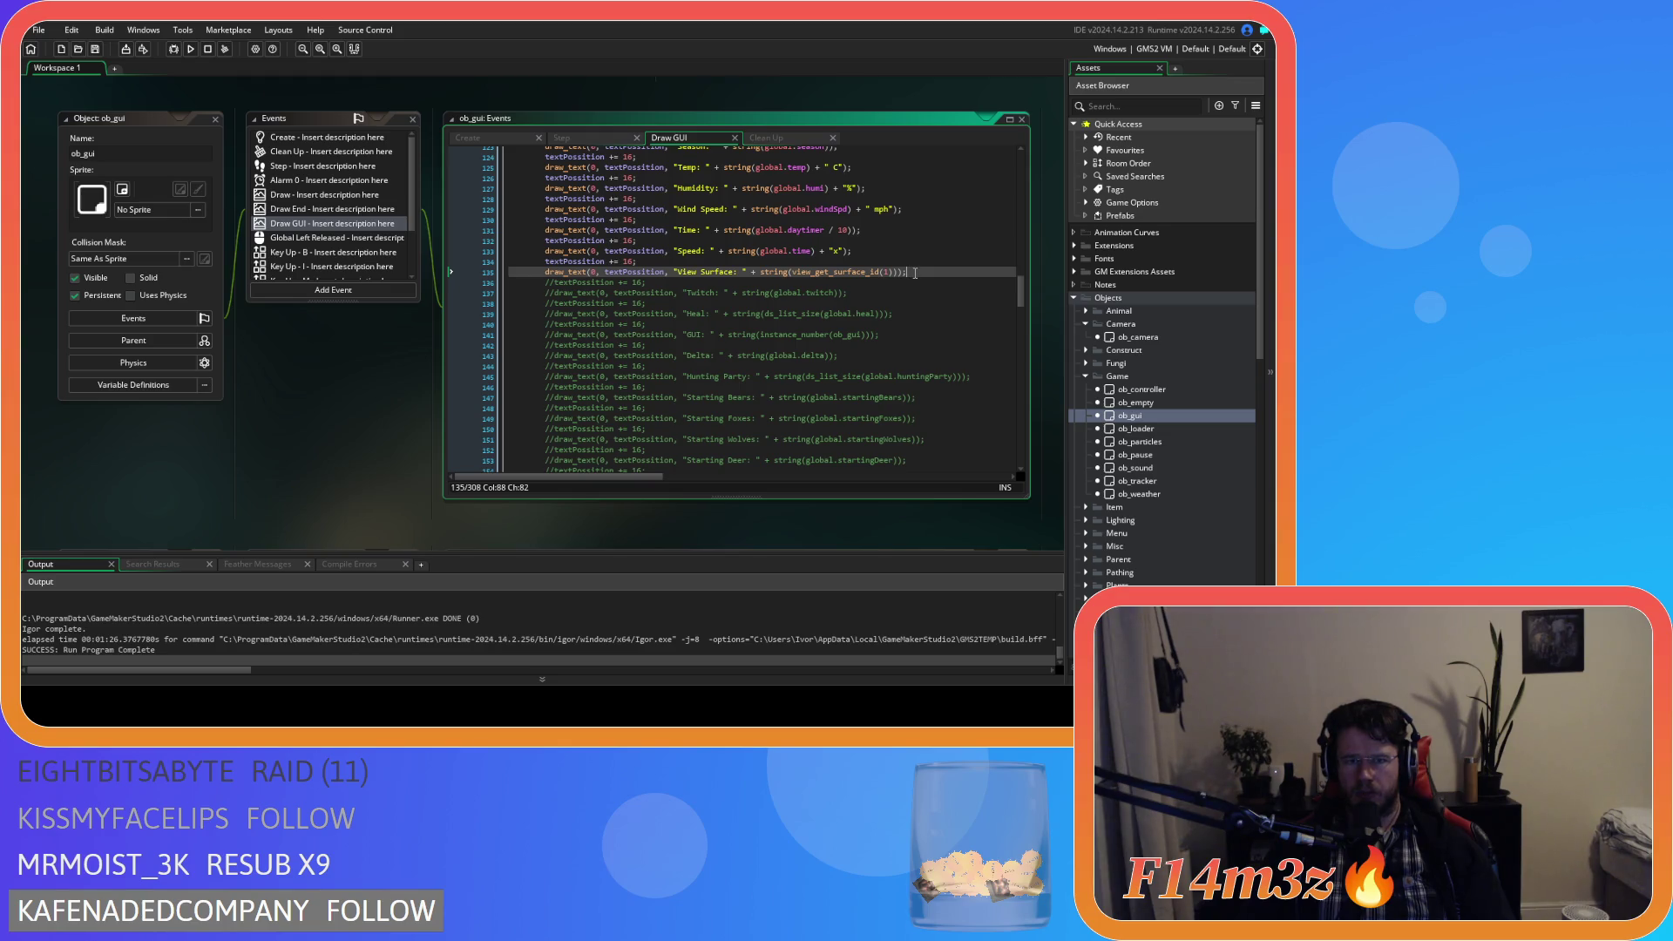
Check the view_get_surface_id documentation and select the View Surface lines 134–135.
click(832, 272)
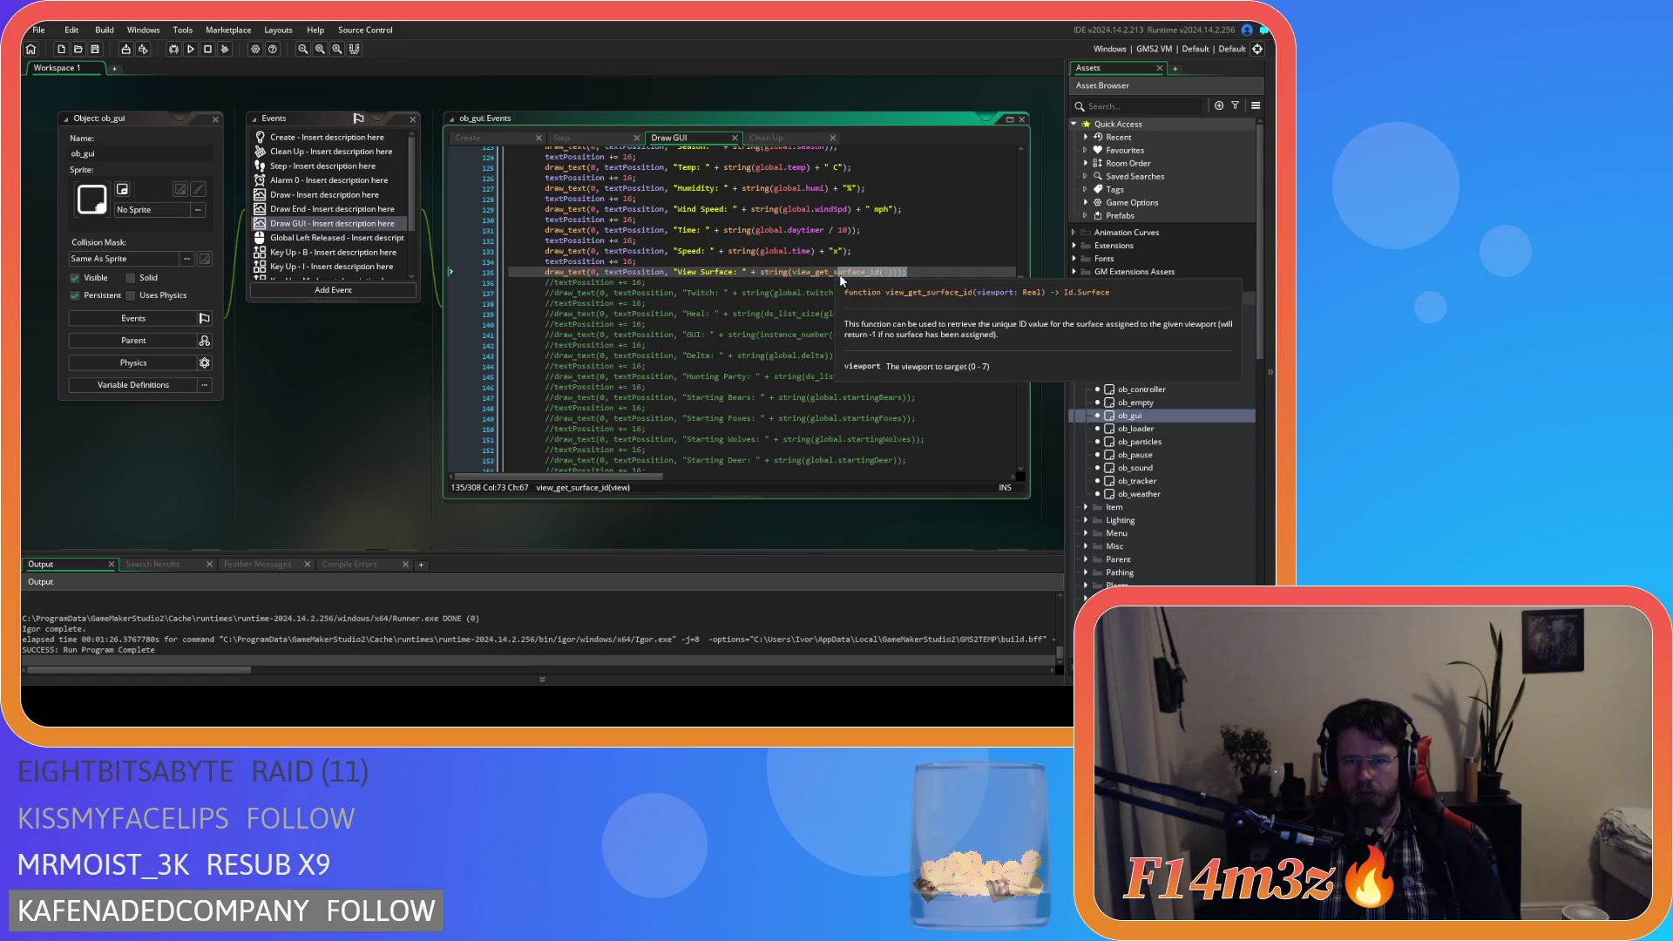
click(922, 273)
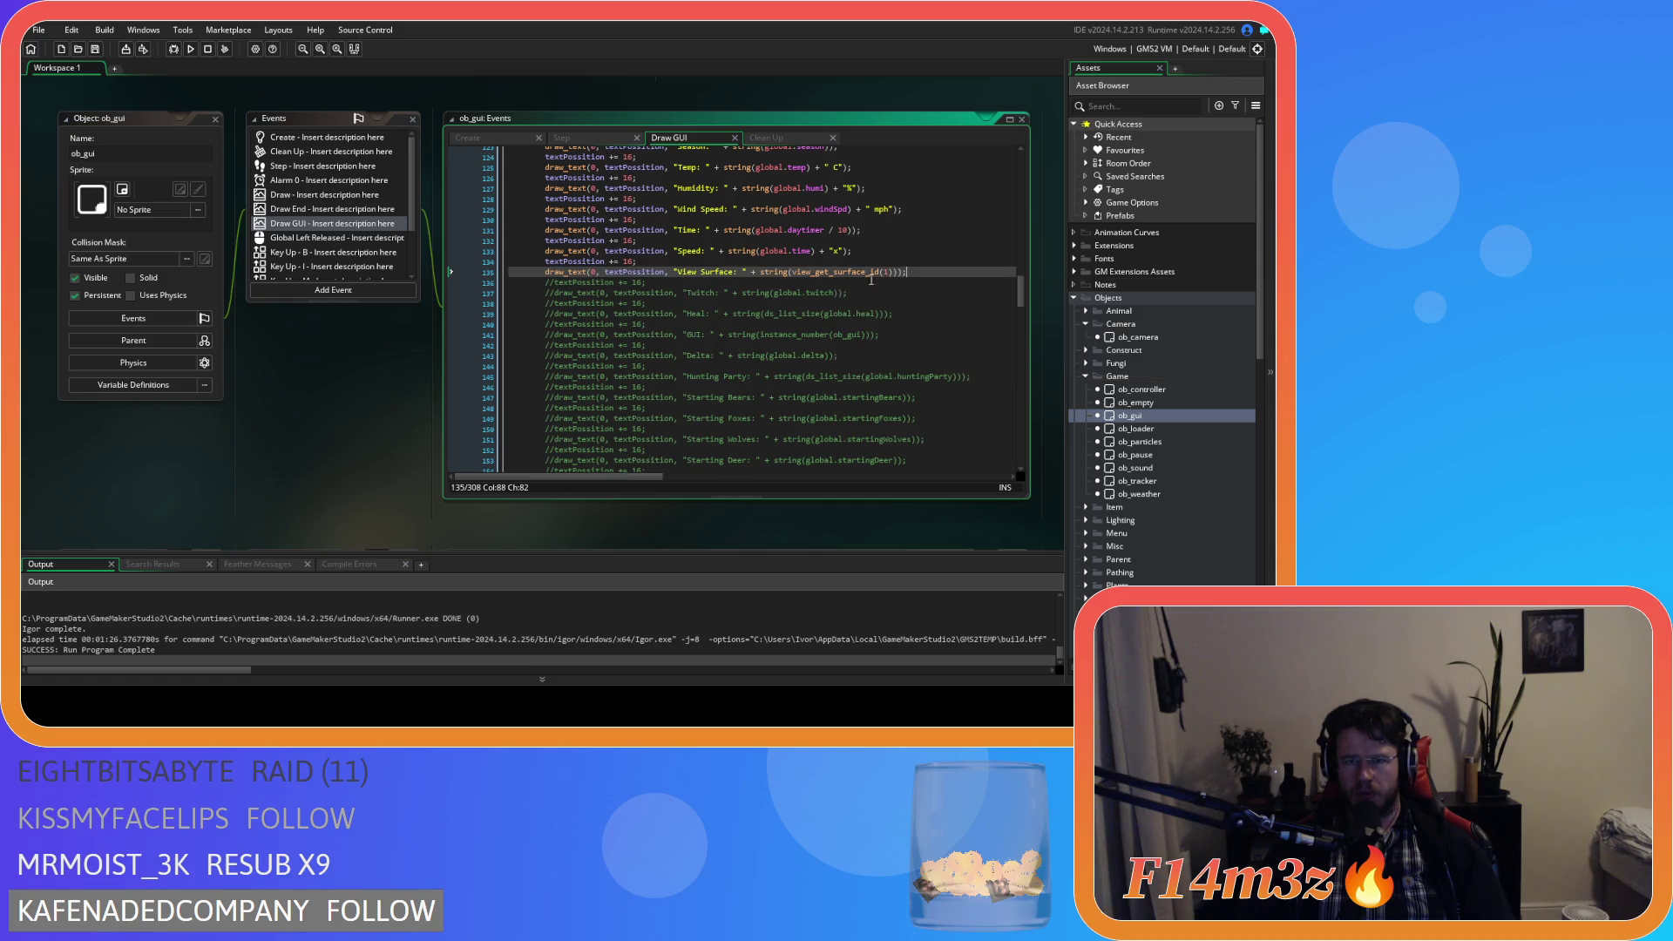
drag(920, 272, 544, 261)
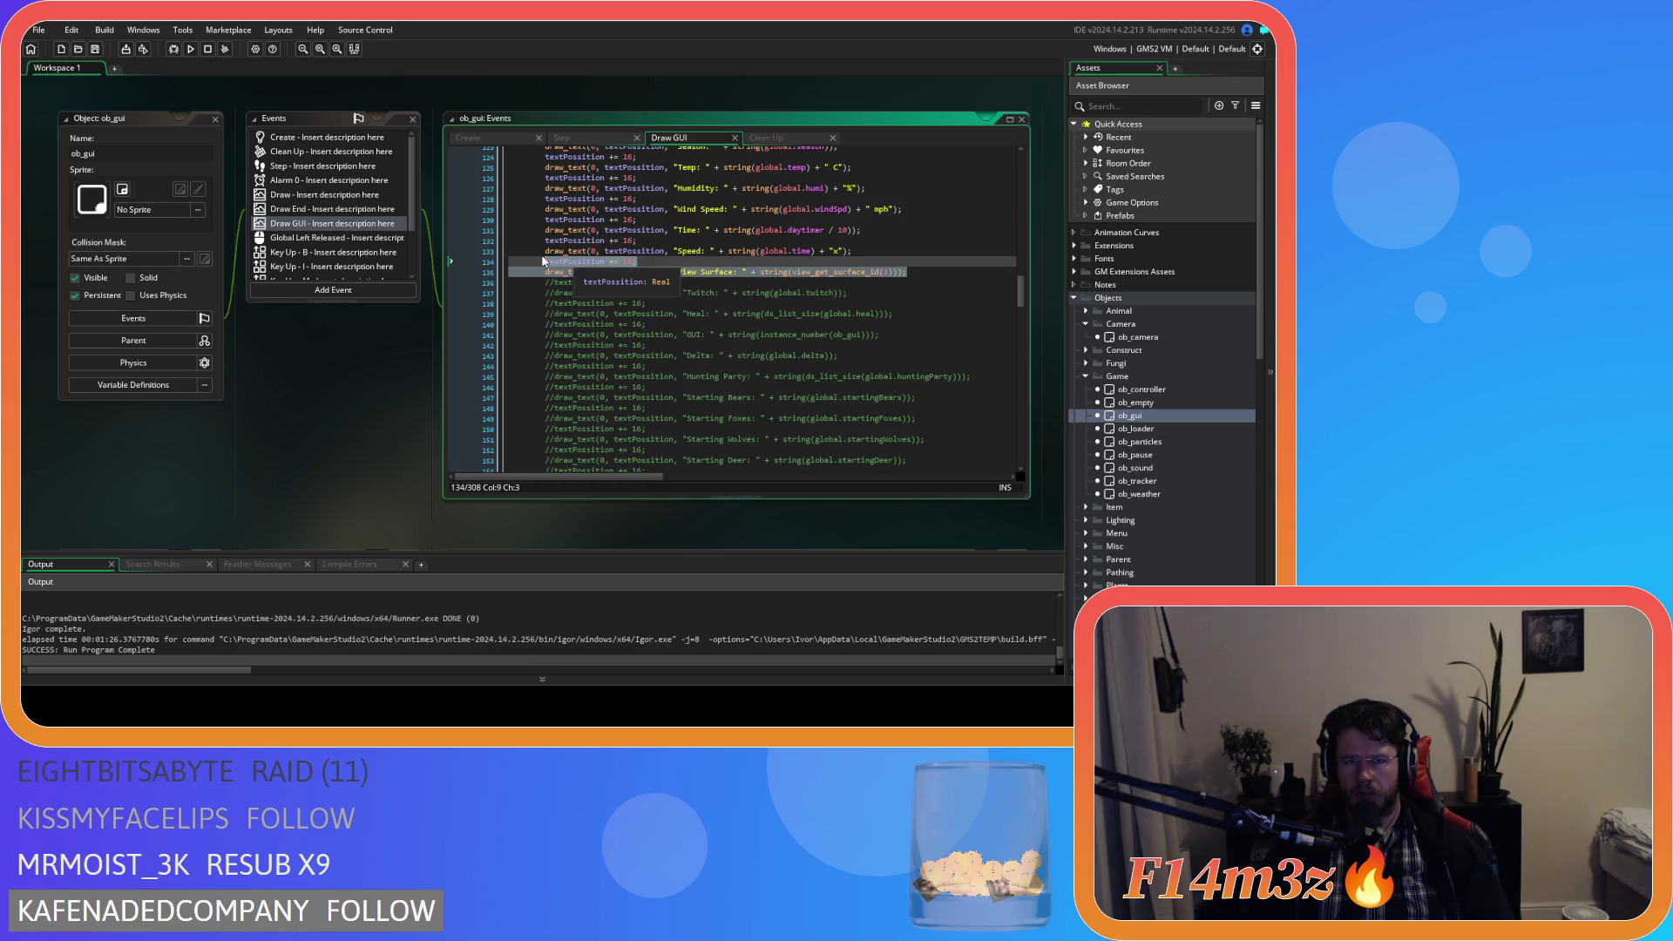
Duplicate the View Surface lines and relabel the copy 'Surface ID'.
key(ctrl+d)
click(707, 296)
click(684, 294)
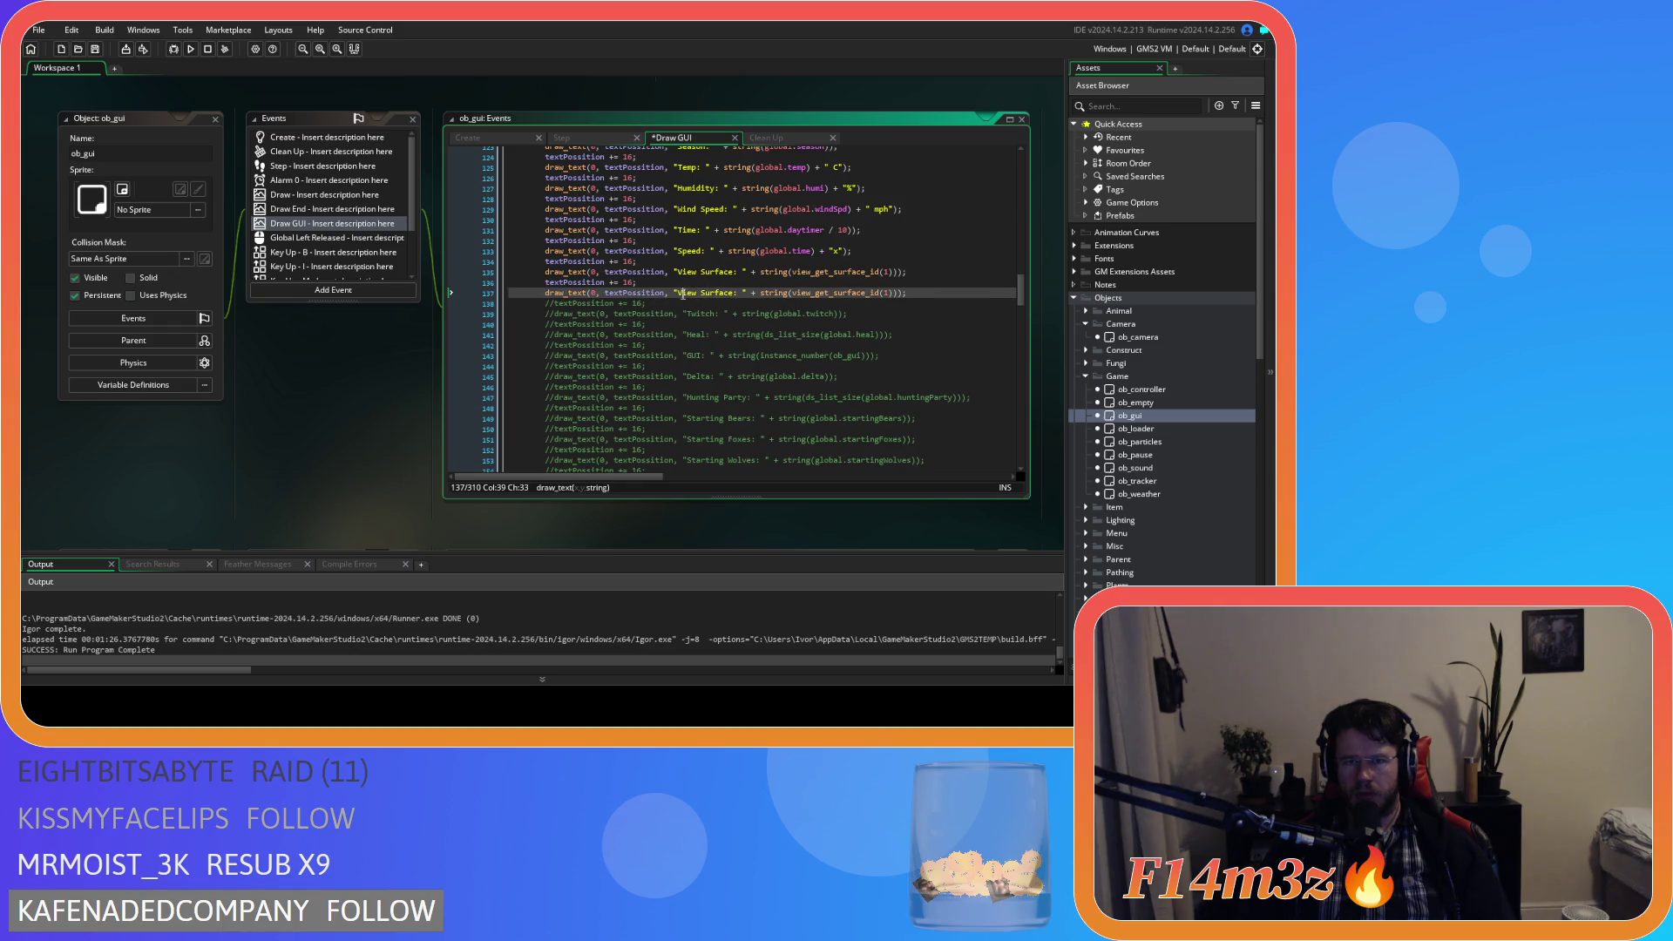
double_click(686, 295)
key(BackSpace)
key(Delete)
key(ctrl+Right)
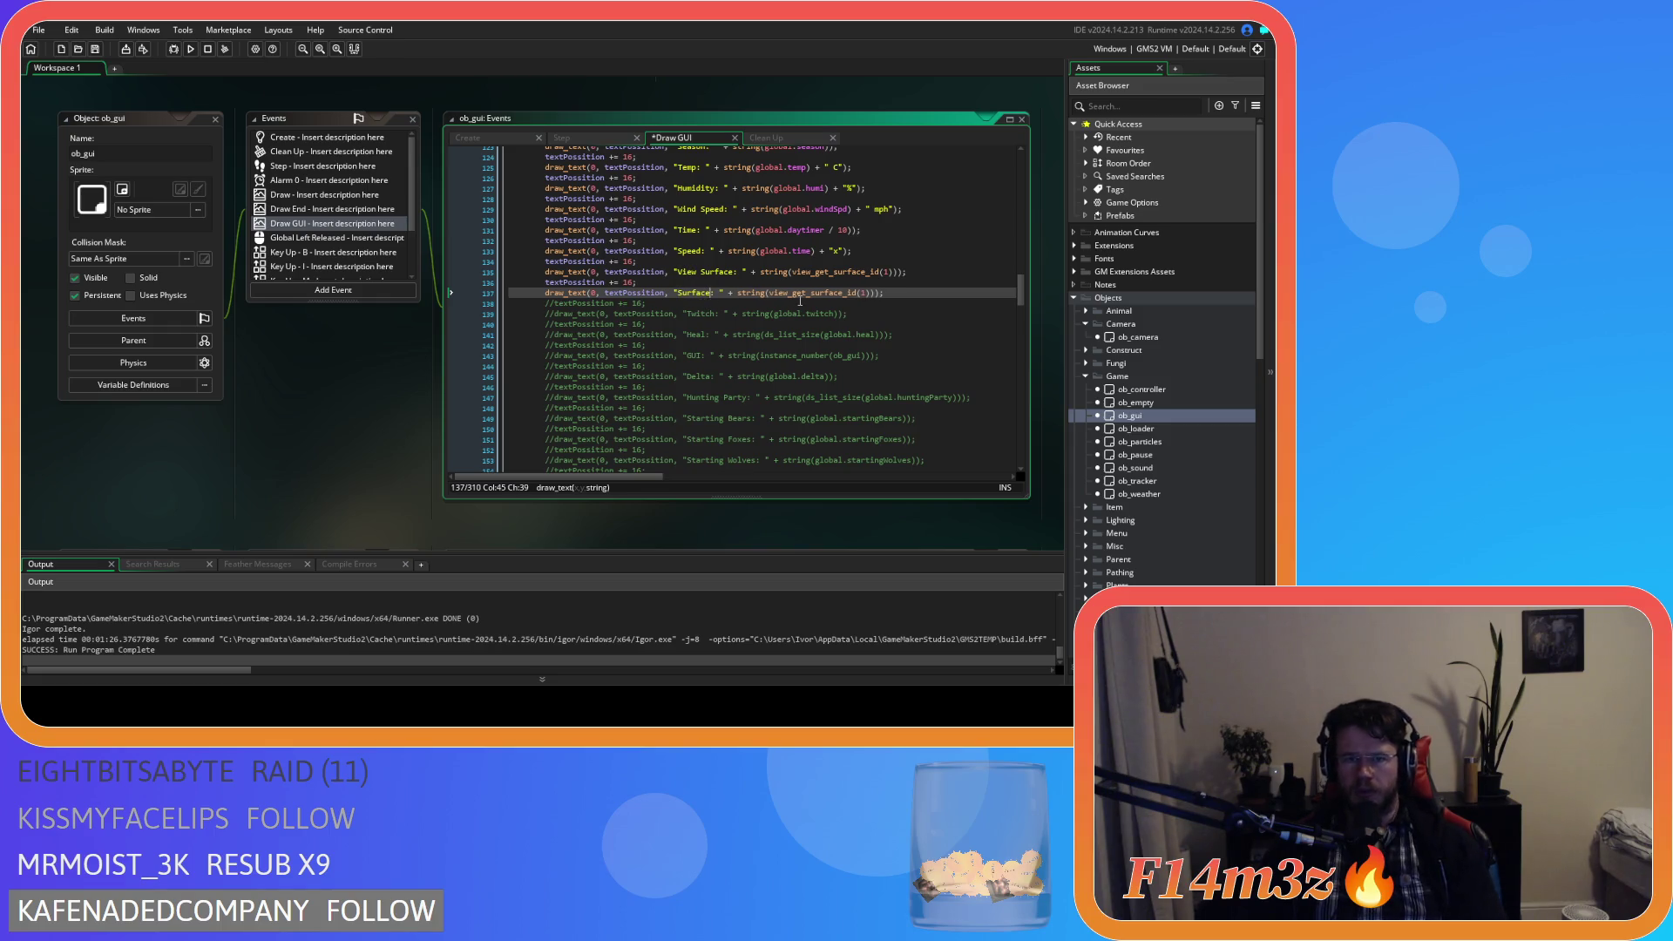
text(ID)
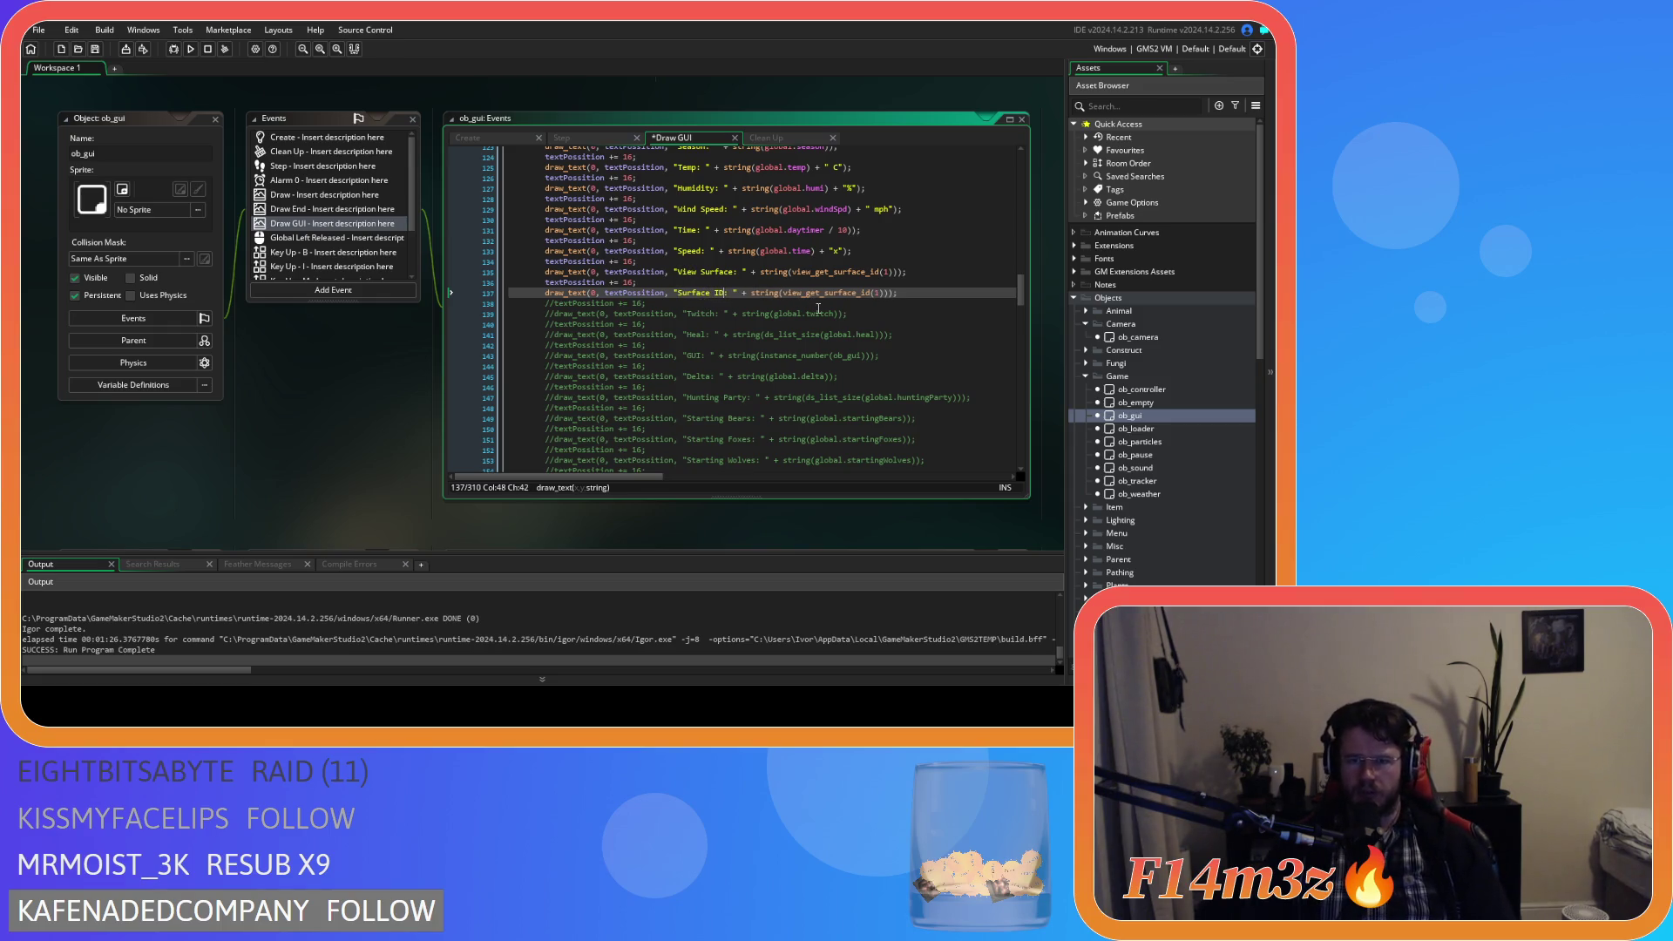
Replace view_get_surface_id(1) with ob_gui.viewSurf, then build and run the game with F5.
click(815, 294)
click(883, 294)
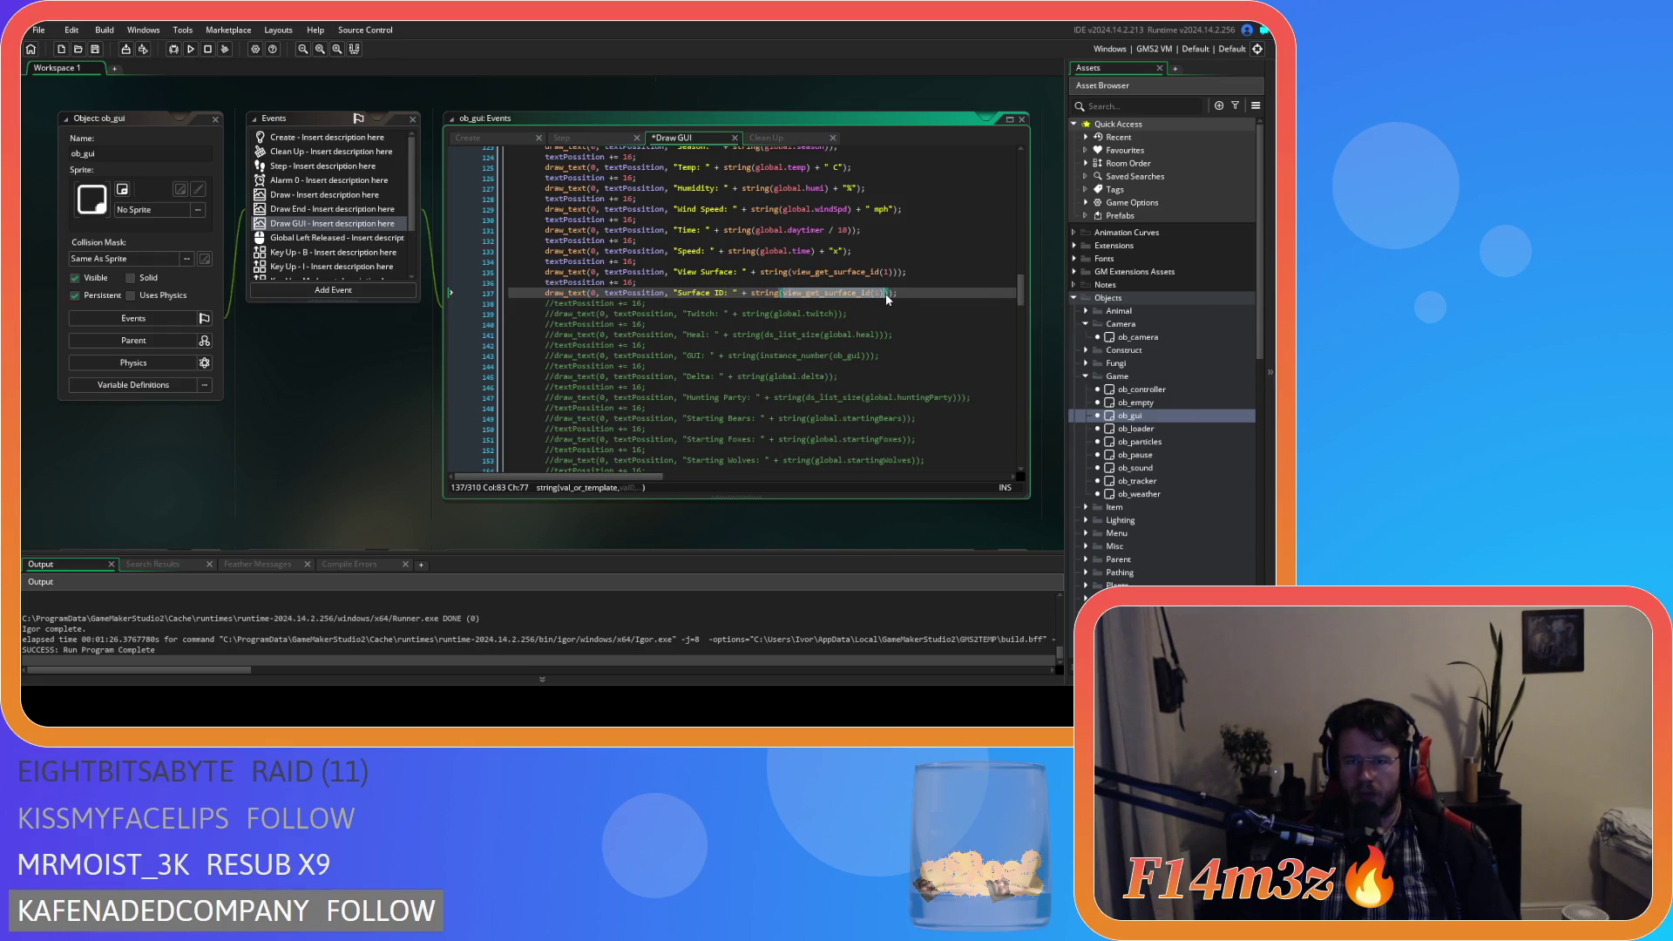
text(surface)
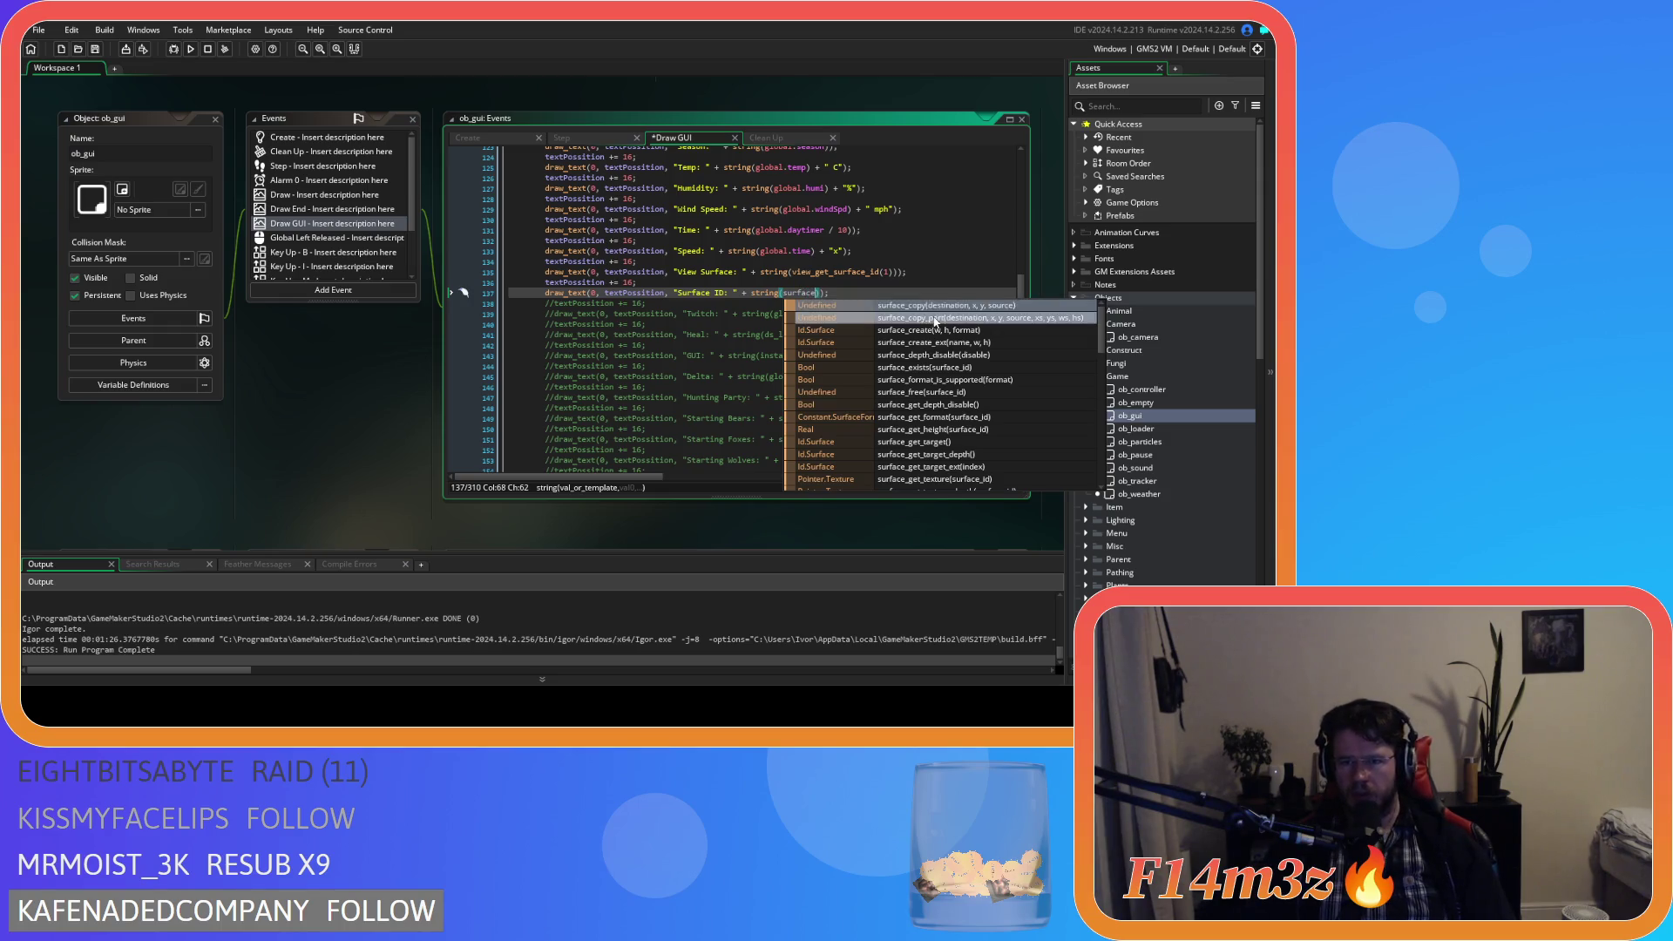
key(Escape)
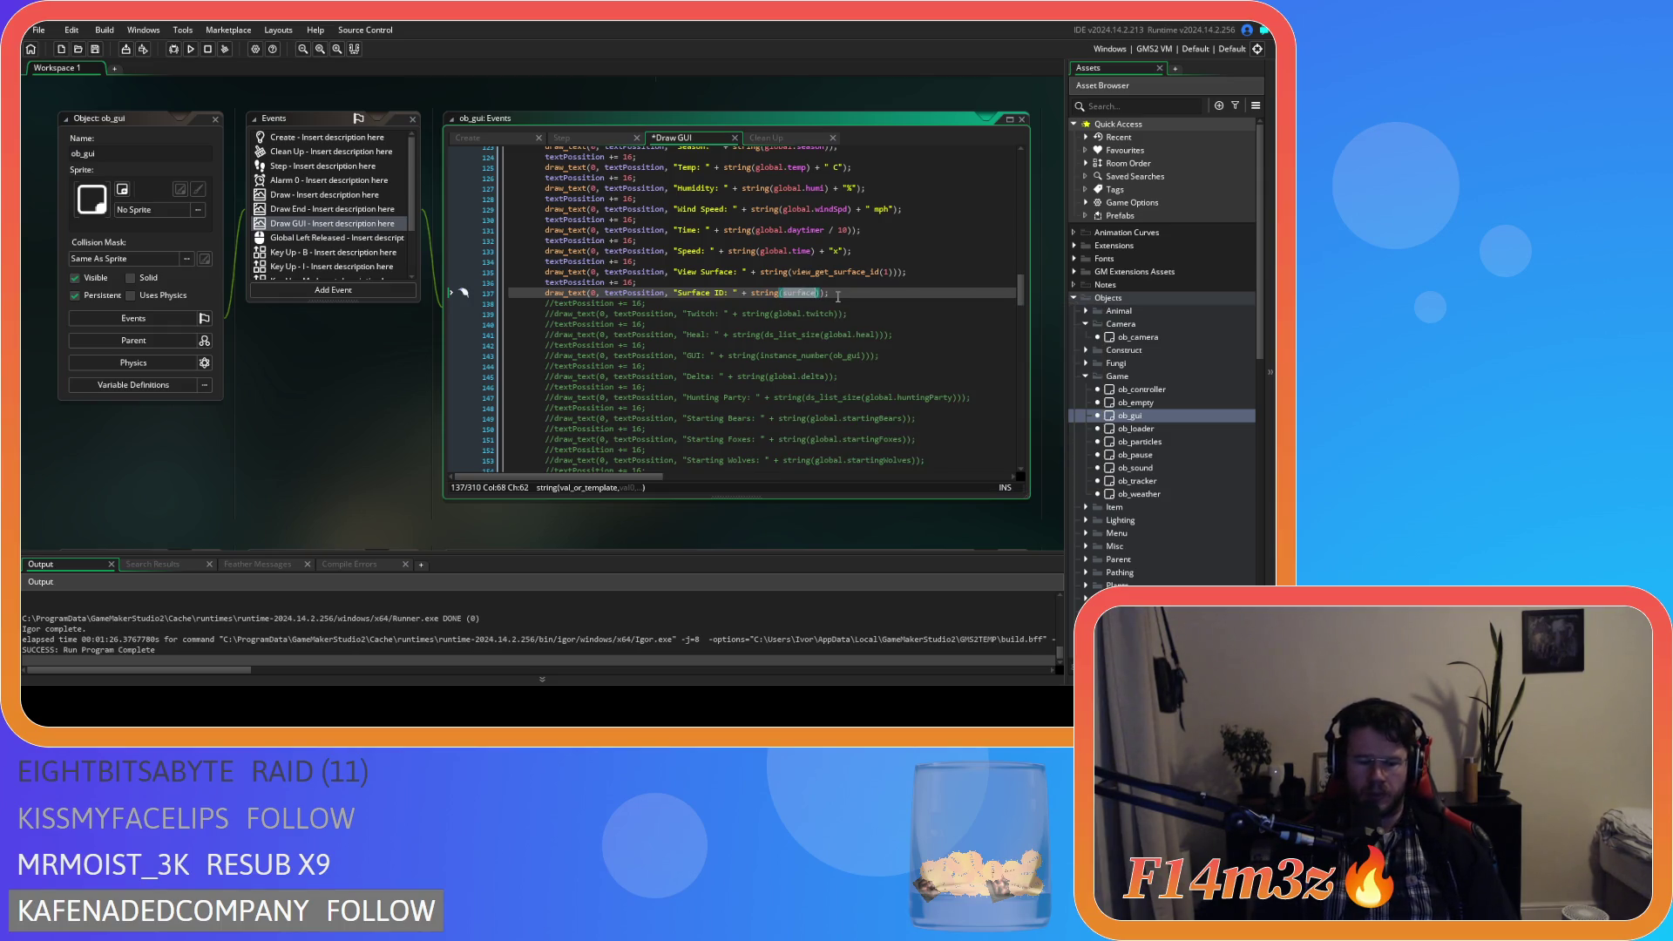
text(ob)
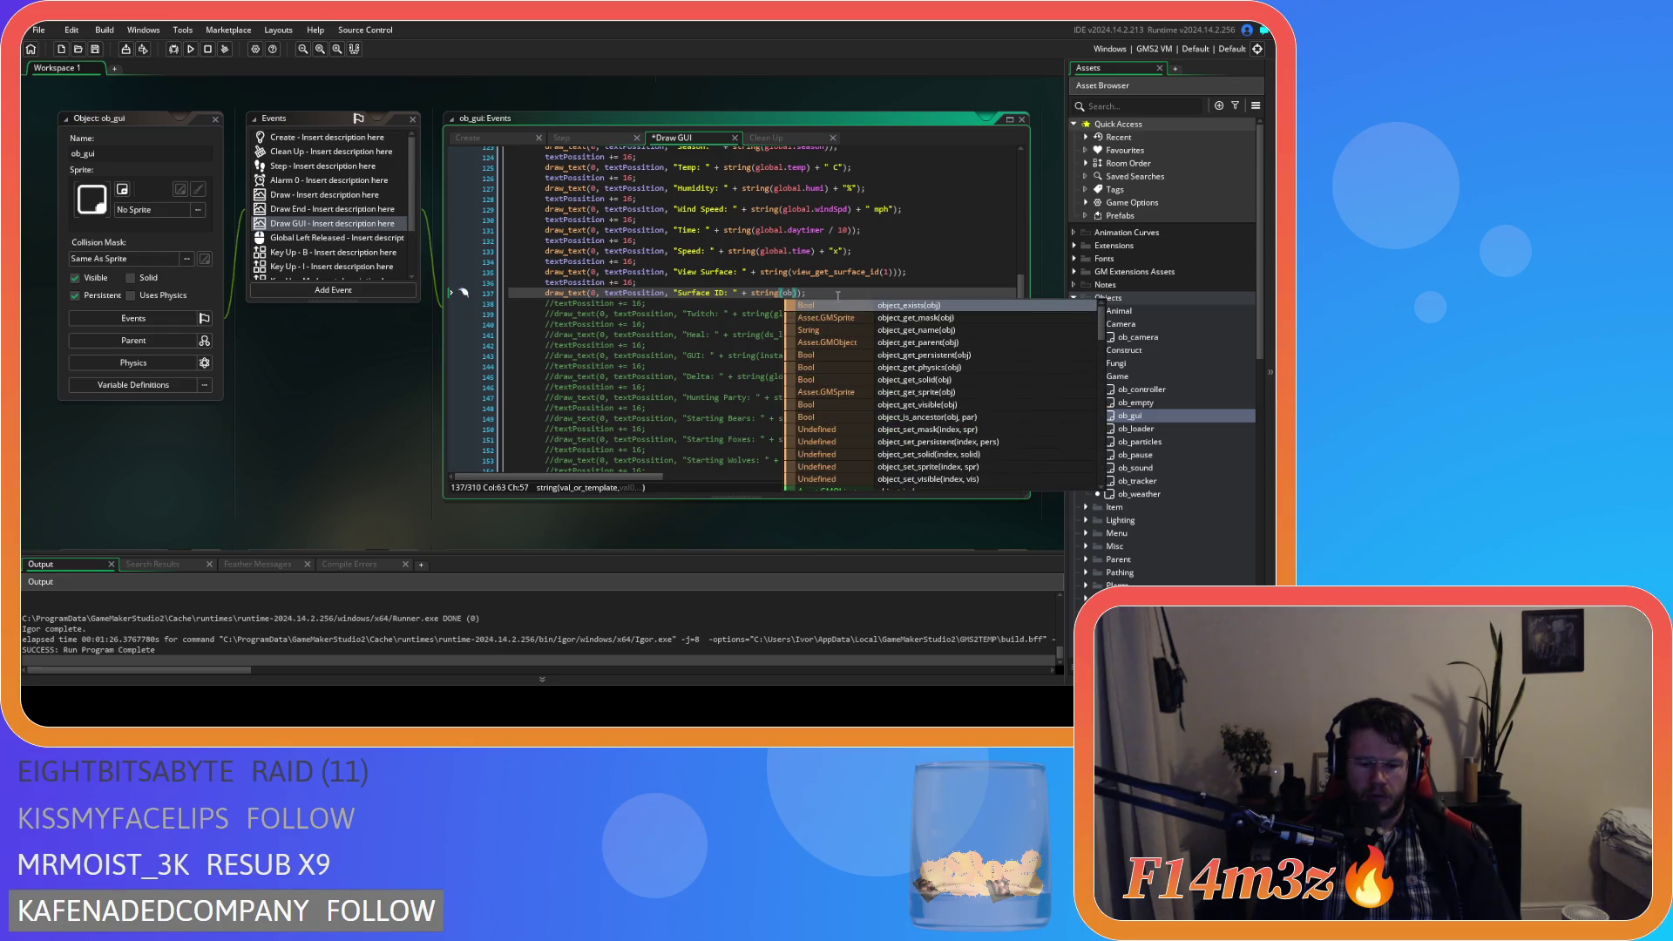
text(_gui.)
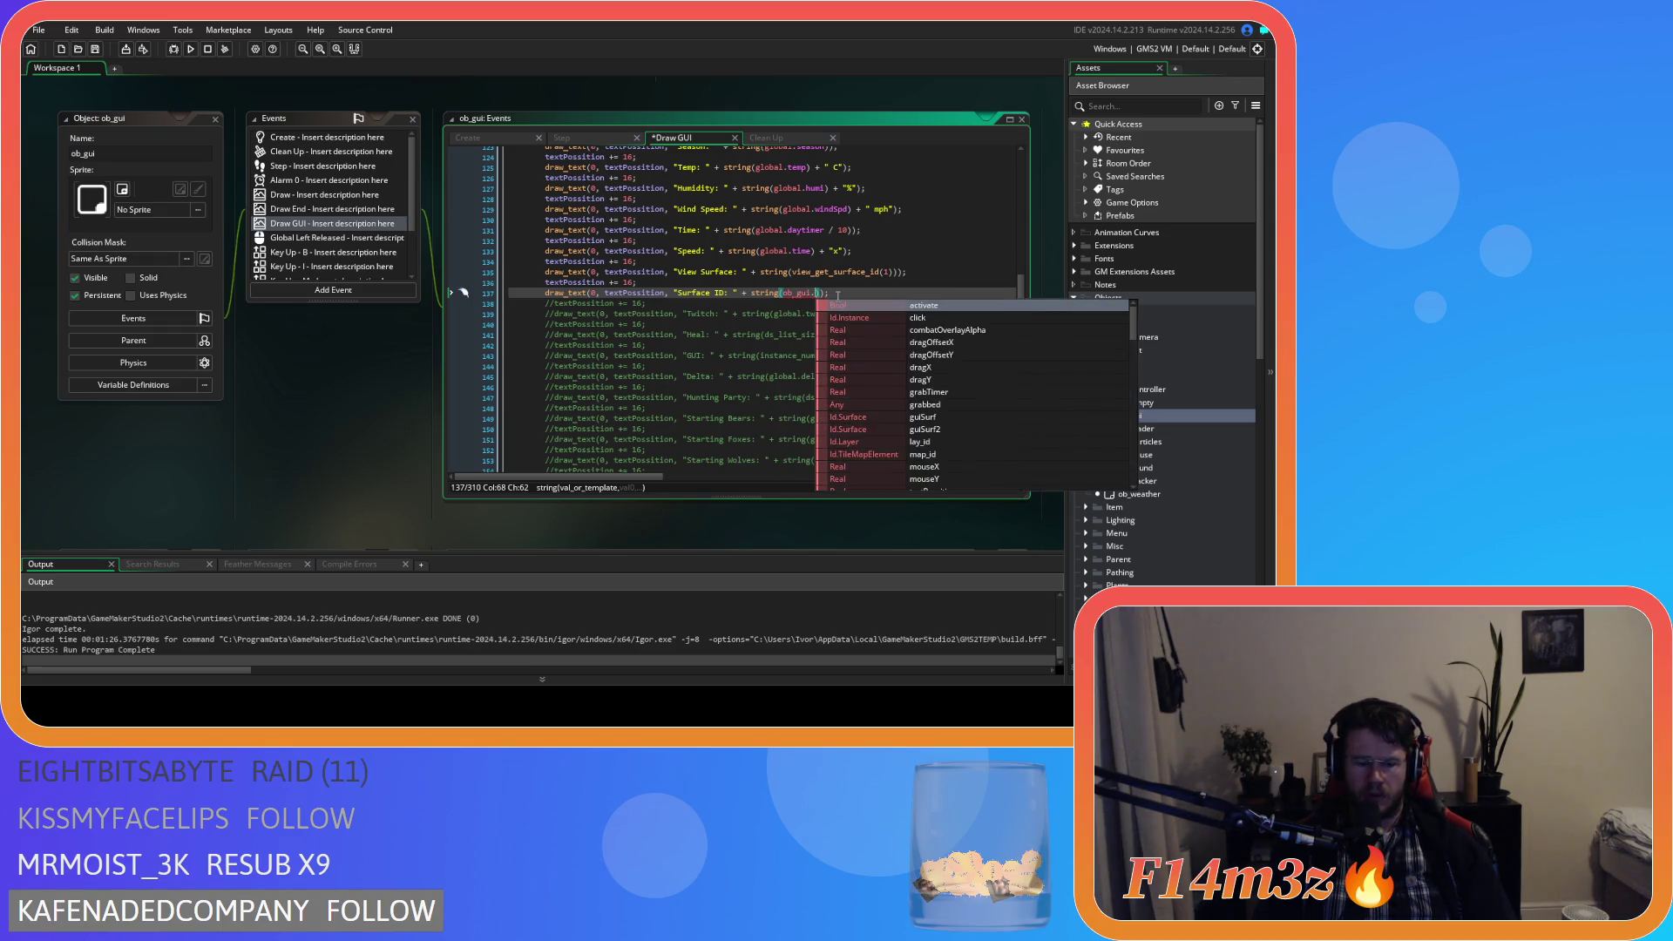
text(viewSurf)
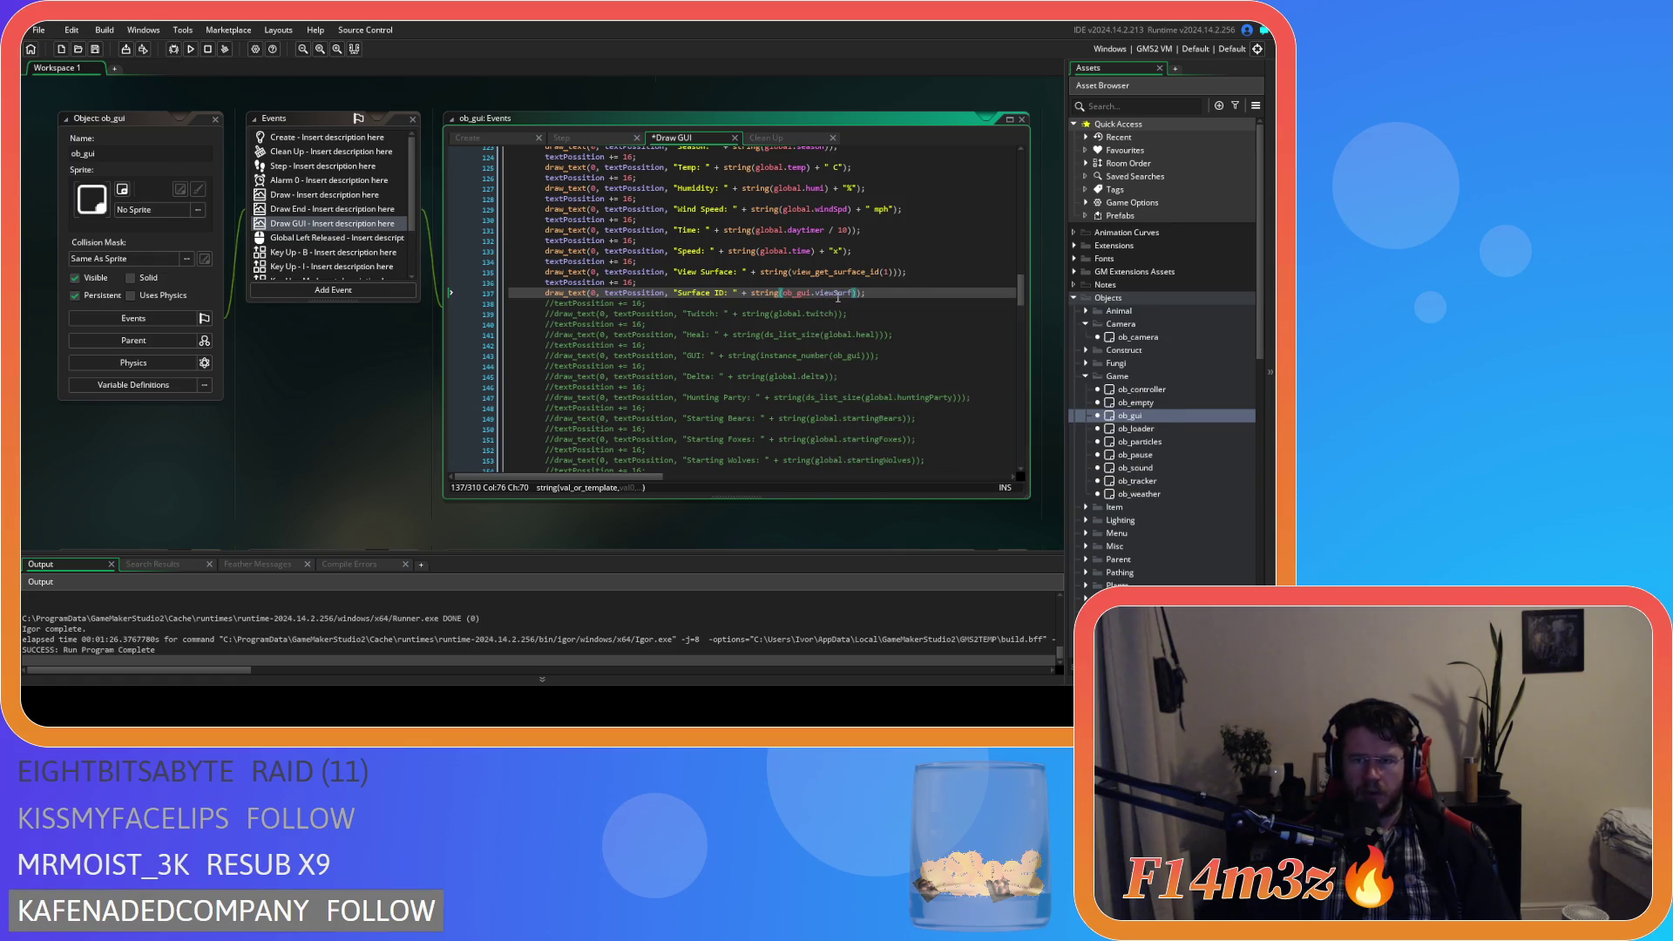
key(End)
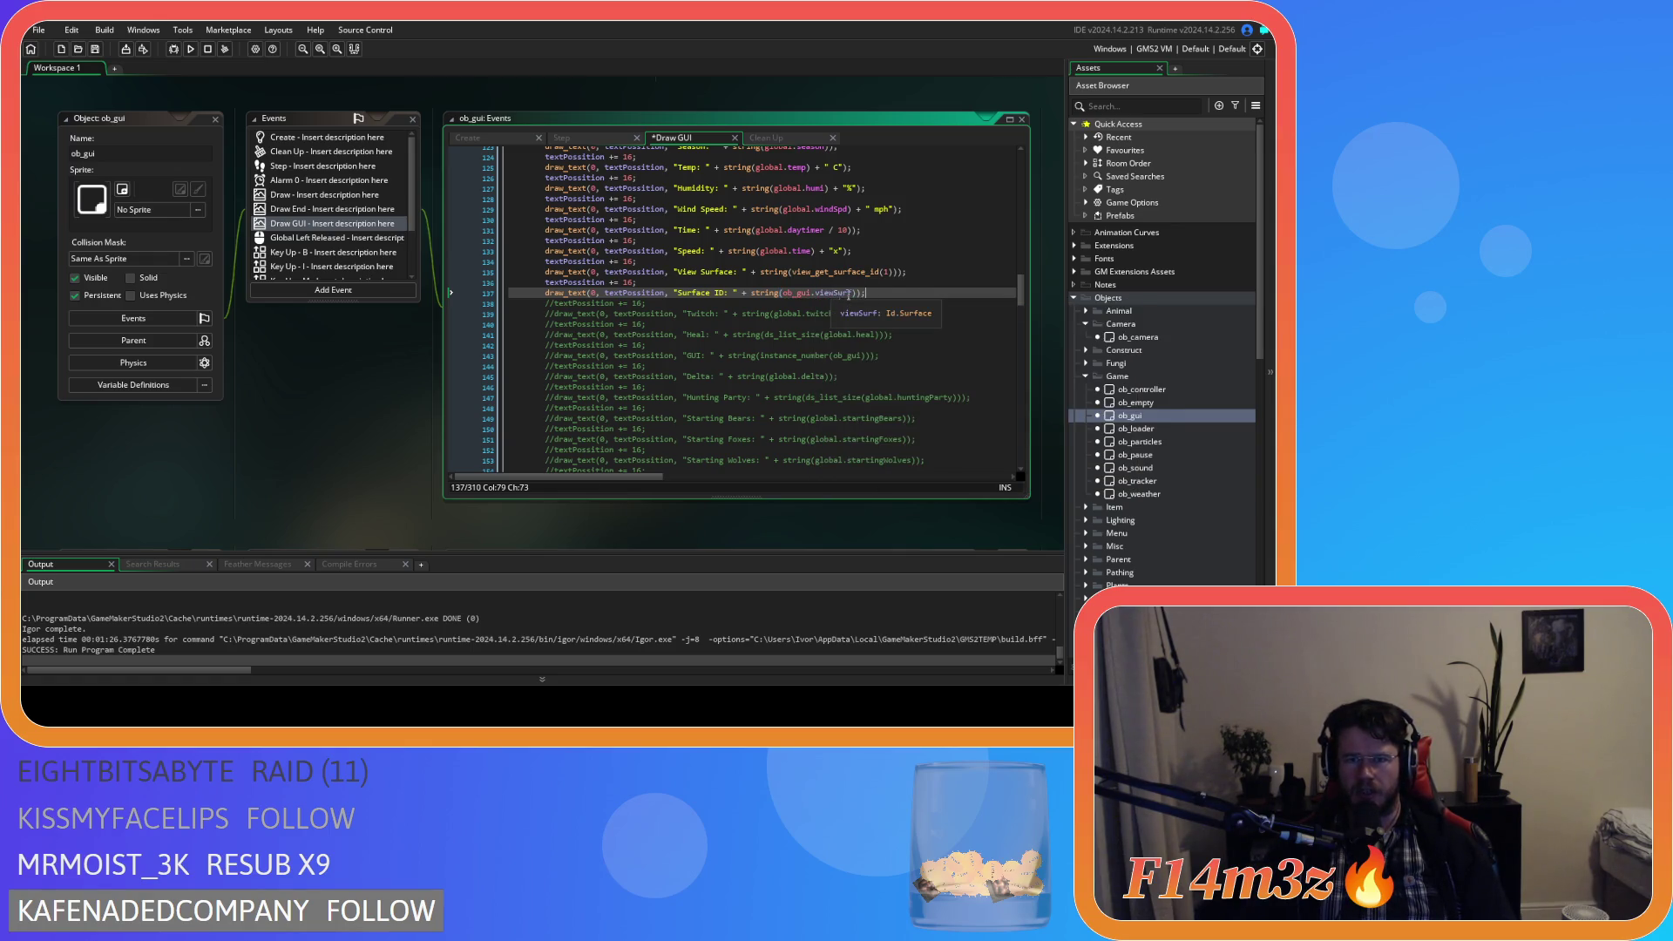
key(F5)
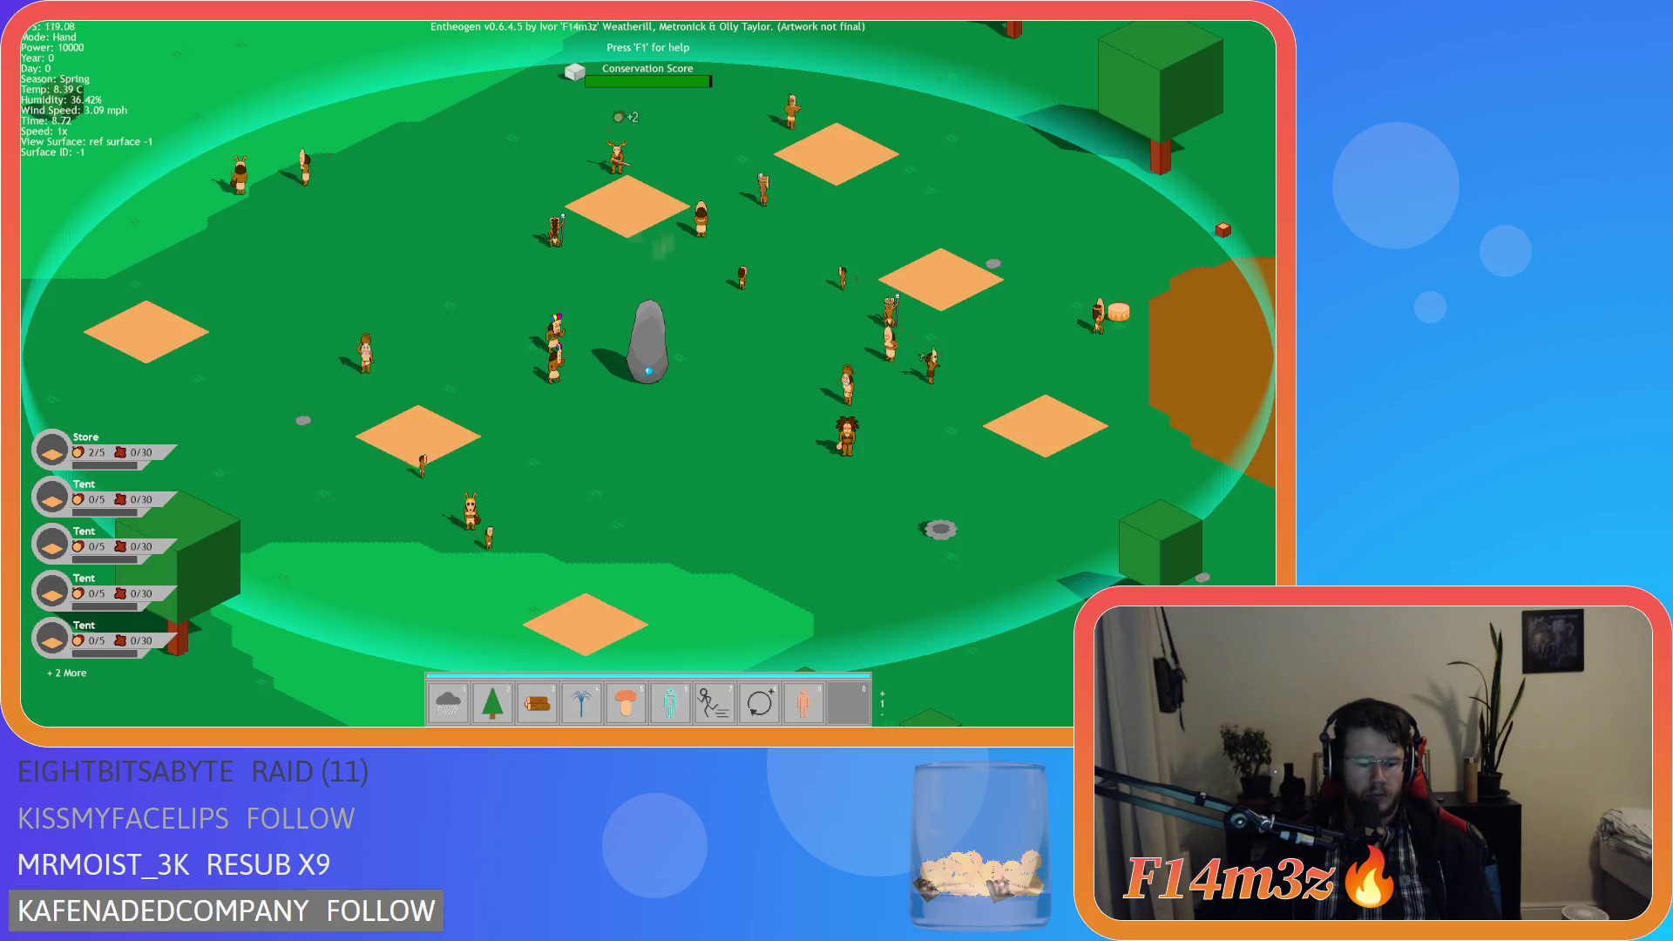
Toggle the Tribe overview panel and drag it further right.
click(783, 323)
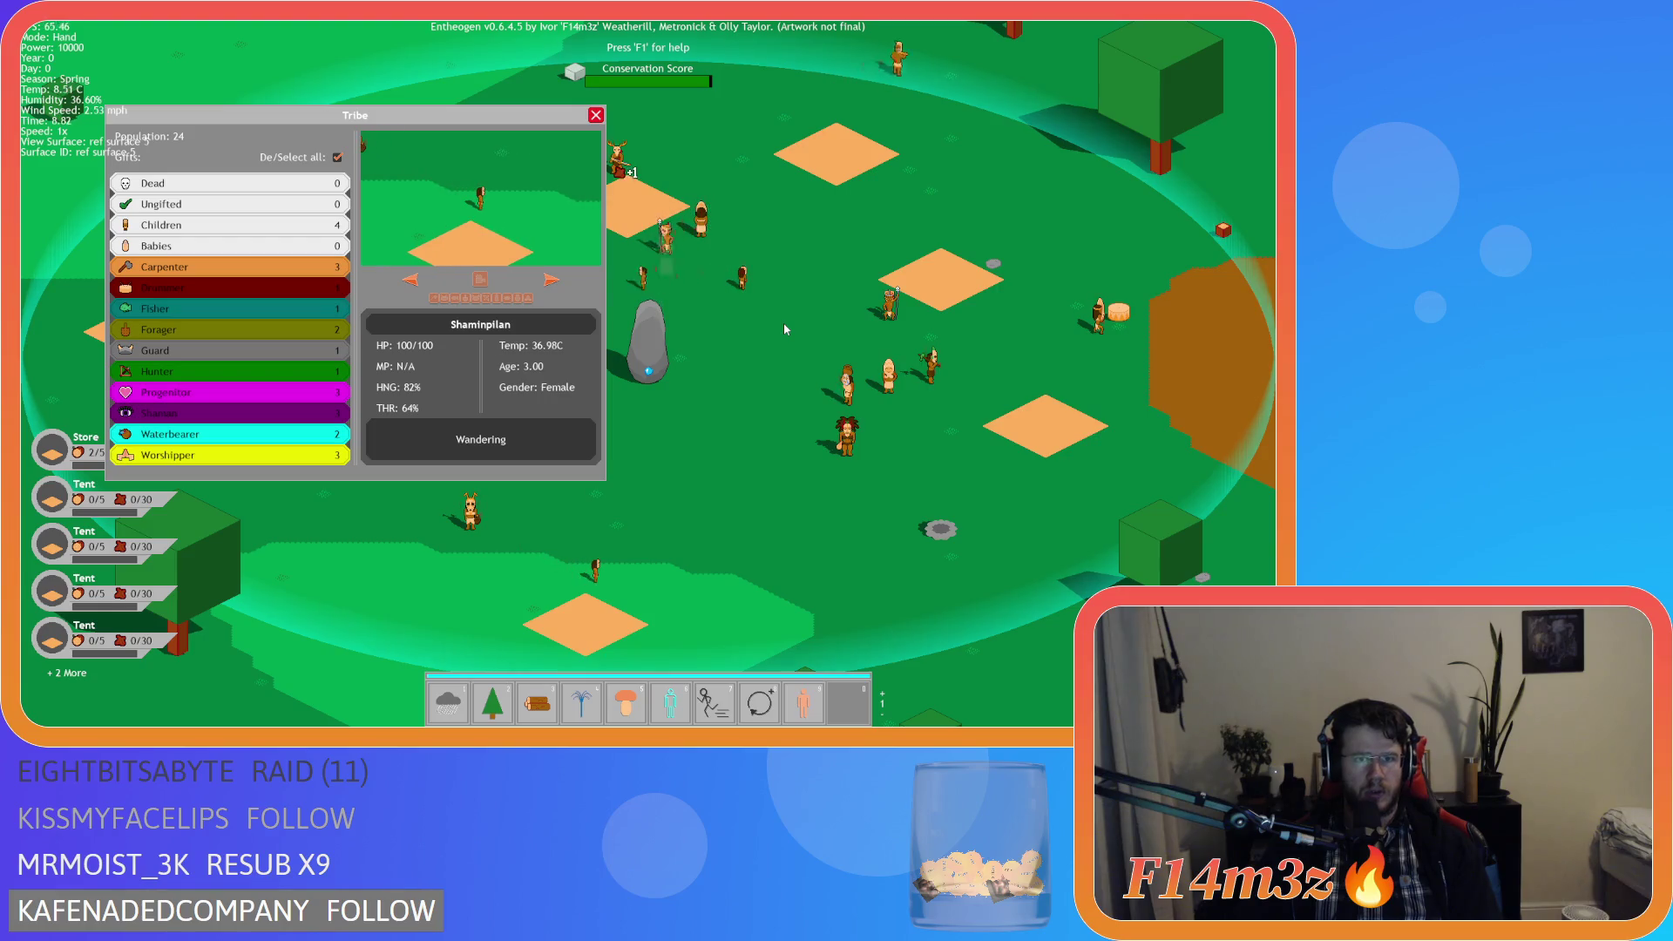
click(503, 223)
click(221, 145)
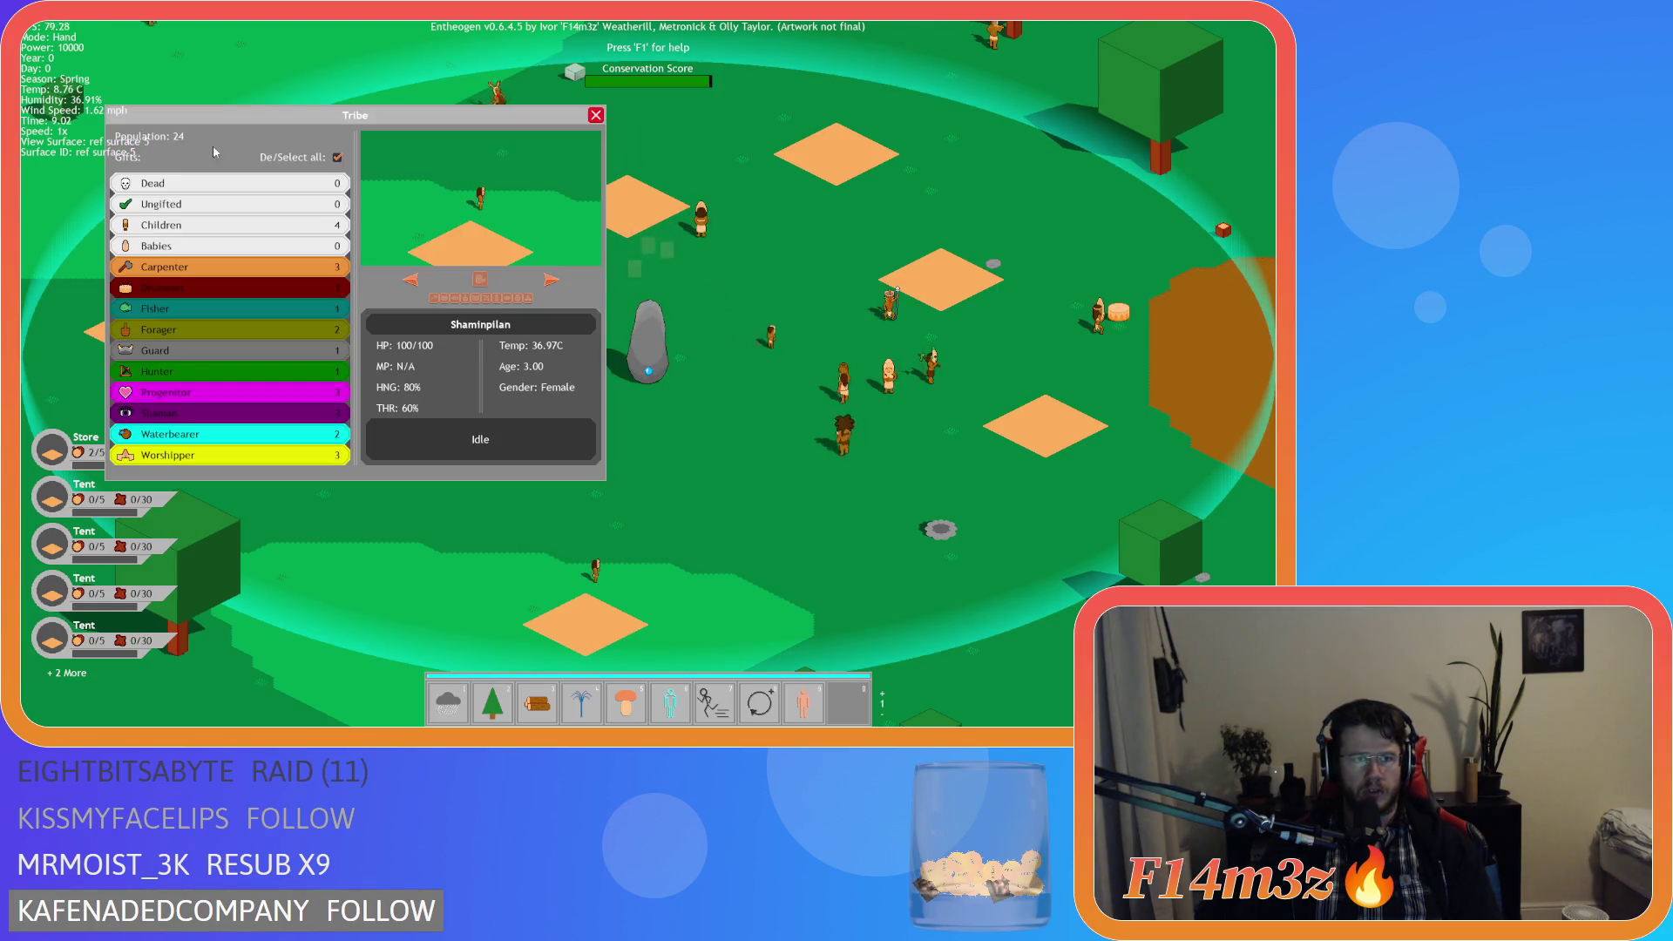
drag(372, 127, 520, 136)
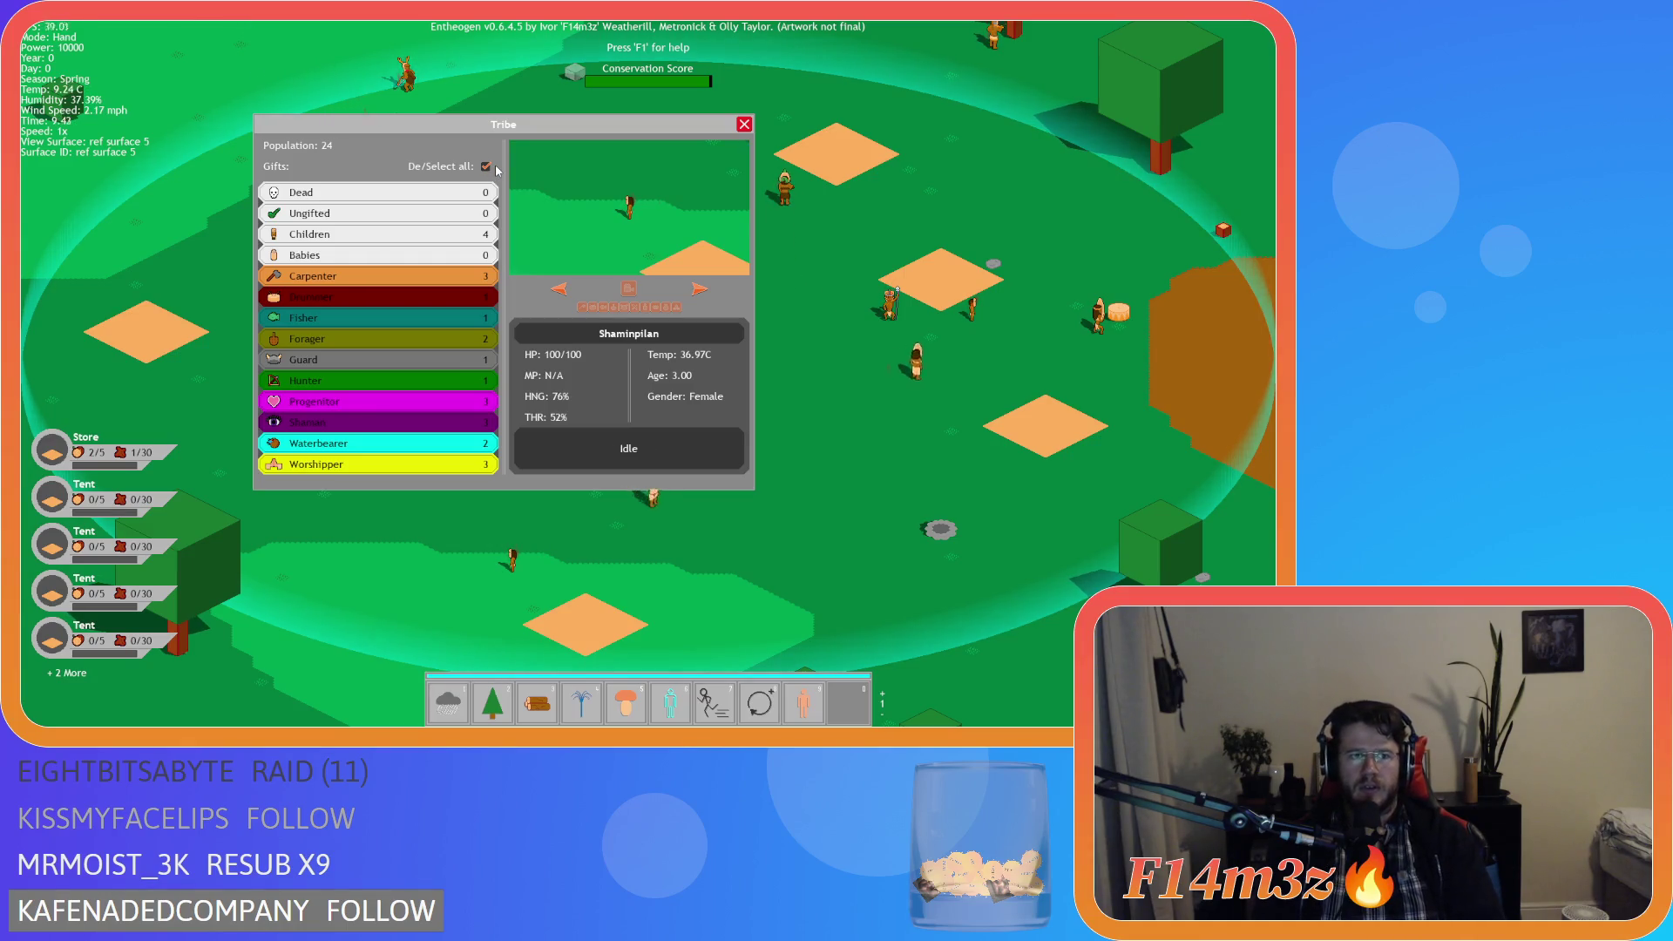
Quit to the title screen and choose New Game.
key(Escape)
key(Escape)
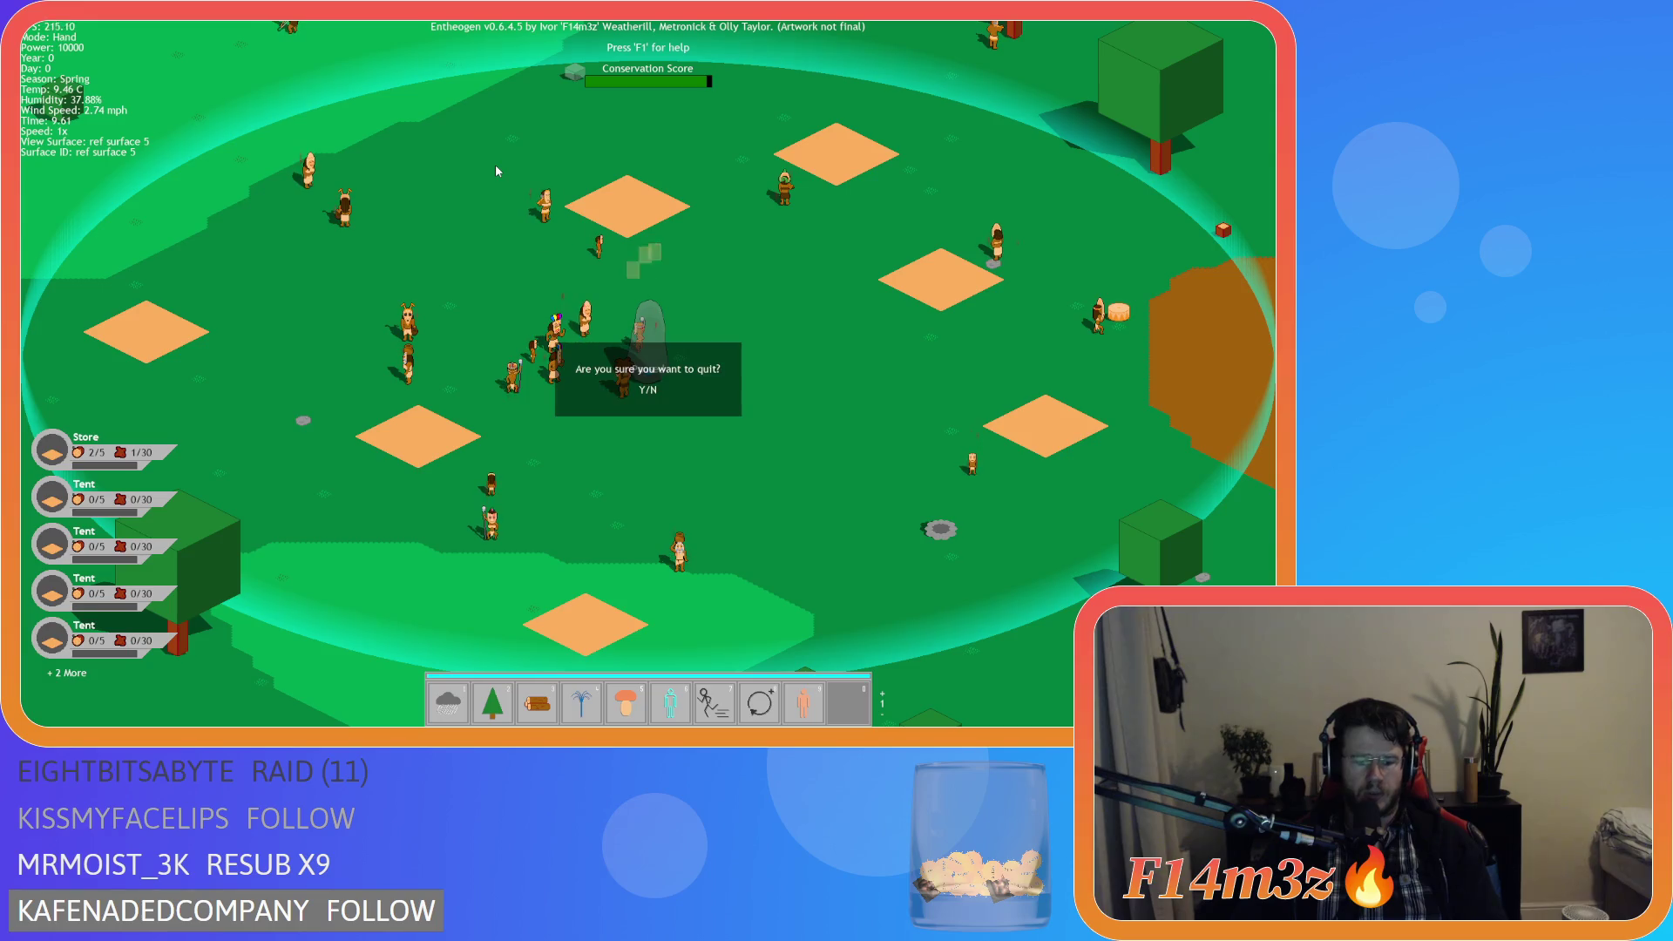
key(Return)
key(Return)
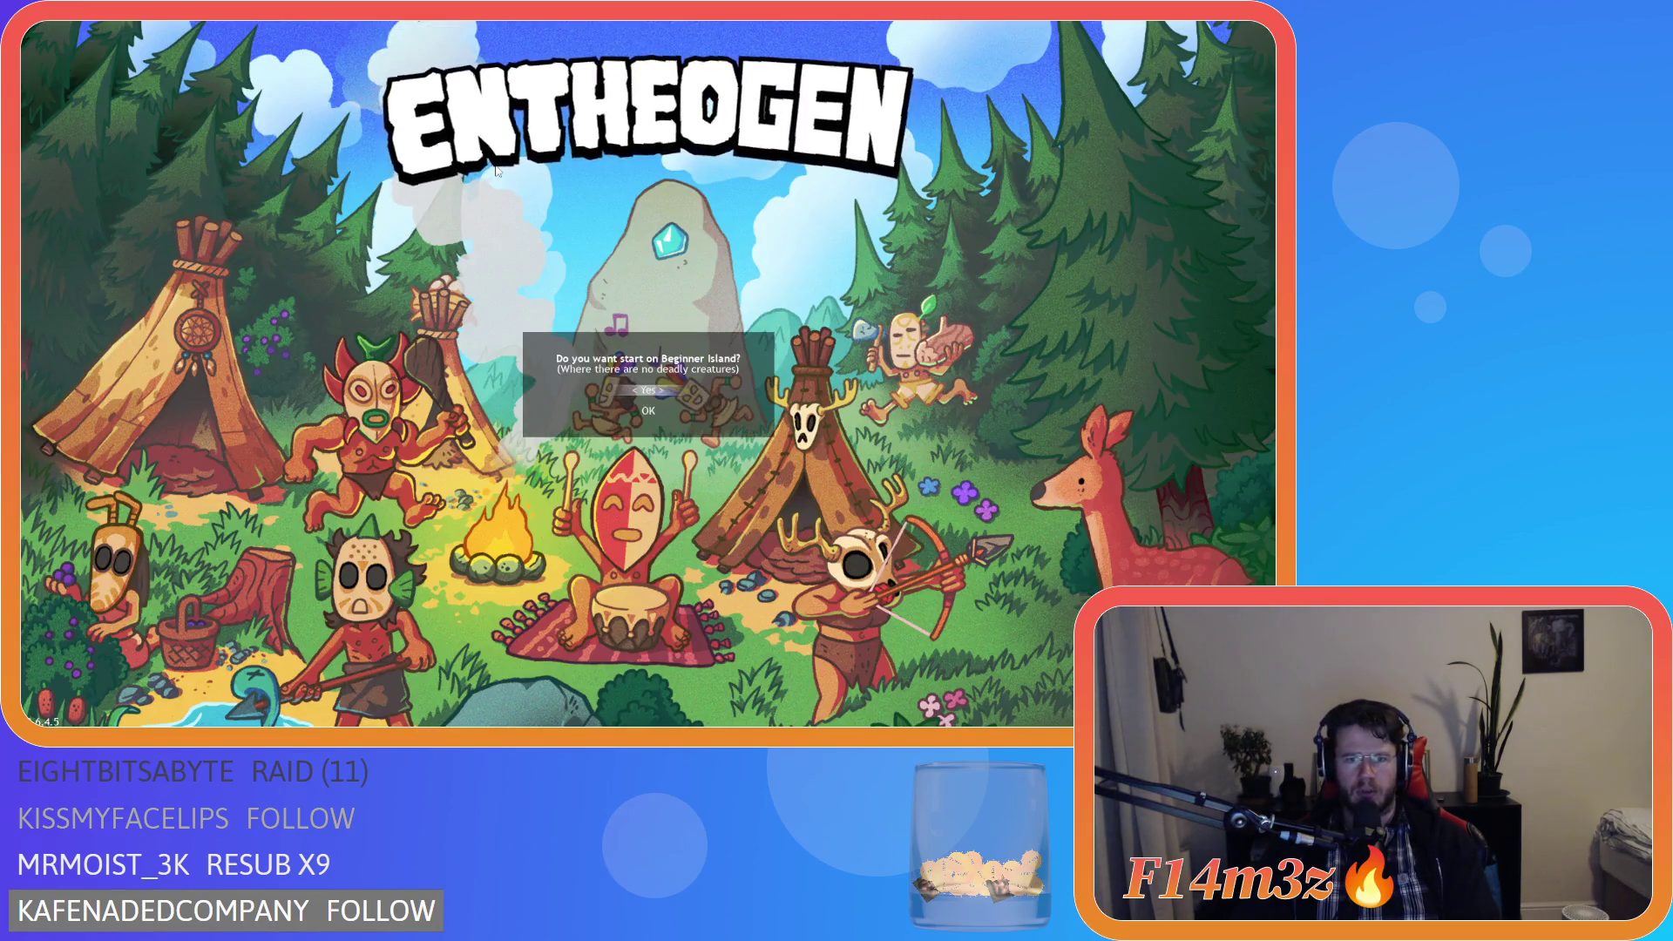
key(Return)
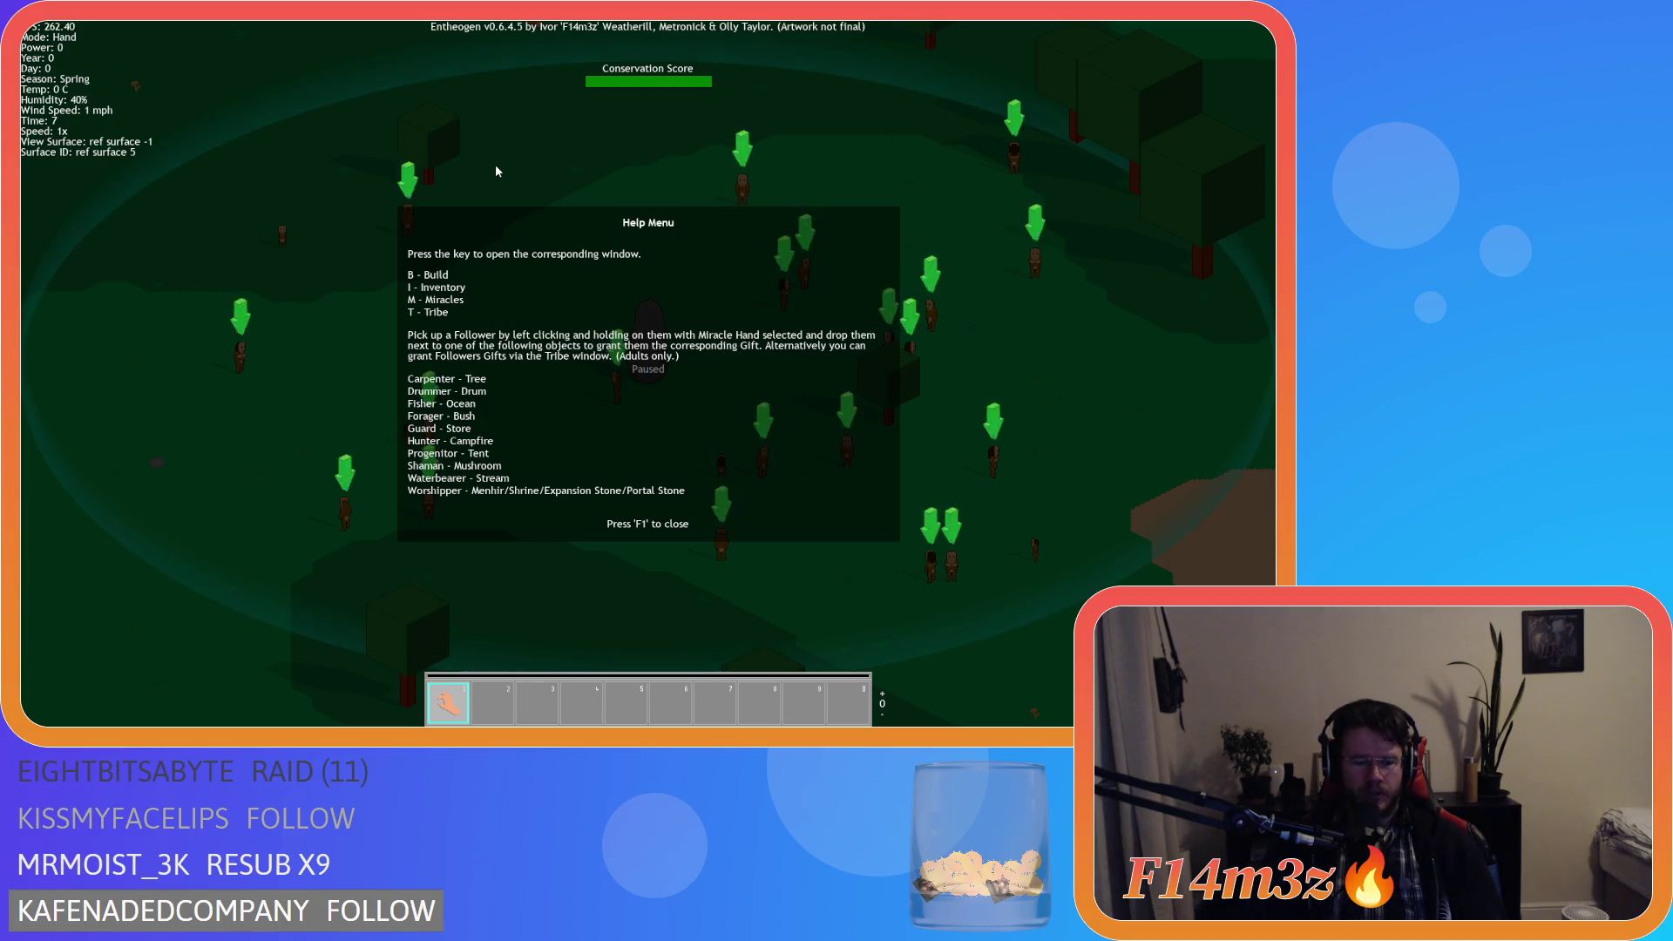
Close the F1 help menu, toggle the Tribe window several times, then quit the test game.
key(F1)
key(t)
key(t)
key(t)
key(t)
key(t)
key(t)
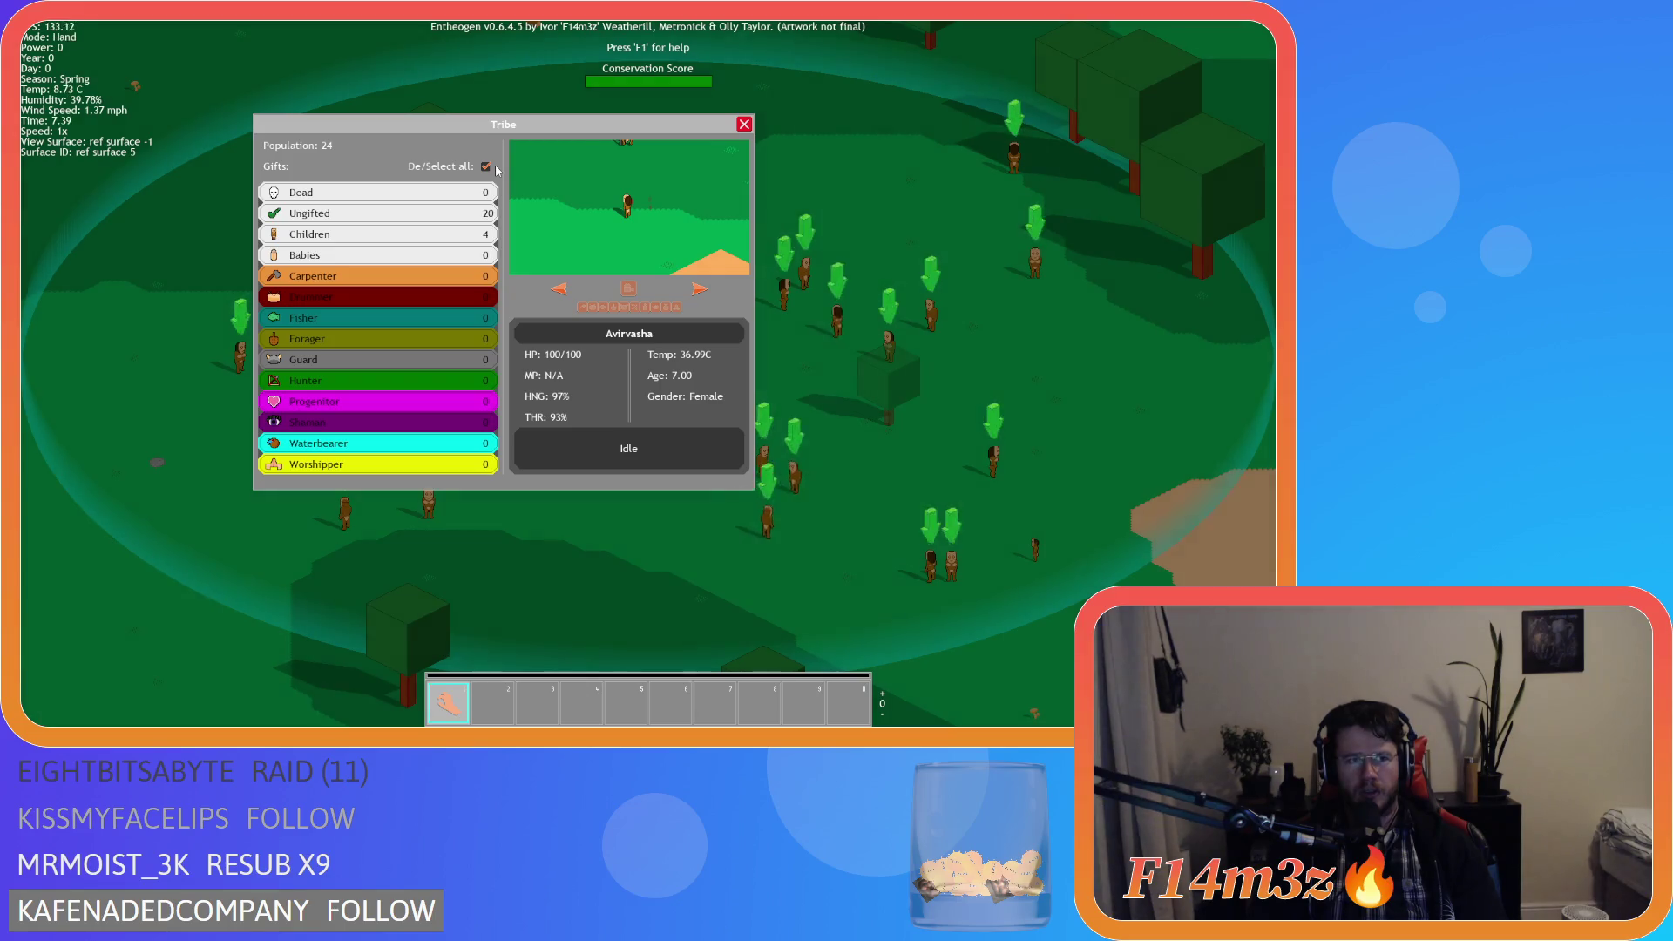
key(t)
key(t)
key(t)
key(t)
key(t)
key(t)
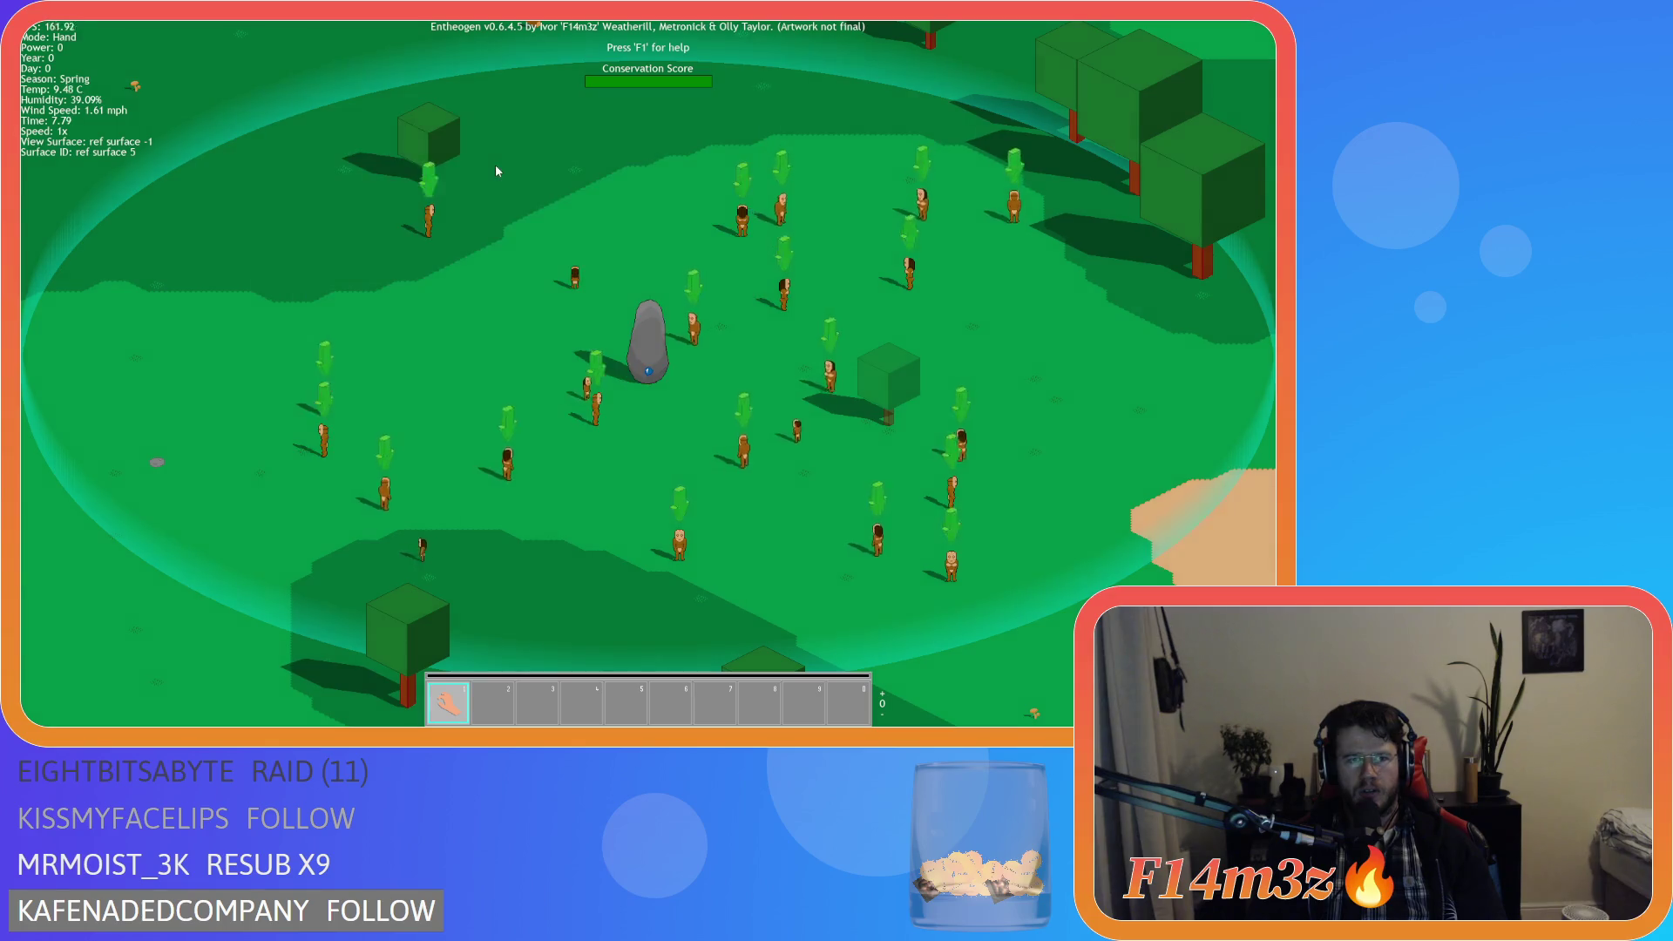
key(t)
key(t)
key(t)
key(t)
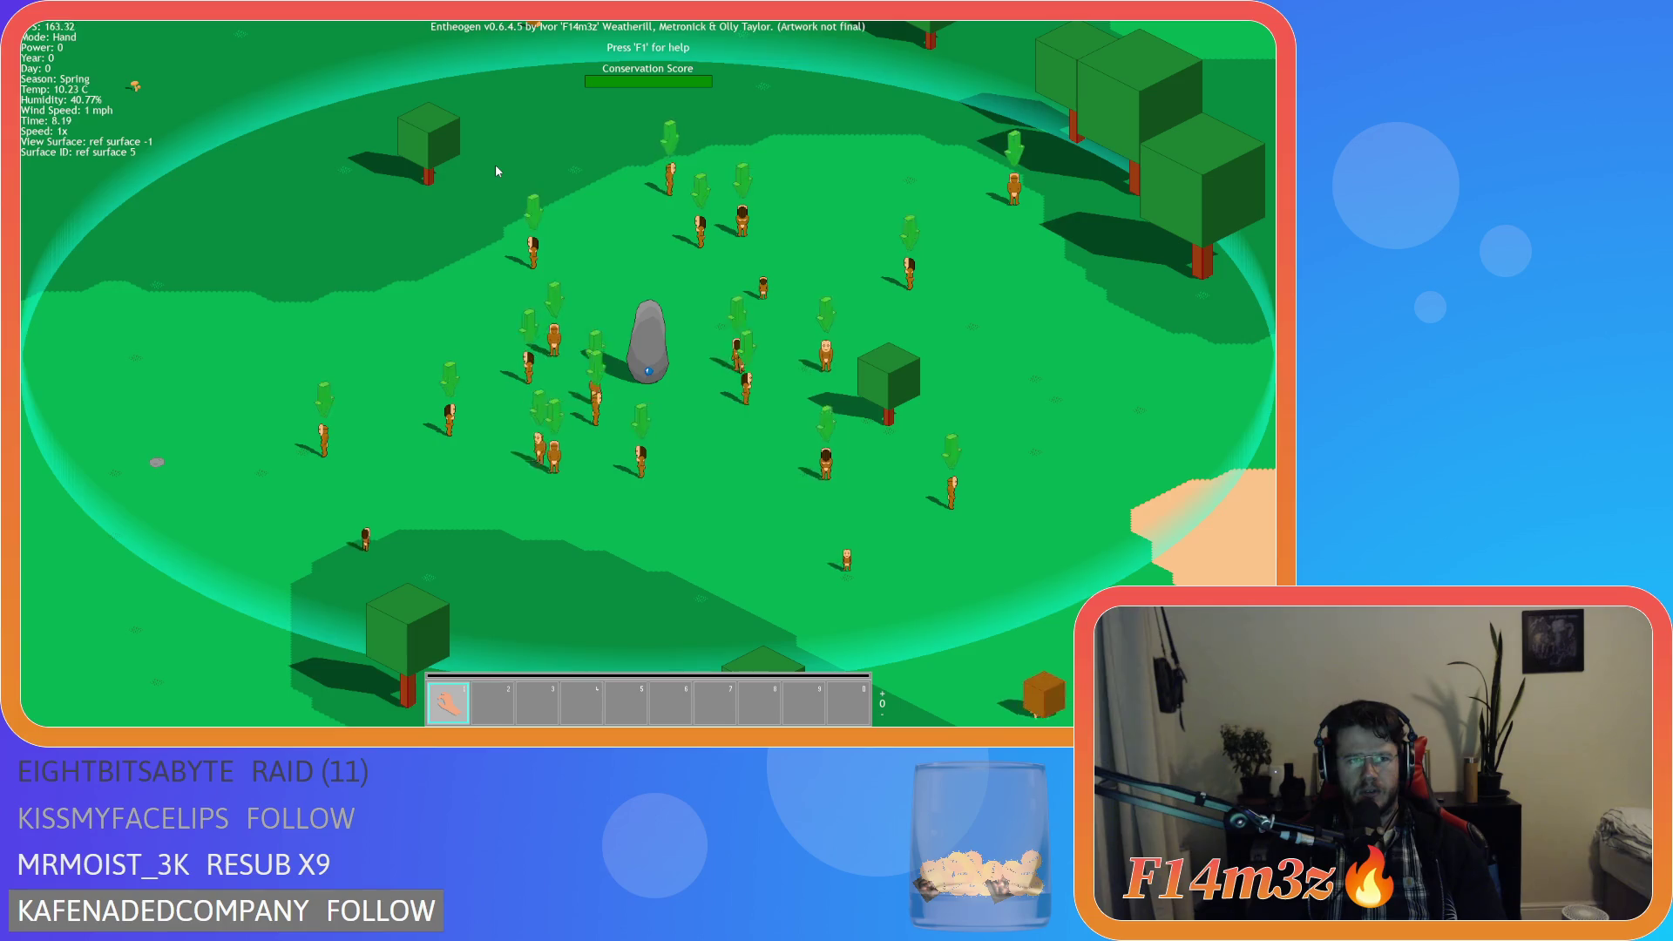
key(t)
key(t)
key(t)
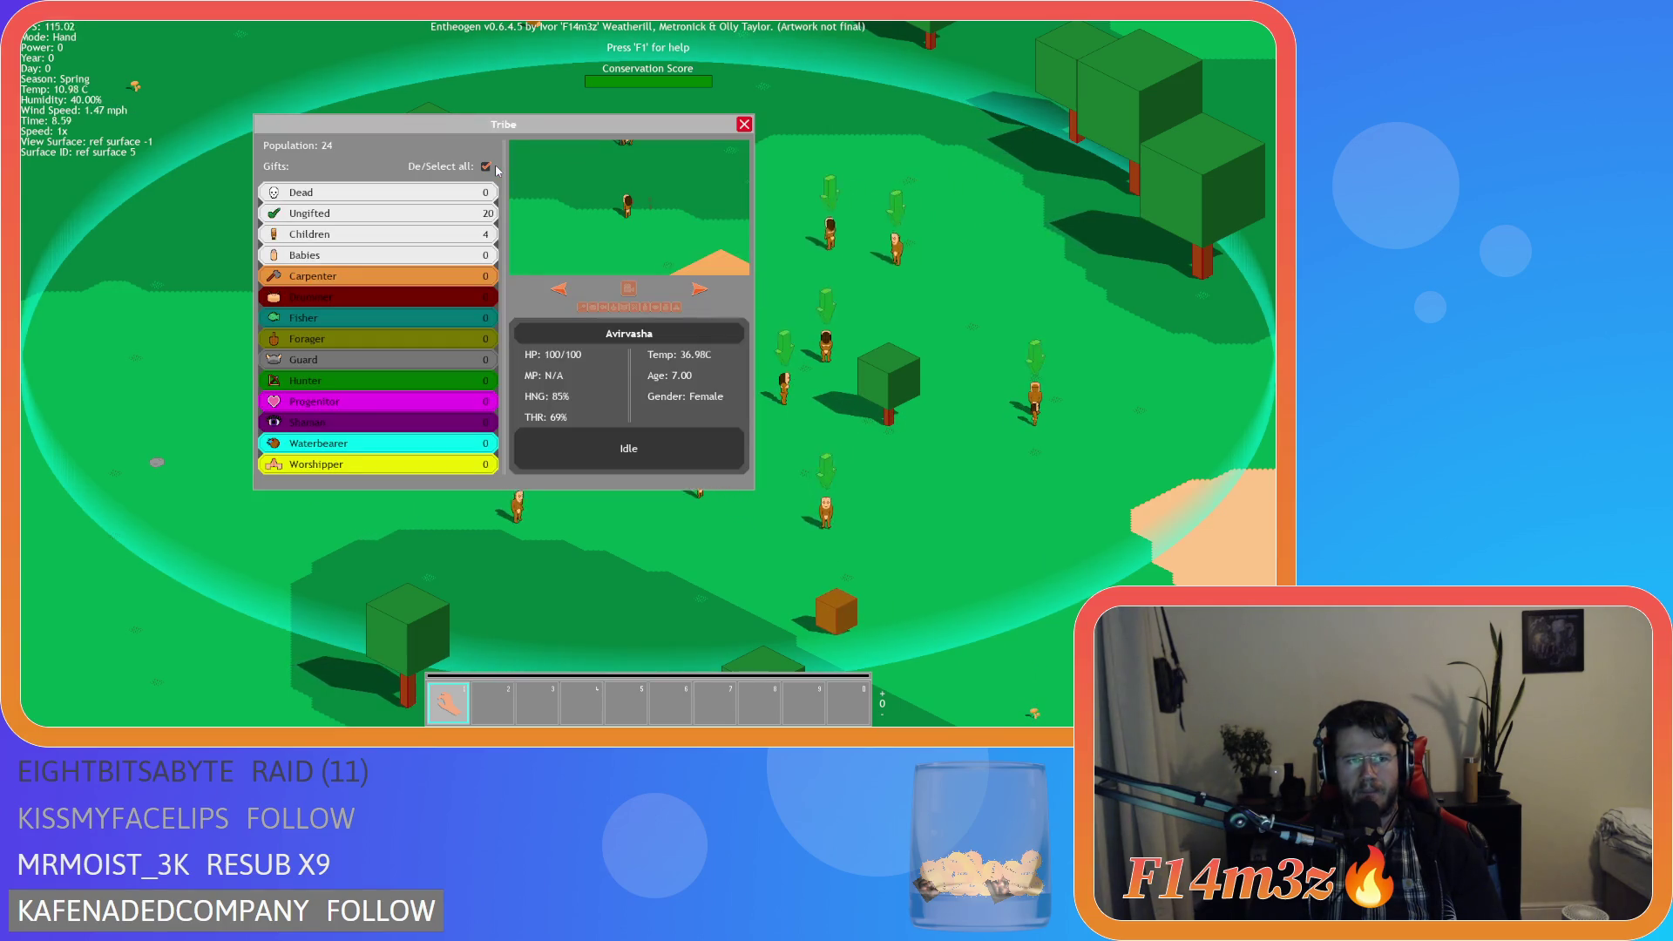
key(t)
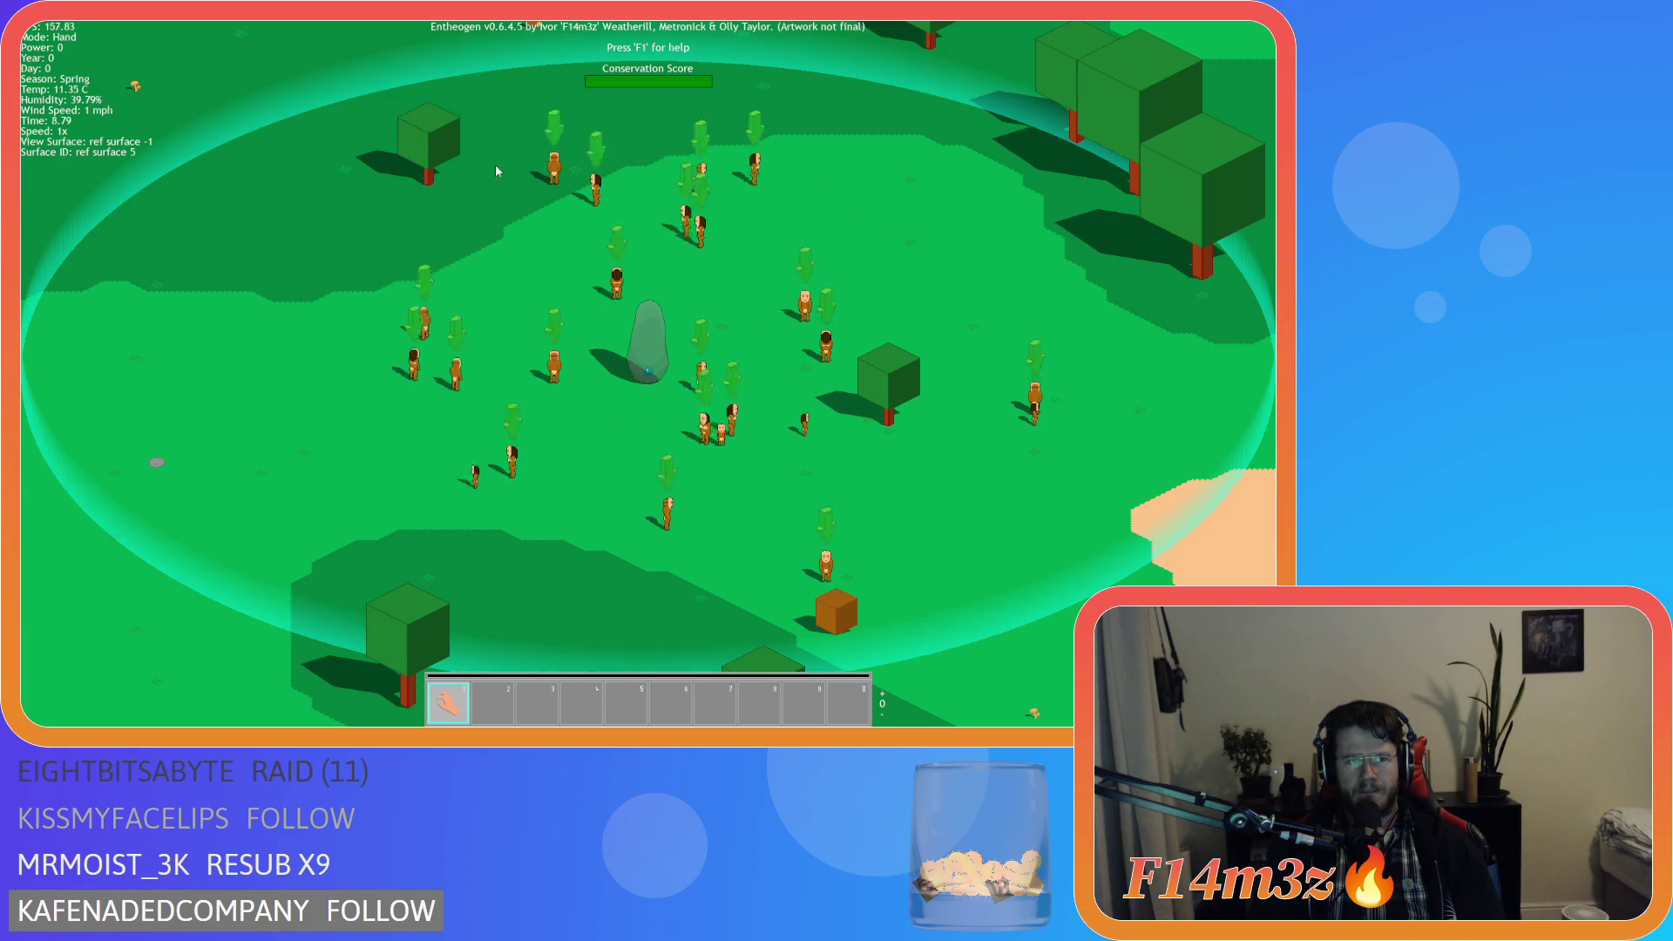
key(t)
key(t)
key(t)
key(t)
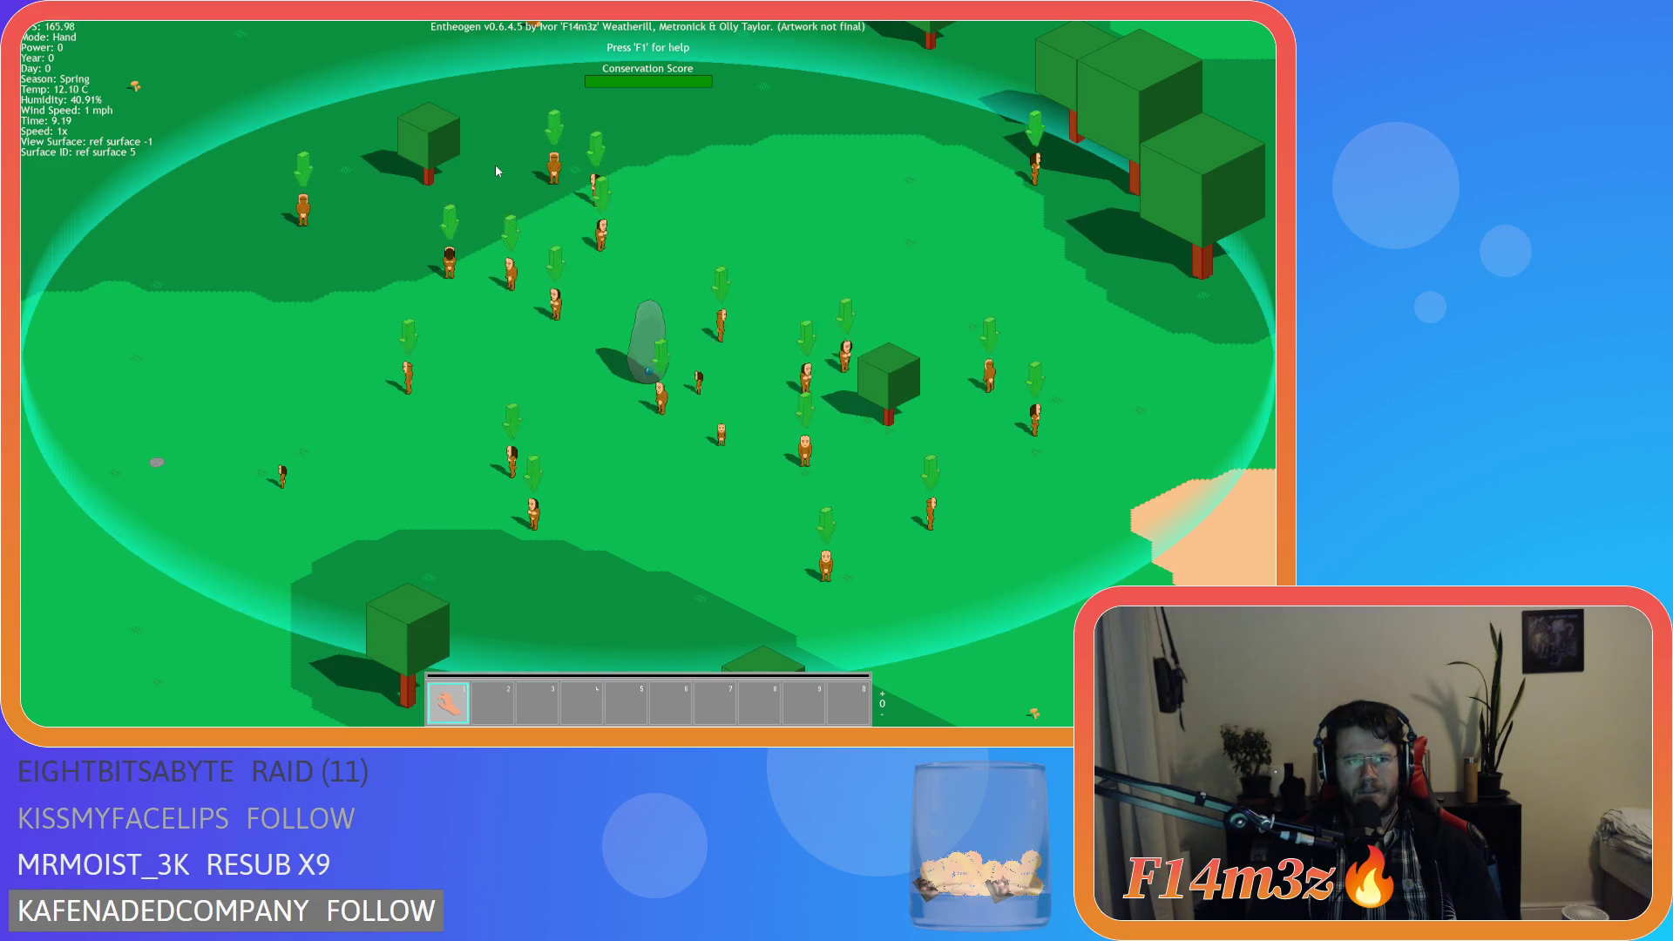
key(Escape)
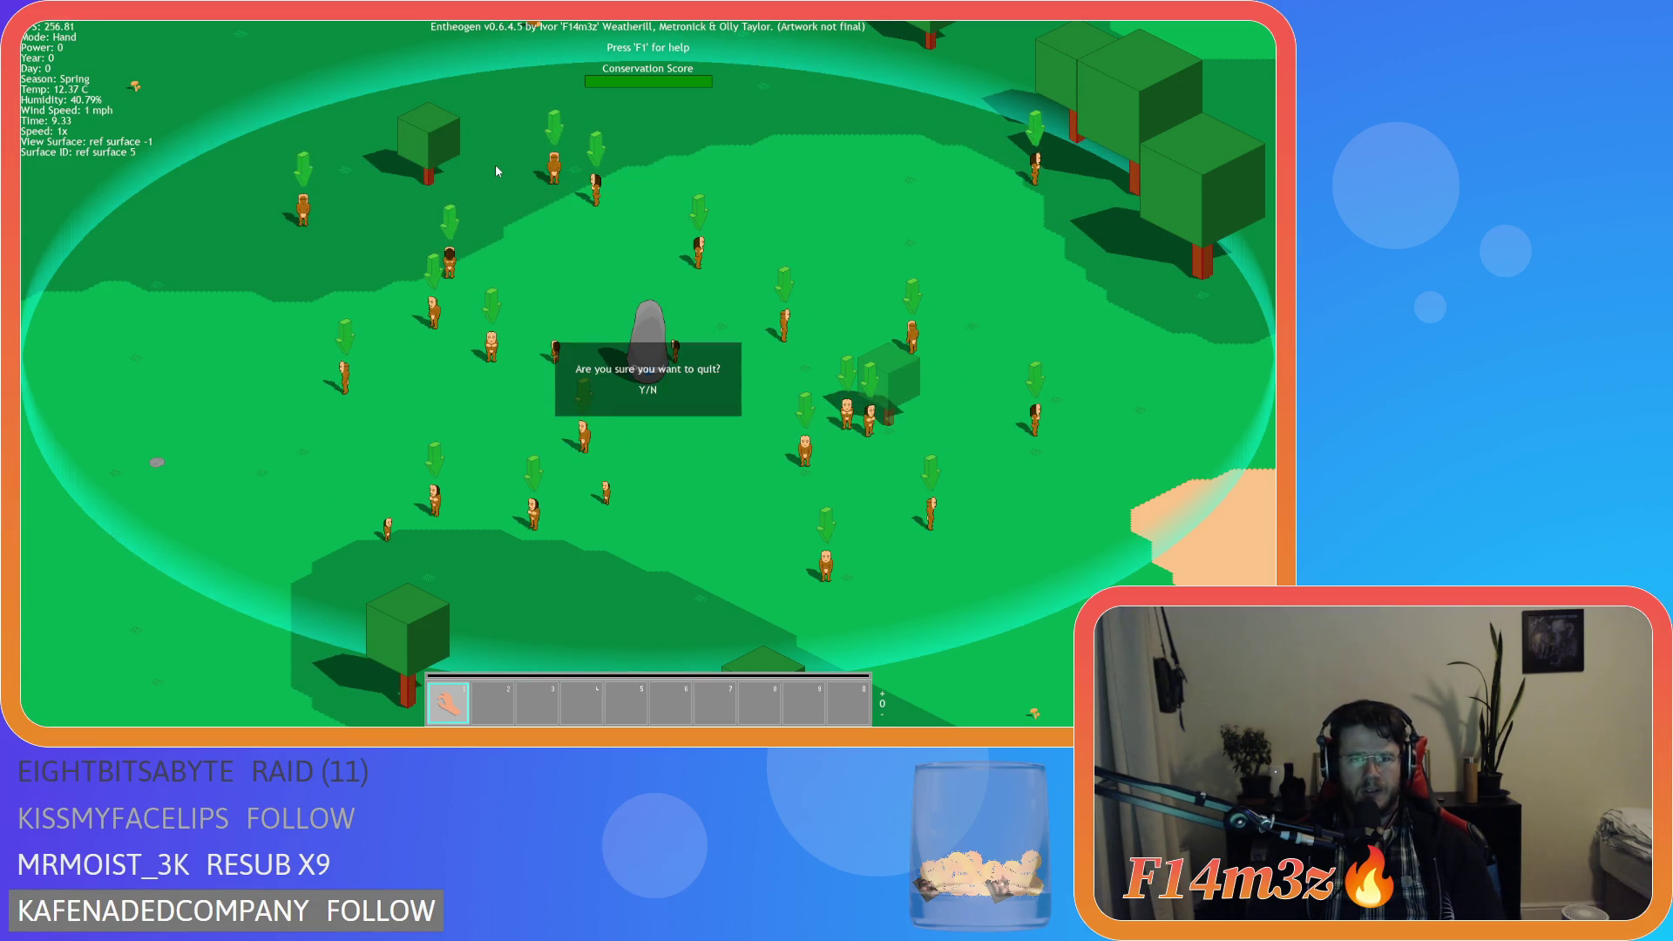
key(y)
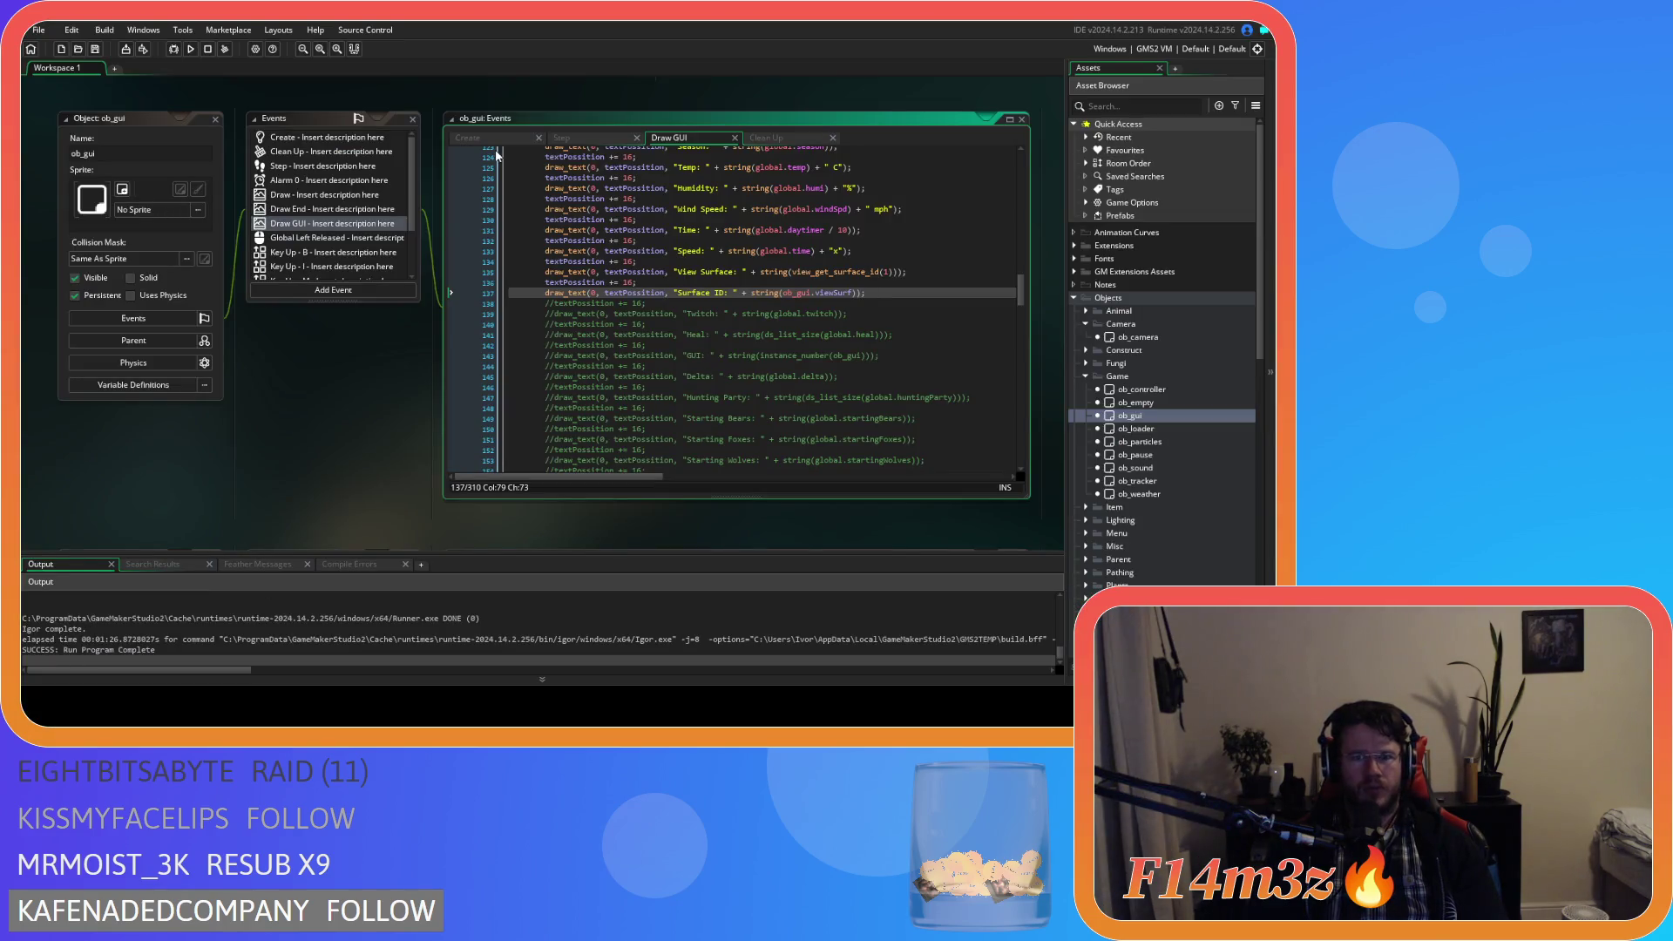
Open ob_gui's Clean Up event and select its surface-freeing lines 3–11.
scroll(1159, 454, down, 3)
scroll(1154, 448, down, 10)
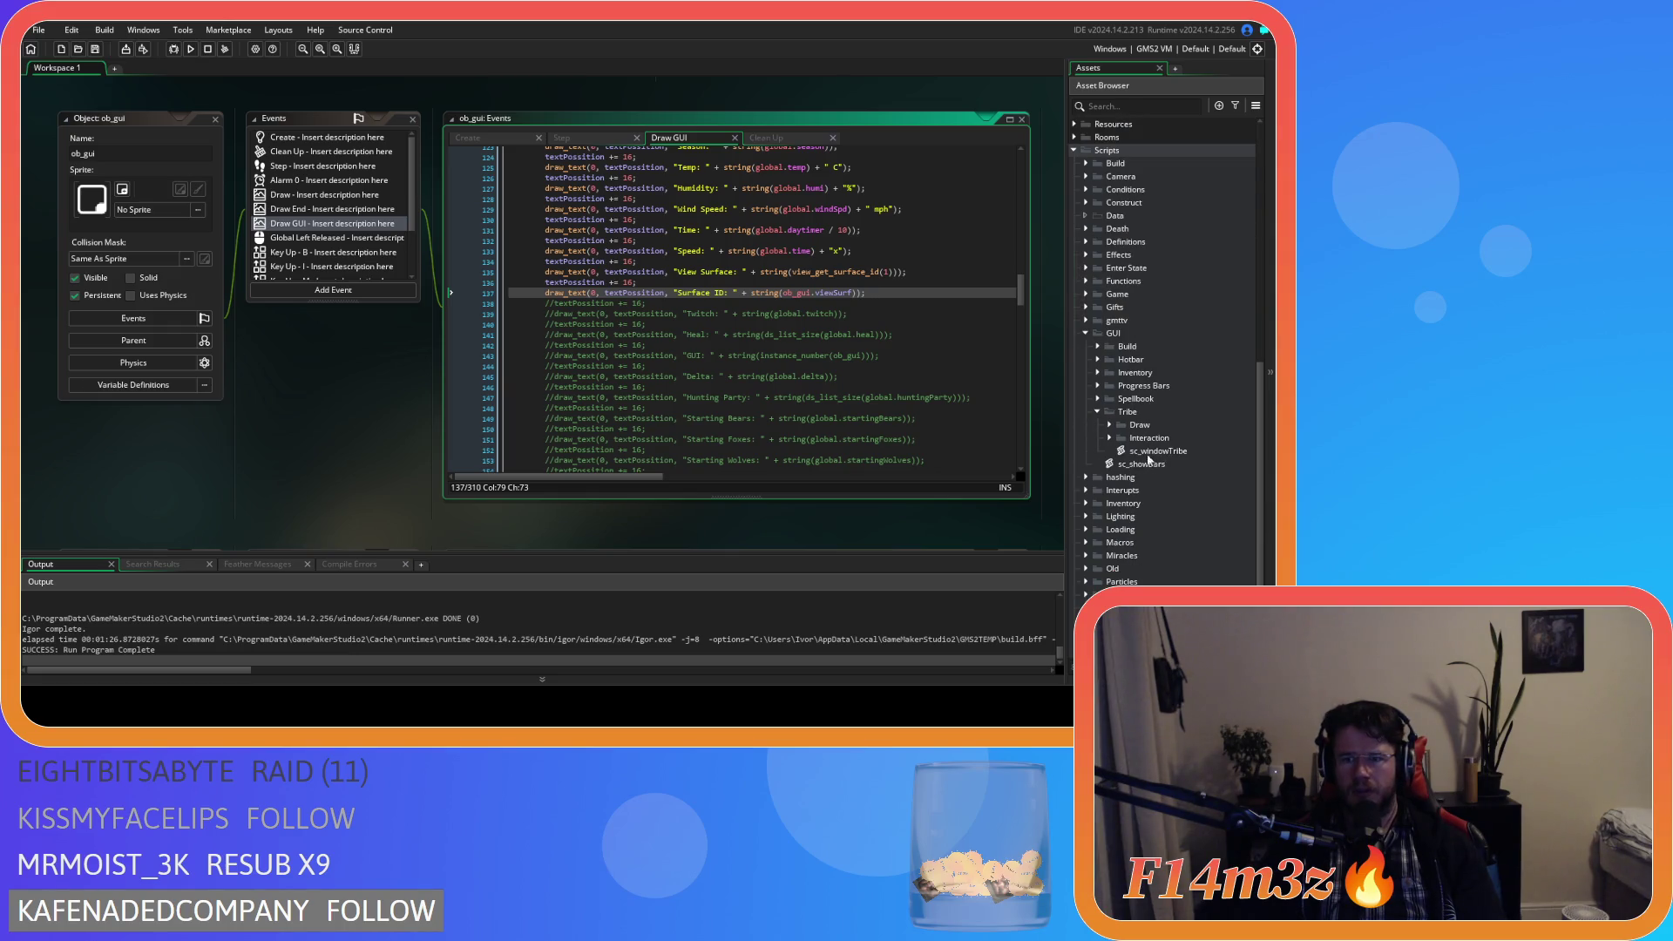
scroll(1148, 459, up, 9)
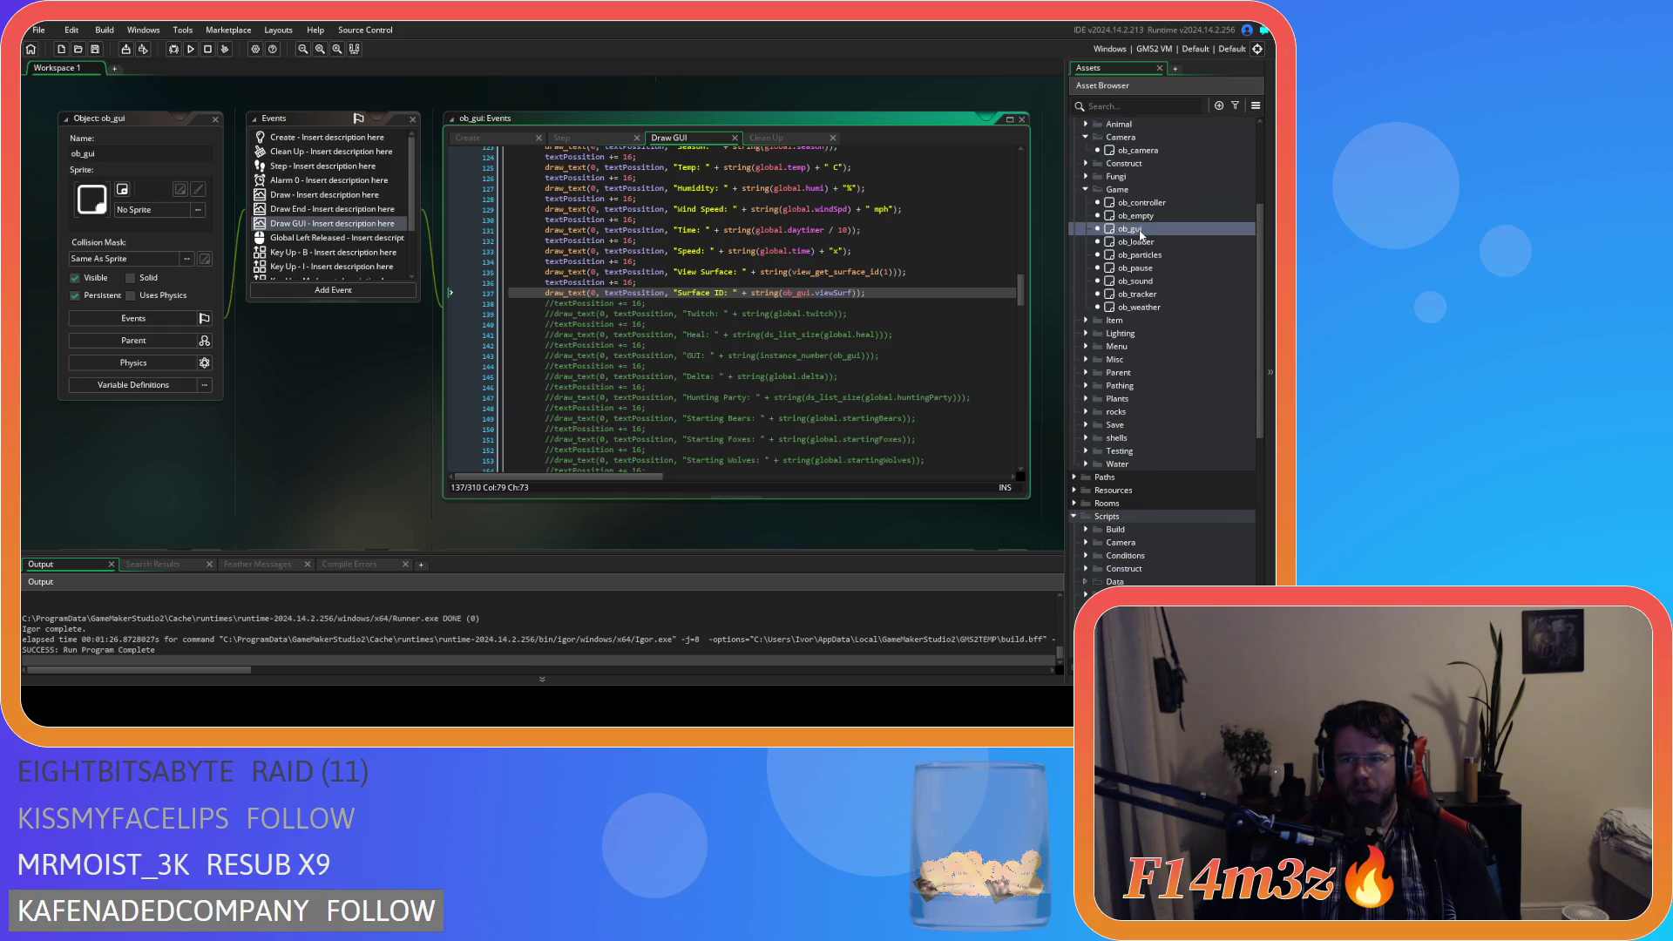
double_click(1138, 230)
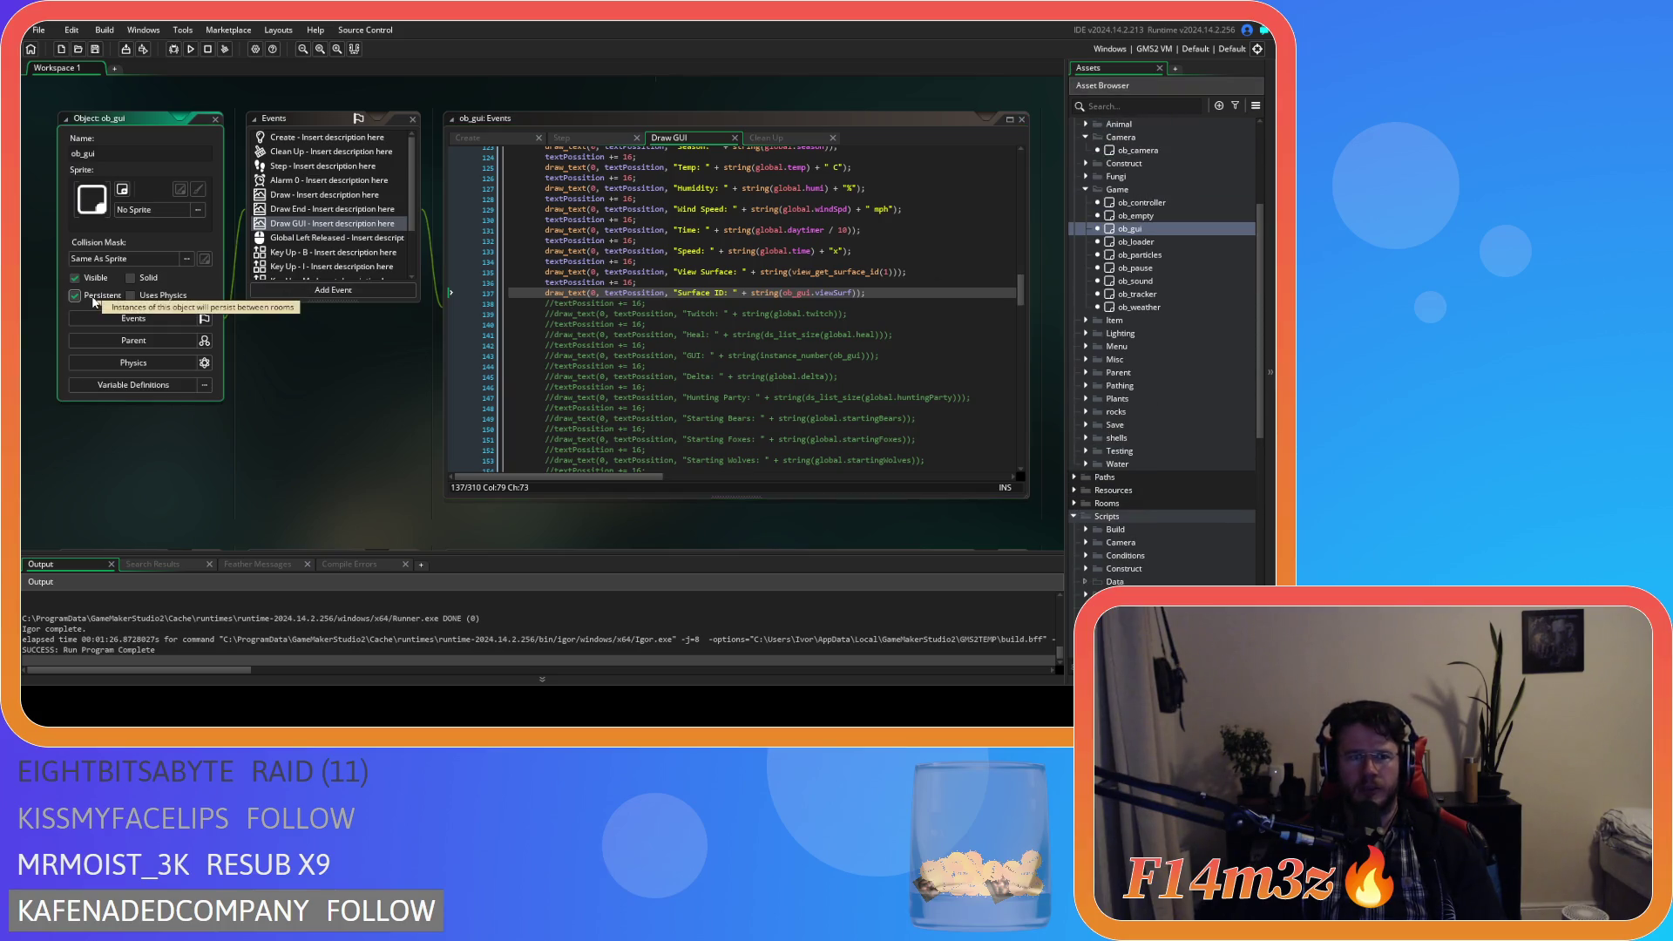
click(339, 152)
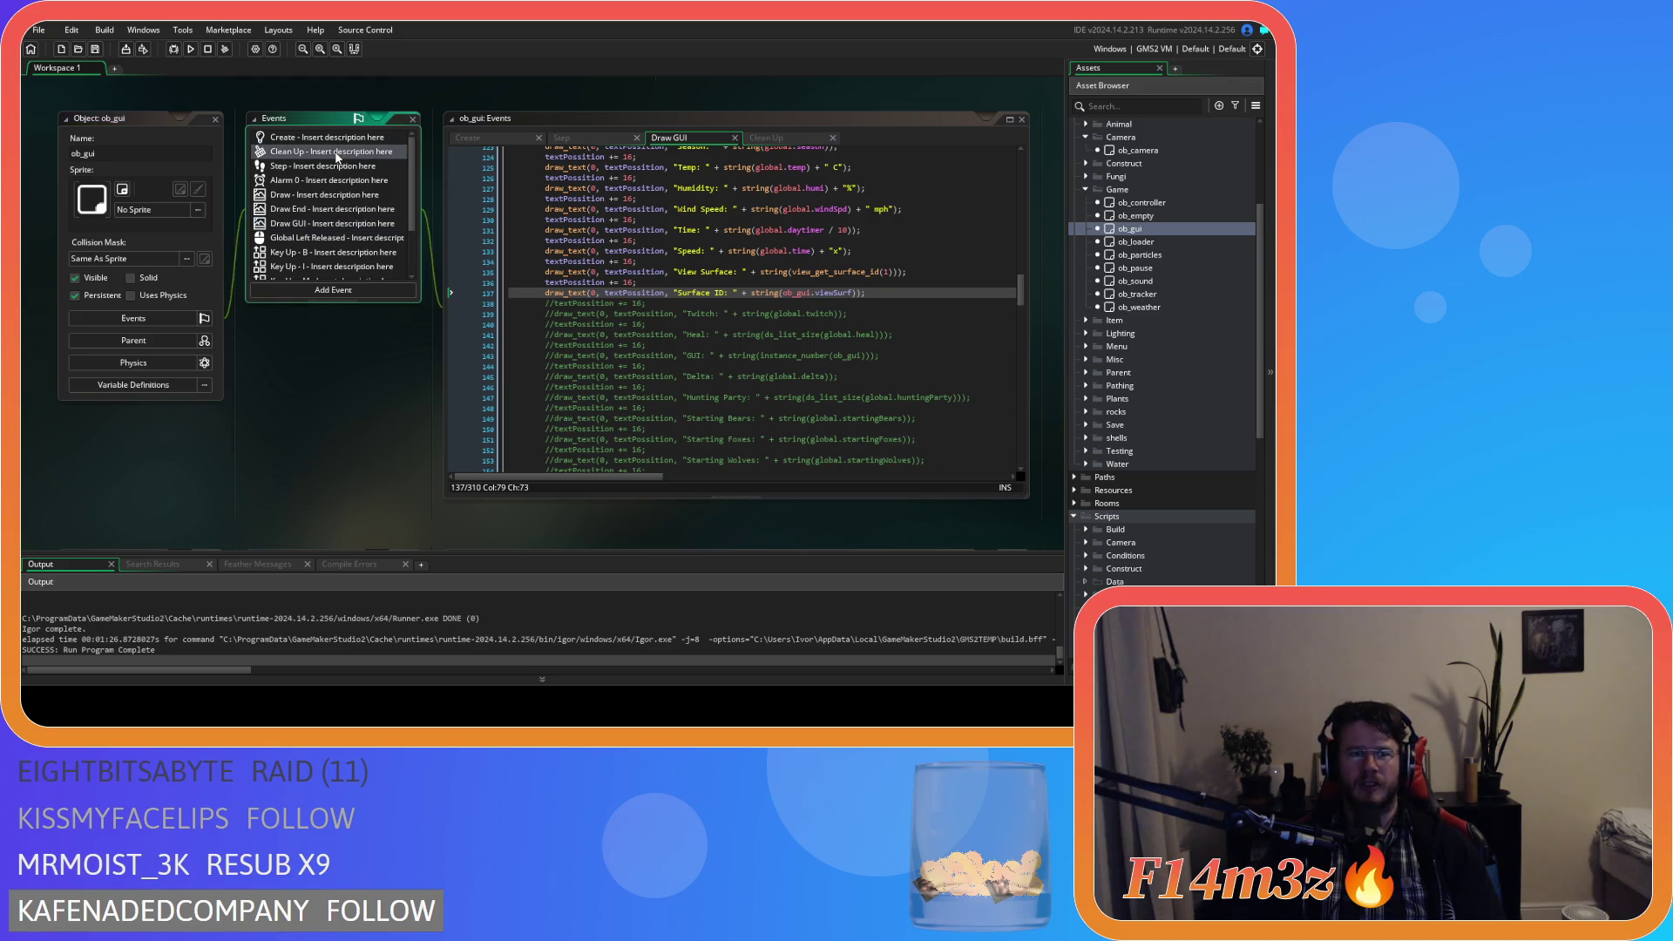
drag(579, 273, 425, 168)
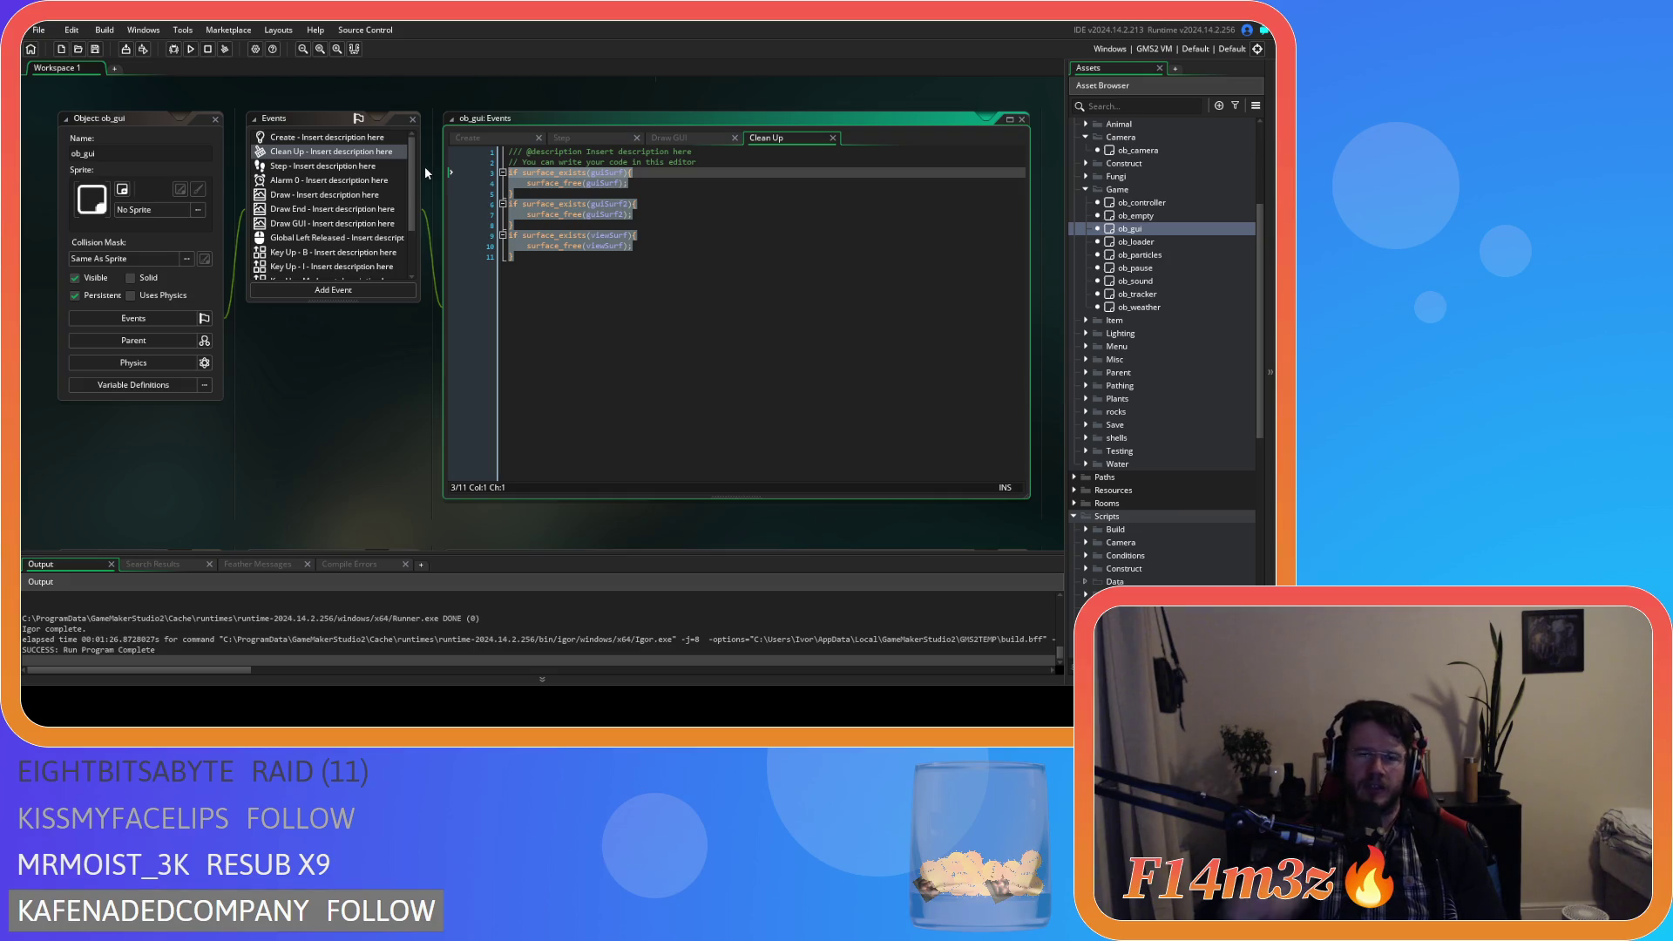
Reselect Clean Up lines 3–11, then show and dismiss the code context menu.
click(528, 275)
drag(529, 275, 463, 173)
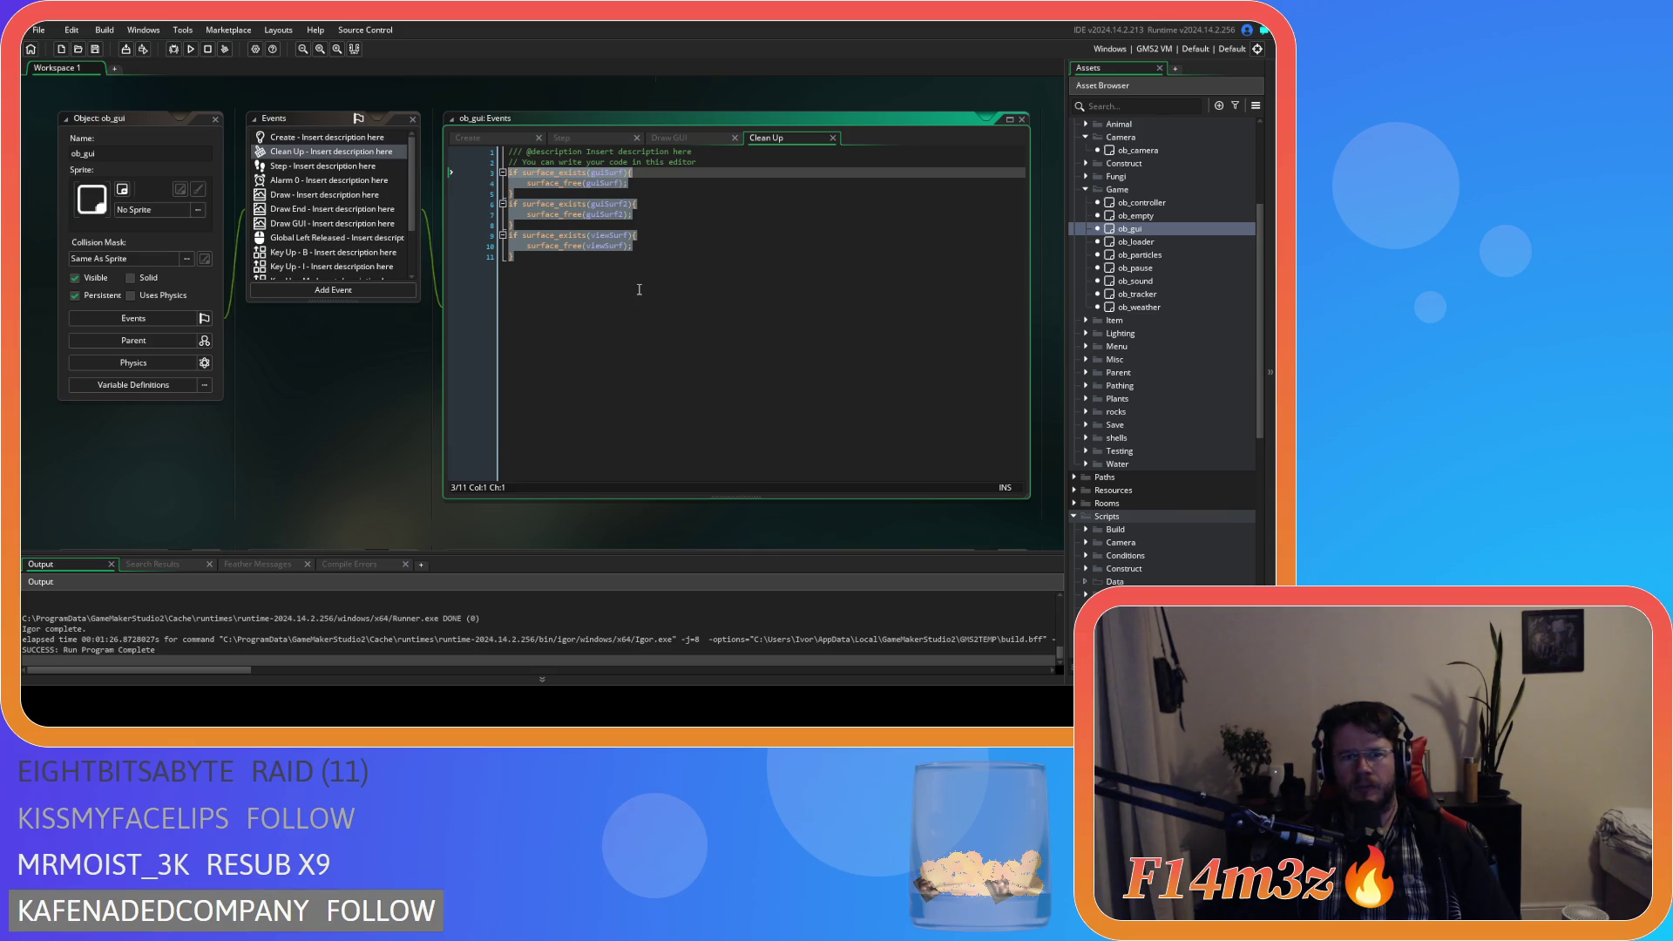
right_click(561, 237)
click(588, 295)
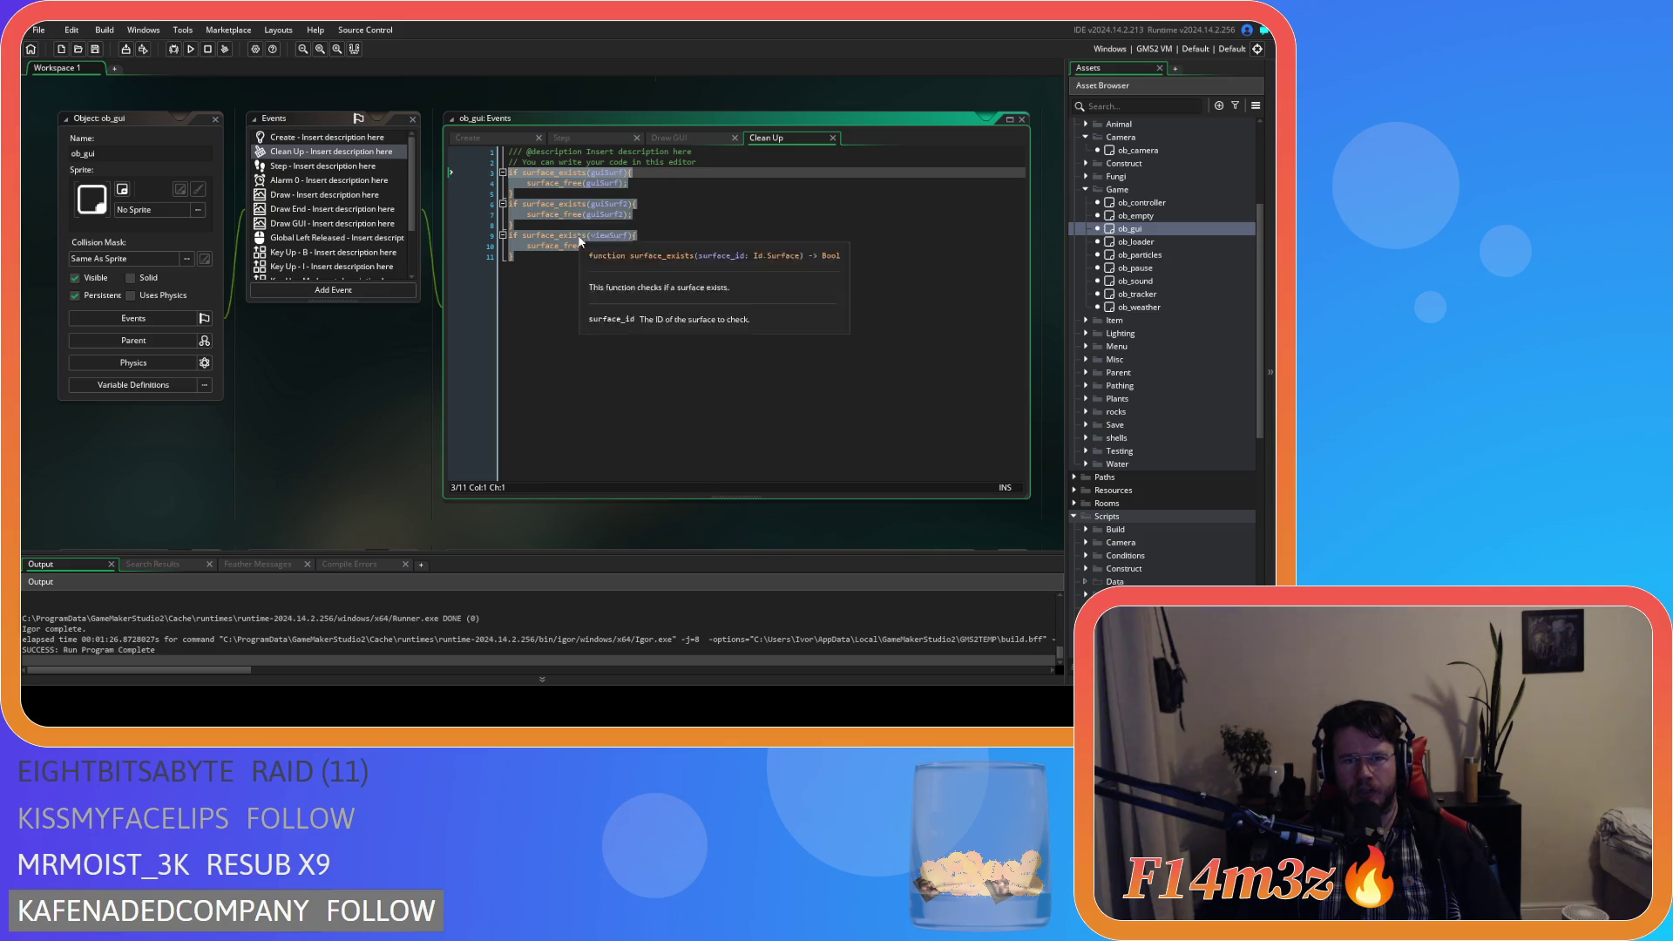
click(587, 295)
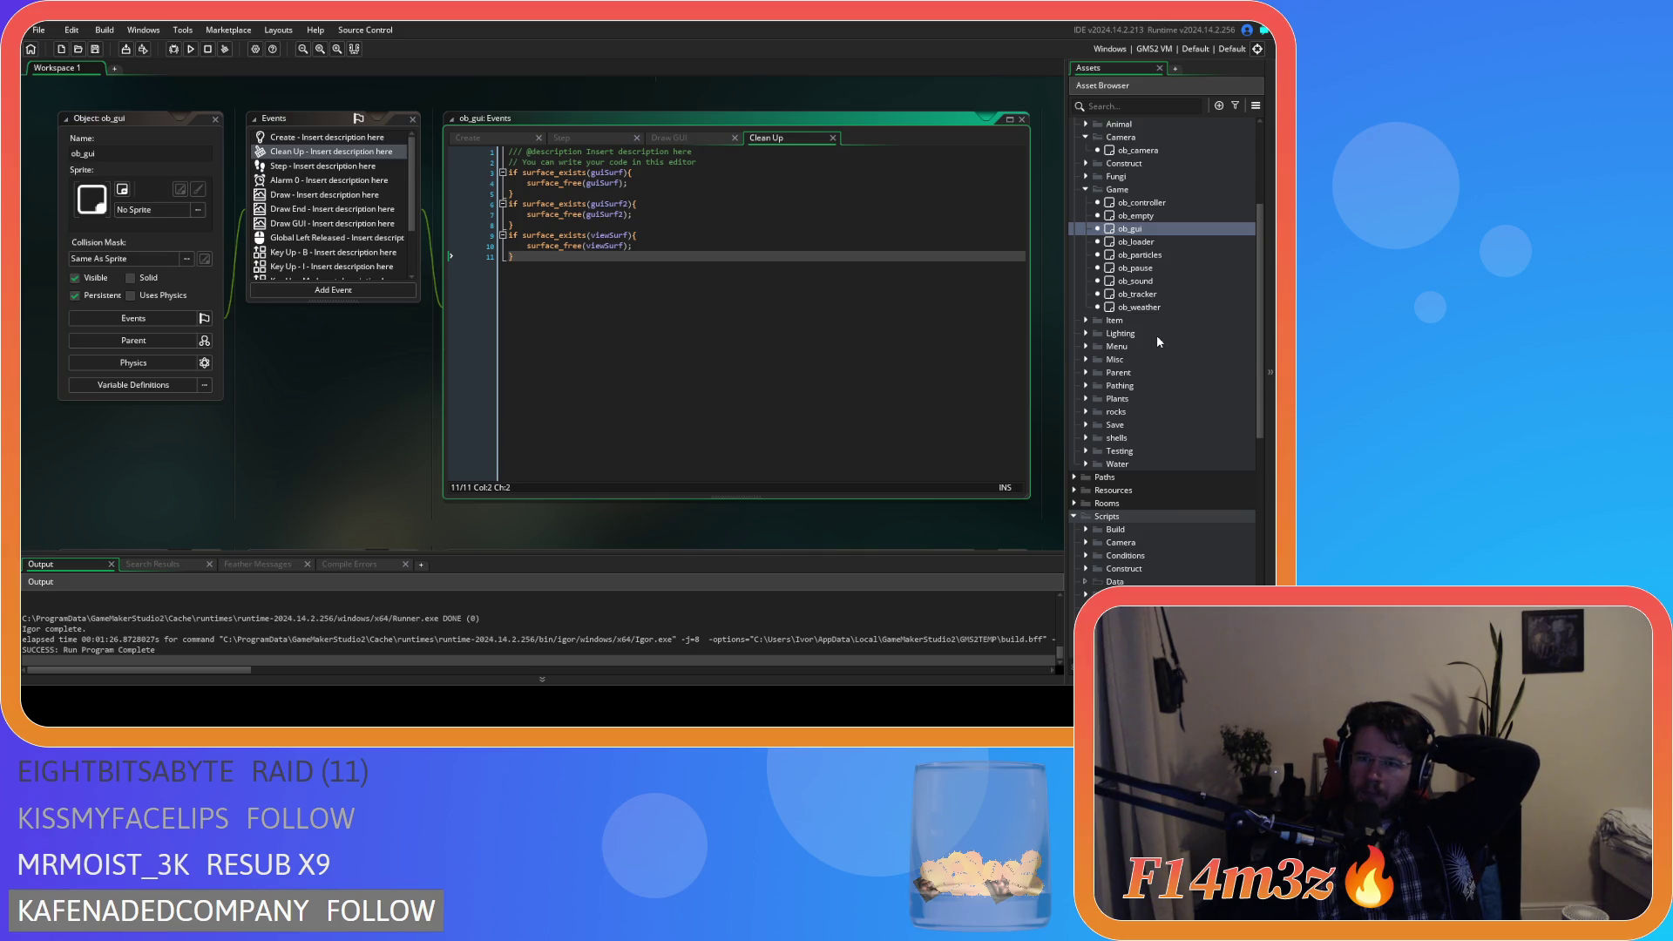
scroll(1159, 342, down, 3)
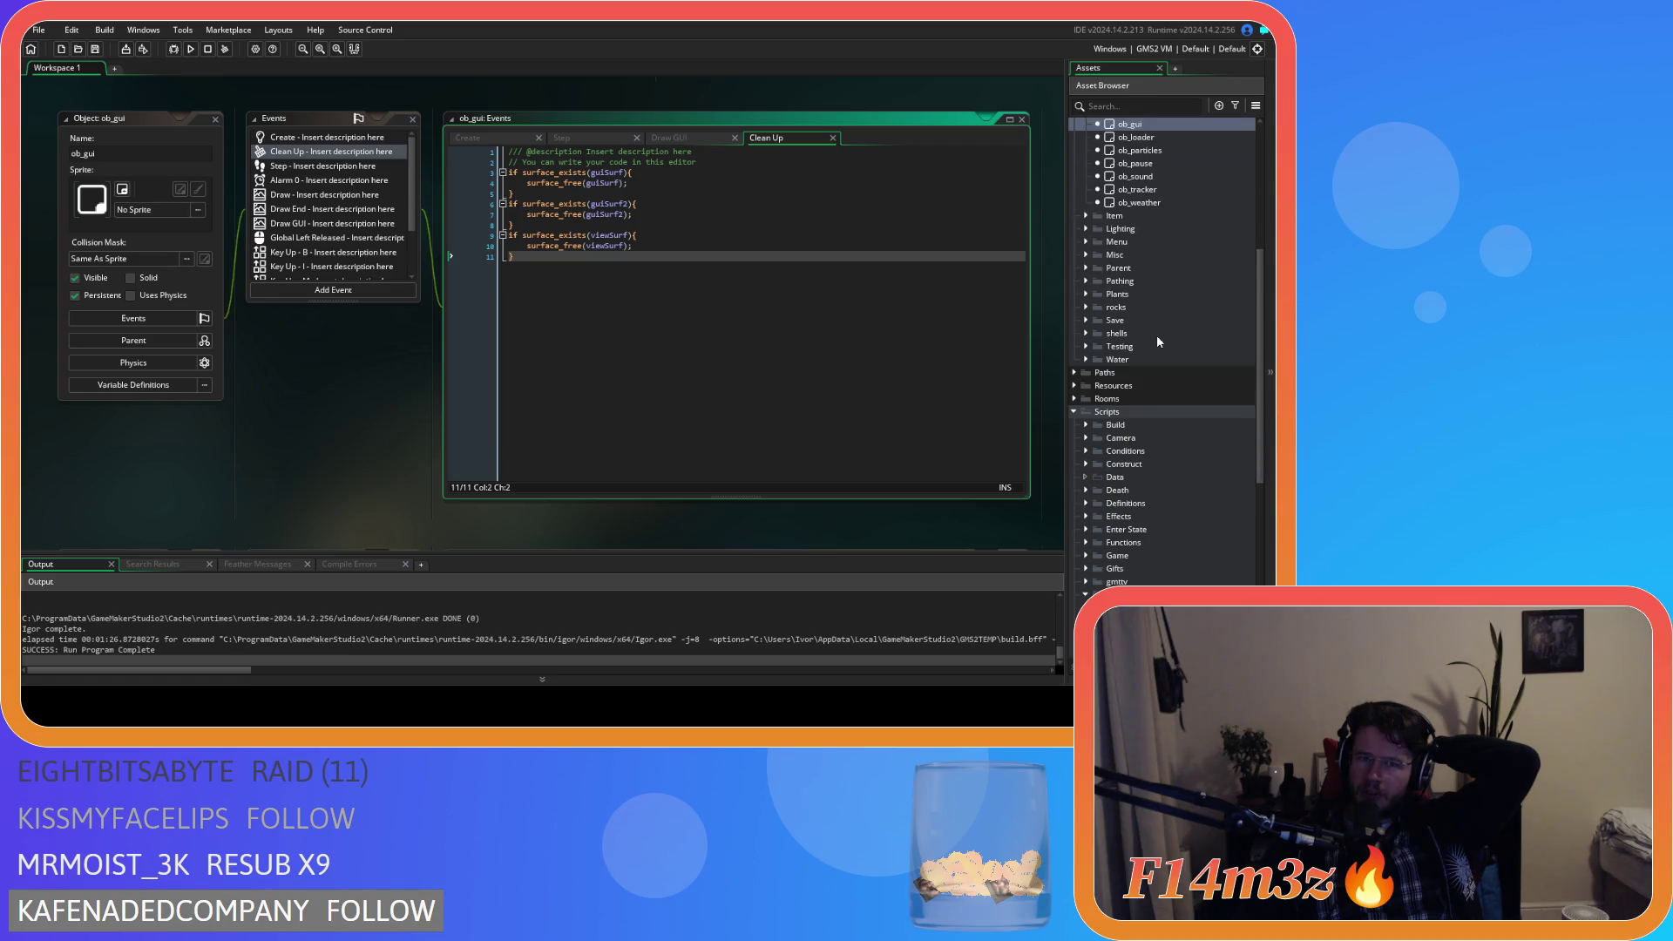
Expand the Game scripts folder, then rebuild and run Entheogen with F5.
scroll(1158, 340, down, 2)
scroll(1158, 340, down, 2)
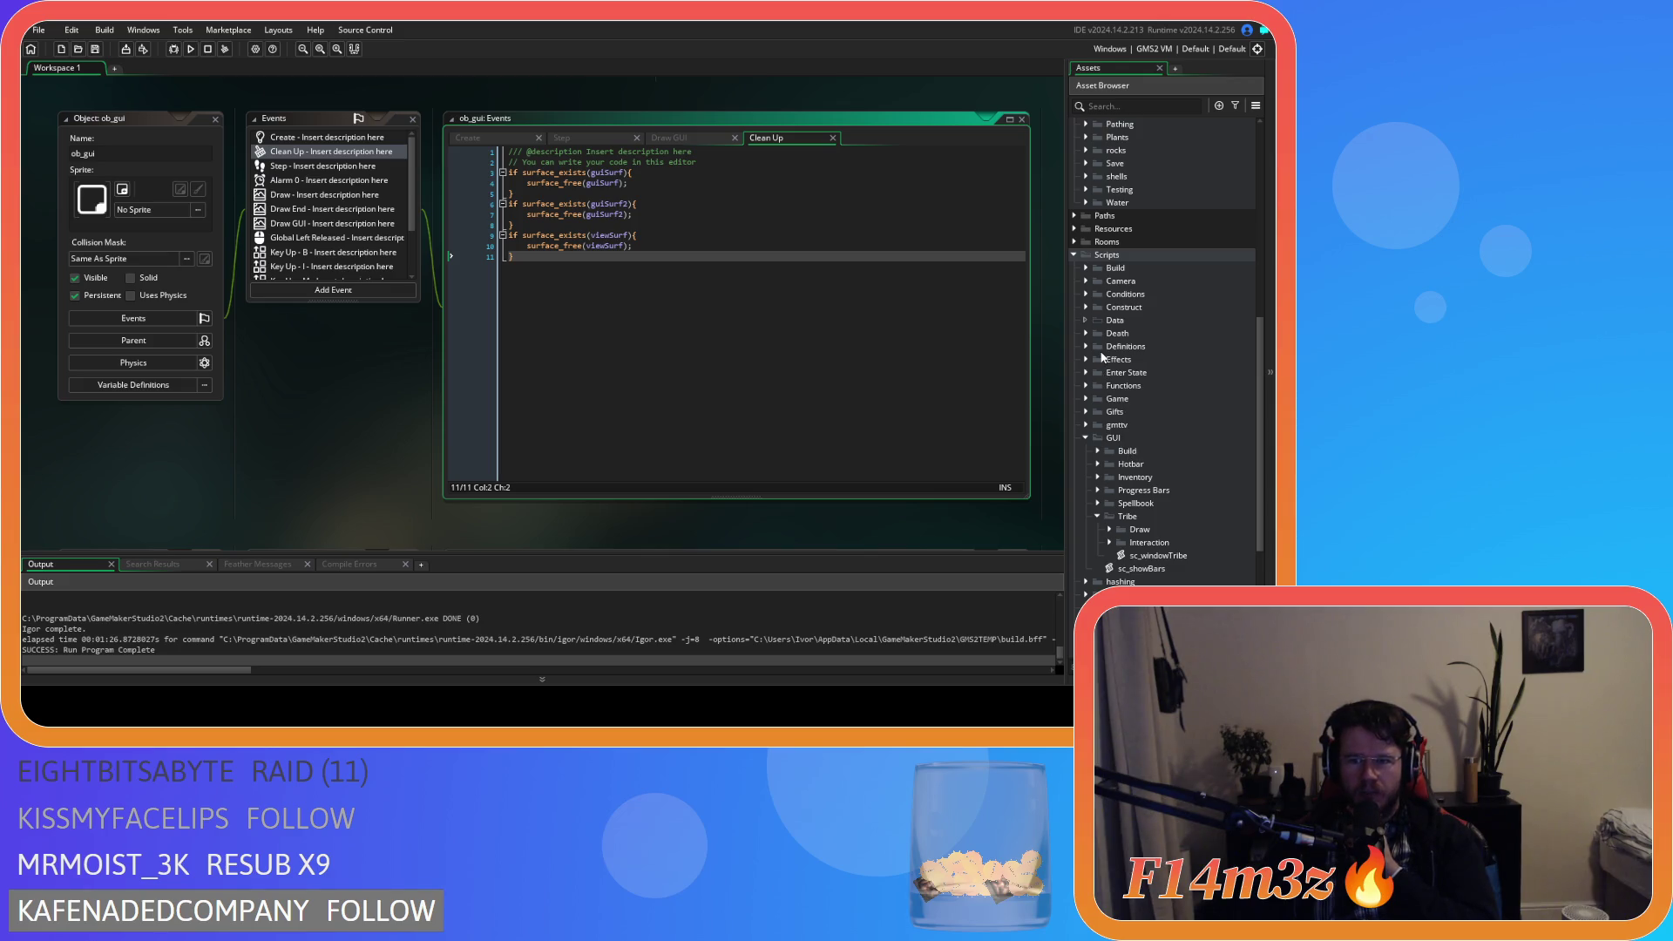
click(1086, 399)
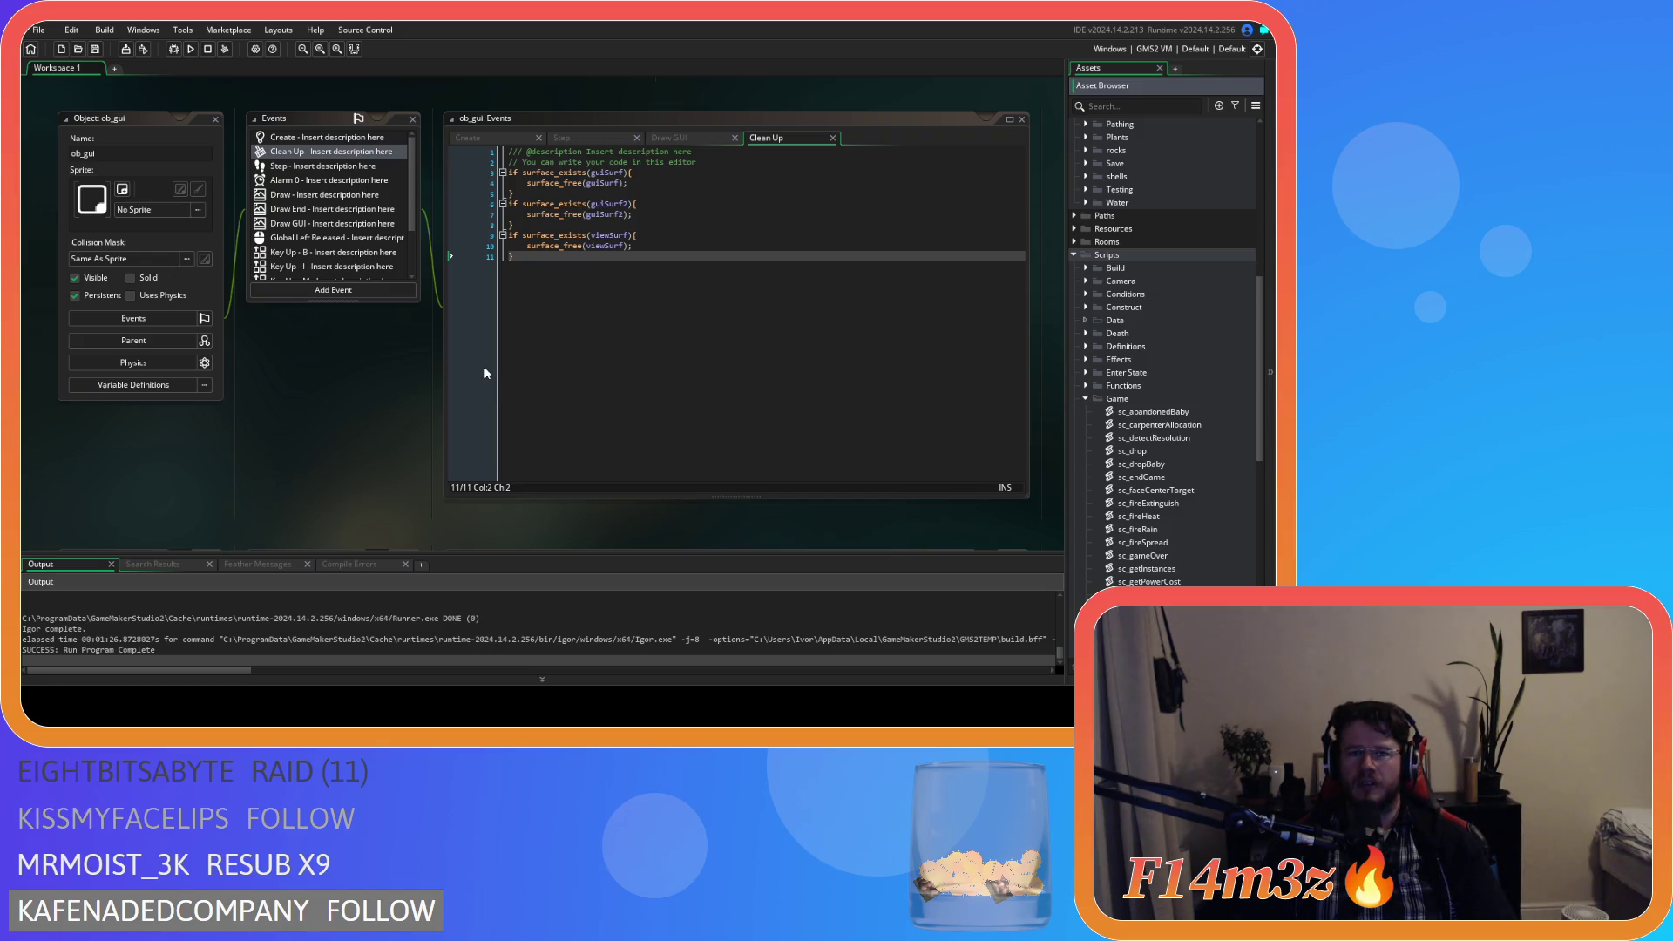
key(F5)
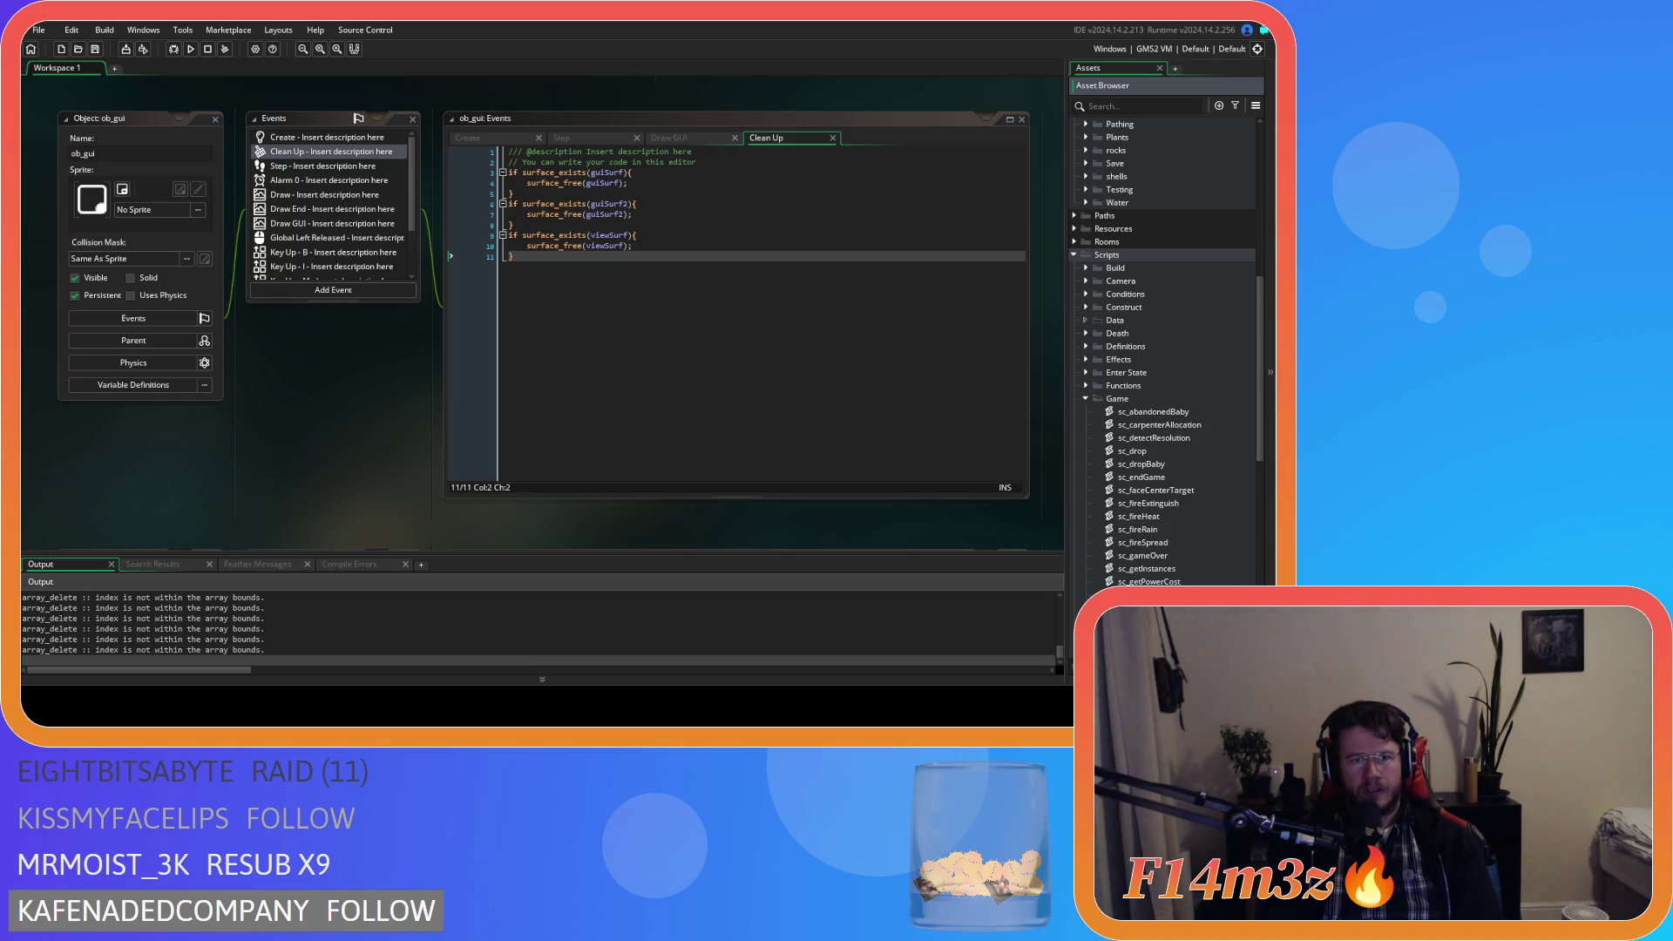
key(alt+Tab)
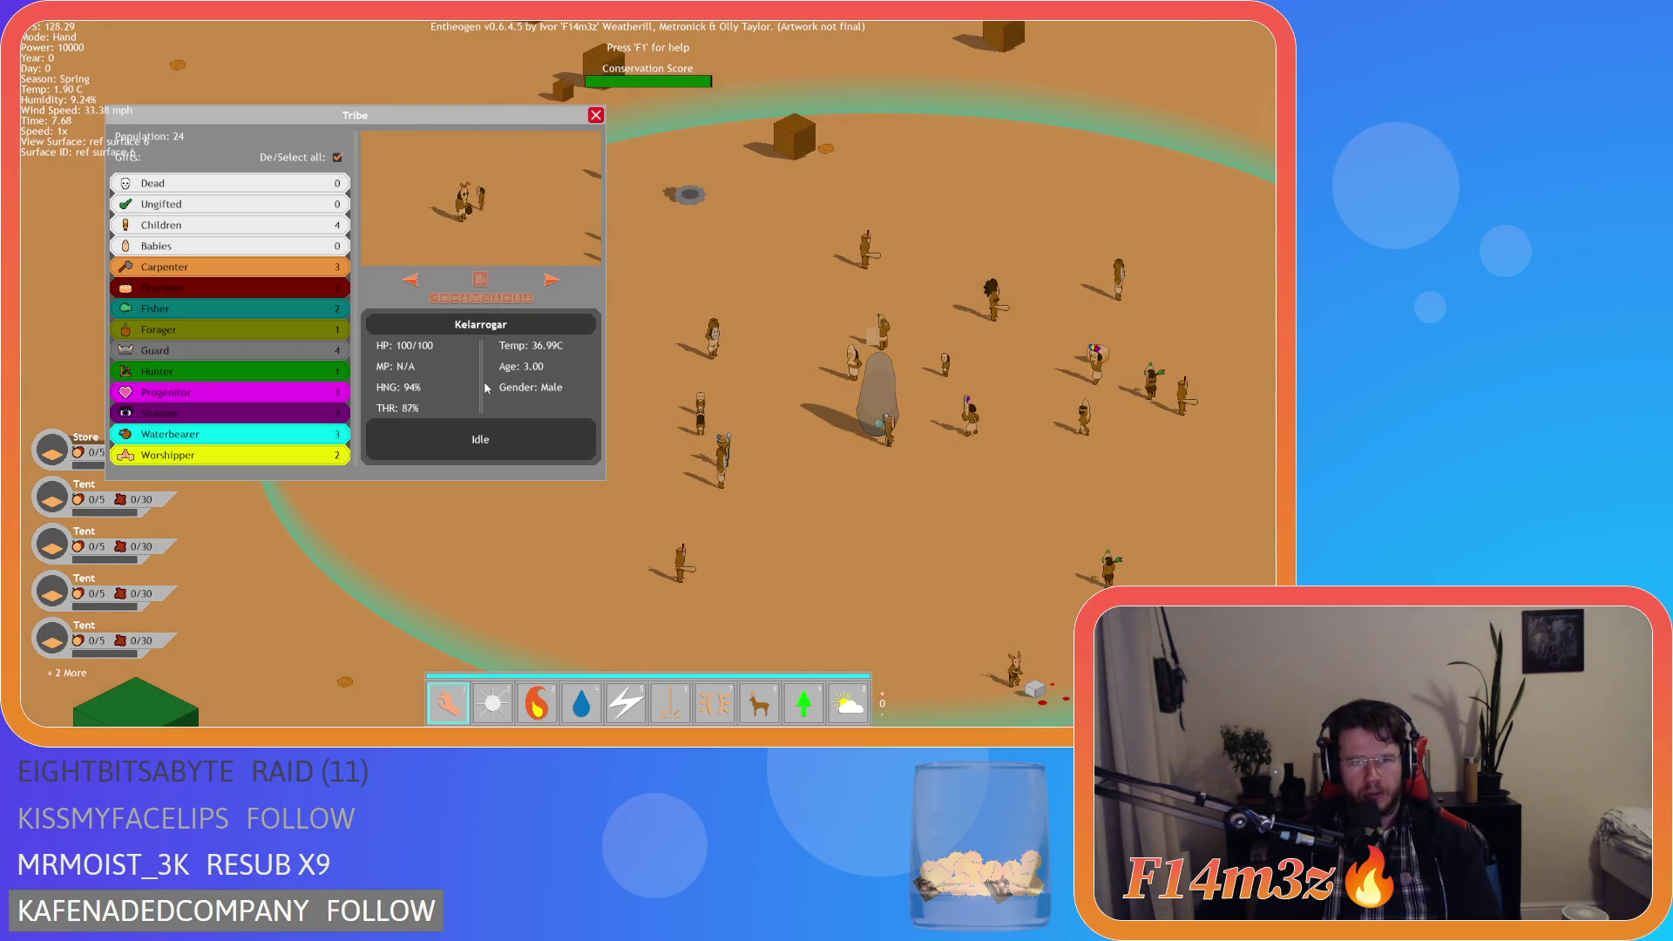
Quickload a save with F9, pan the map, close the Tribe panel and quit.
key(F9)
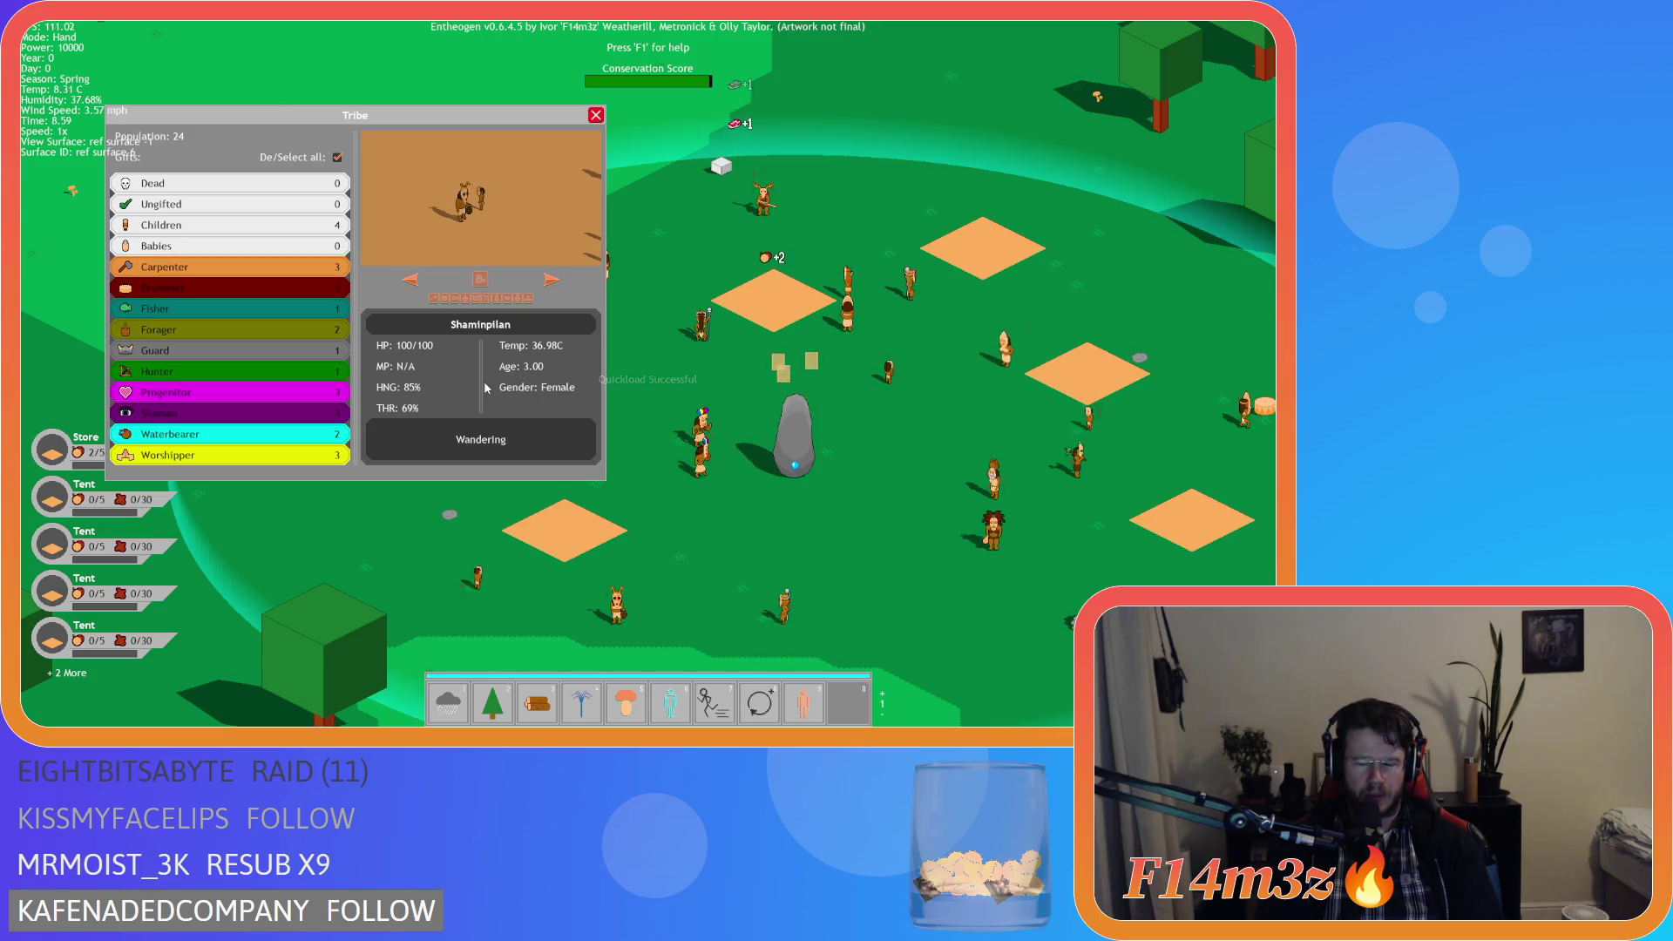
key(a)
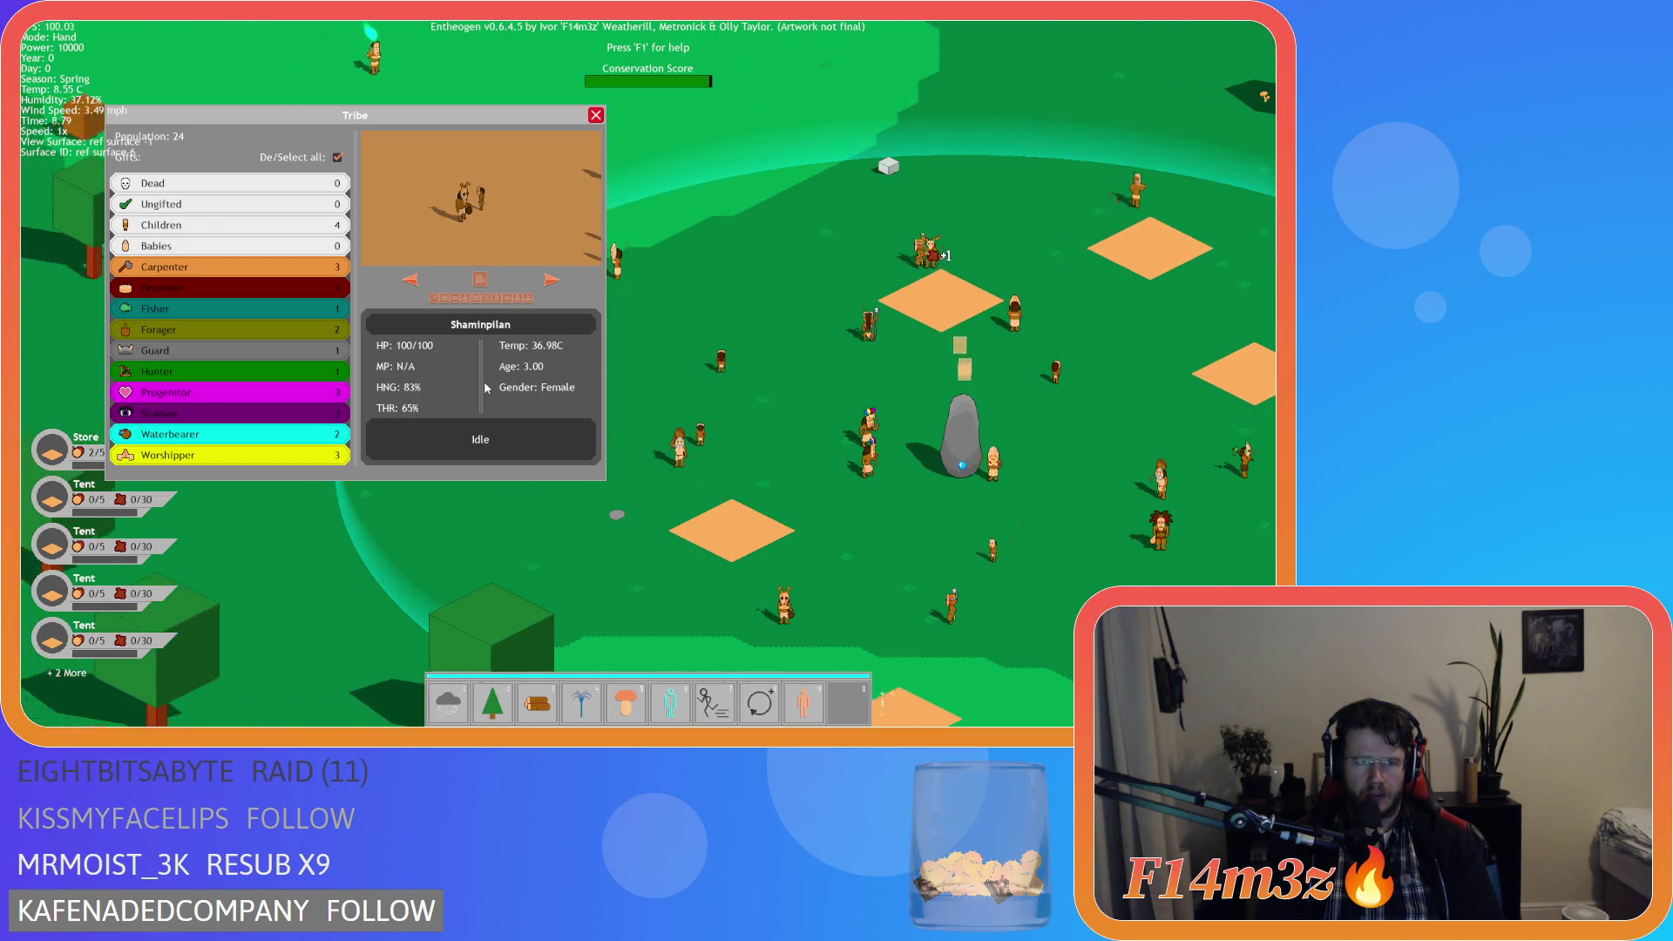
key(w)
key(Escape)
key(Escape)
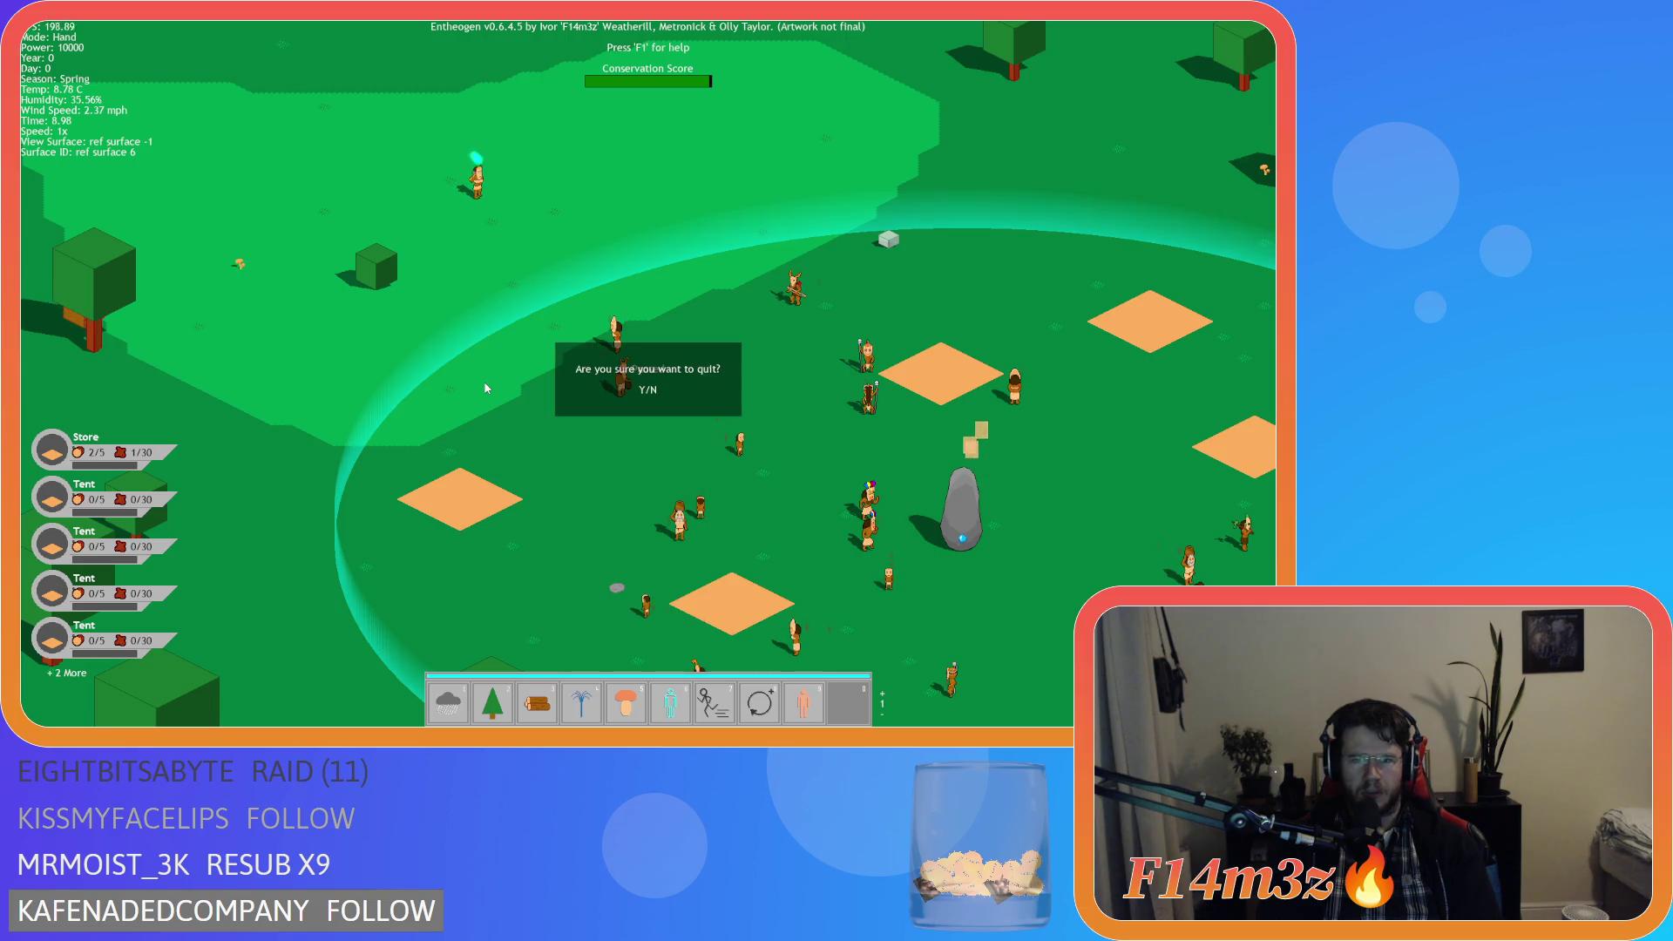
key(Return)
key(alt+F4)
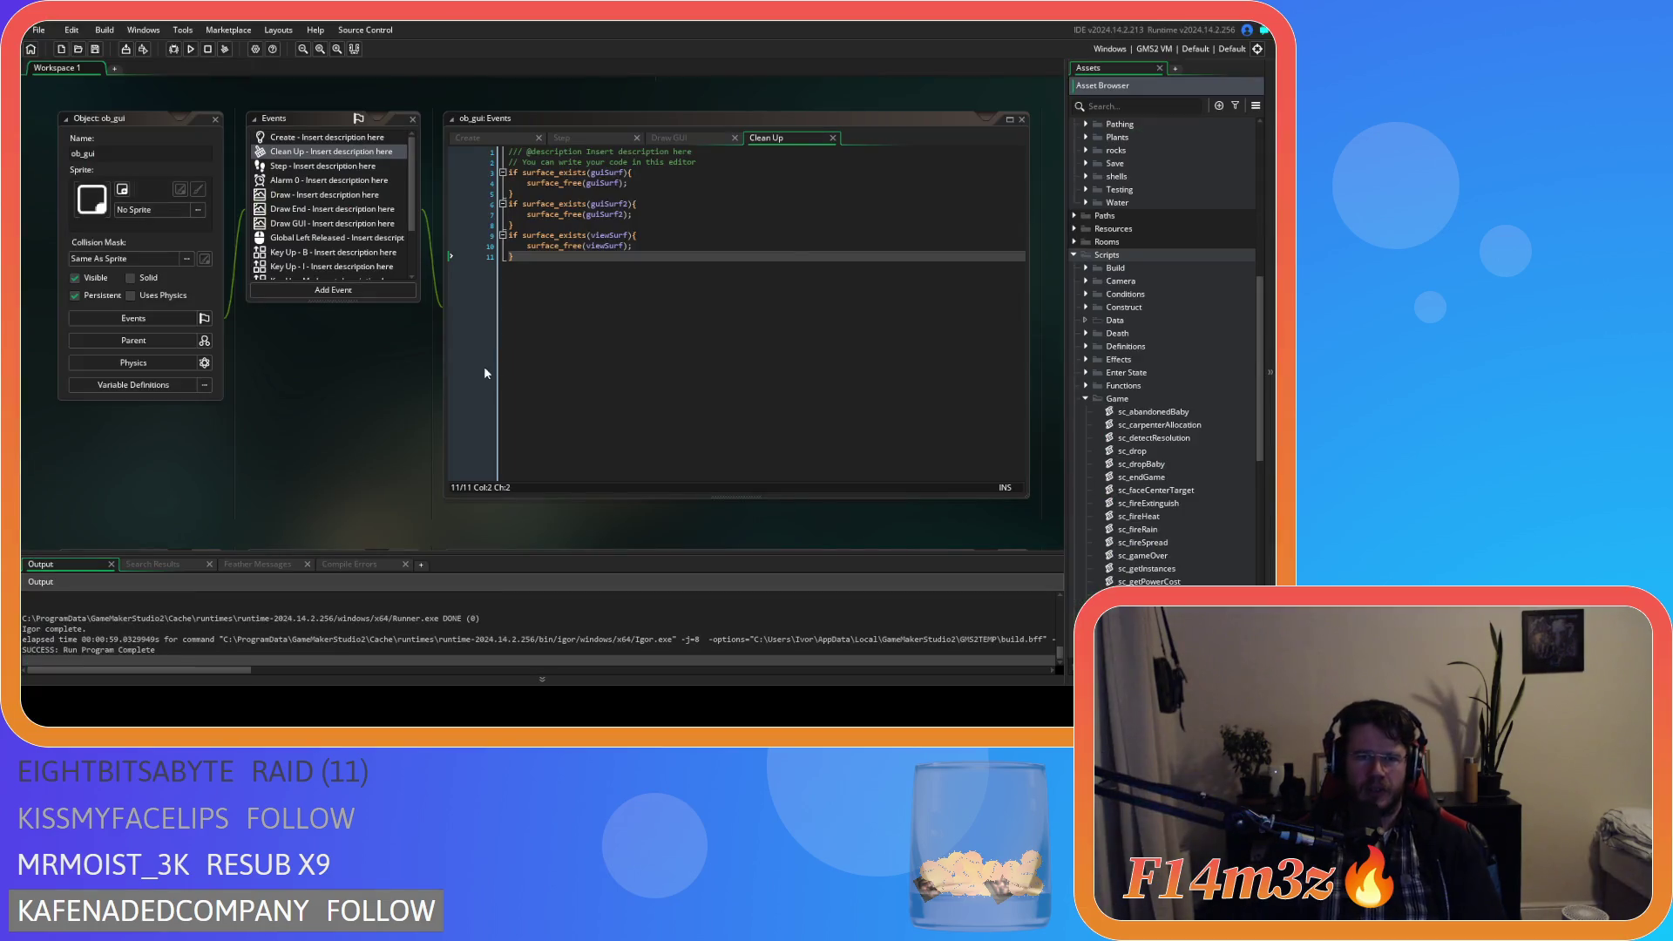
Paste the Clean Up surface-freeing code into a new Other > Room End event, then run with F5.
drag(514, 257, 501, 172)
key(ctrl+c)
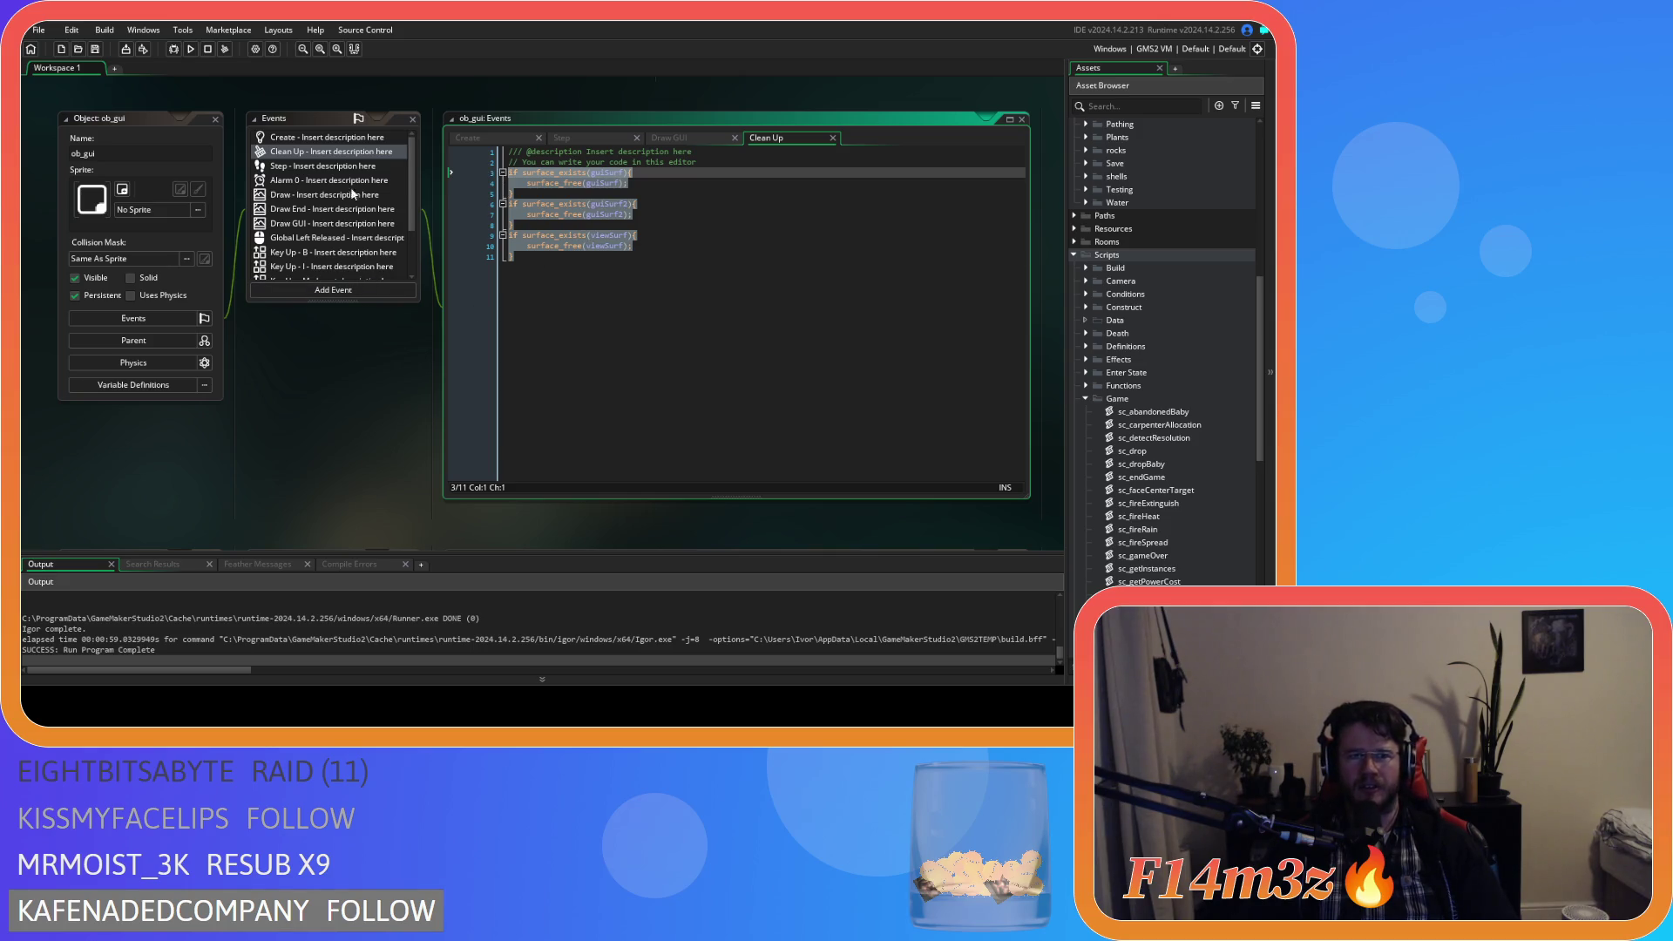
click(313, 292)
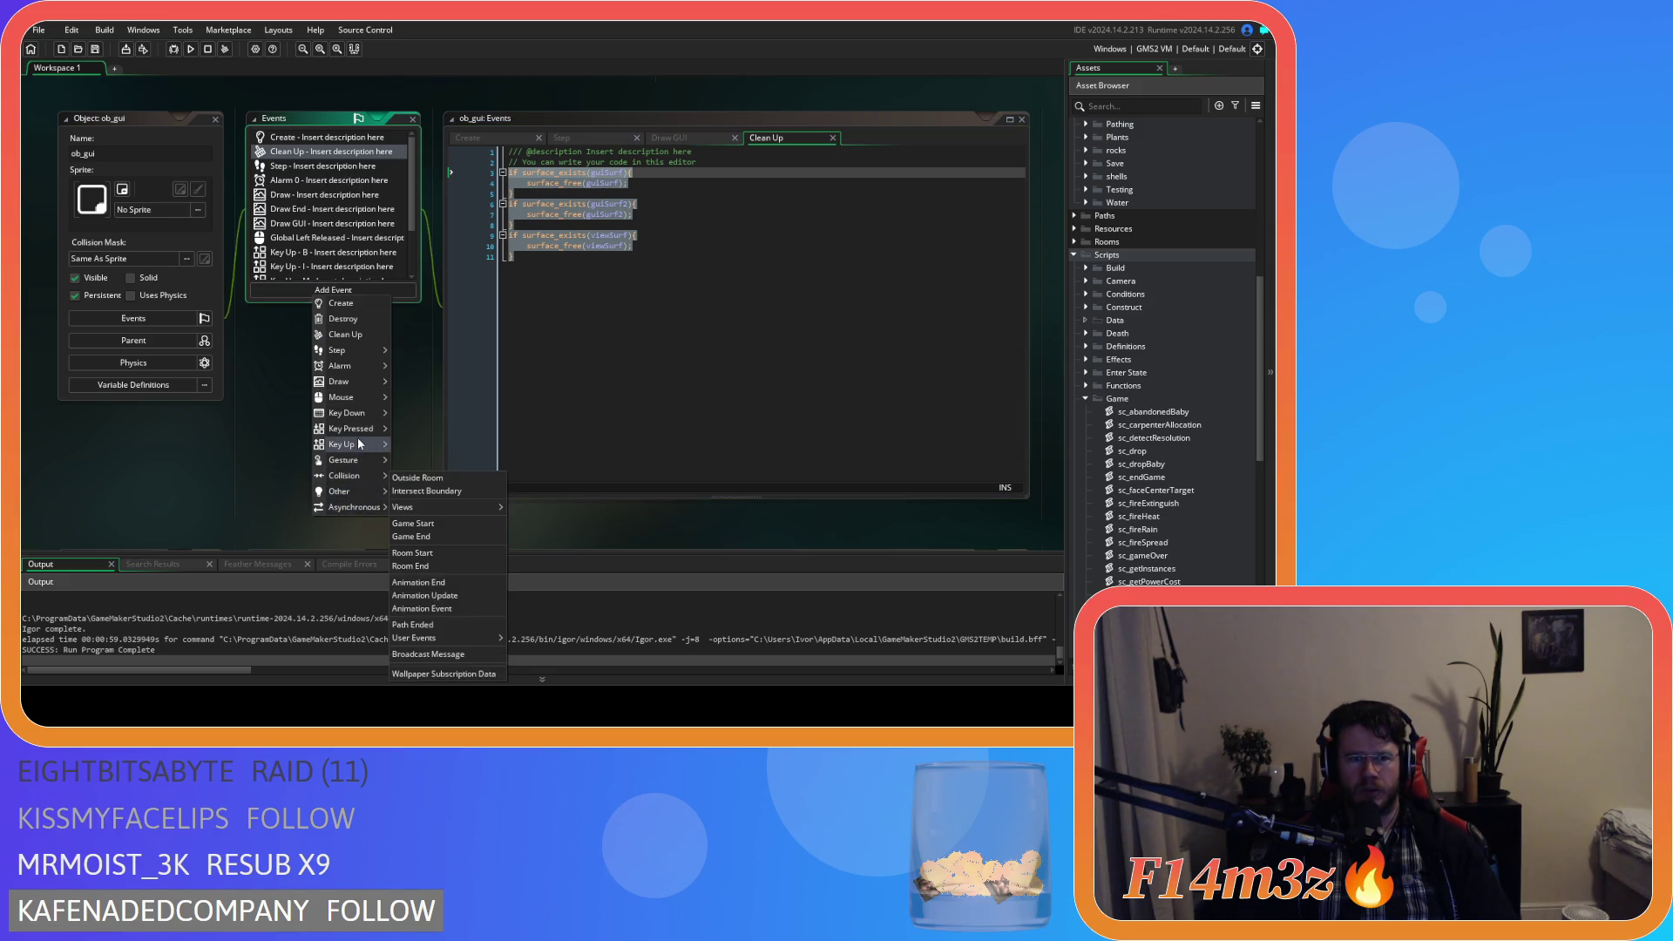
mouse_move(353, 430)
mouse_move(358, 493)
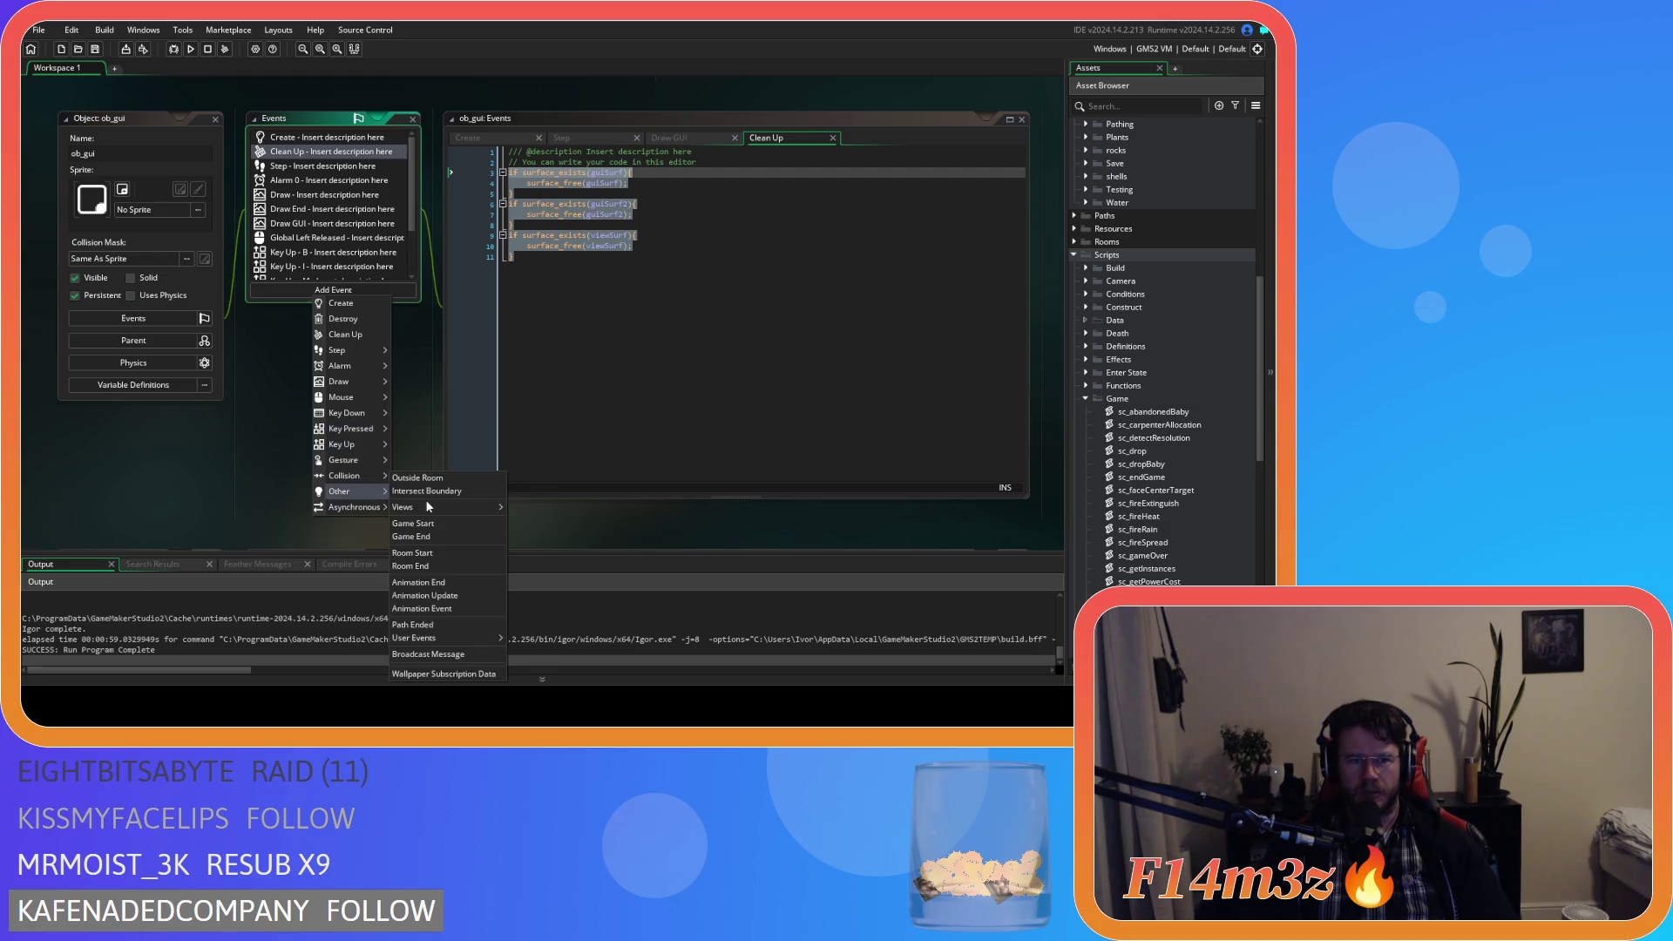
mouse_move(447, 515)
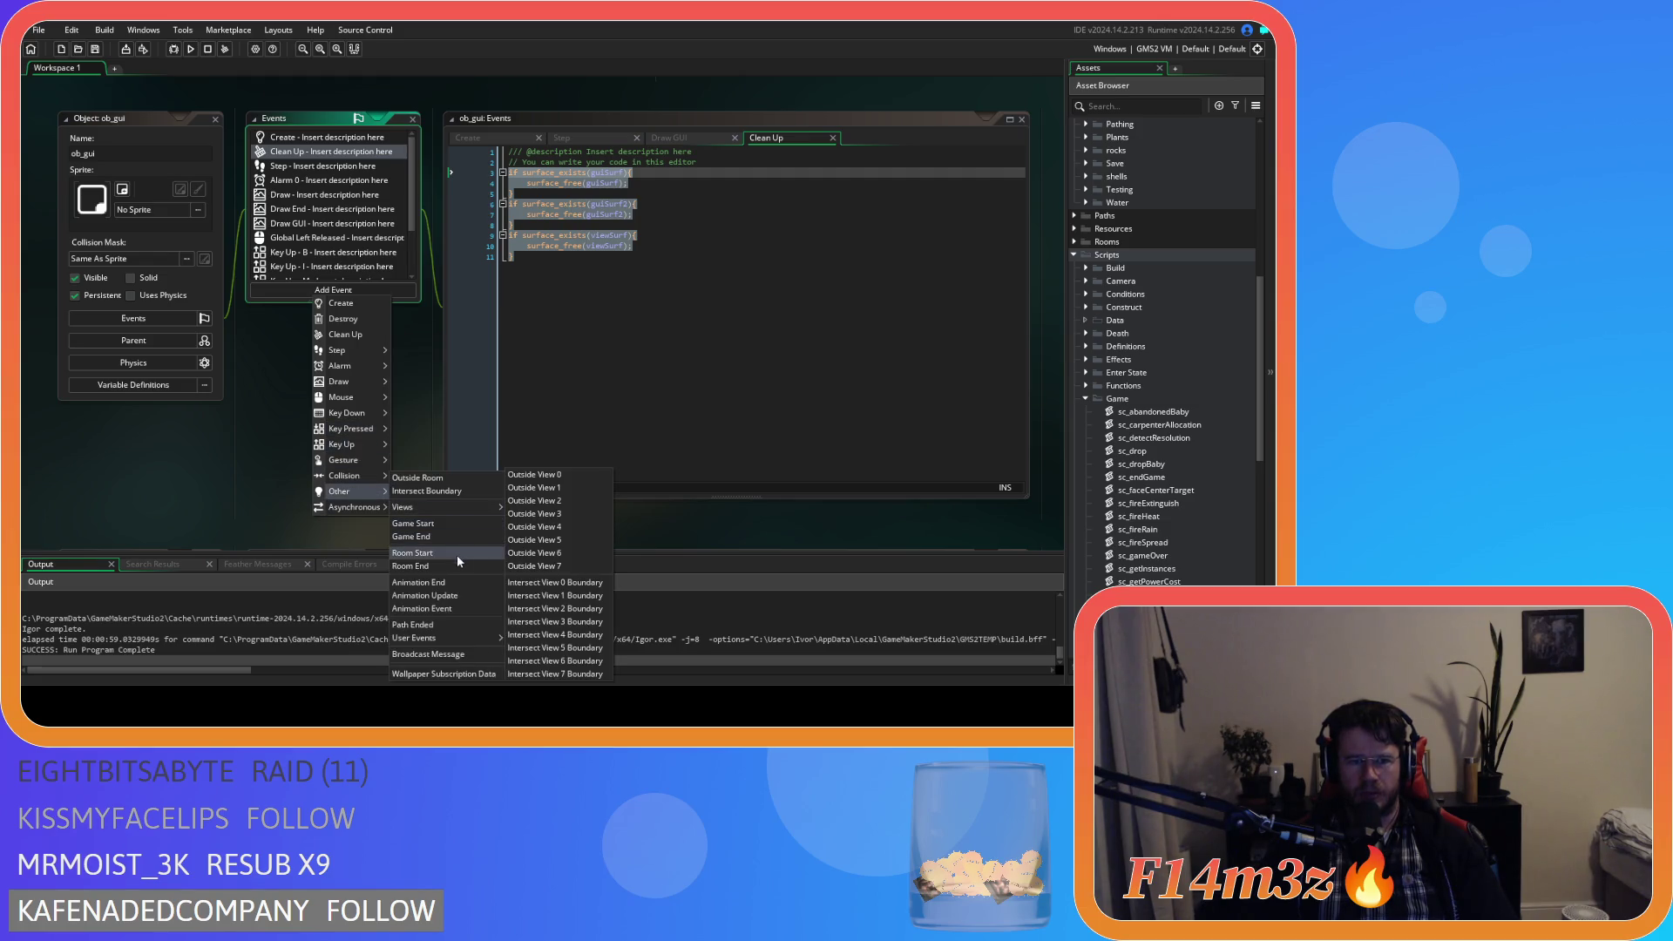
click(417, 567)
key(ctrl+v)
key(F5)
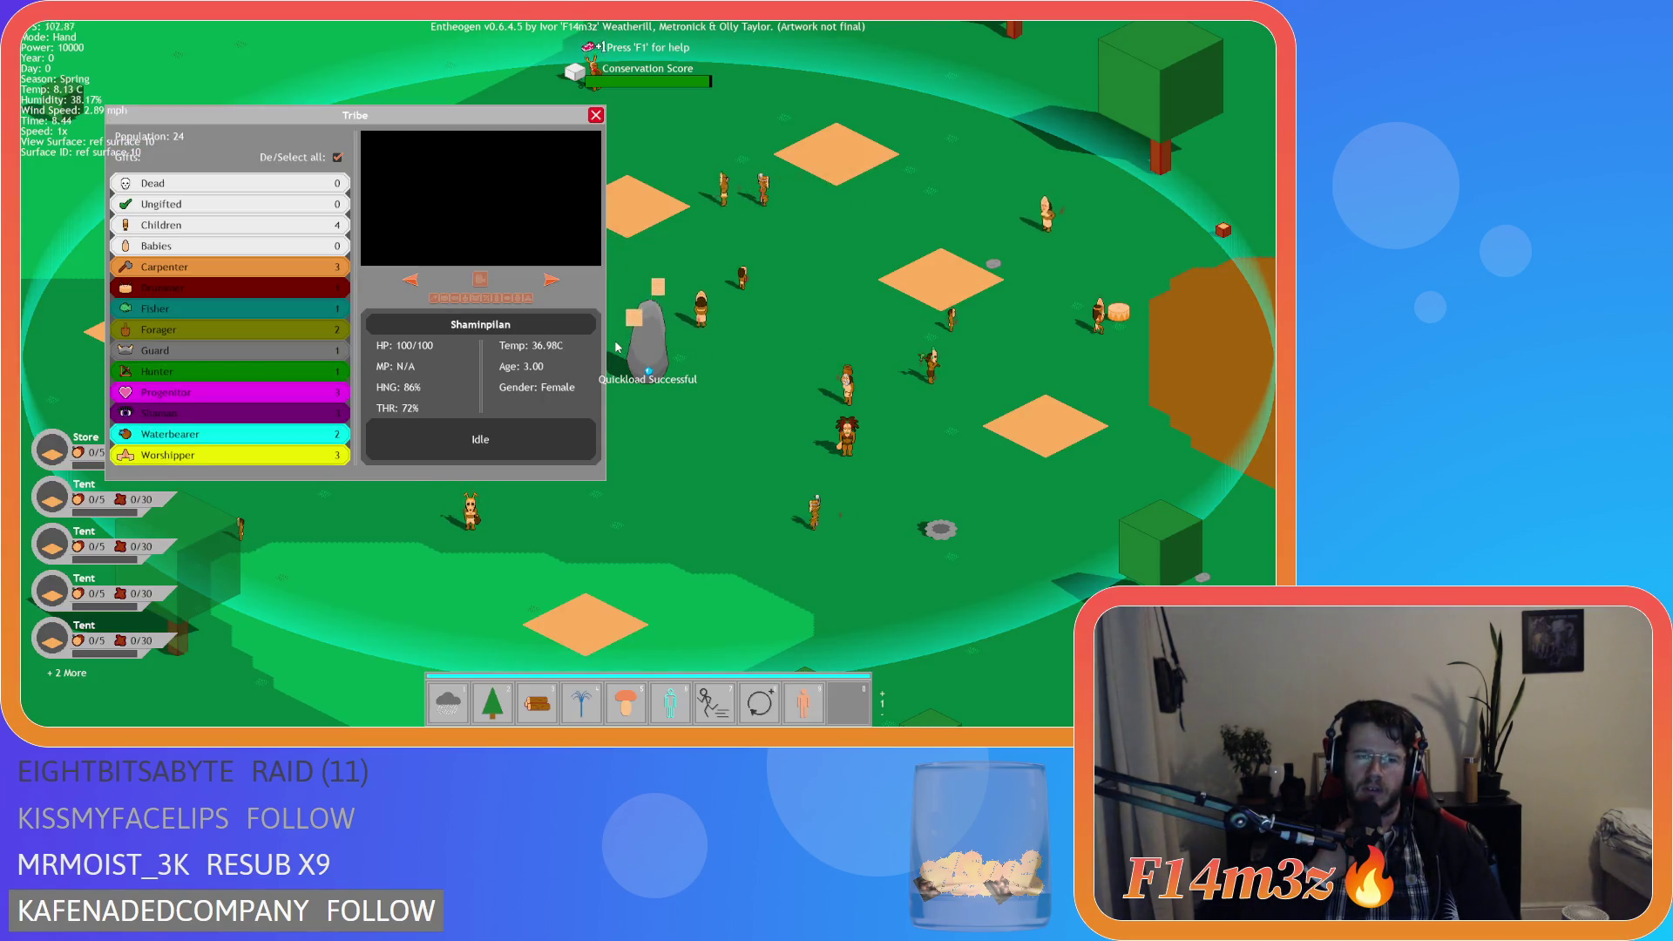
Pan the map, drag the Tribe panel aside, then quit the test game.
key(Up)
key(Left)
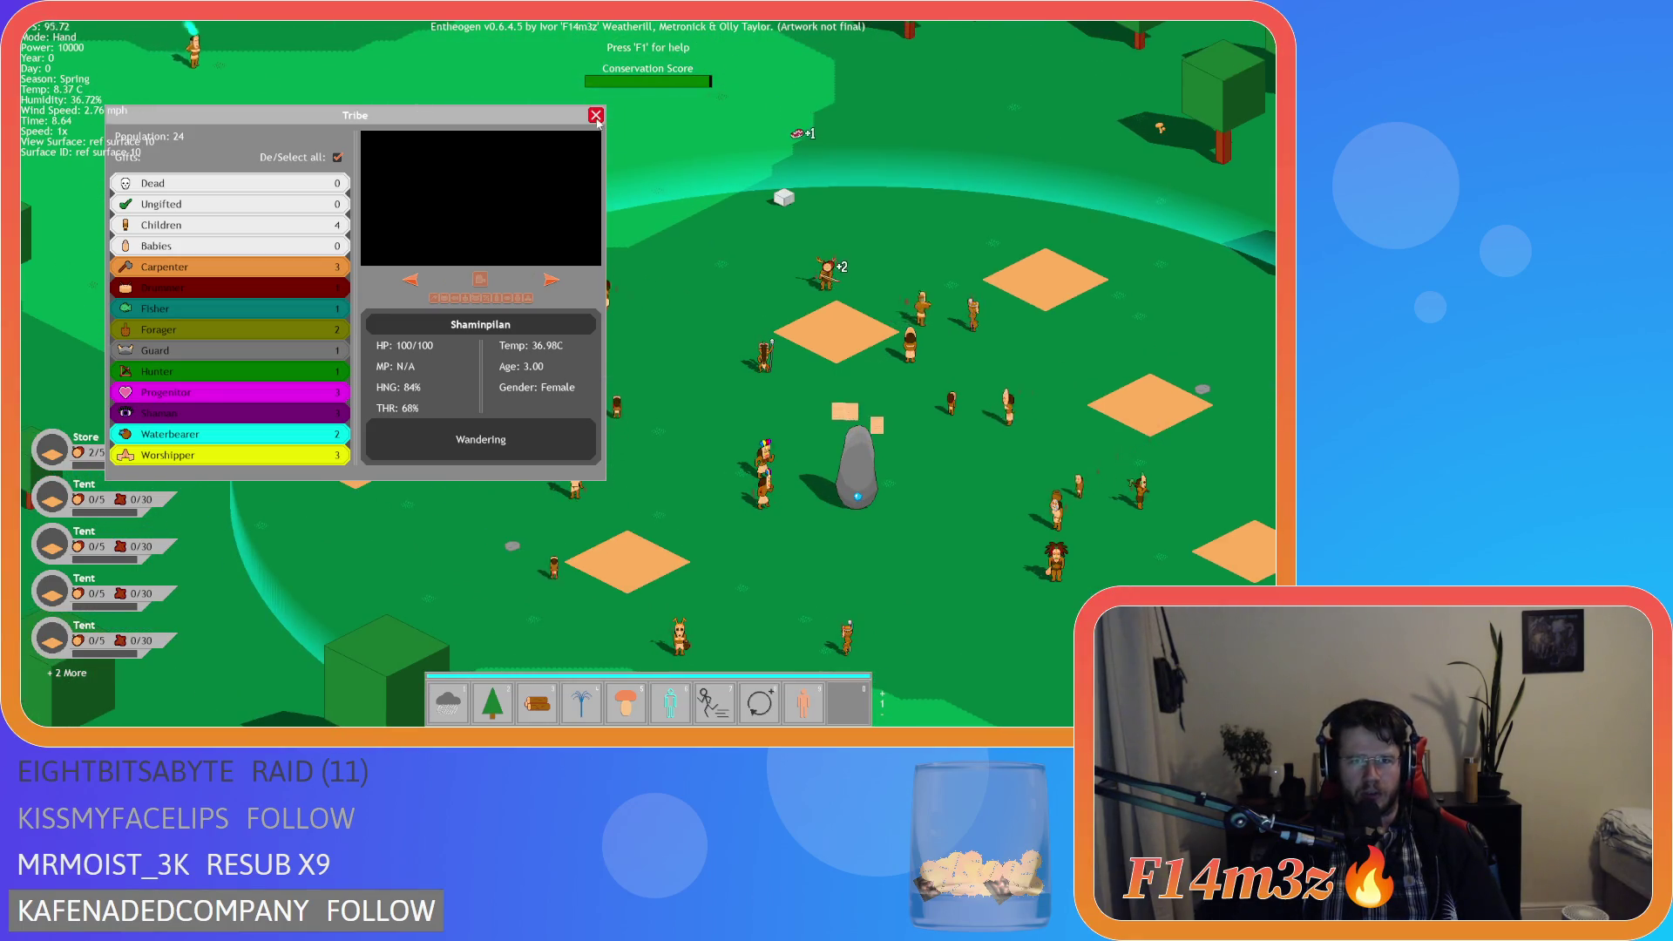
drag(509, 126, 646, 149)
key(Up)
key(Left)
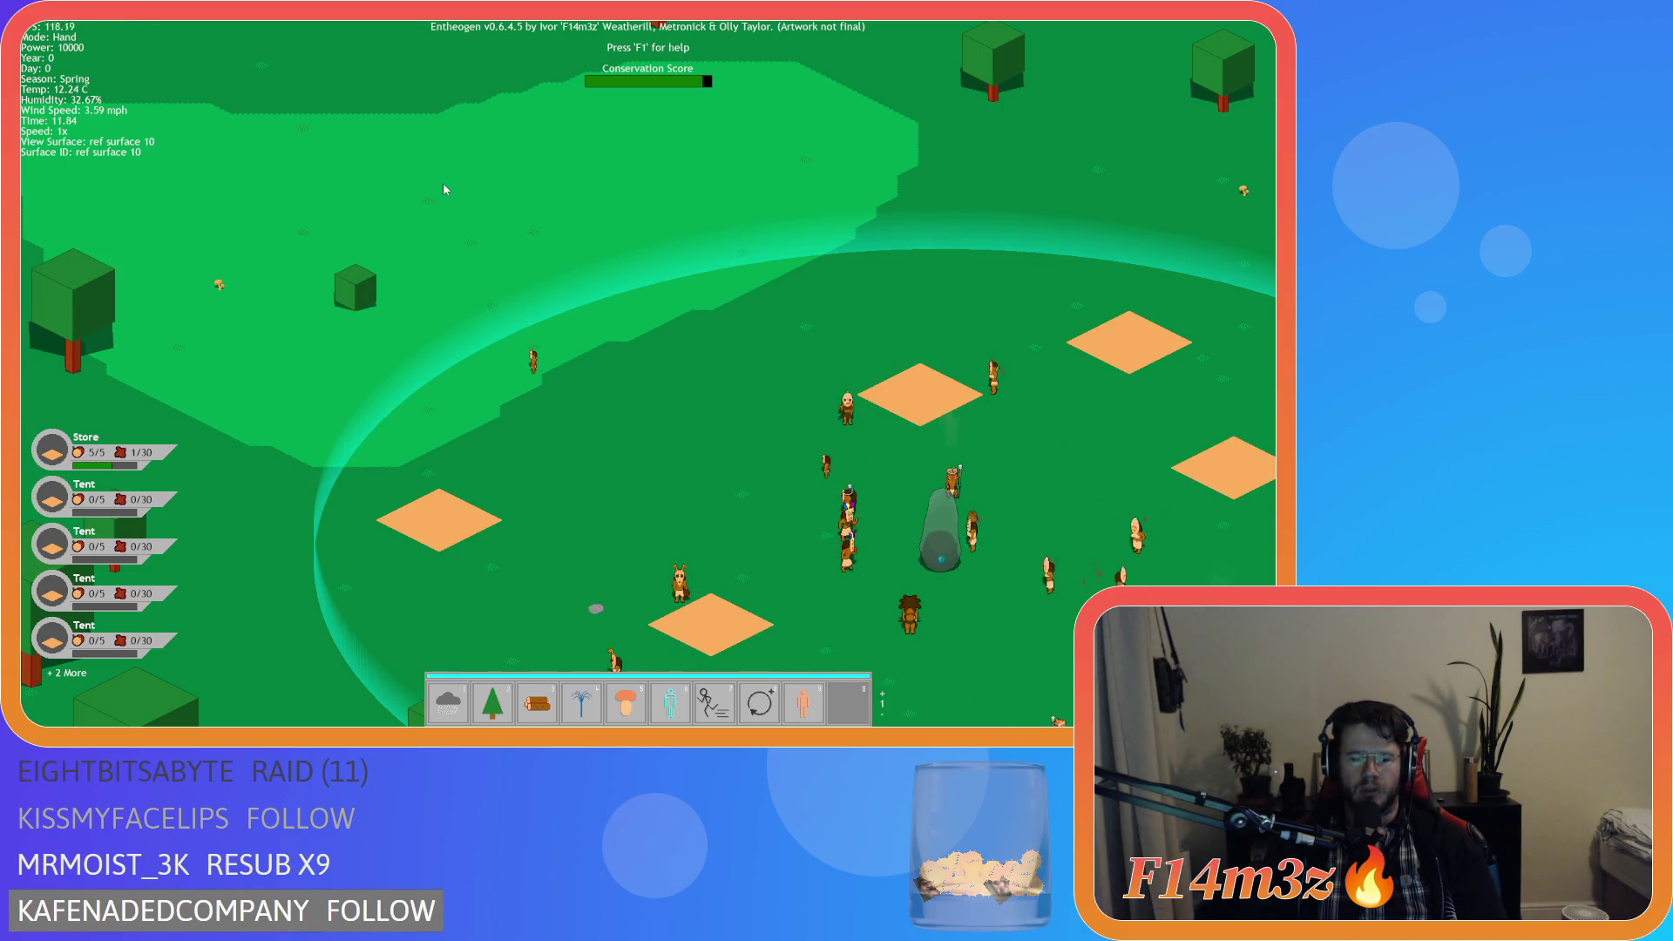
key(Escape)
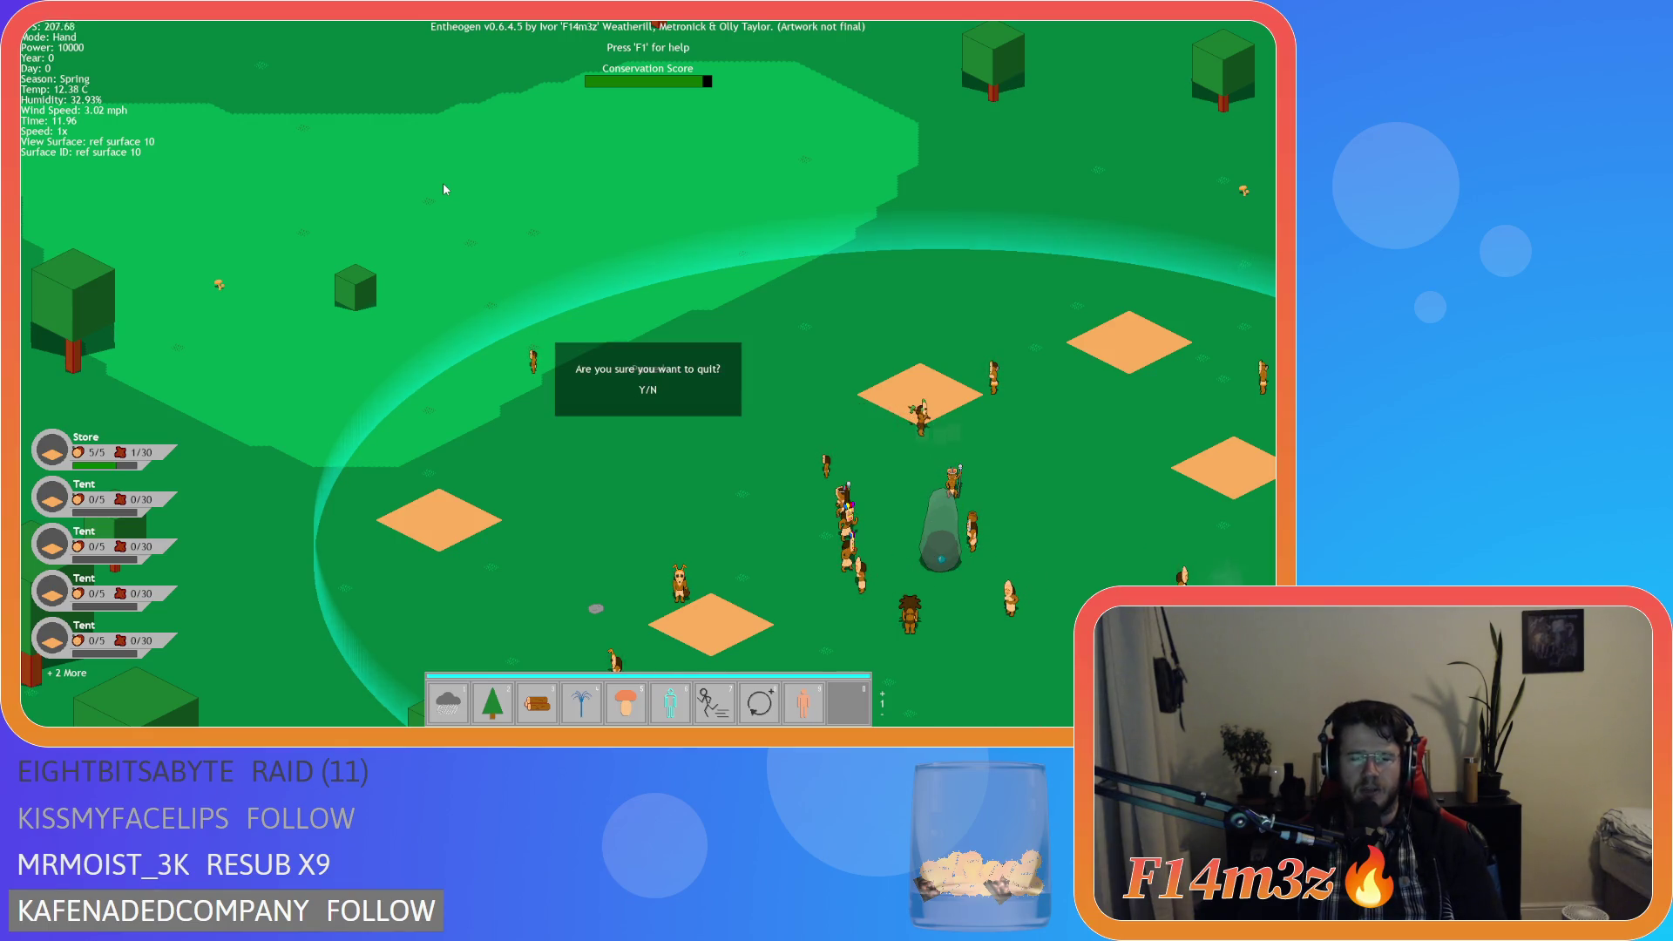
key(y)
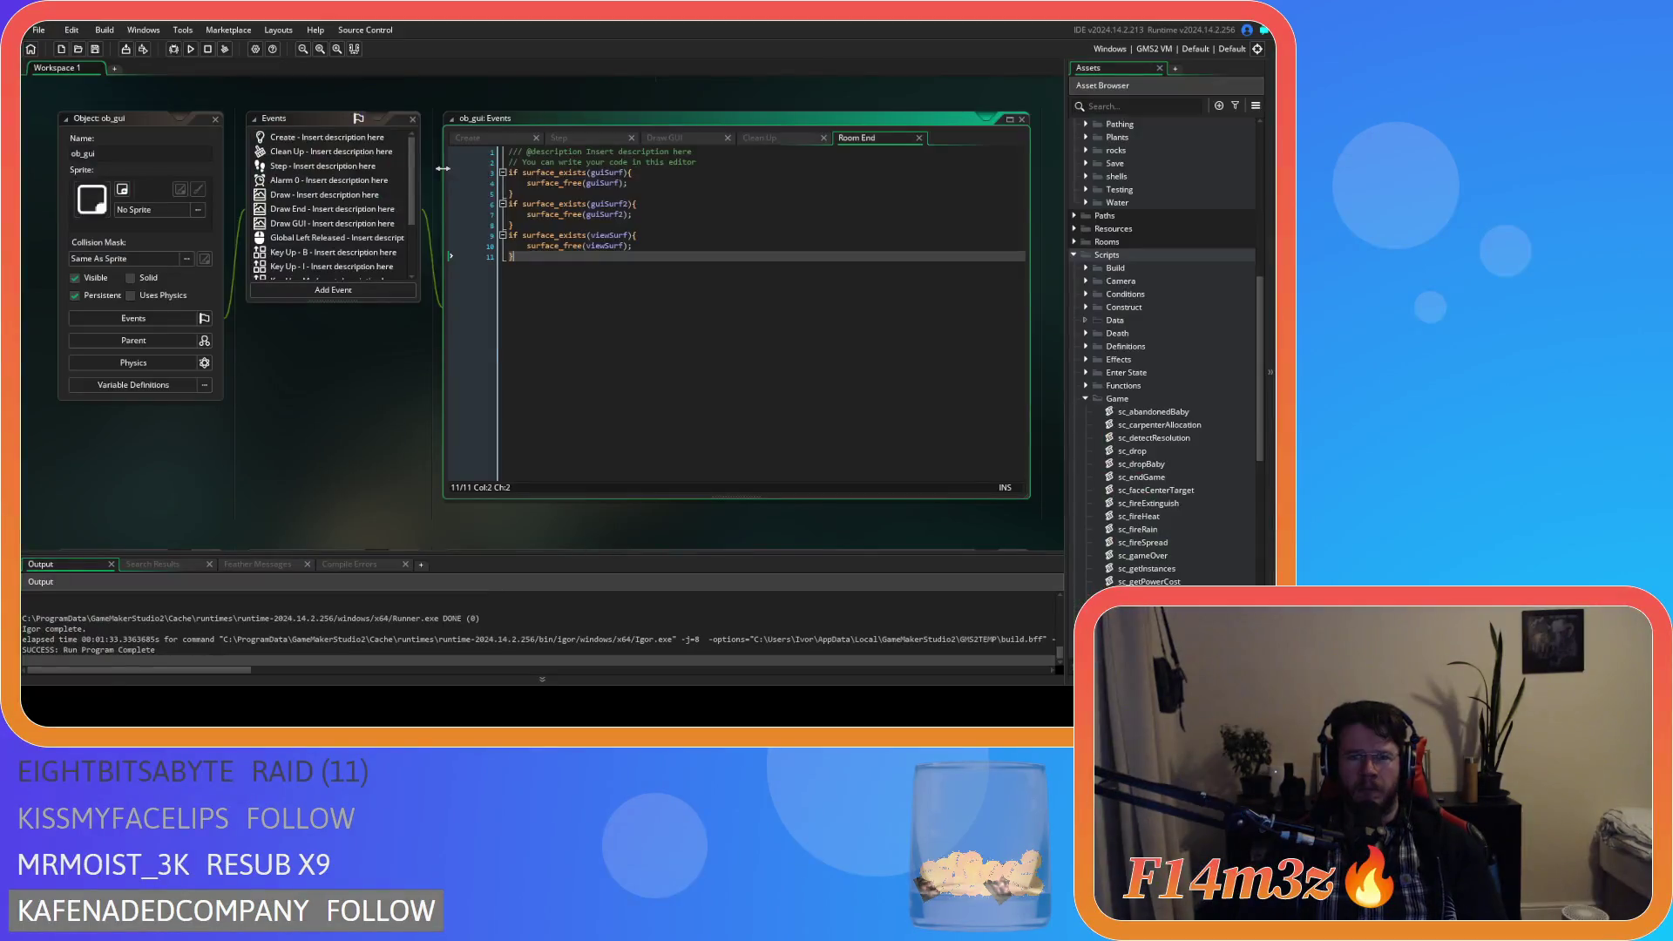
Comment out Room End lines 3–11 with Ctrl+K.
mouse_move(590, 276)
mouse_down()
mouse_move(474, 218)
mouse_move(436, 170)
mouse_up()
key(ctrl+k)
click(614, 257)
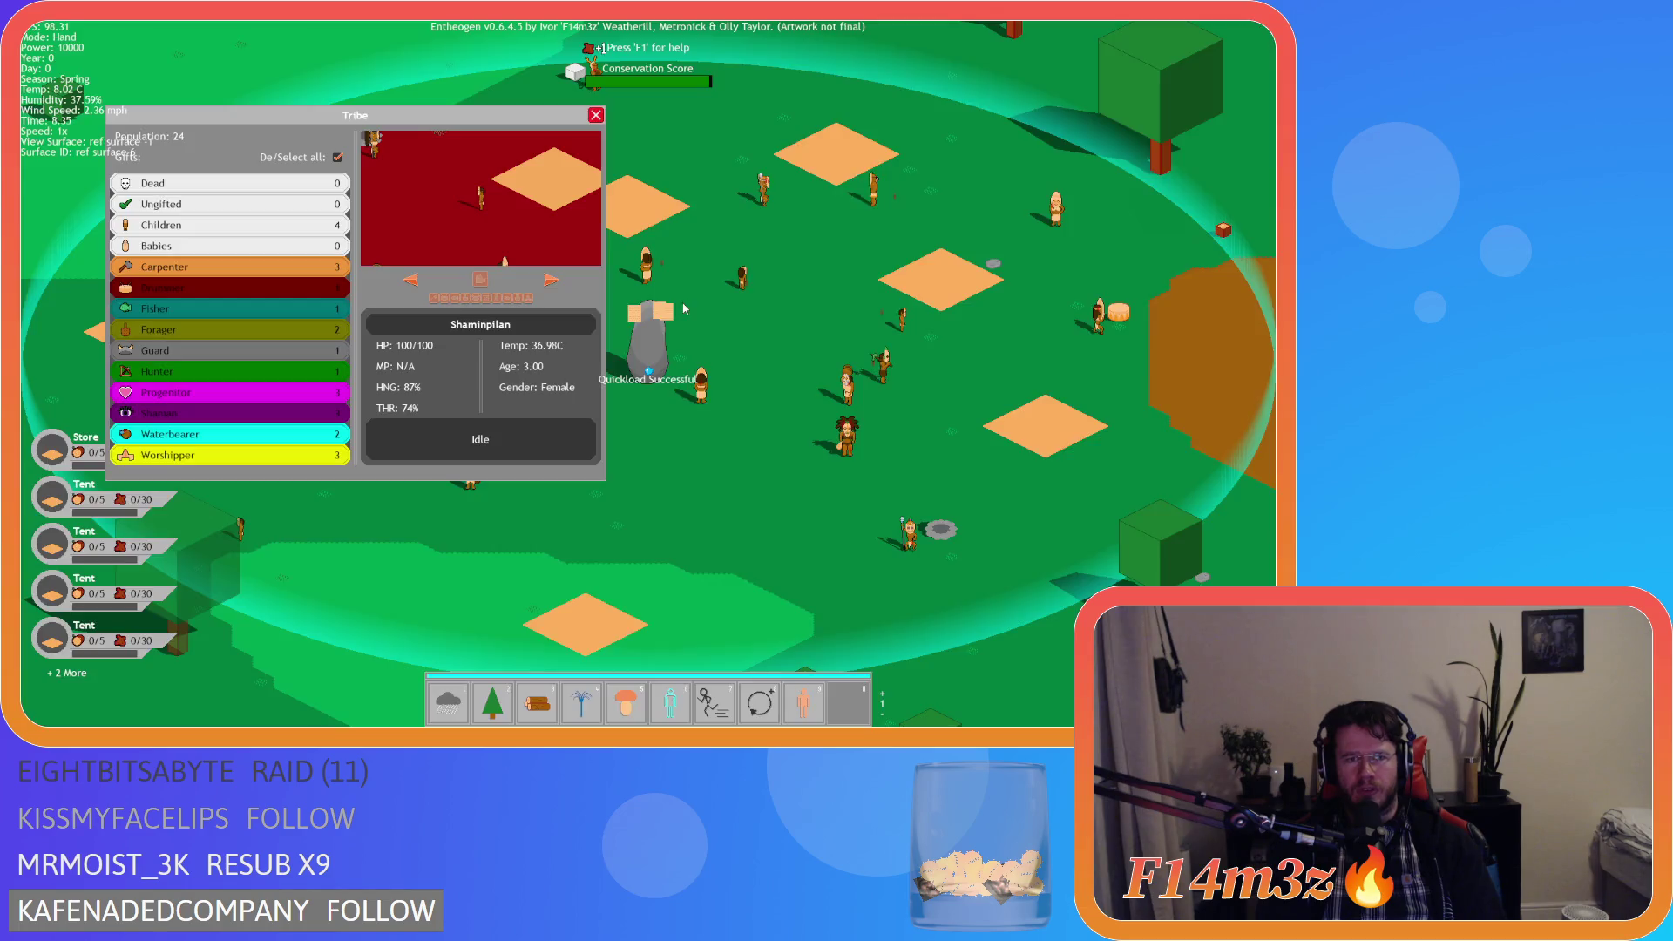
Pan the map, close the Tribe panel, and quit the game back to the IDE.
key(Left)
key(Escape)
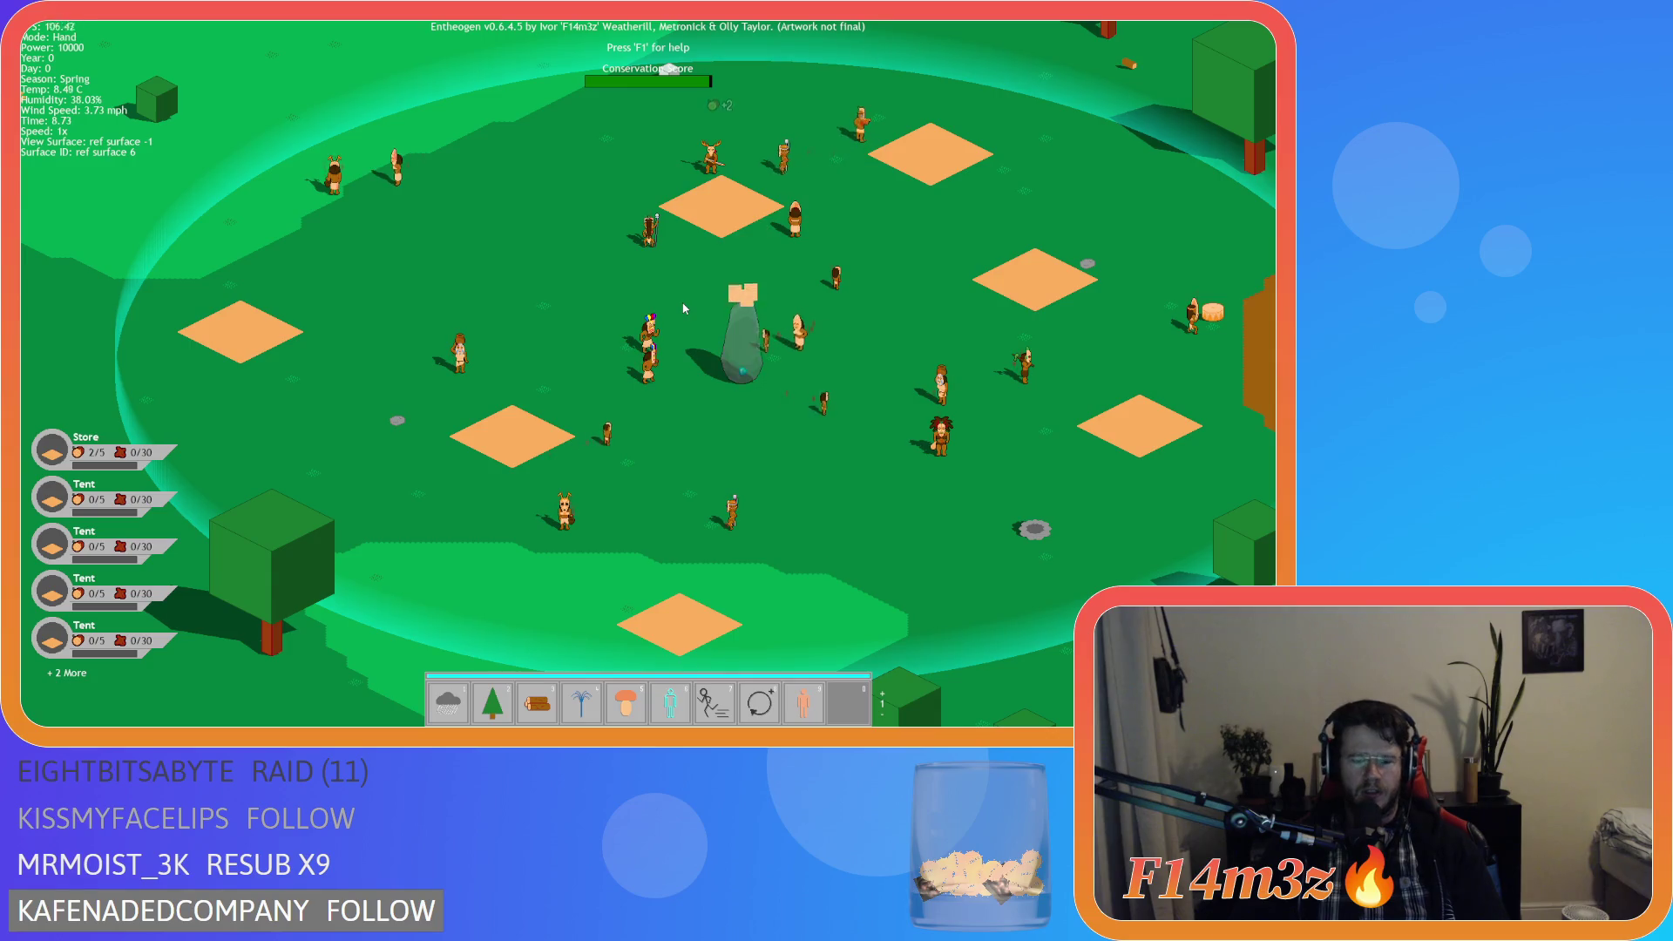
key(Escape)
key(y)
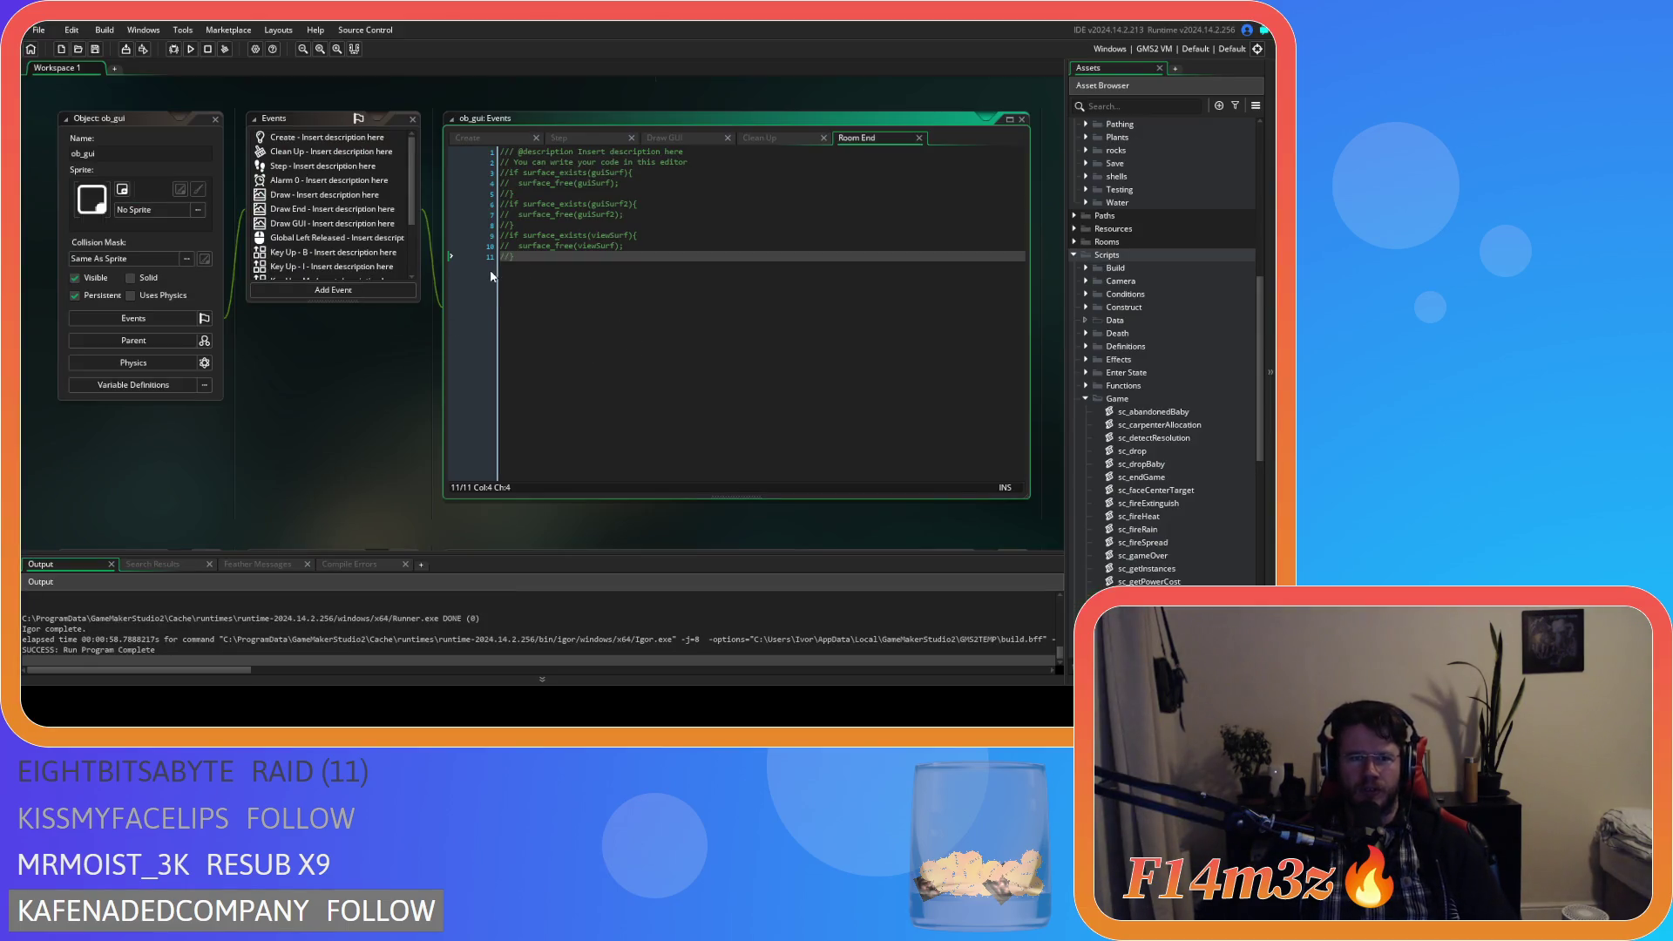
Uncomment lines 3–11 in ob_gui's Room End so the surface_free checks run again.
click(181, 100)
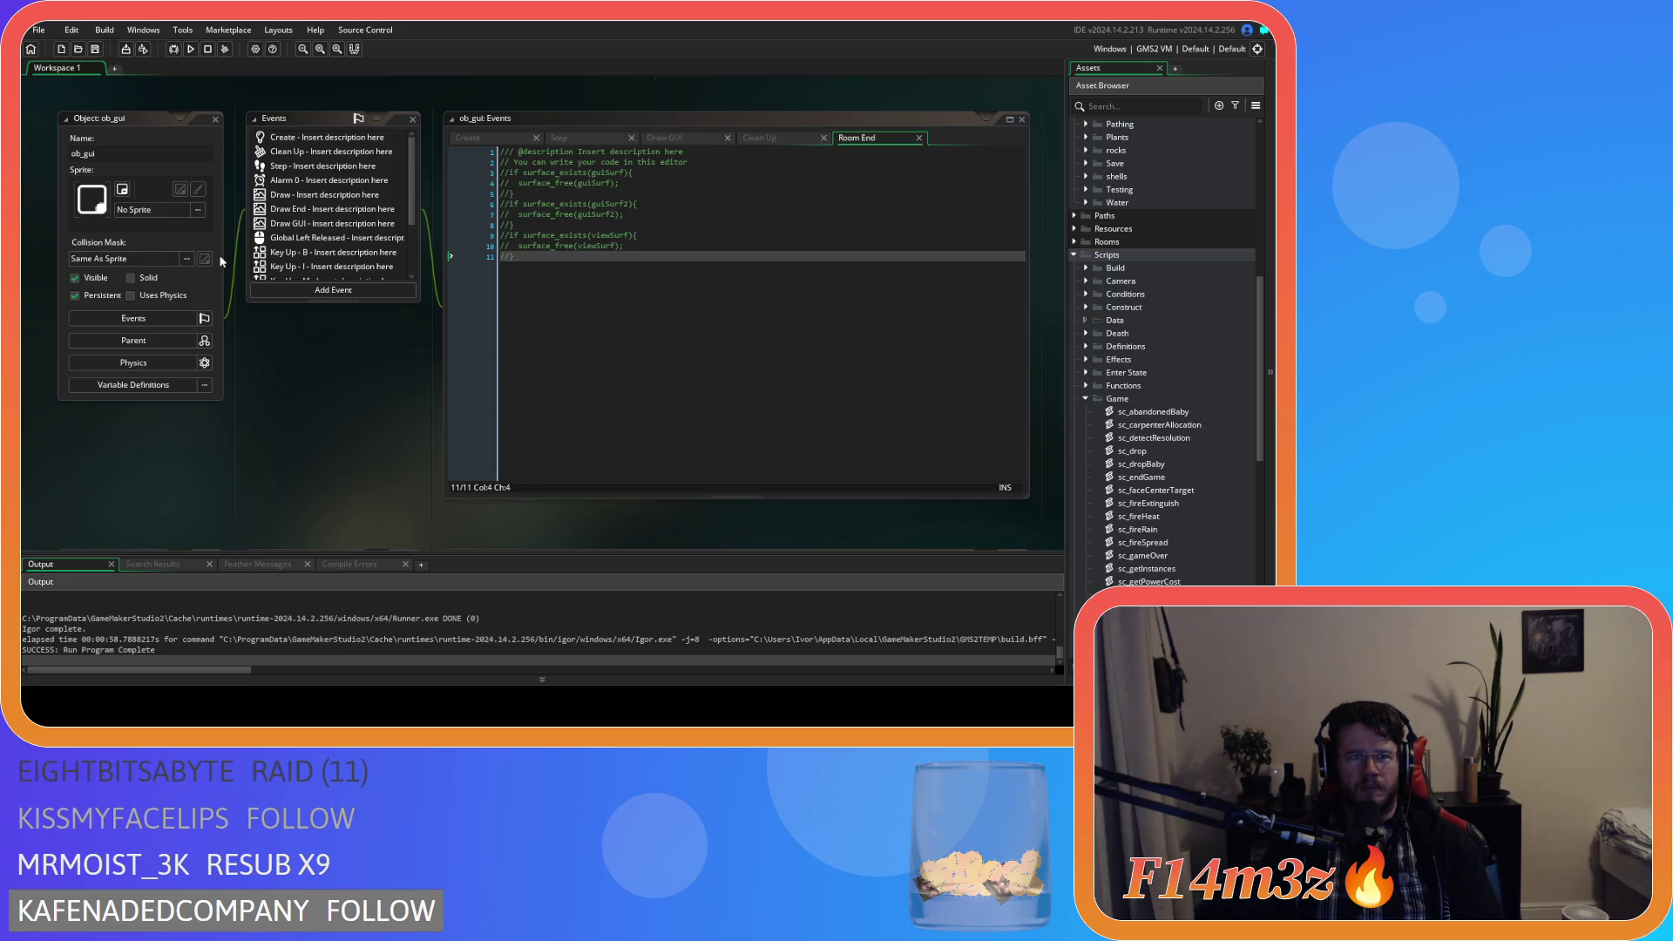
drag(593, 314, 447, 171)
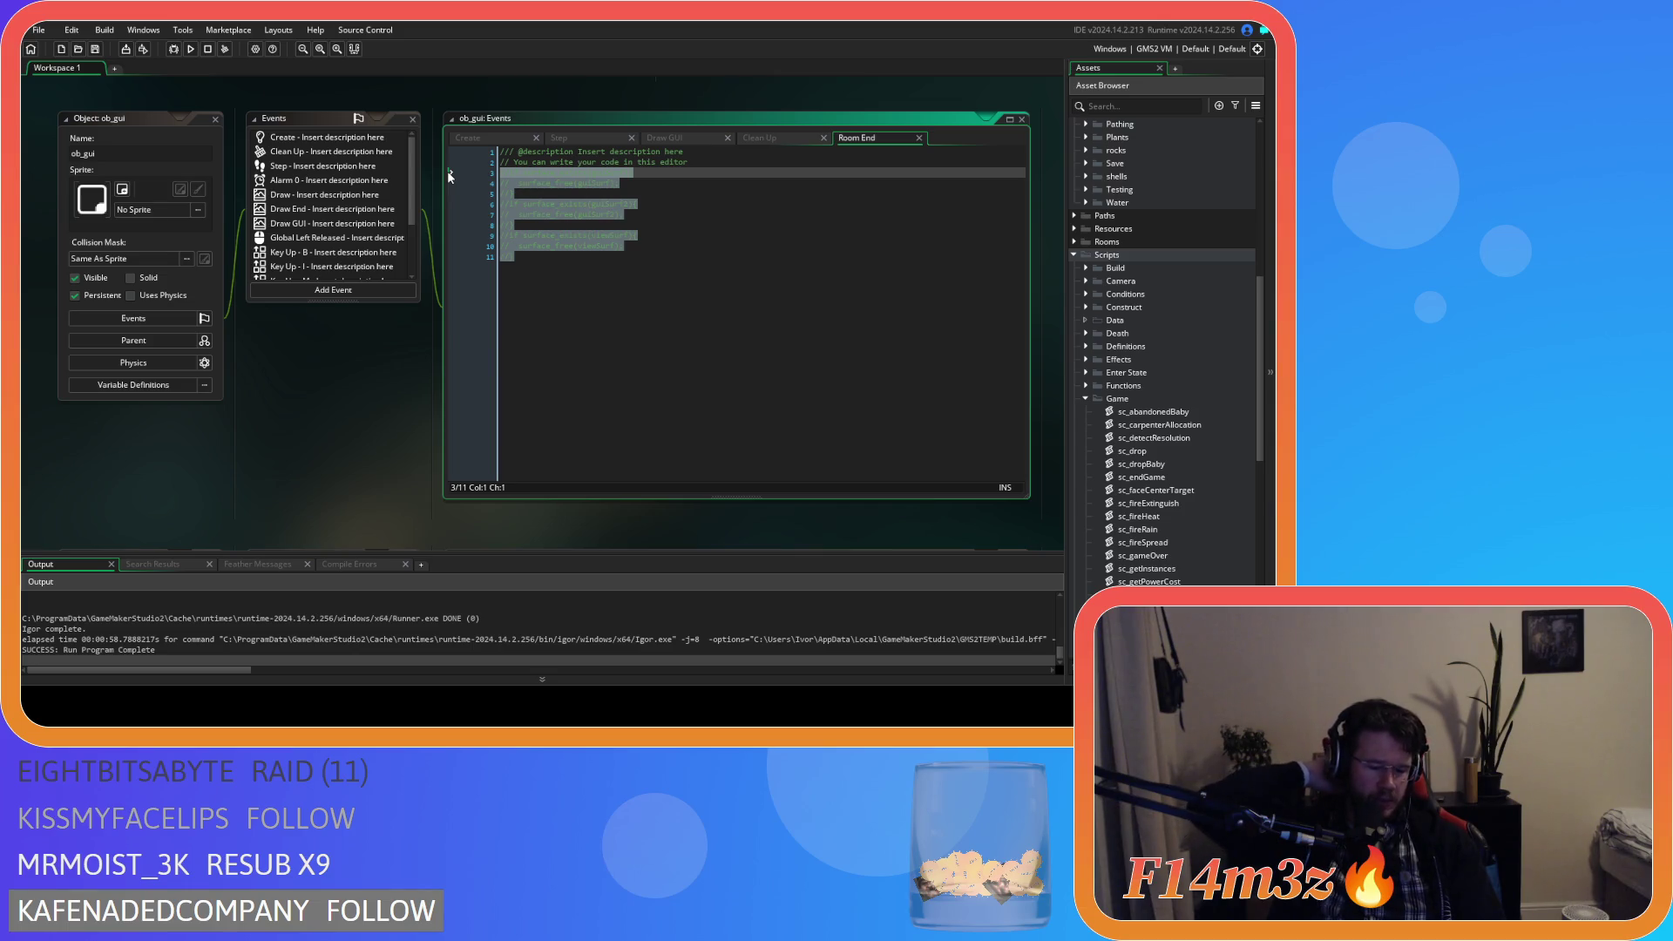
key(ctrl+shift+k)
click(804, 286)
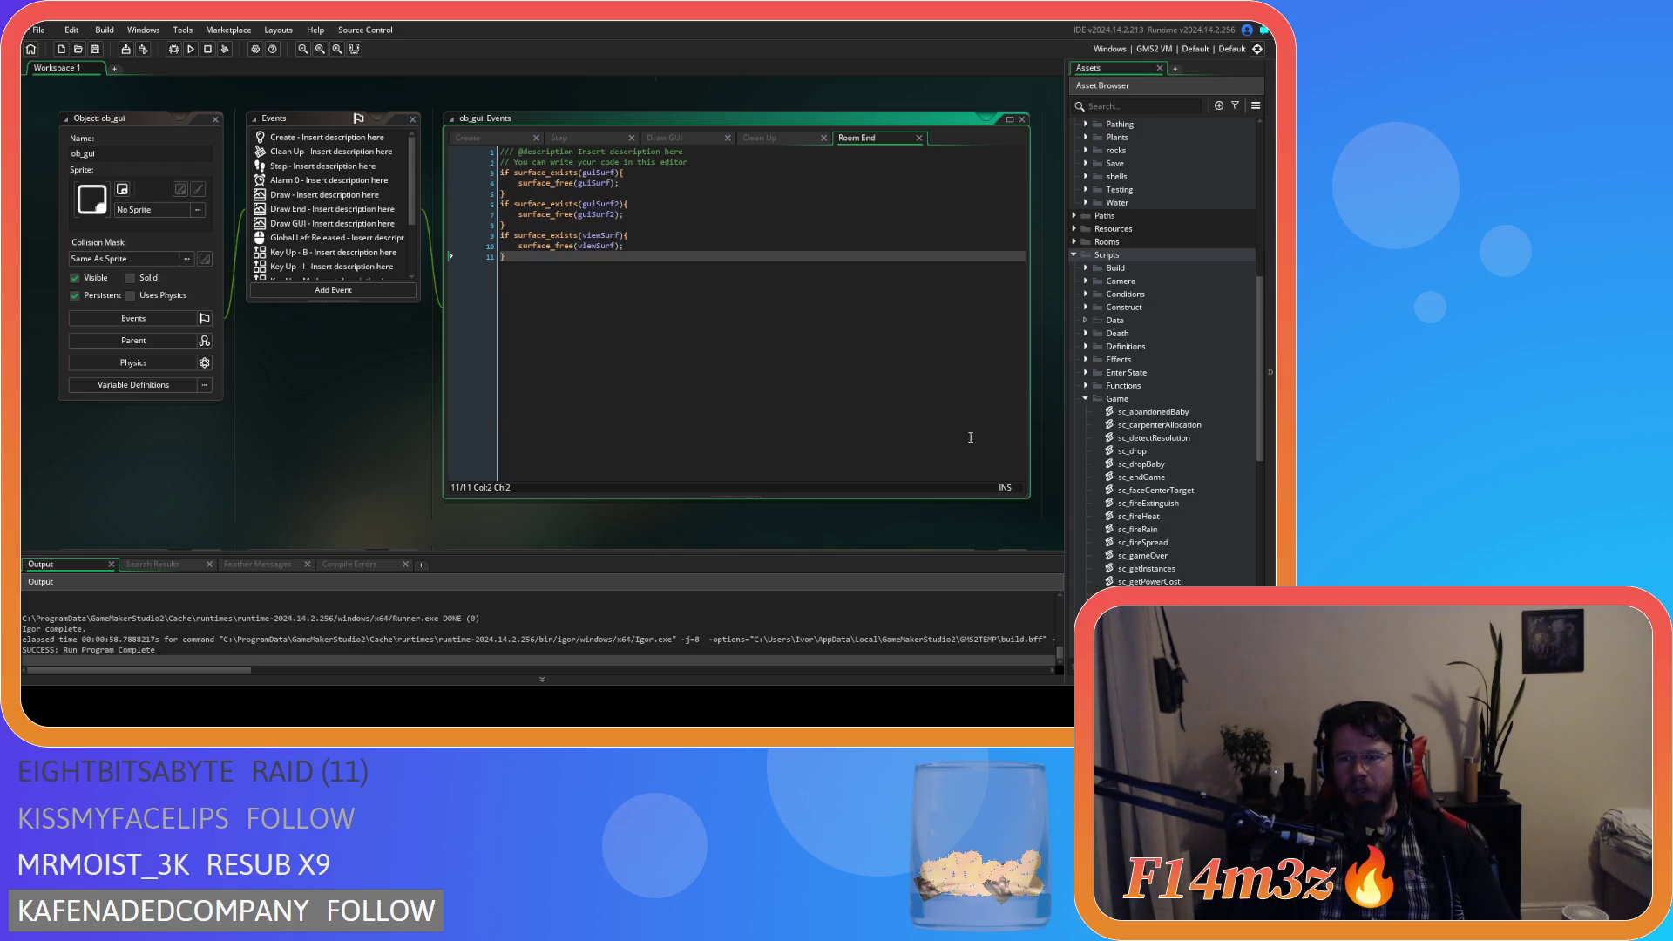
Collapse the Game, Tribe and GUI script folders in the Asset Browser.
click(1084, 397)
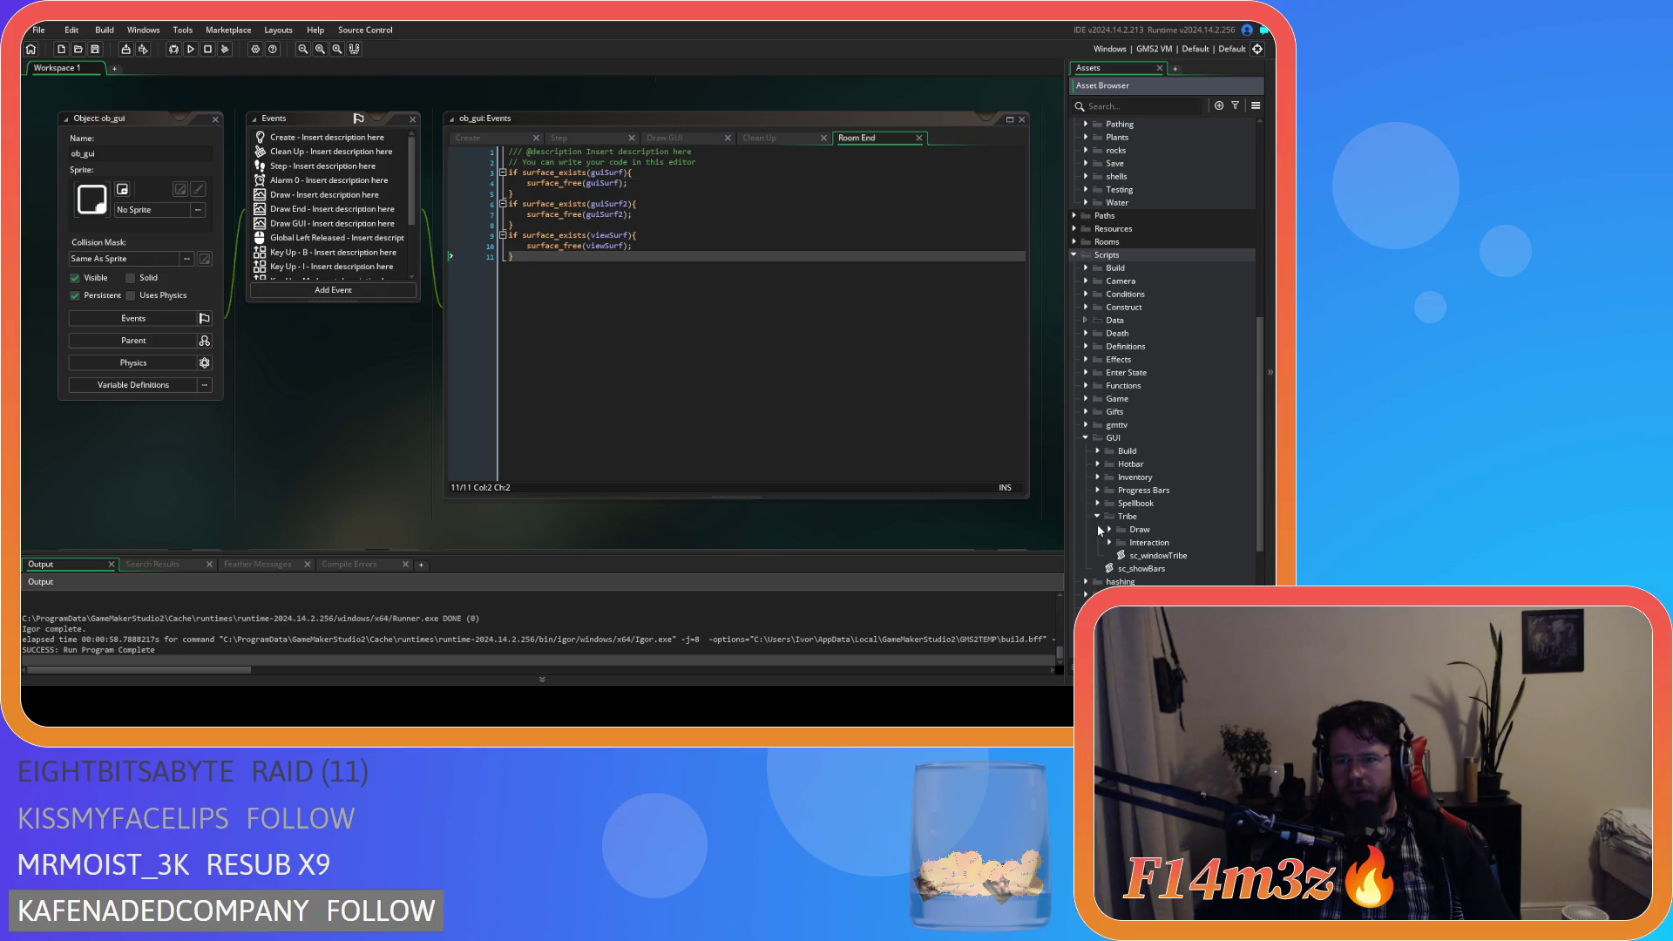
click(1097, 516)
click(1085, 437)
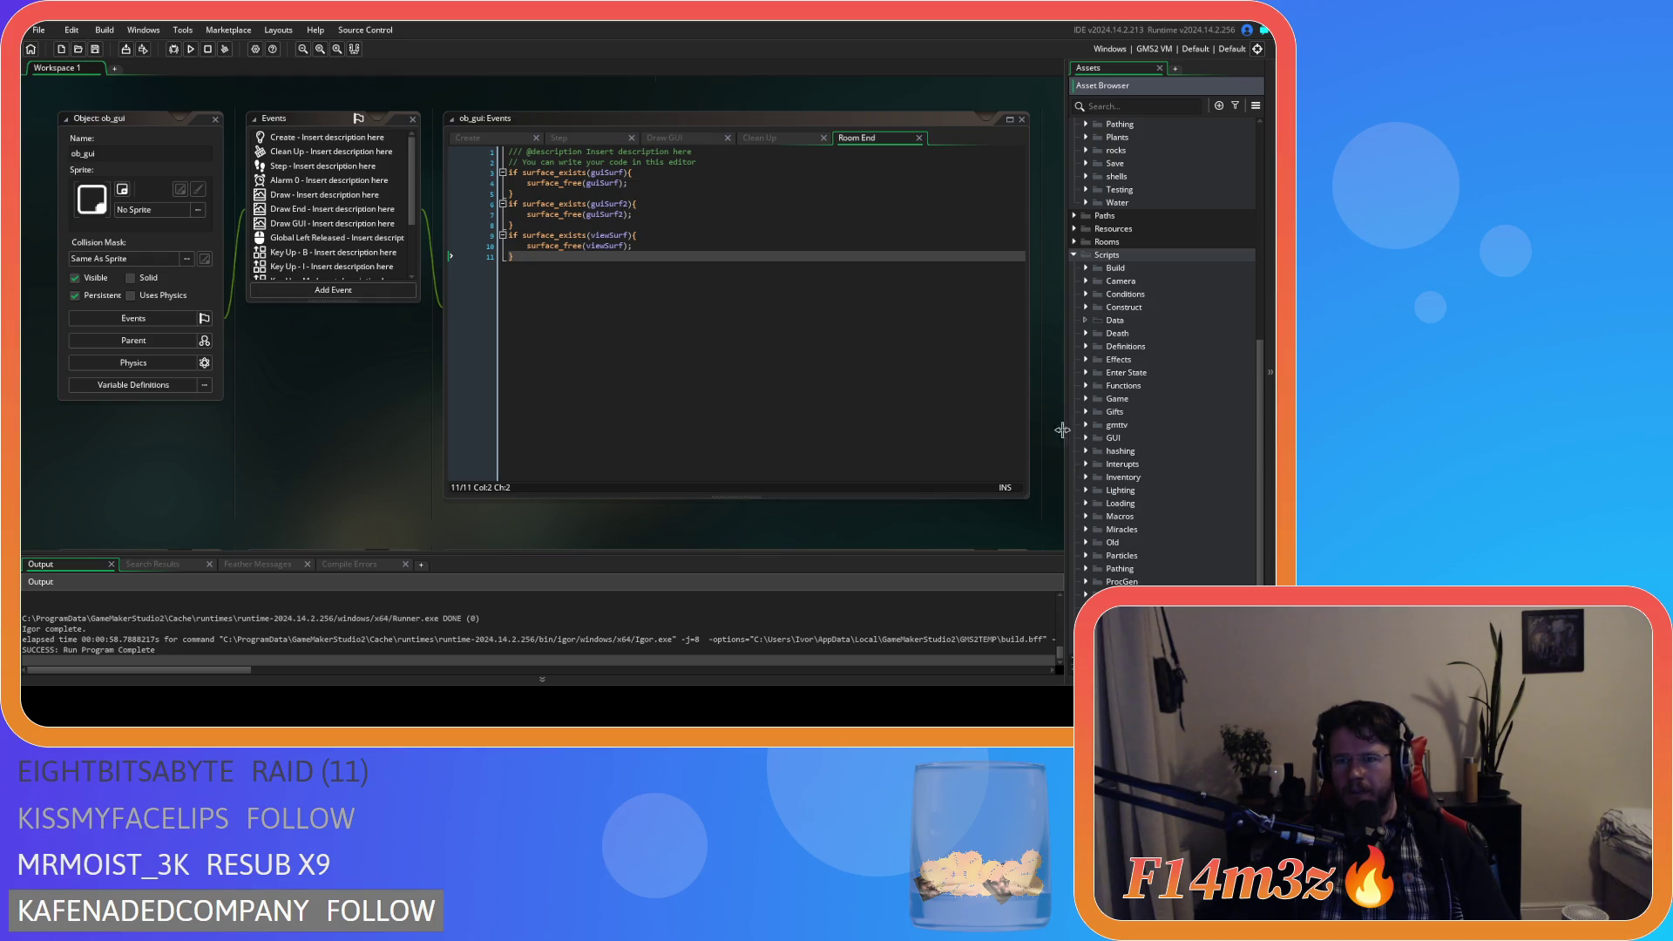
click(935, 387)
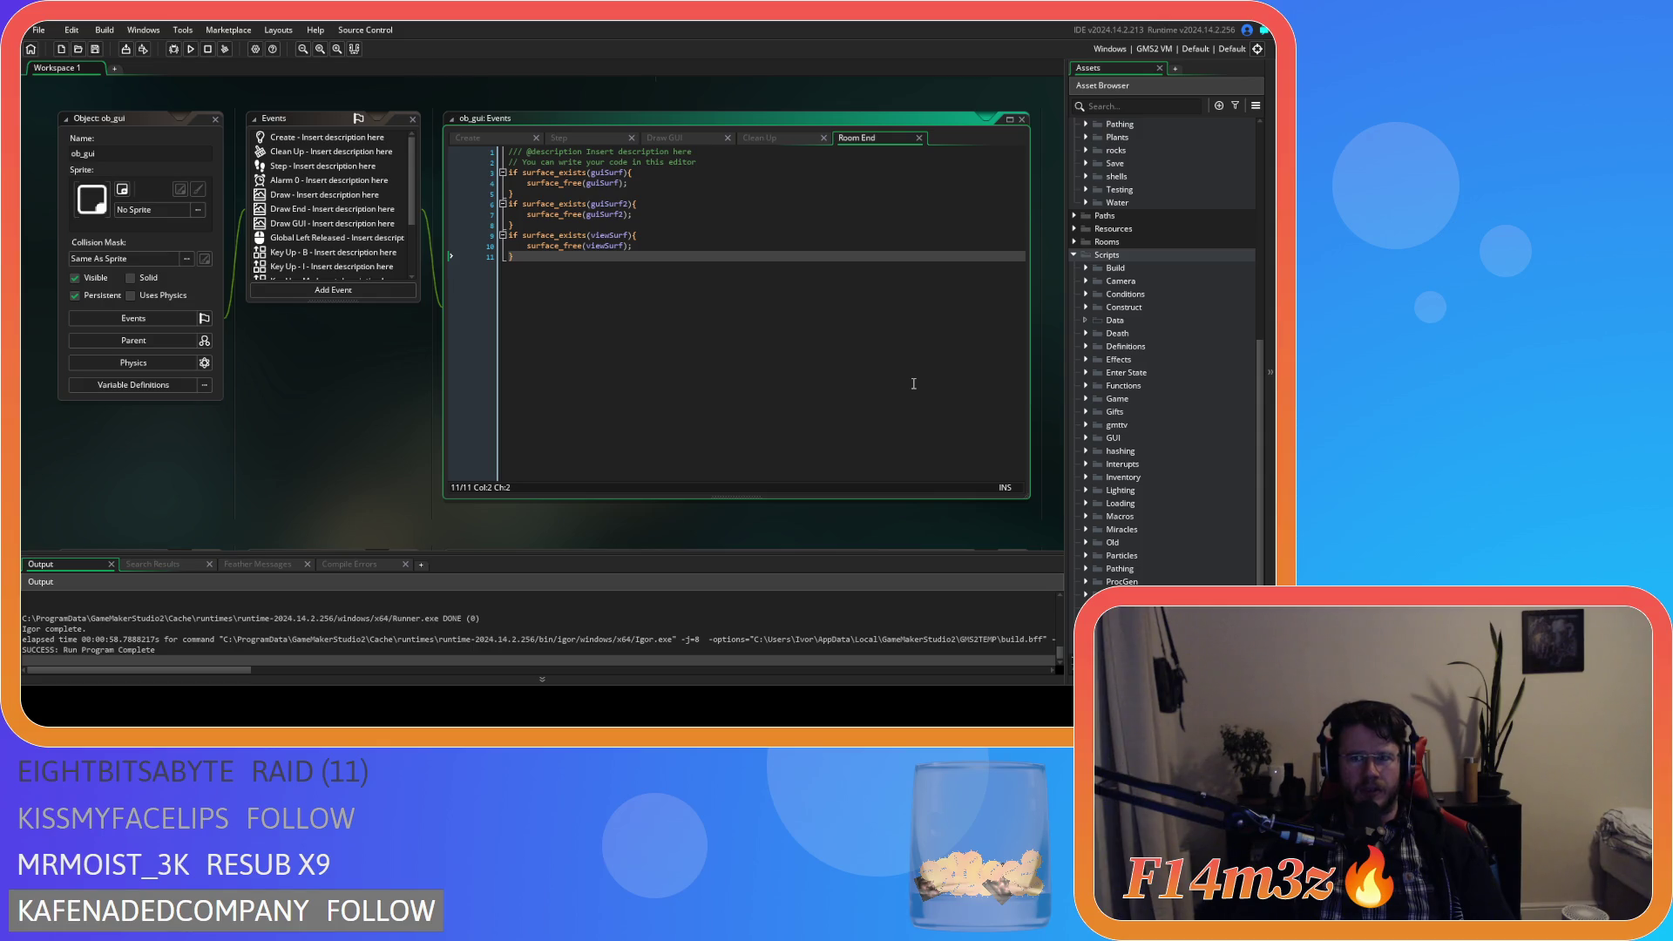
scroll(1096, 305, up, 4)
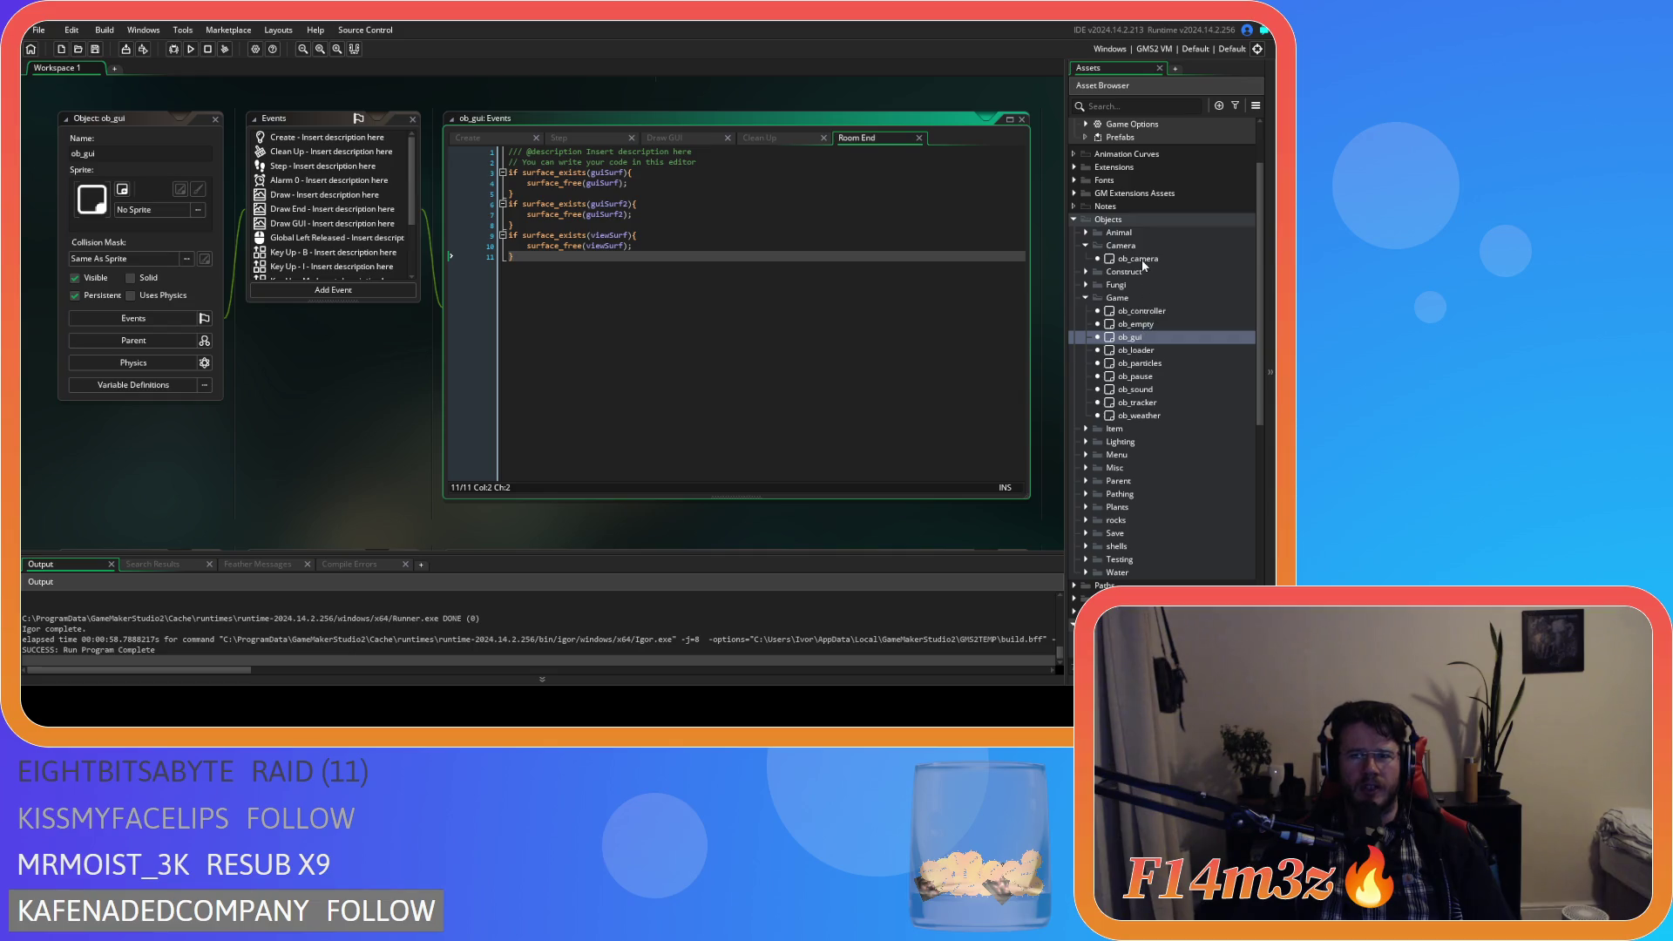
Open ob_camera's Create event and select the global.tribe condition on line 74.
double_click(1142, 259)
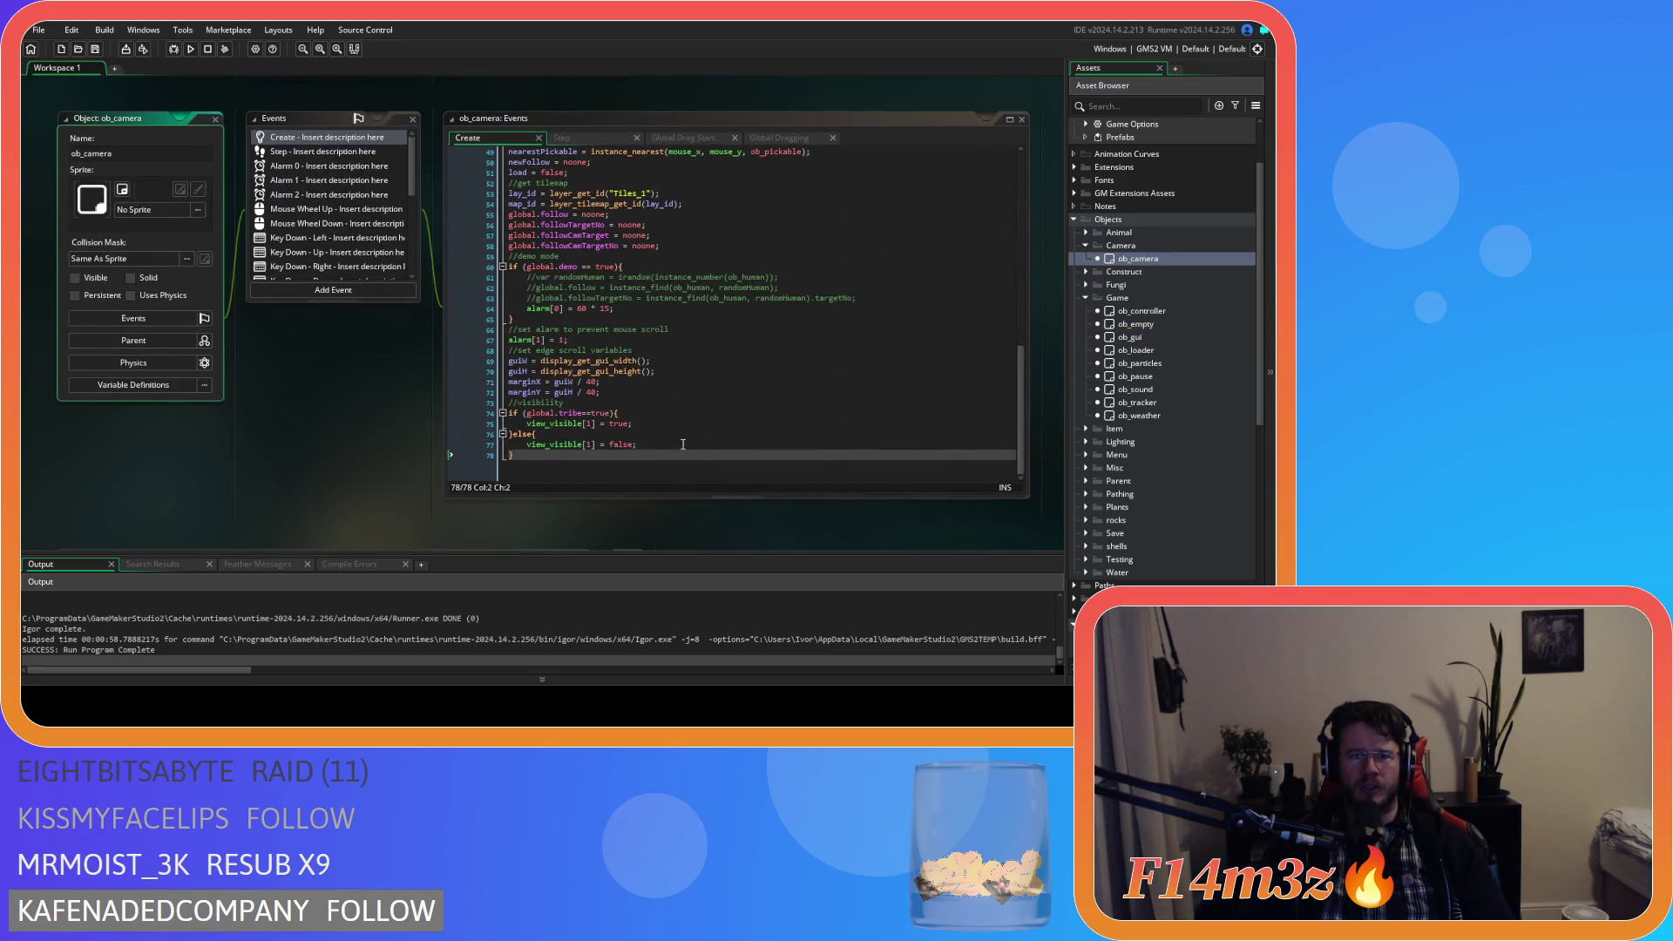
click(513, 416)
drag(528, 415, 632, 426)
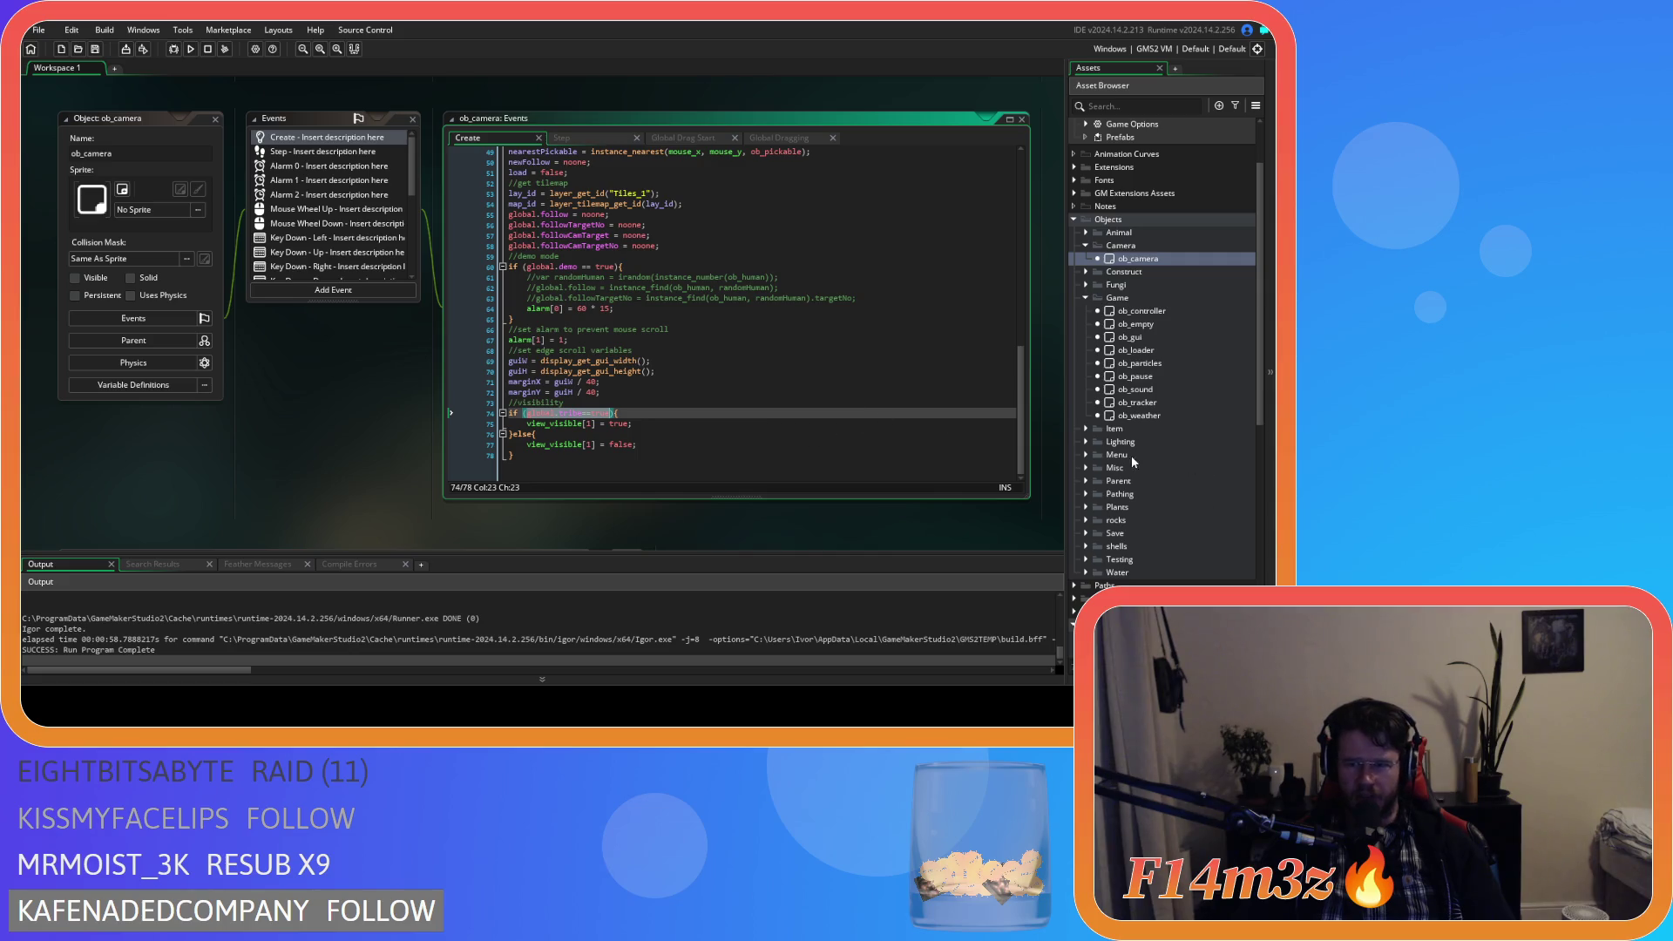
scroll(1132, 470, down, 3)
scroll(1127, 483, down, 4)
scroll(1122, 419, down, 2)
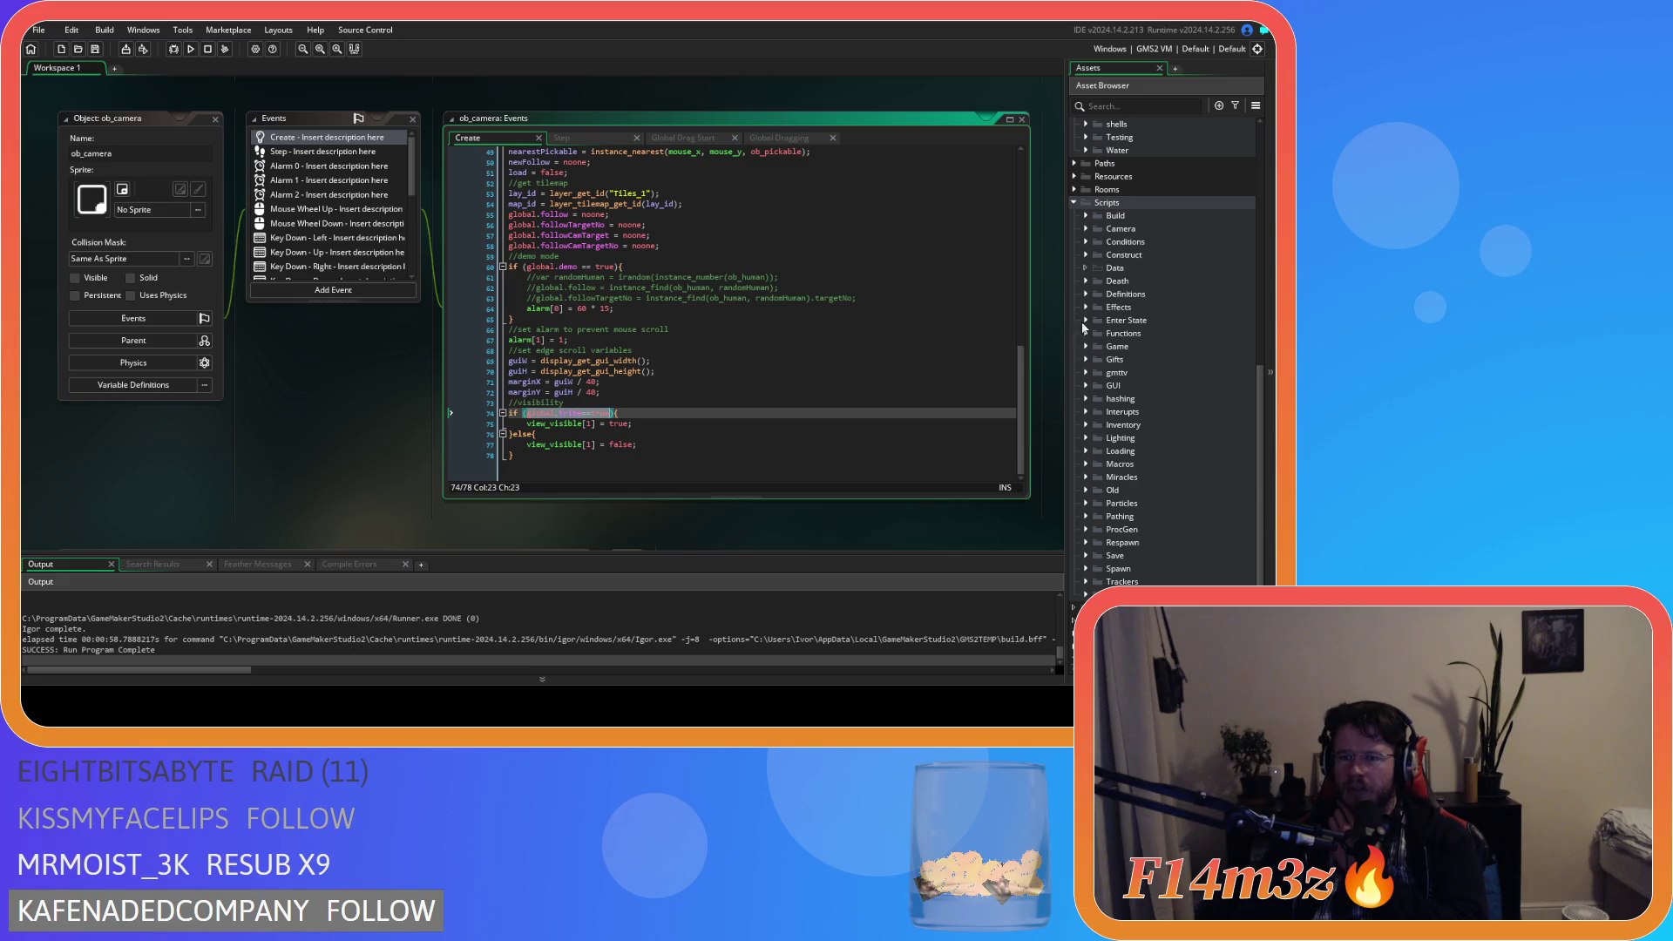
scroll(1102, 331, up, 5)
click(1087, 243)
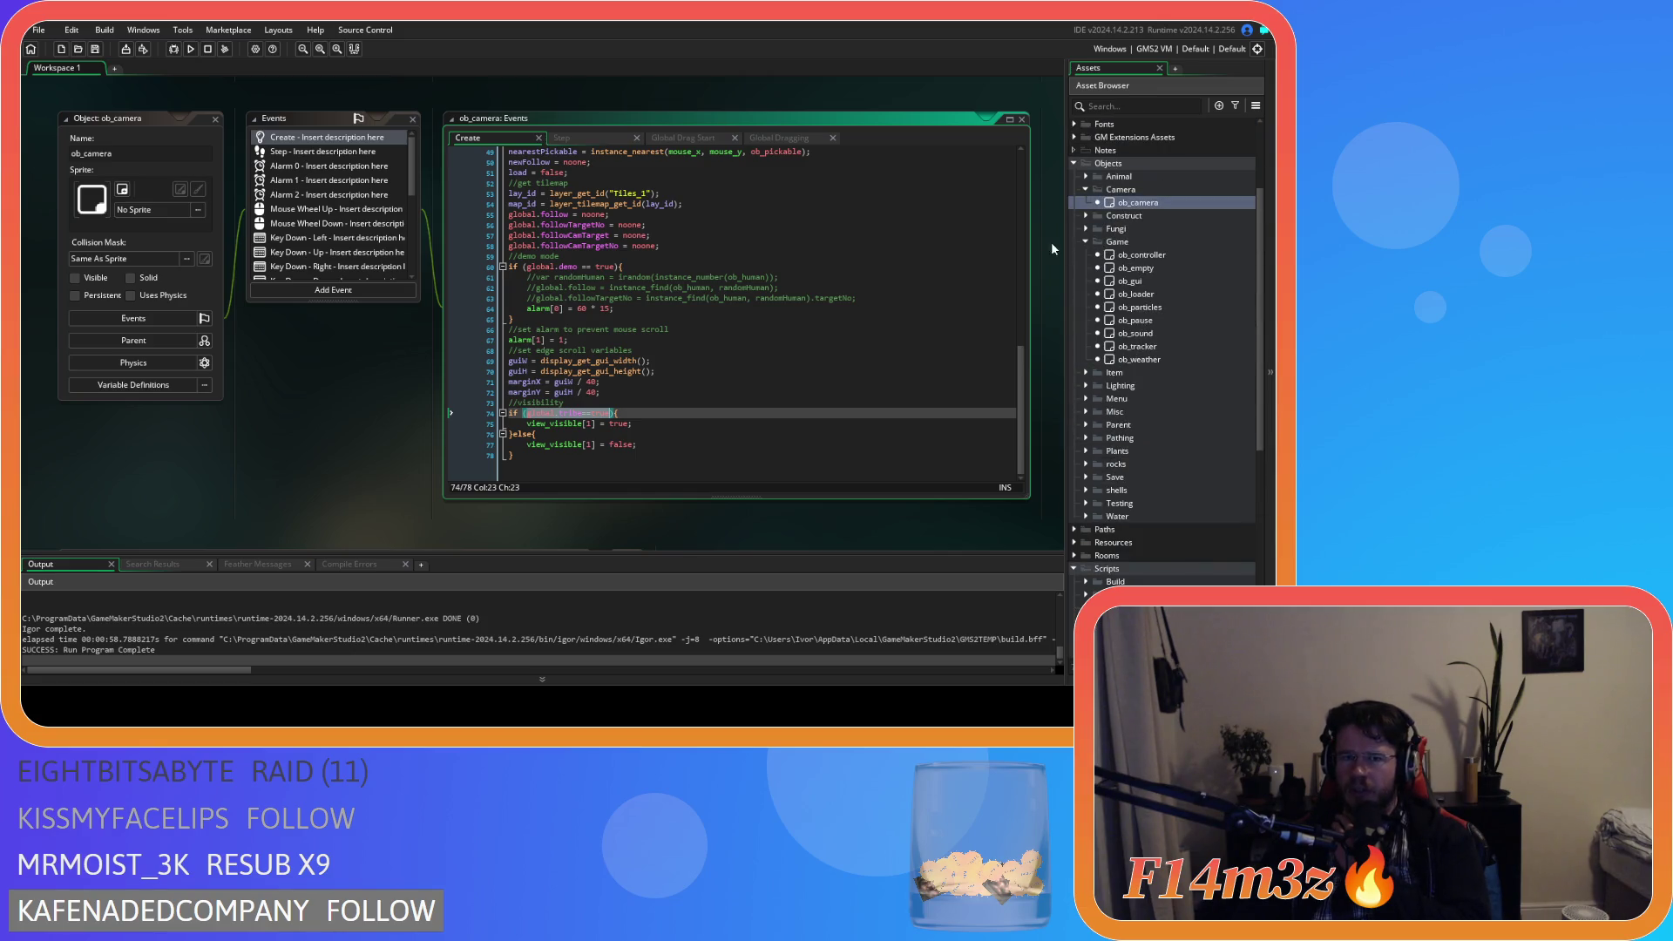
Find the inventory point_in_rectangle edge-scroll check on line 98 of ob_camera's Step event.
click(584, 139)
scroll(750, 207, down, 10)
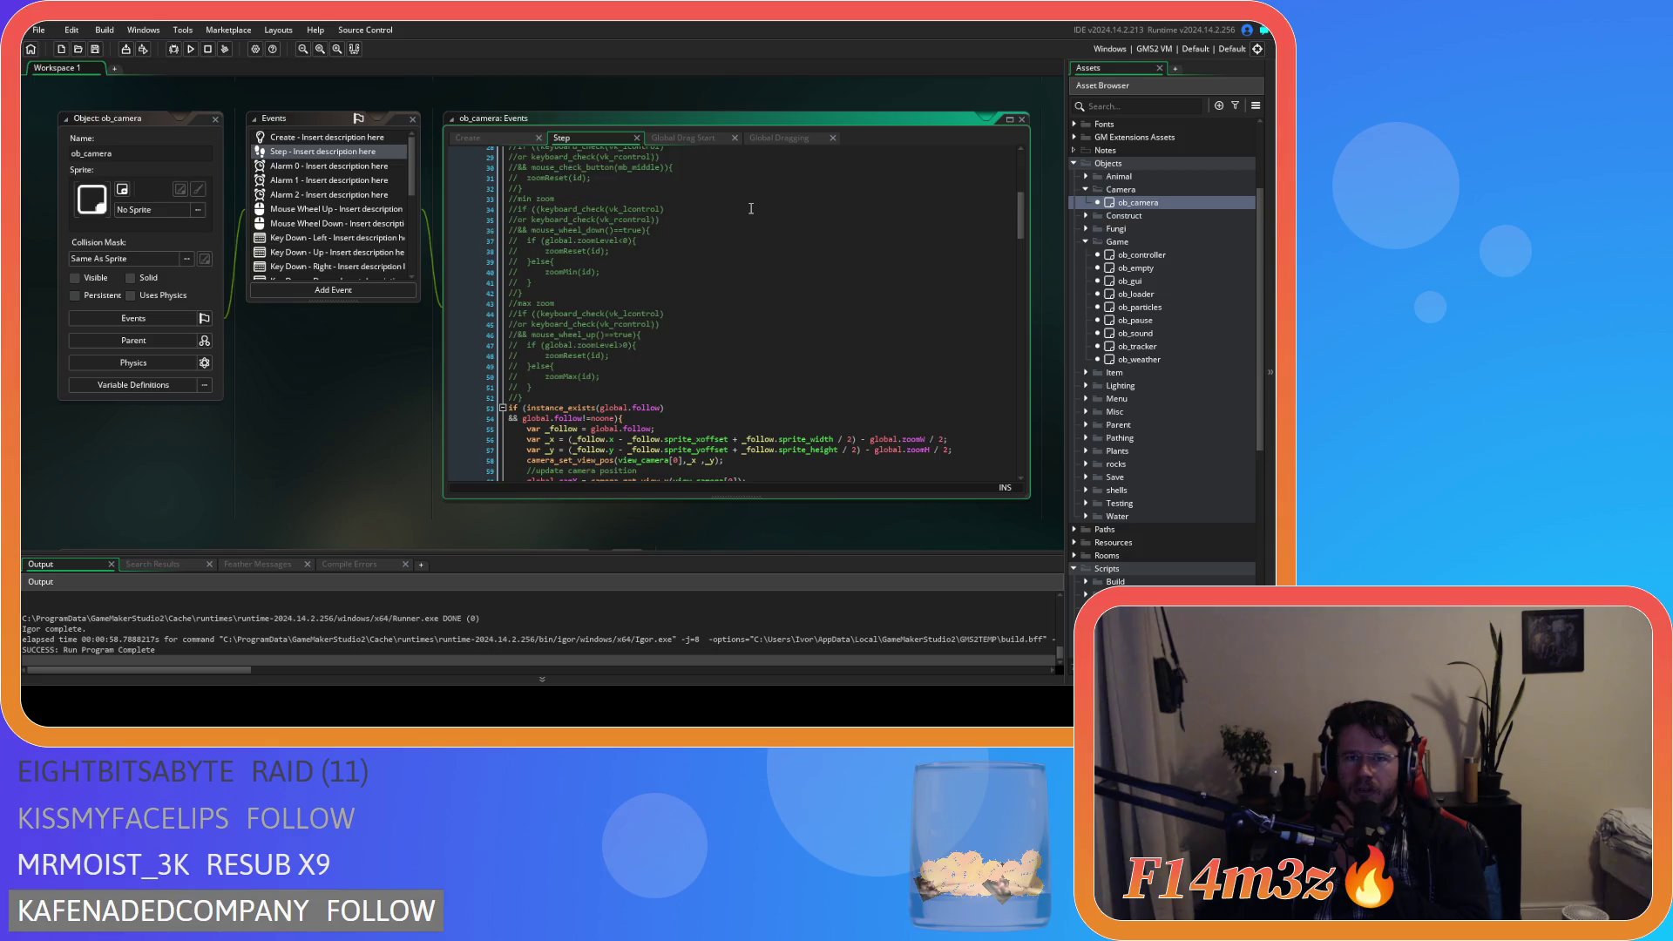
scroll(750, 208, down, 10)
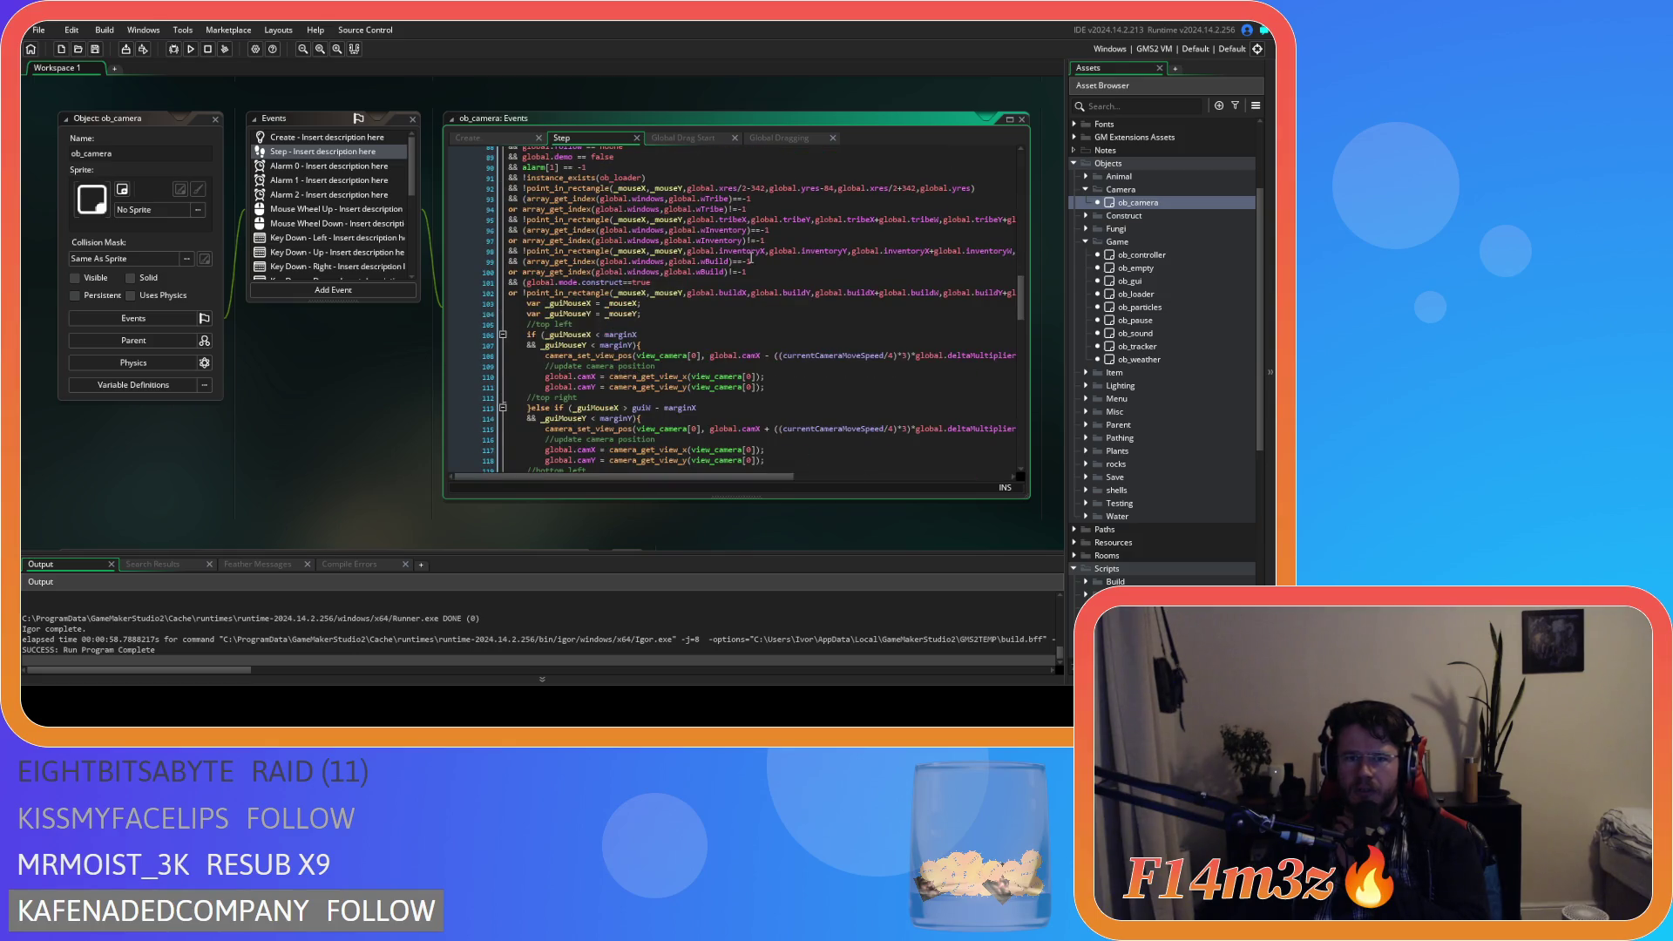
scroll(751, 259, up, 1)
scroll(750, 296, down, 1)
scroll(748, 331, up, 1)
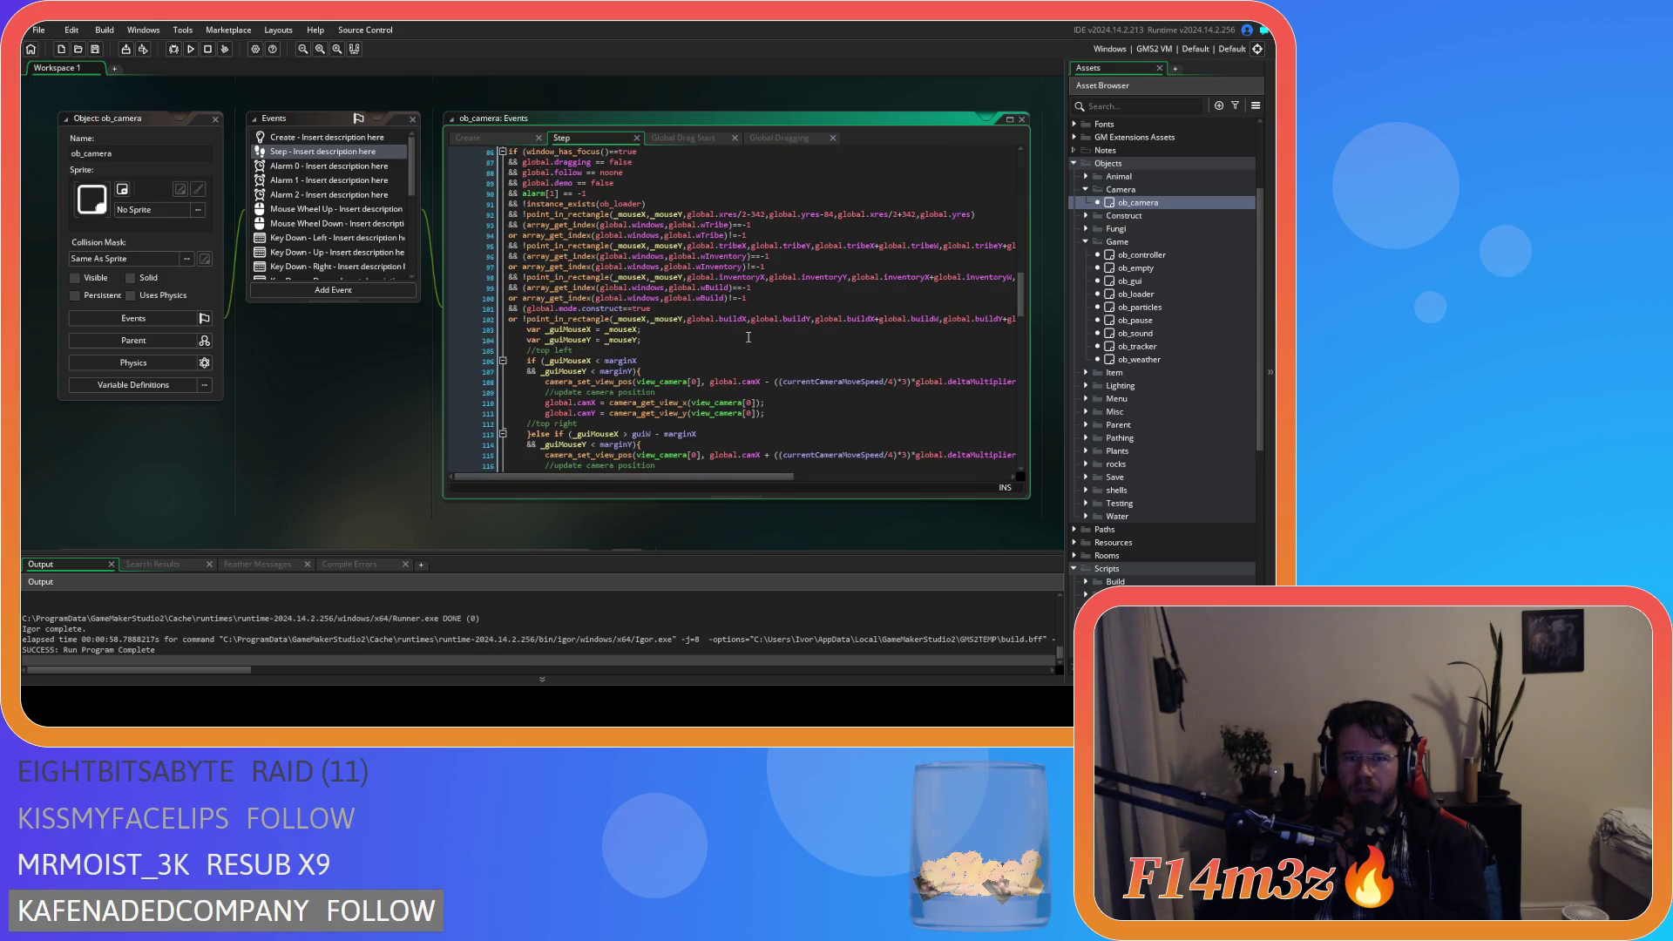
click(723, 278)
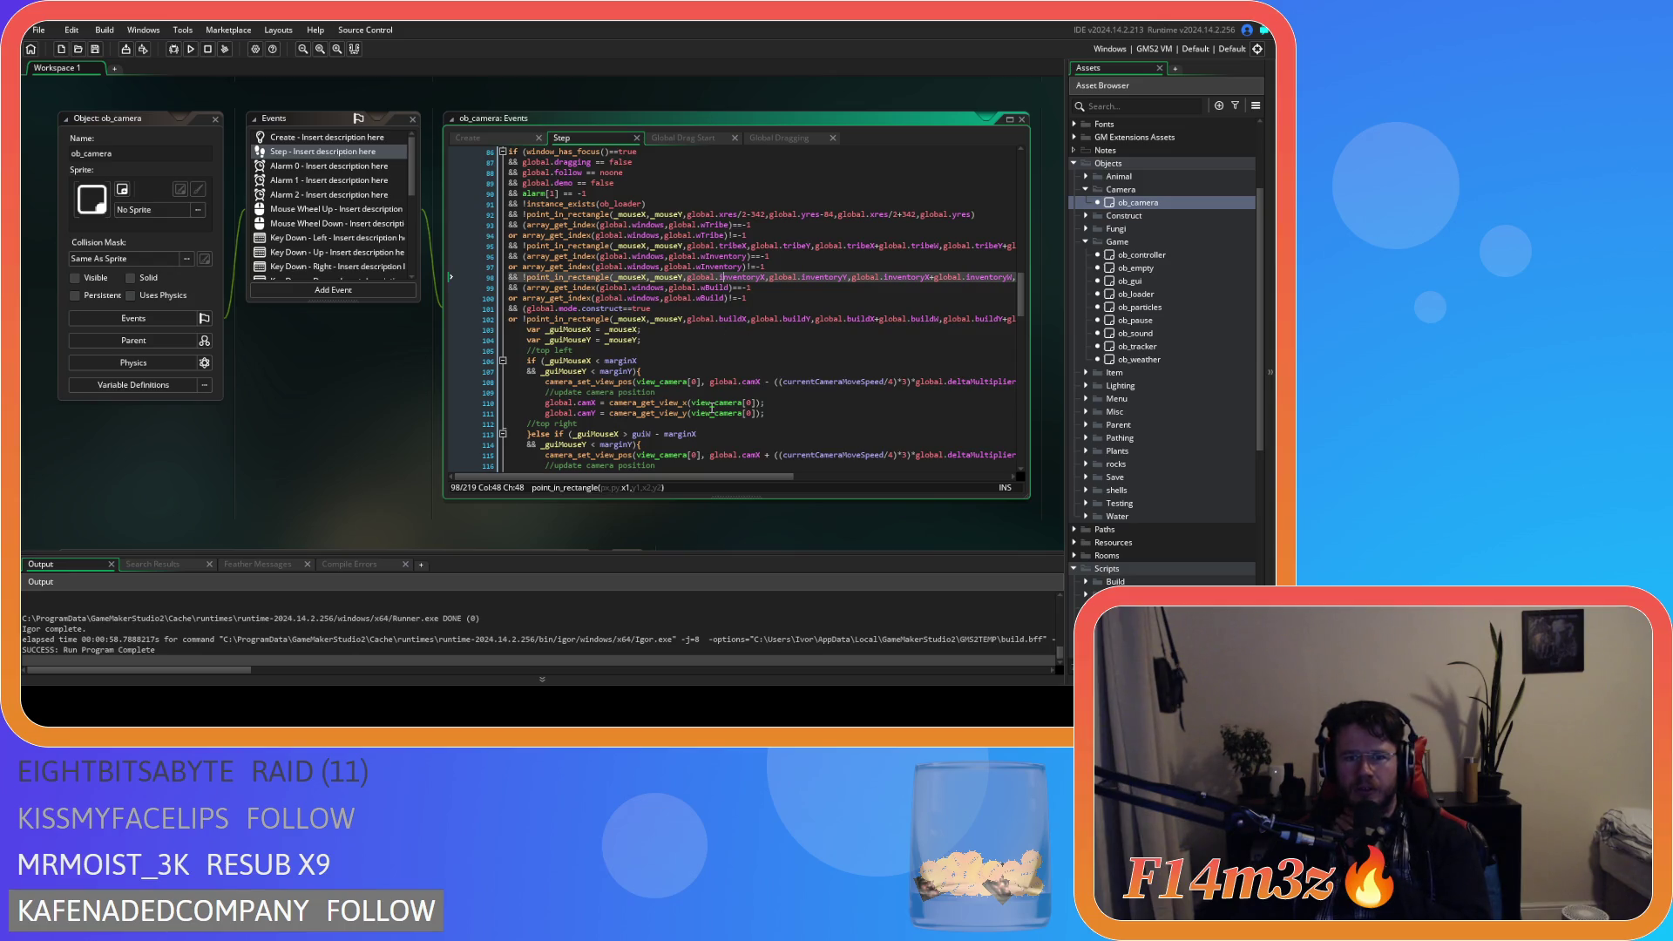
scroll(715, 425, up, 2)
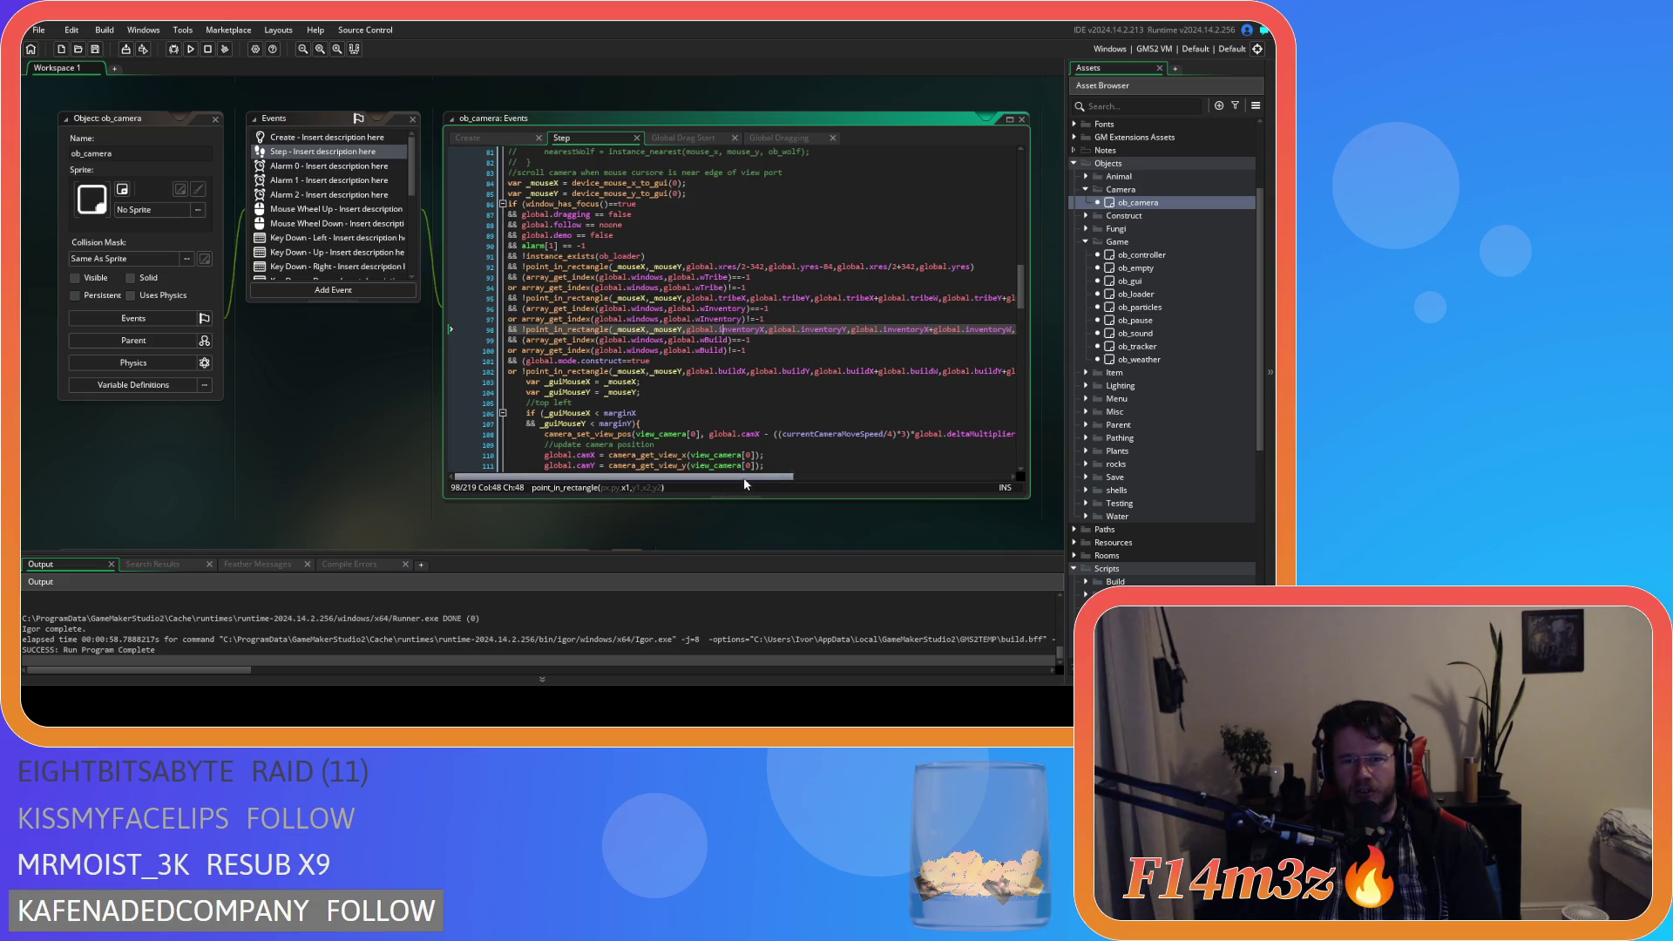
click(688, 137)
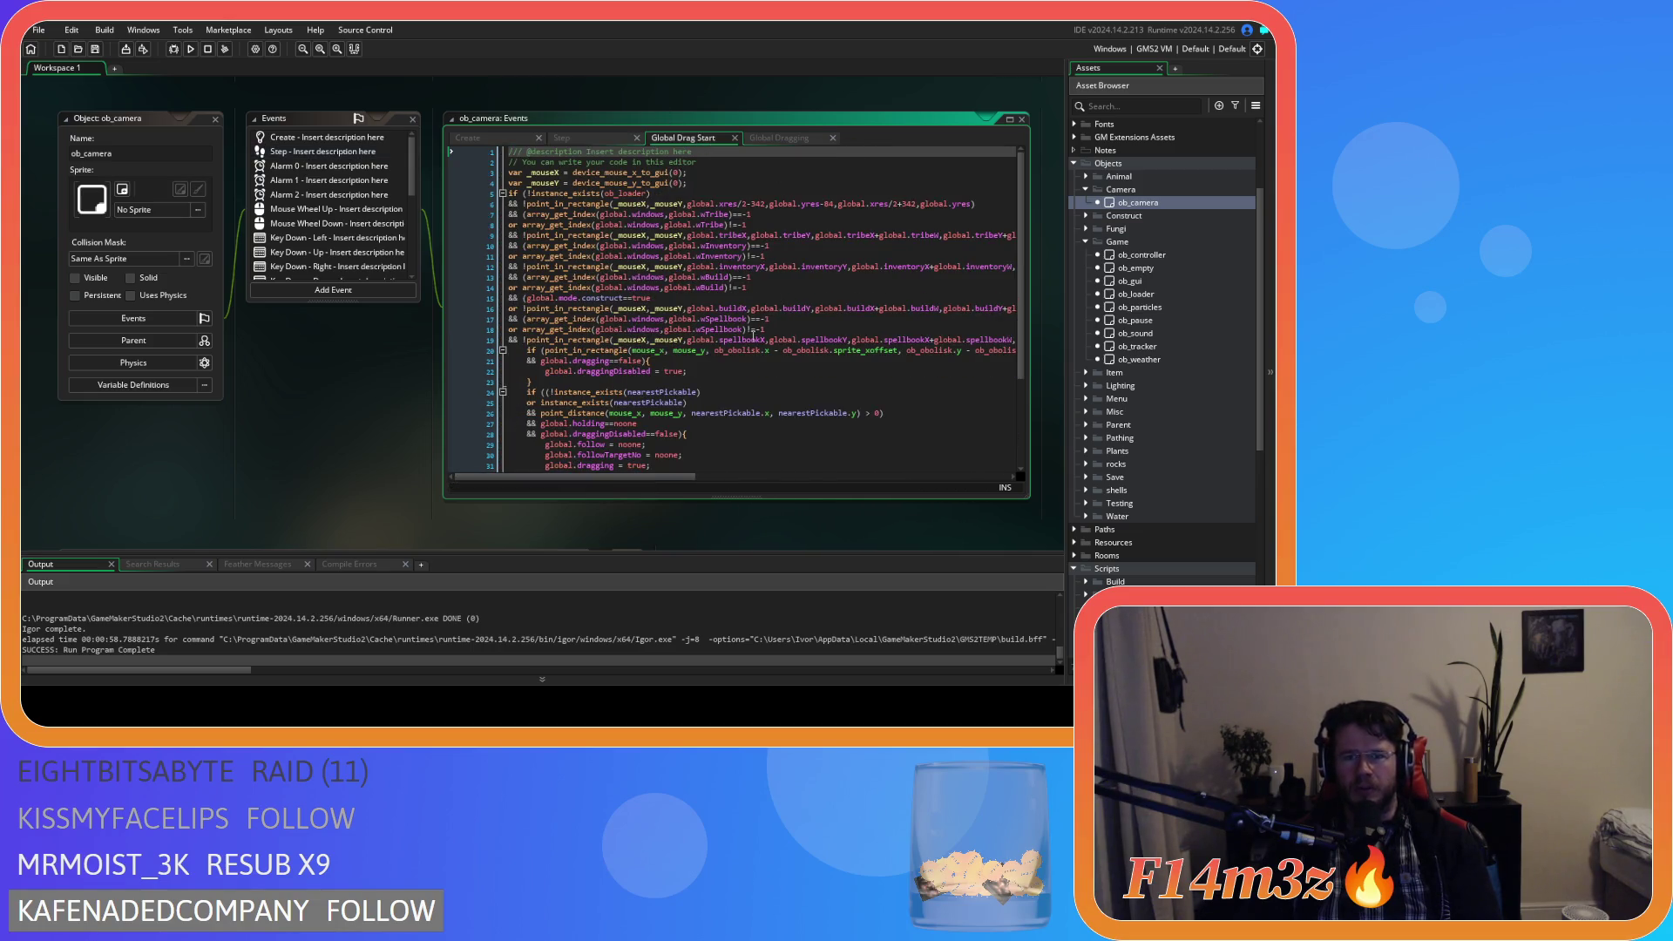
Copy the spellbook window condition from Global Drag Start into the Step check after build, then save.
scroll(681, 475, right, 5)
mouse_move(764, 339)
mouse_down()
mouse_move(422, 331)
mouse_move(436, 319)
mouse_move(470, 340)
mouse_move(499, 322)
mouse_up()
right_click(613, 329)
click(641, 347)
click(606, 139)
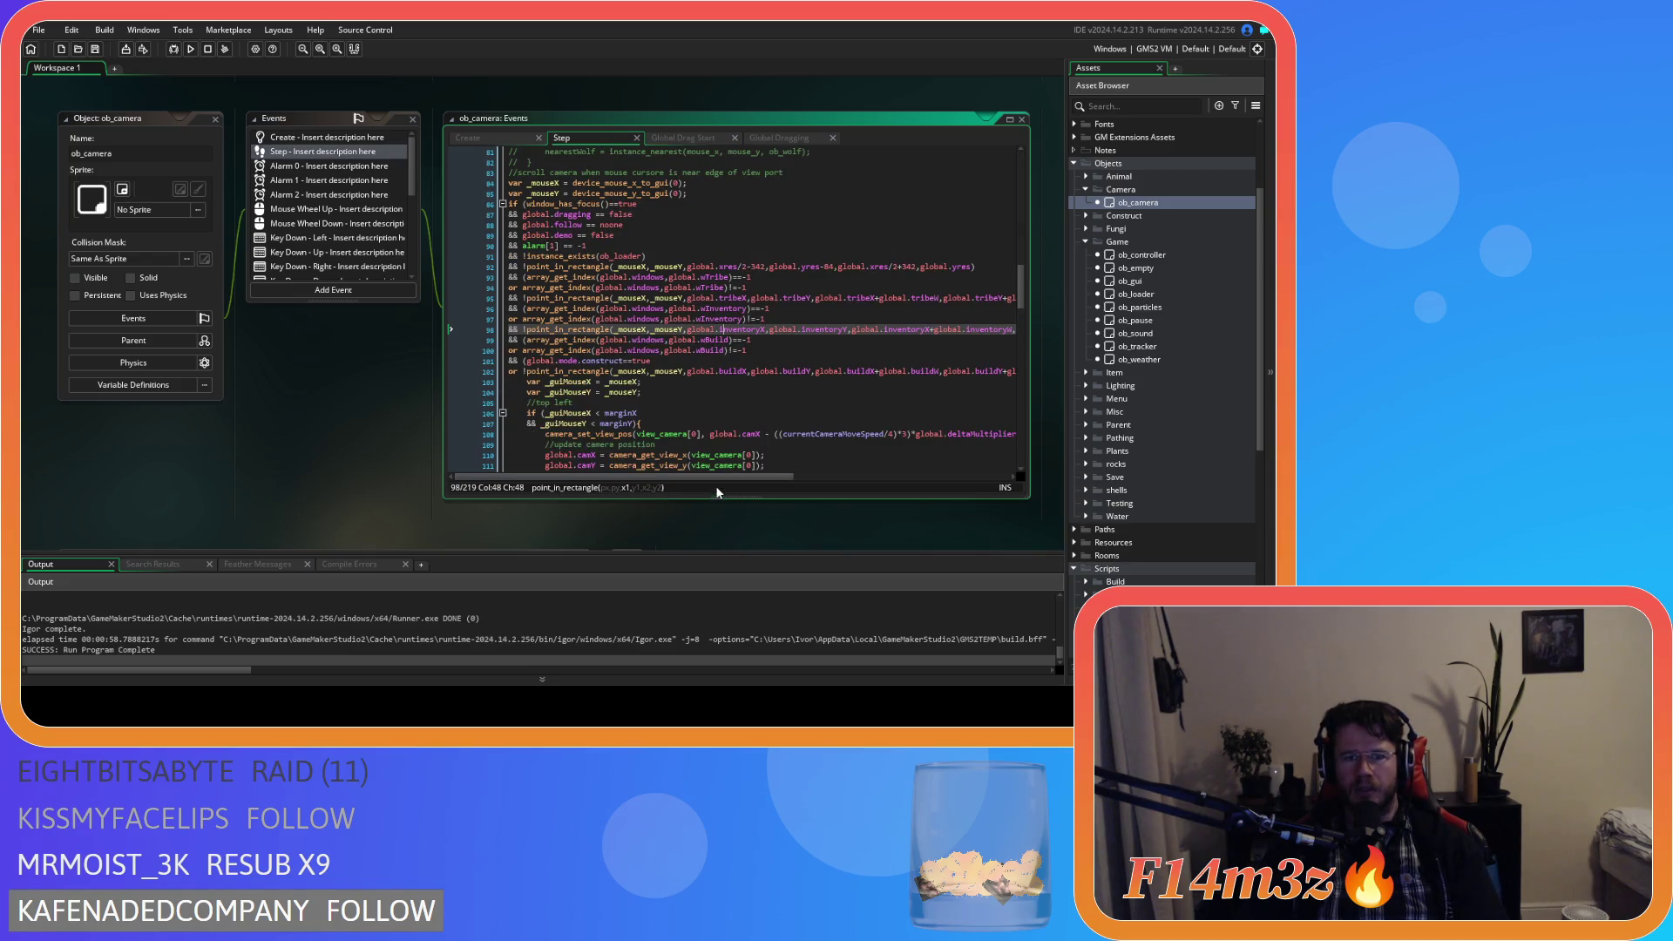
drag(748, 477, 931, 463)
click(798, 381)
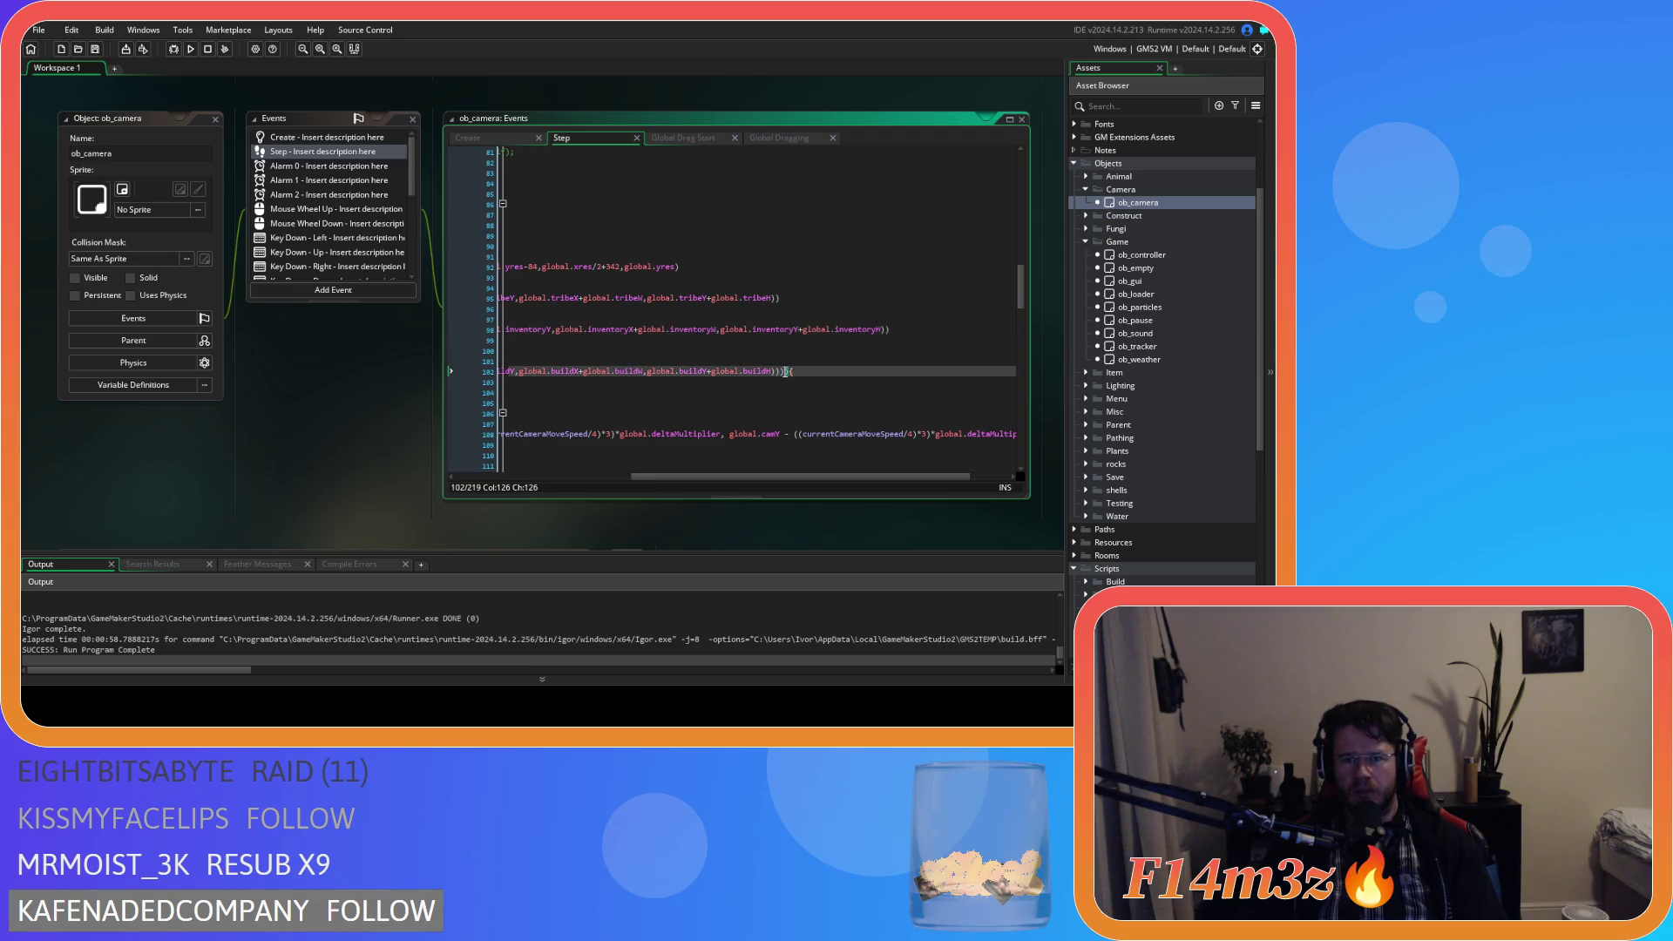
key(ctrl+v)
key(ctrl+s)
Select the tribe window check on line 94 and review the Global Drag Start and Global Dragging code.
drag(815, 477, 662, 478)
scroll(682, 398, down, 2)
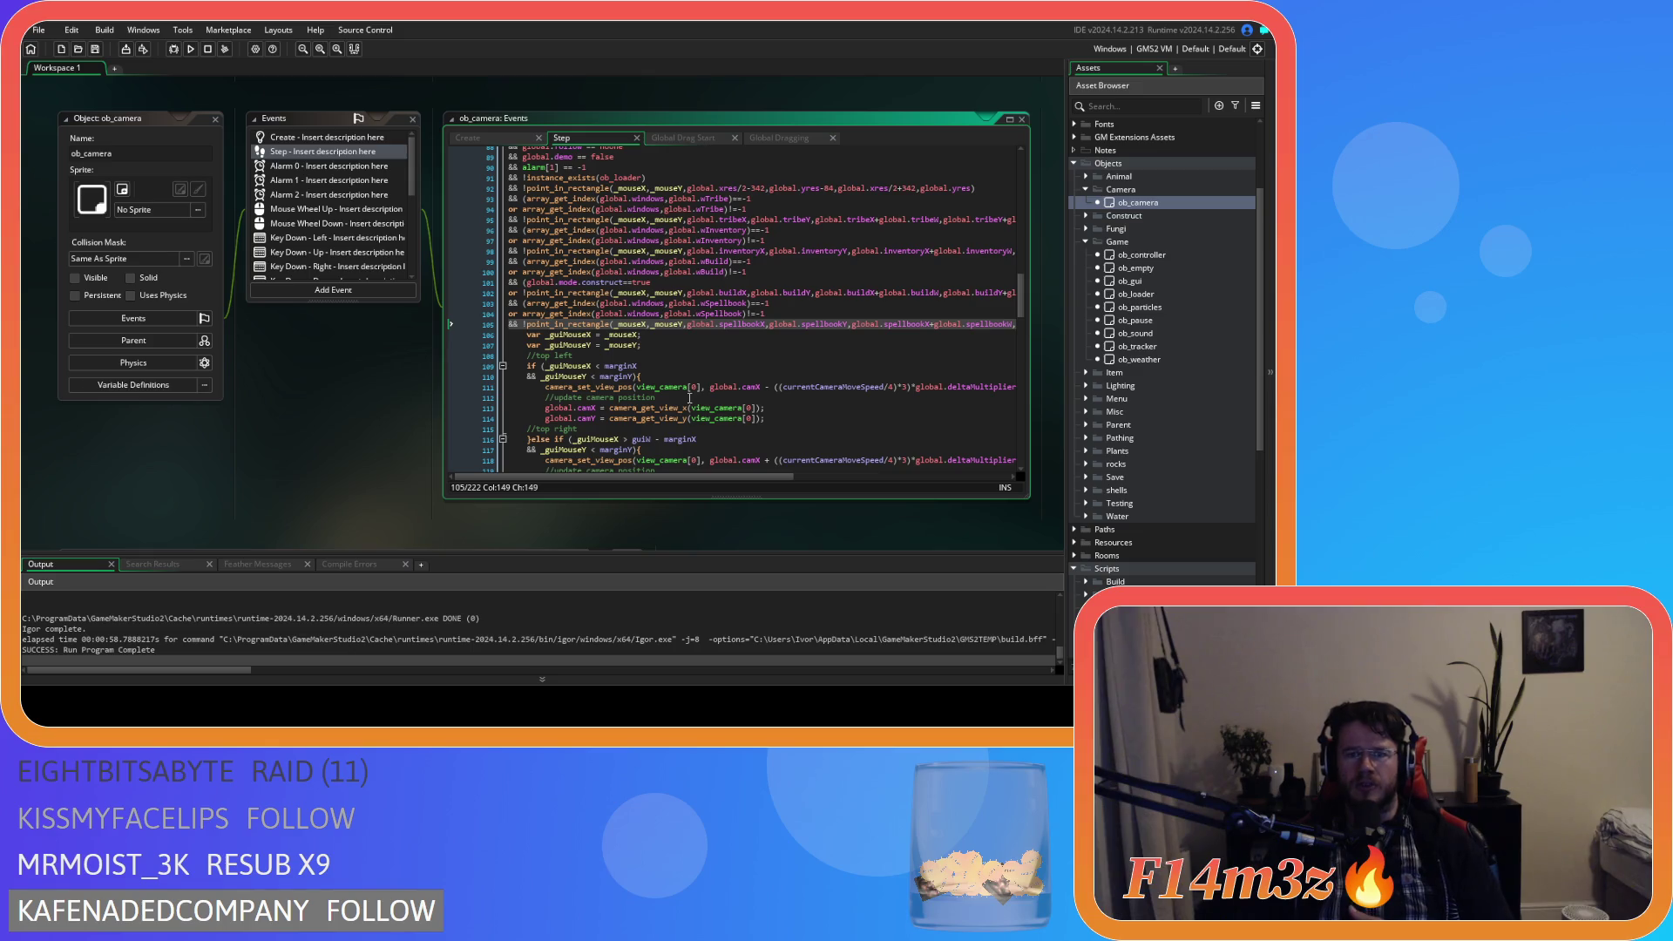
scroll(682, 398, down, 5)
scroll(690, 398, down, 12)
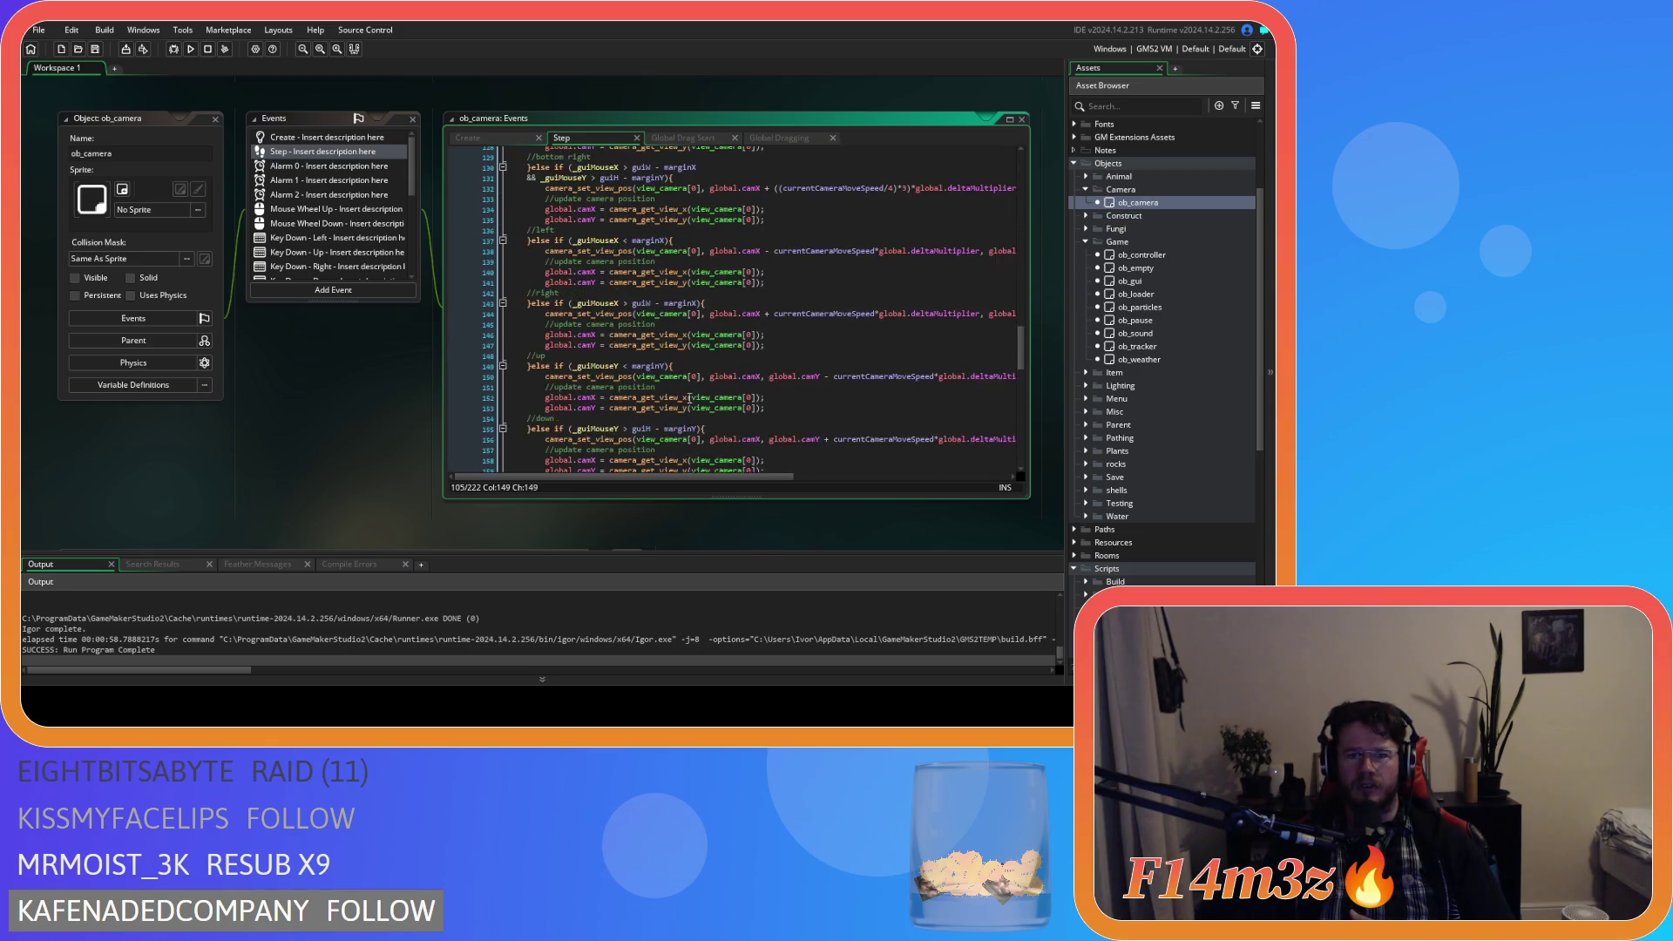
scroll(743, 423, up, 20)
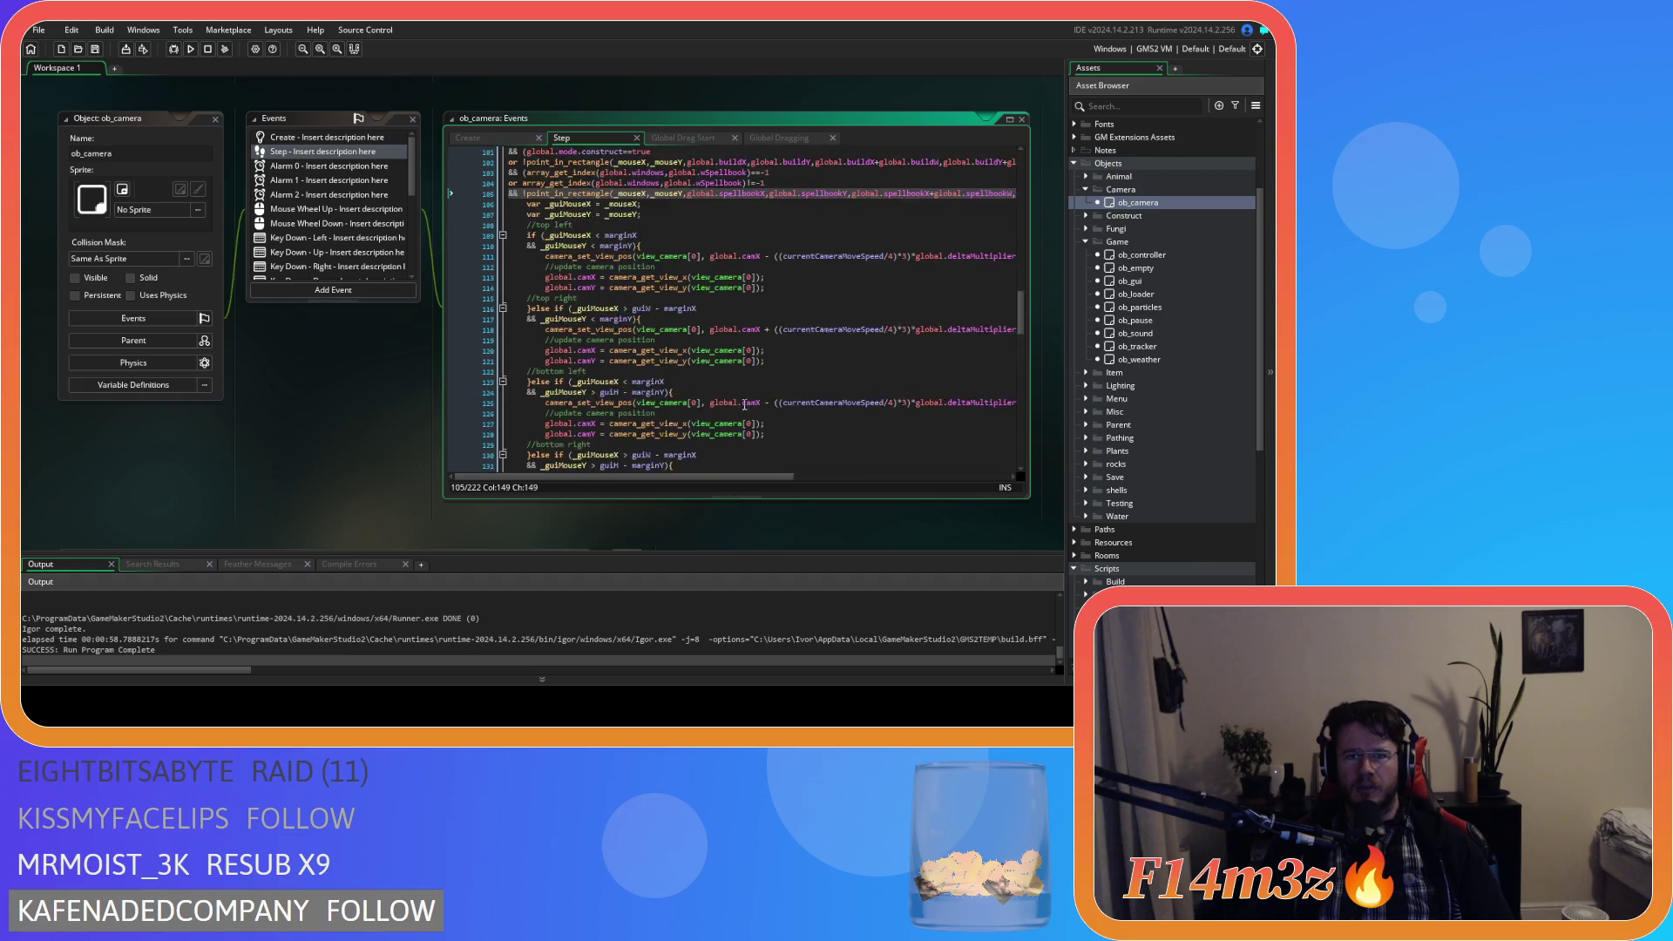
scroll(721, 373, up, 2)
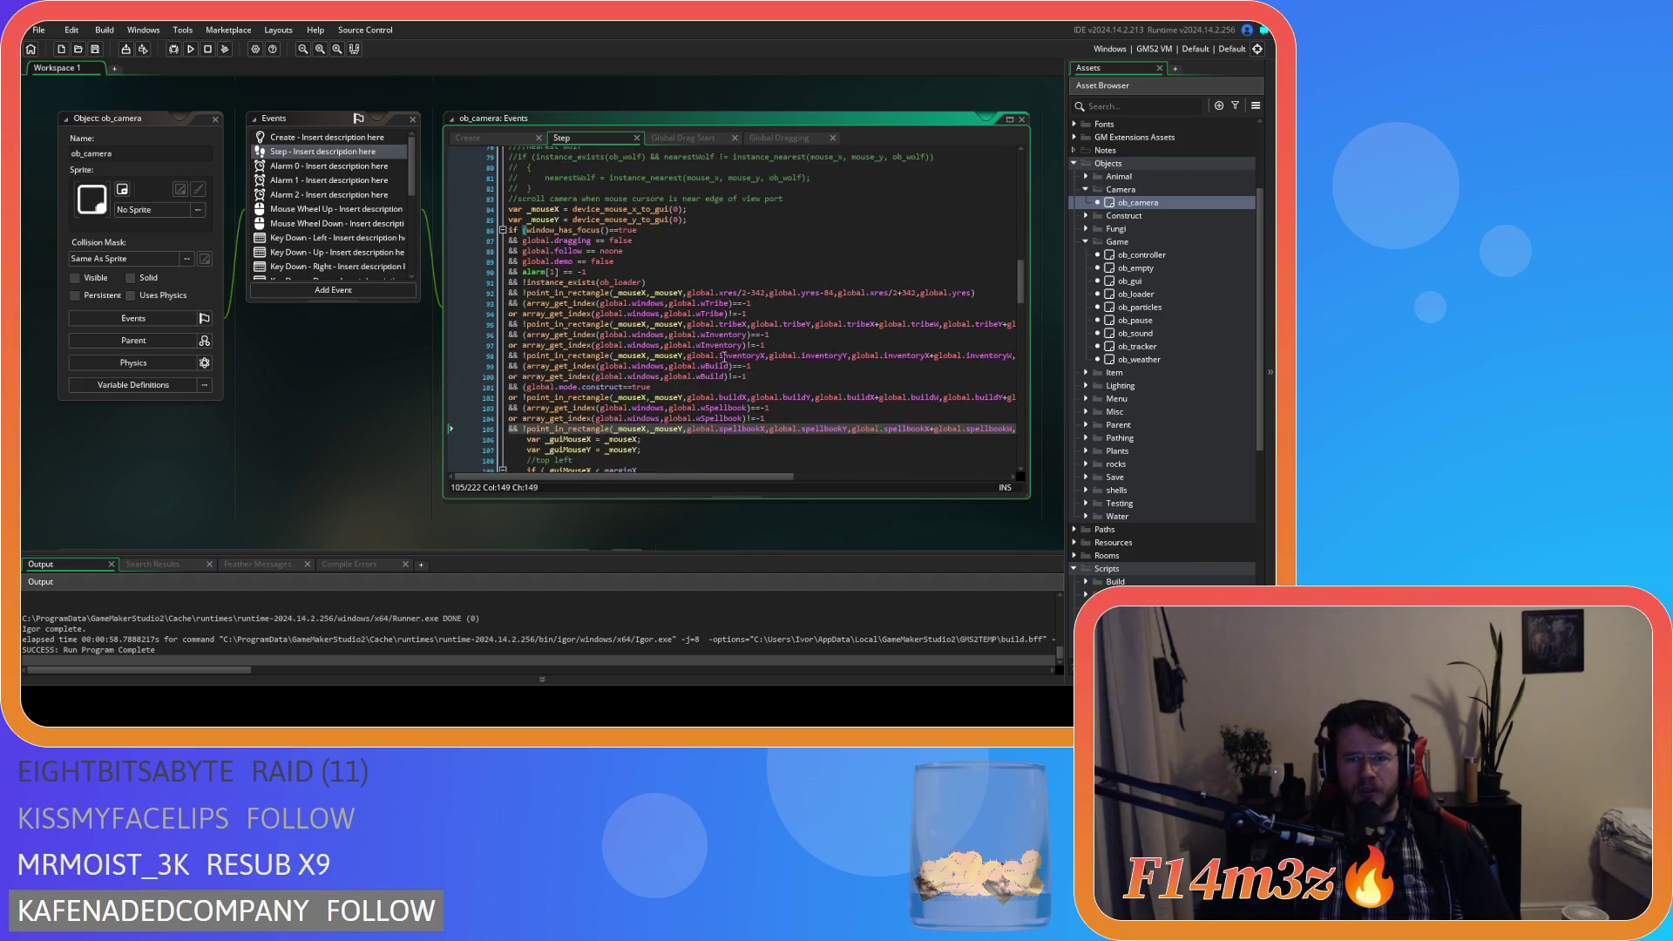
drag(747, 314, 522, 319)
key(ctrl+c)
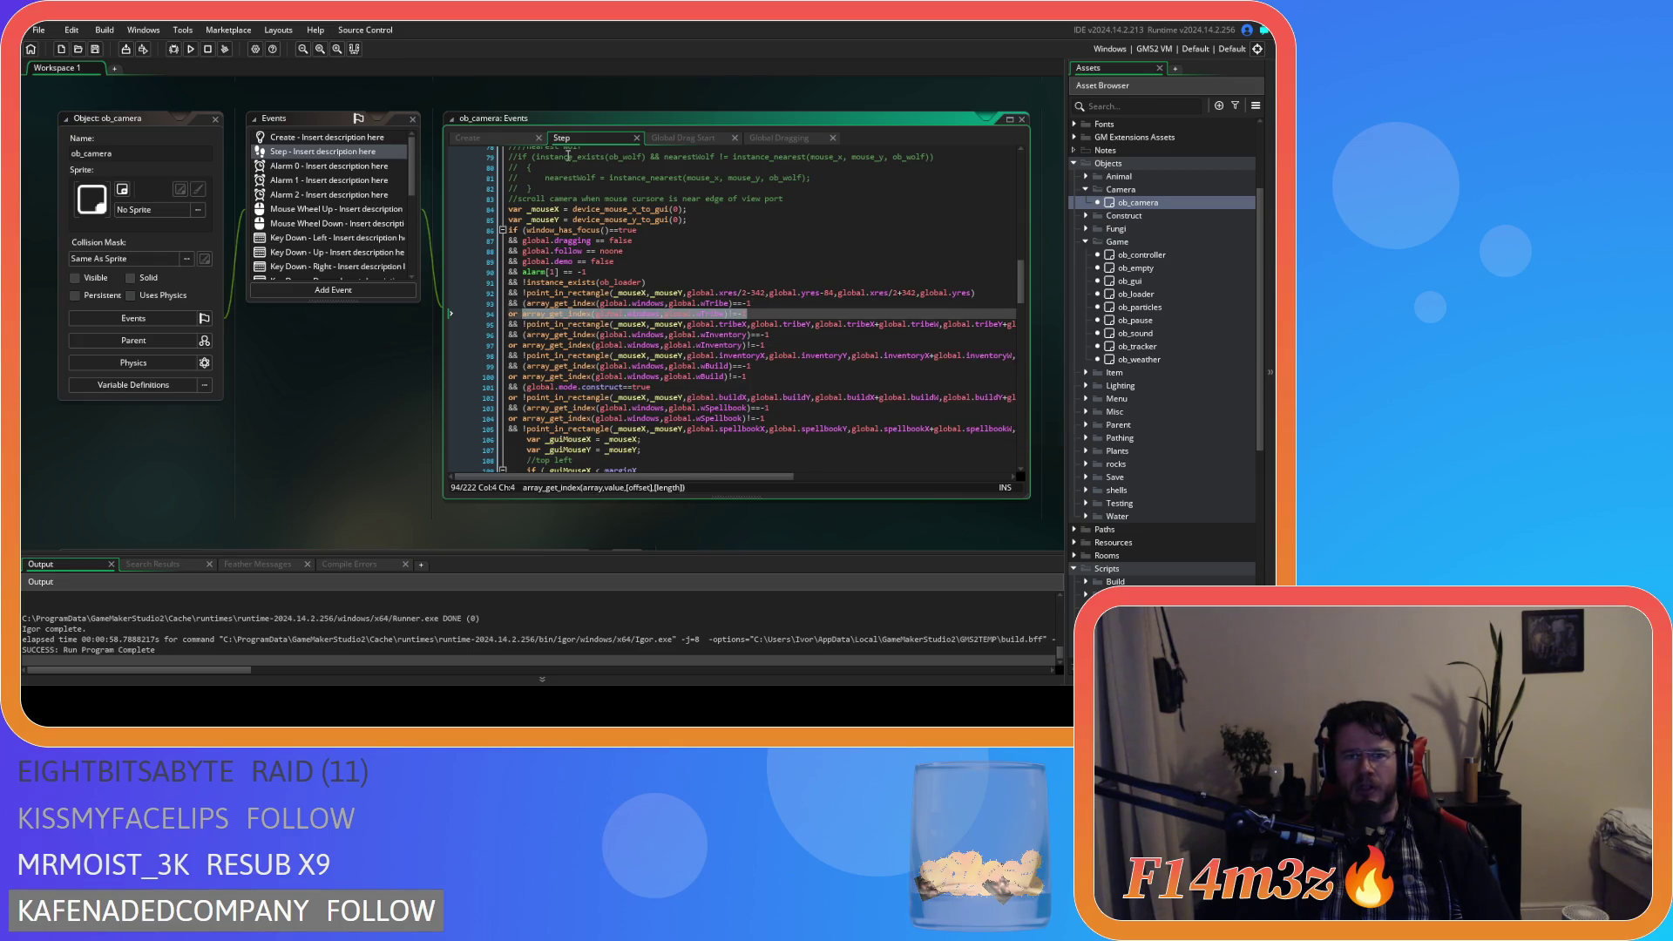
click(680, 140)
click(796, 140)
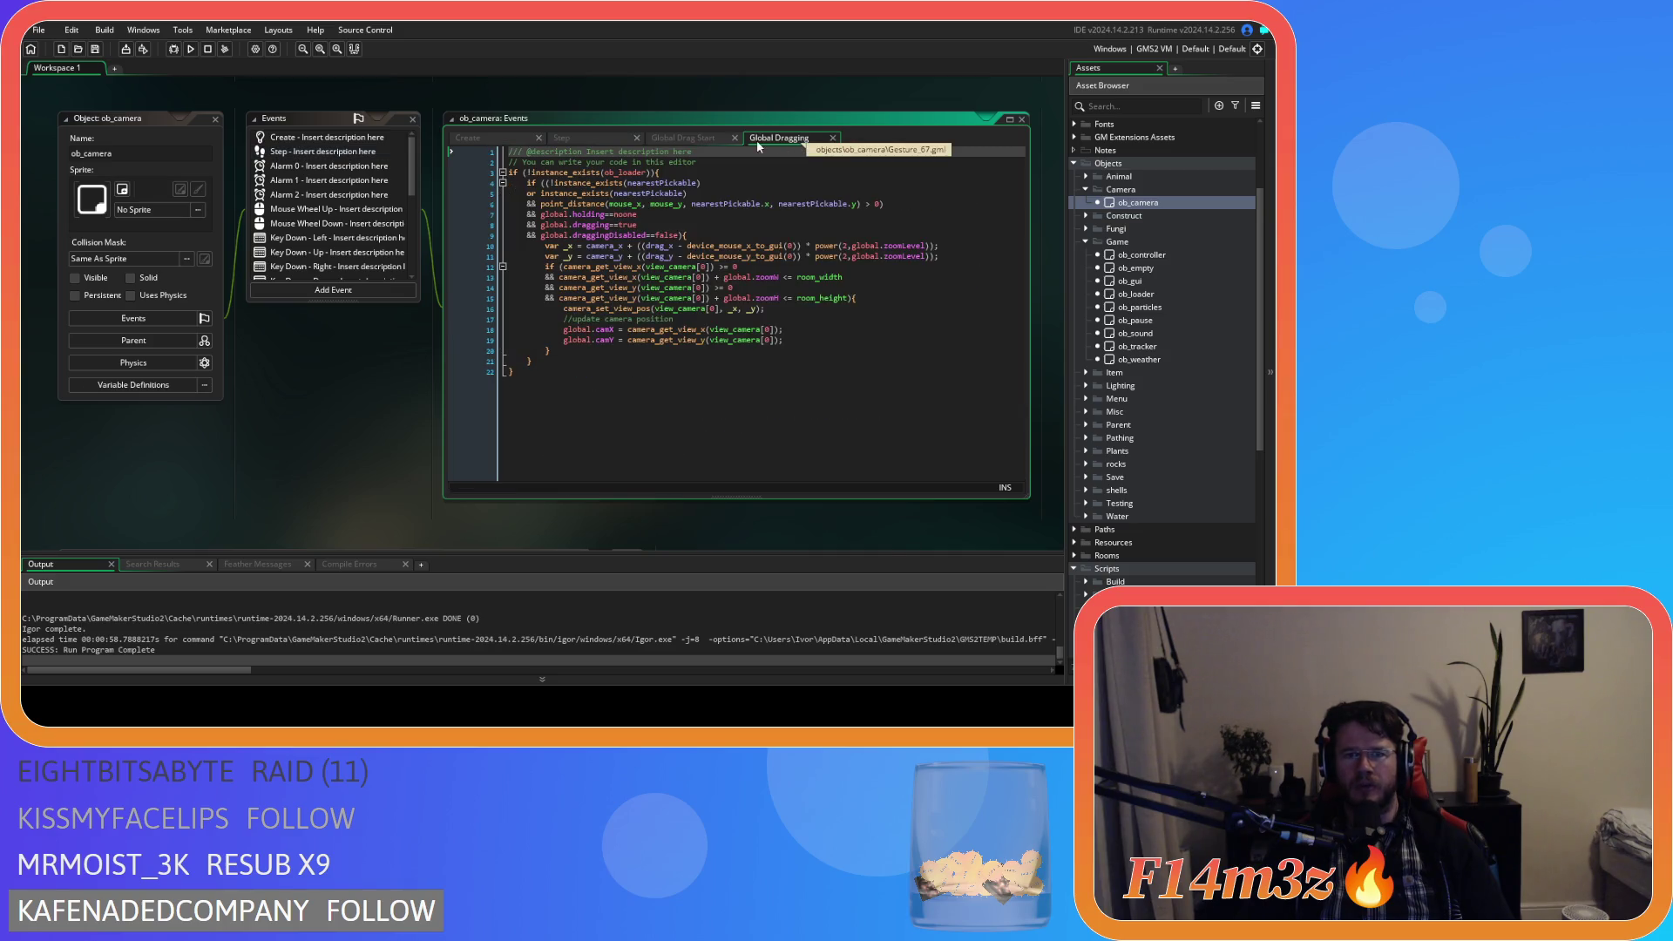
scroll(375, 463, up, 10)
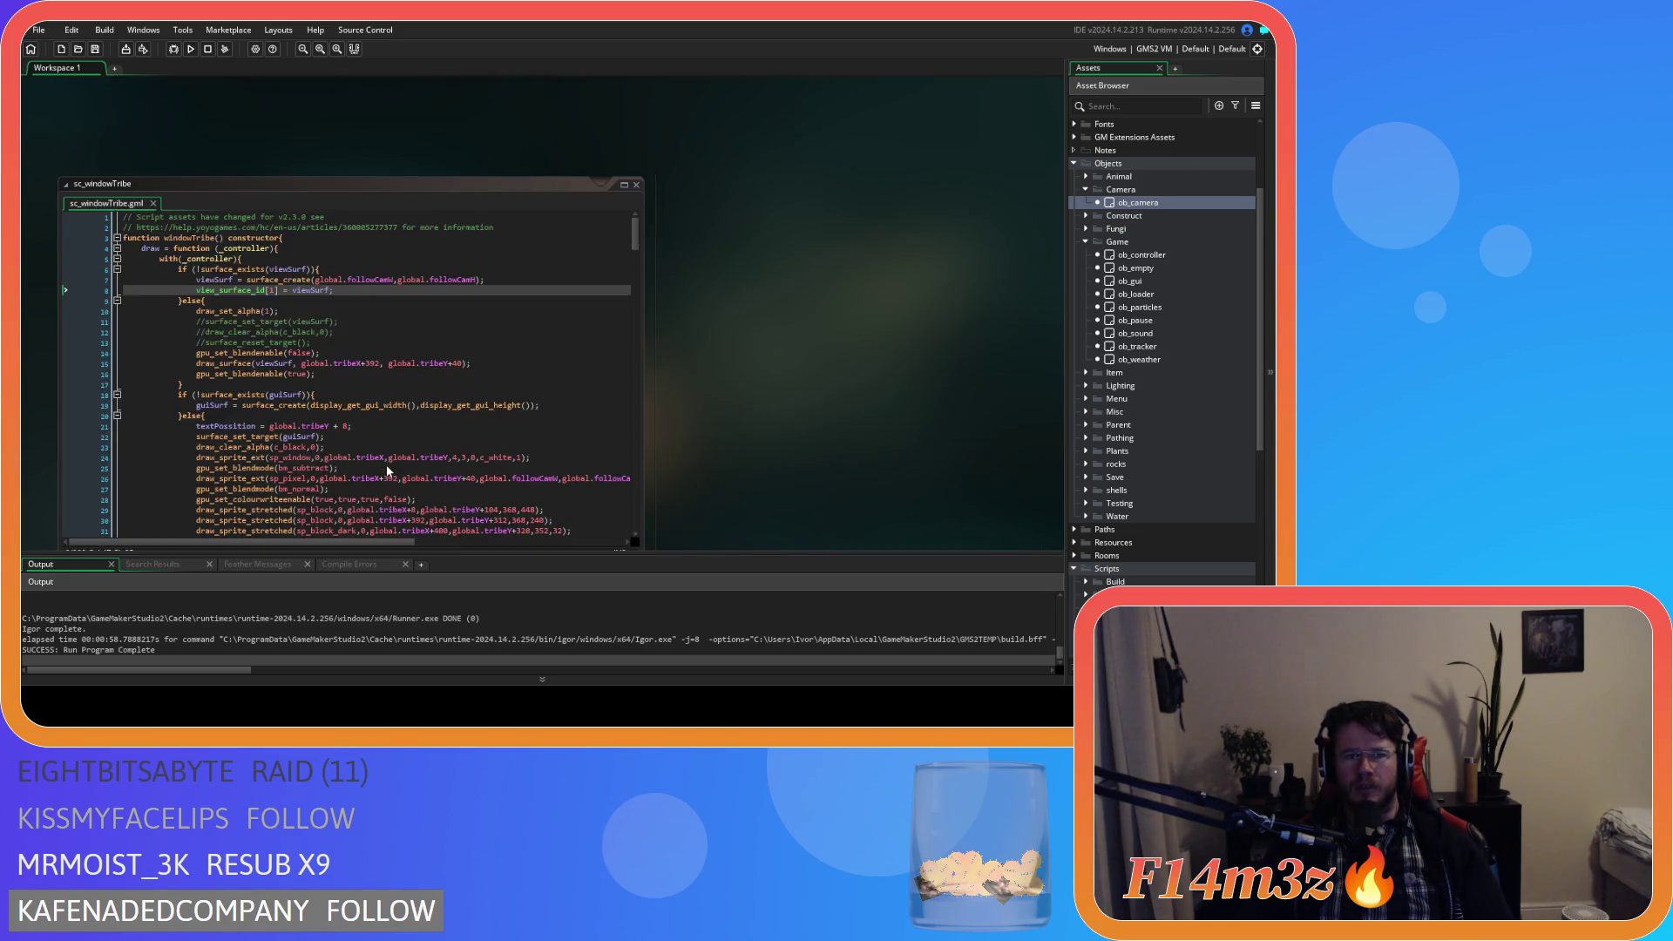
Replace global.tribe==true on Create line 74 with the array_get_index(global.windows, global.wTribe) != -1 check.
double_click(1137, 202)
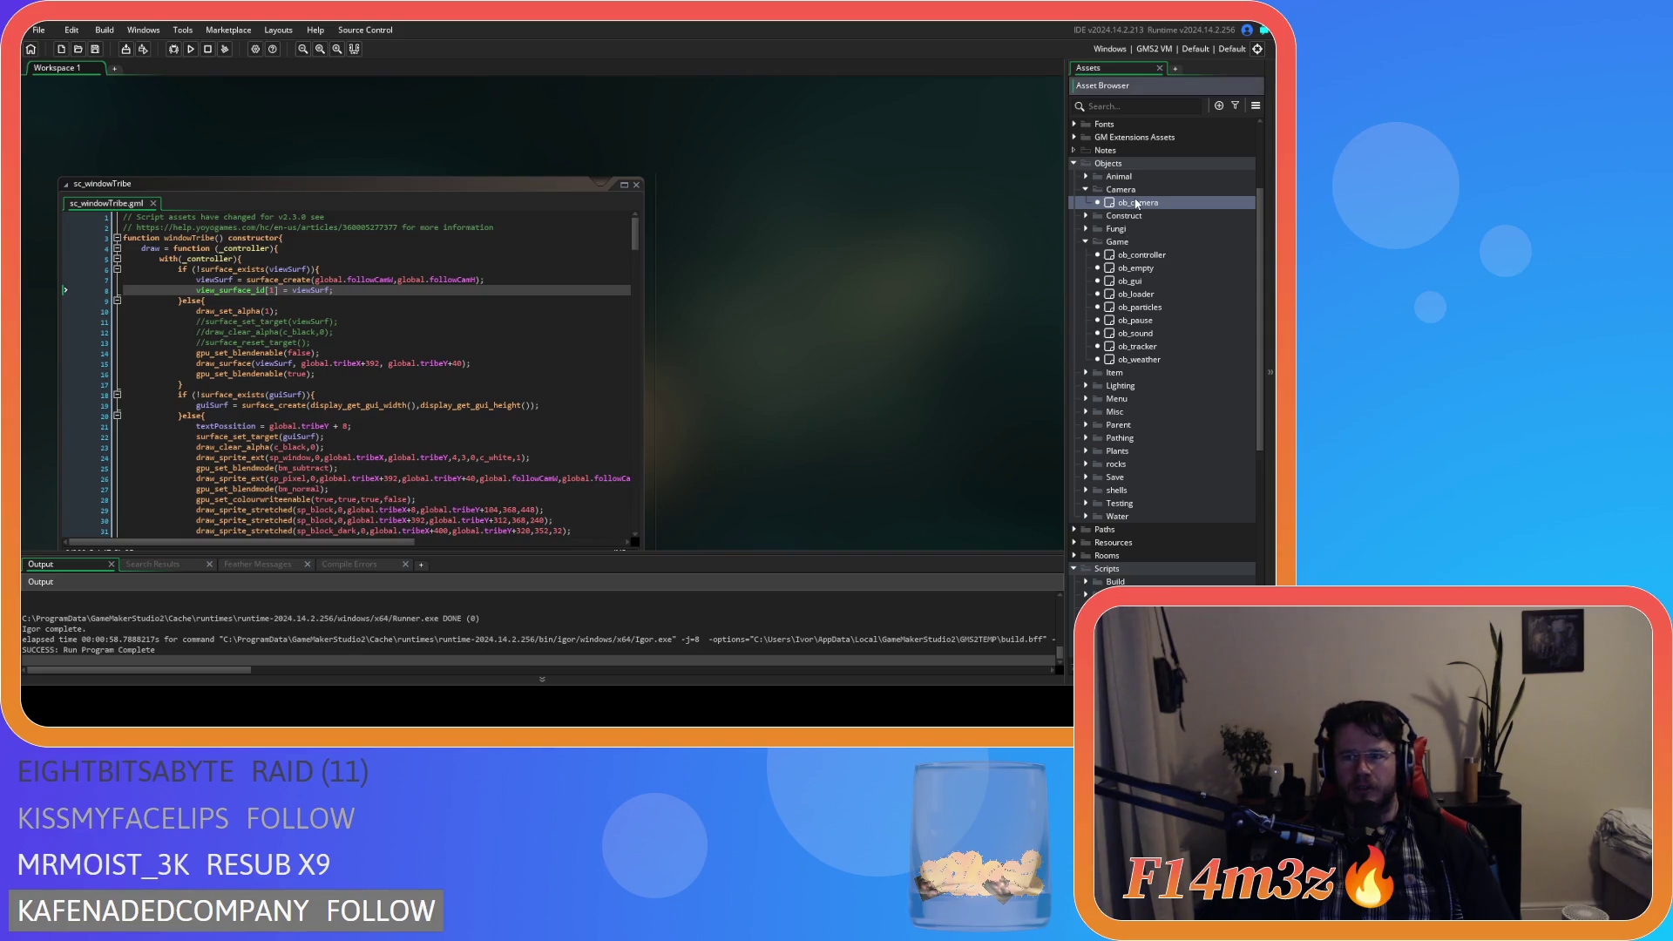
click(519, 141)
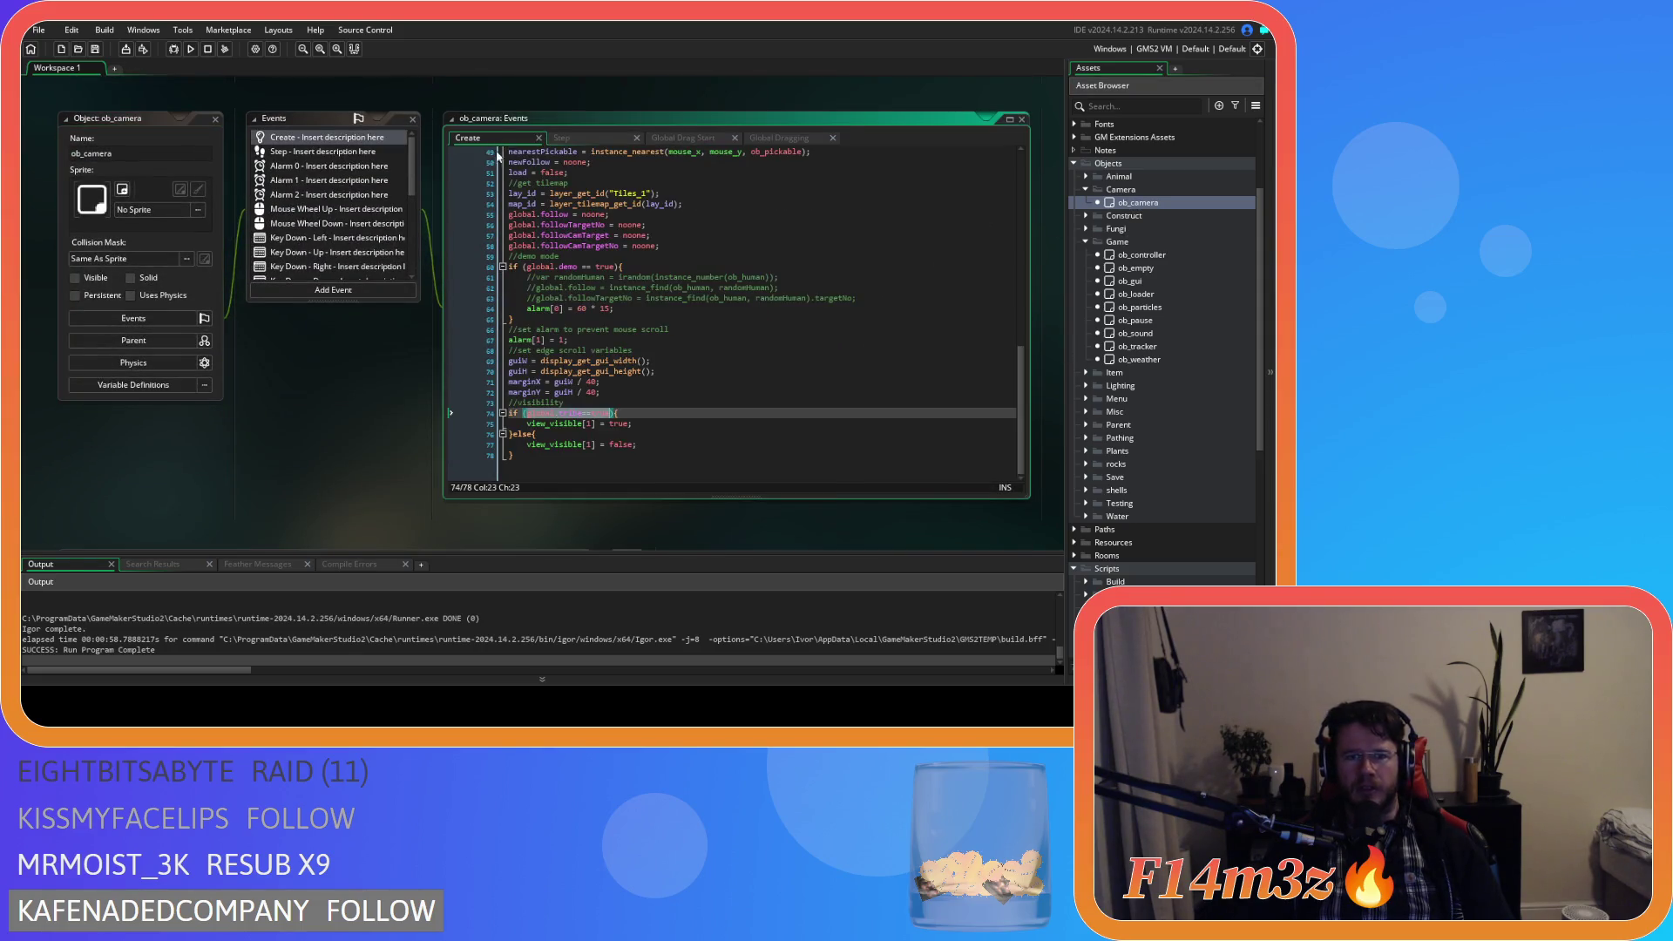
key(ctrl+v)
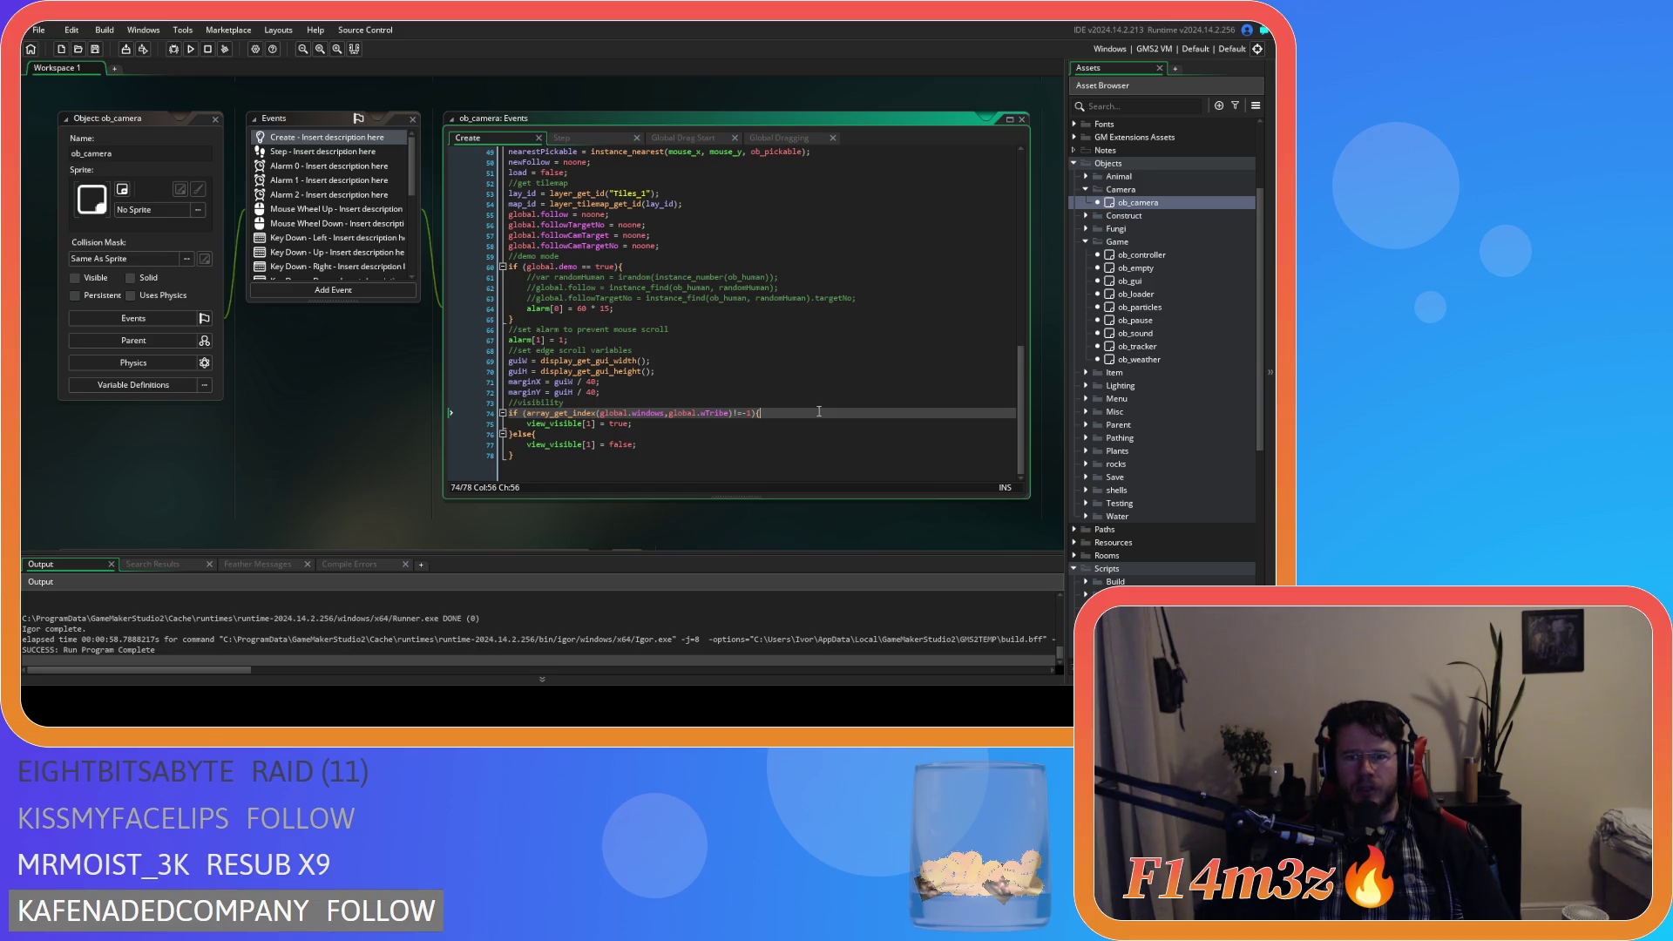
Review the new view_visible[1] assignment and launch a test run with F5.
click(729, 436)
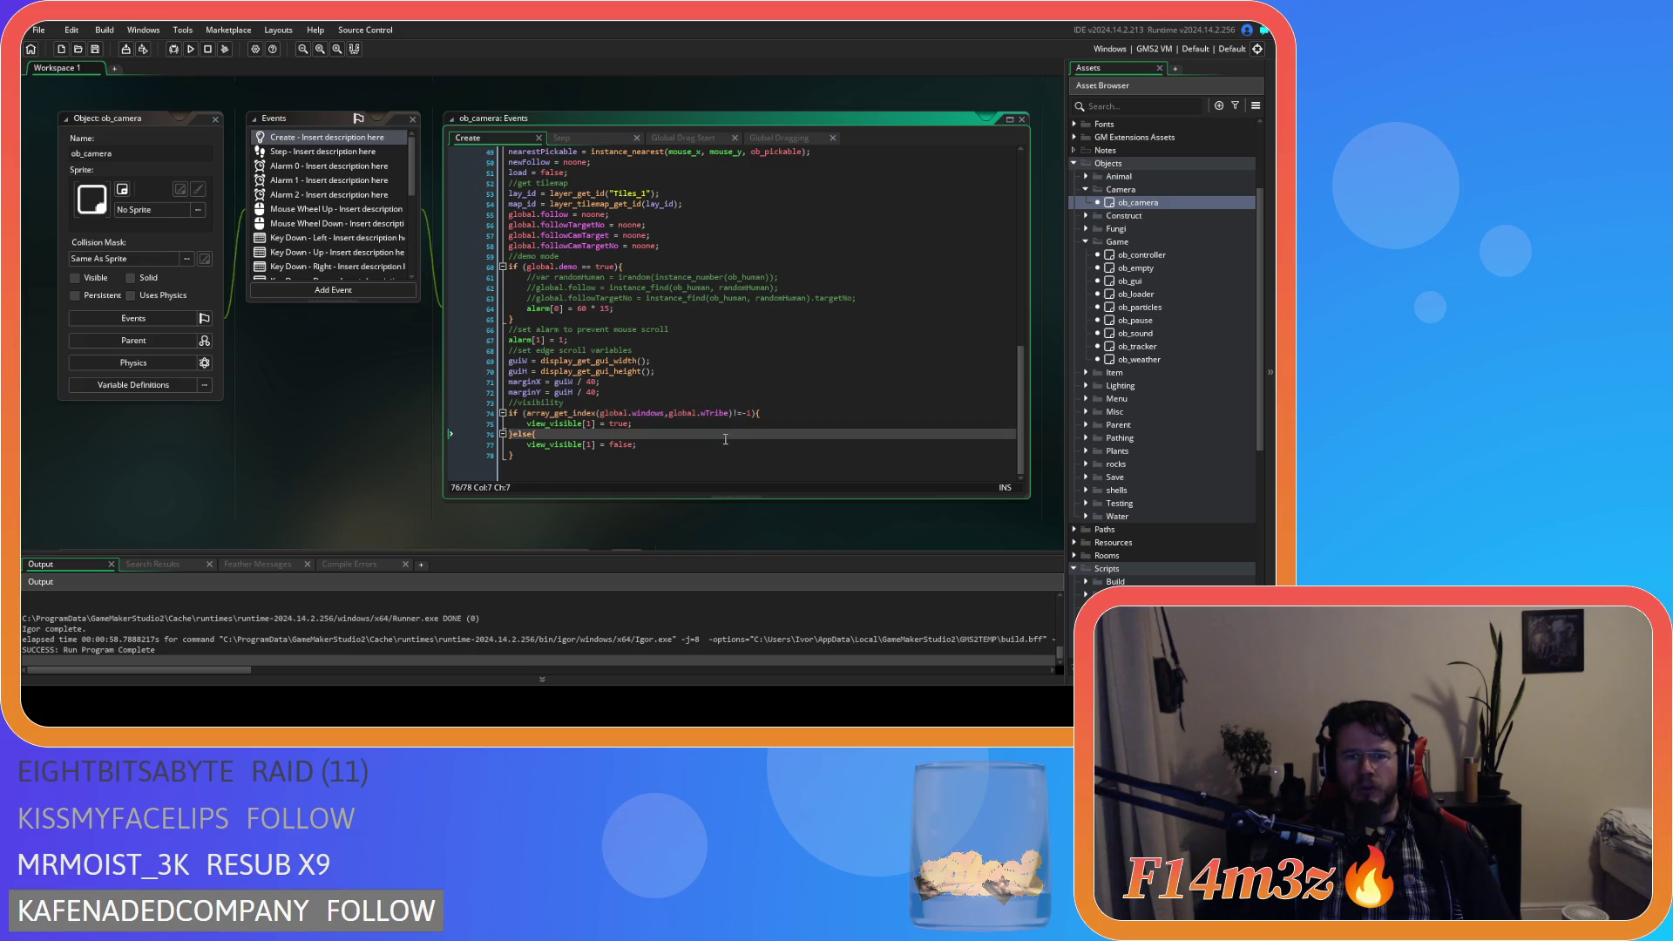
drag(728, 413, 772, 411)
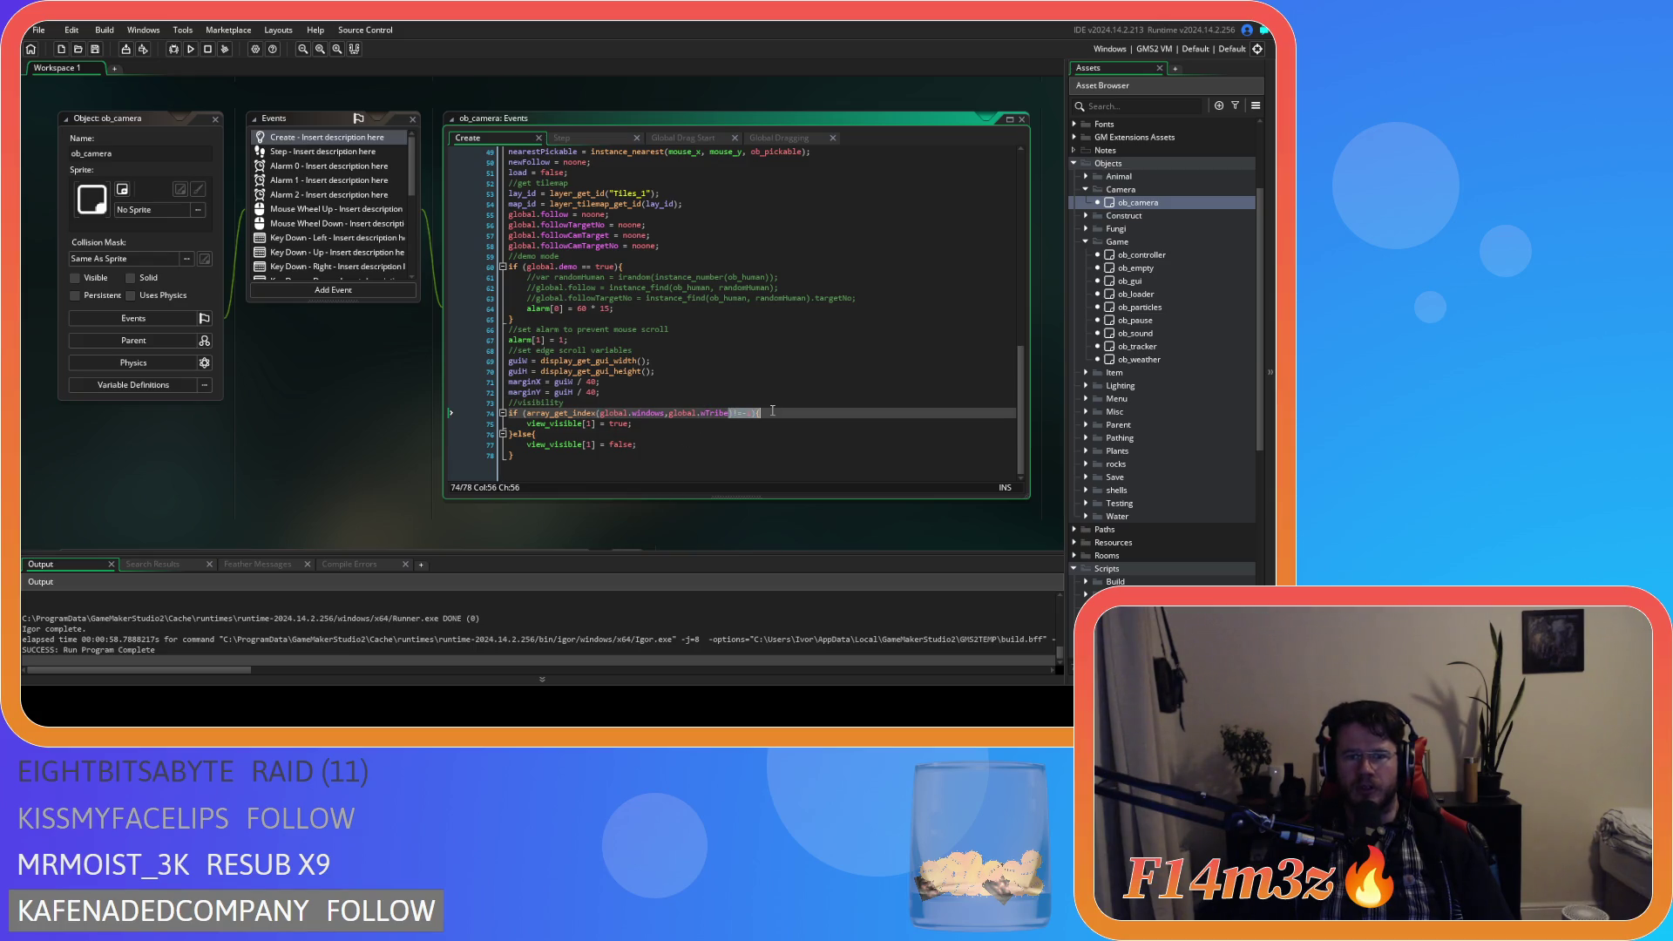
drag(555, 425, 668, 424)
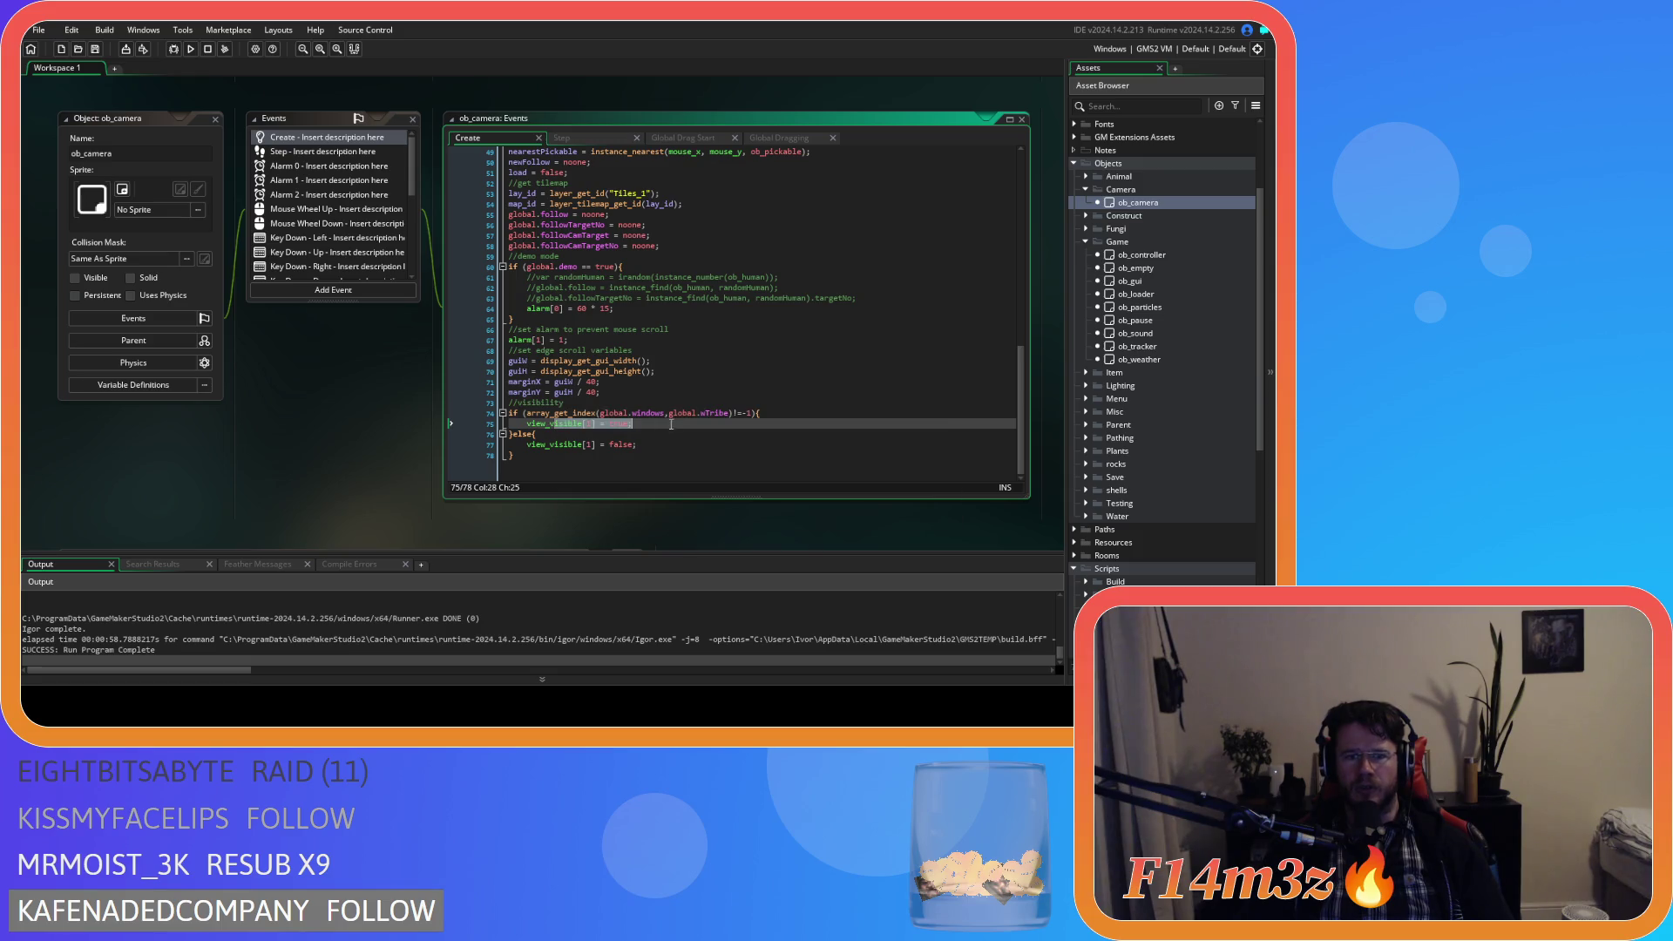
click(665, 447)
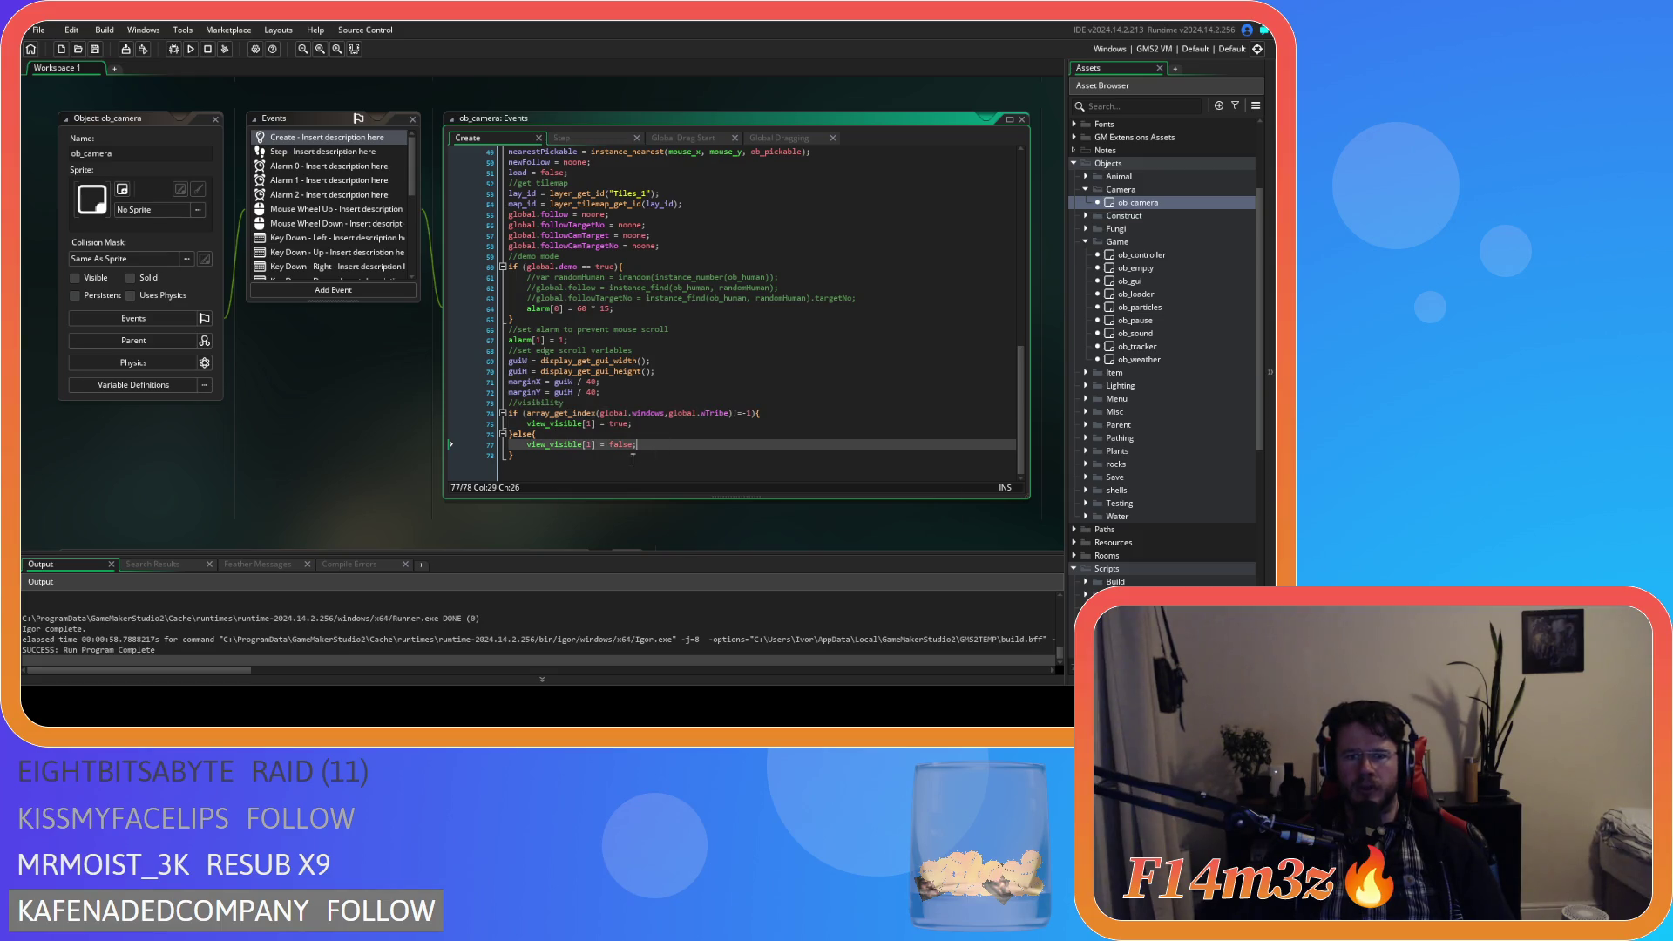
key(F5)
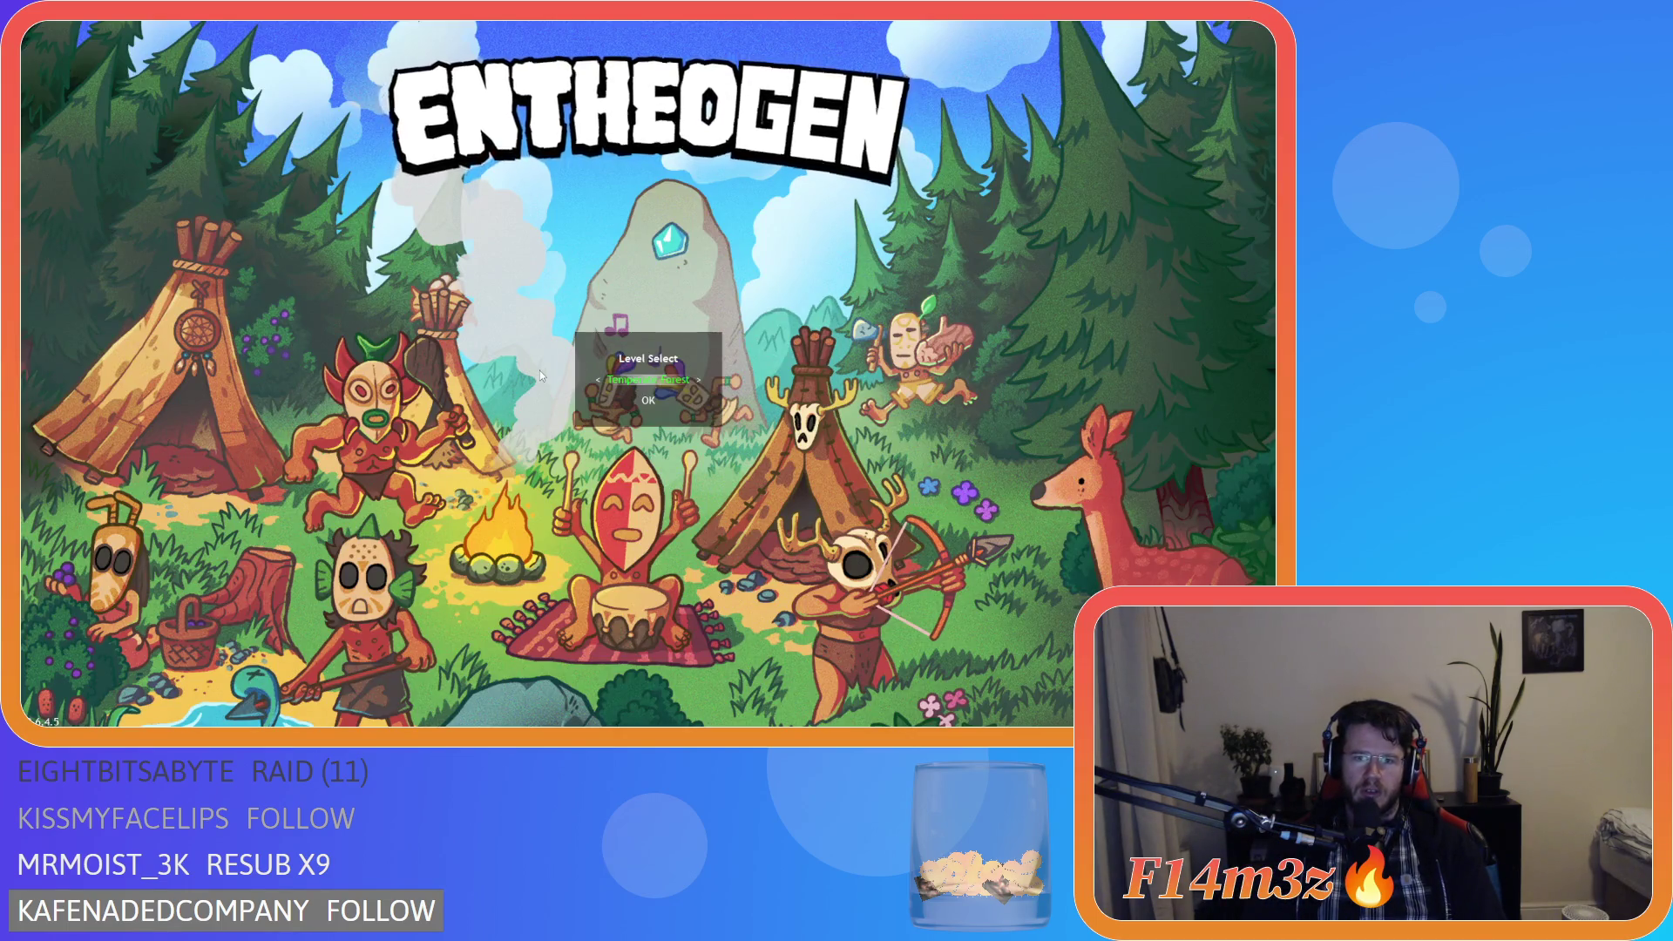
Cycle through the Level Select options and generate the Boreal Forest level.
key(Right)
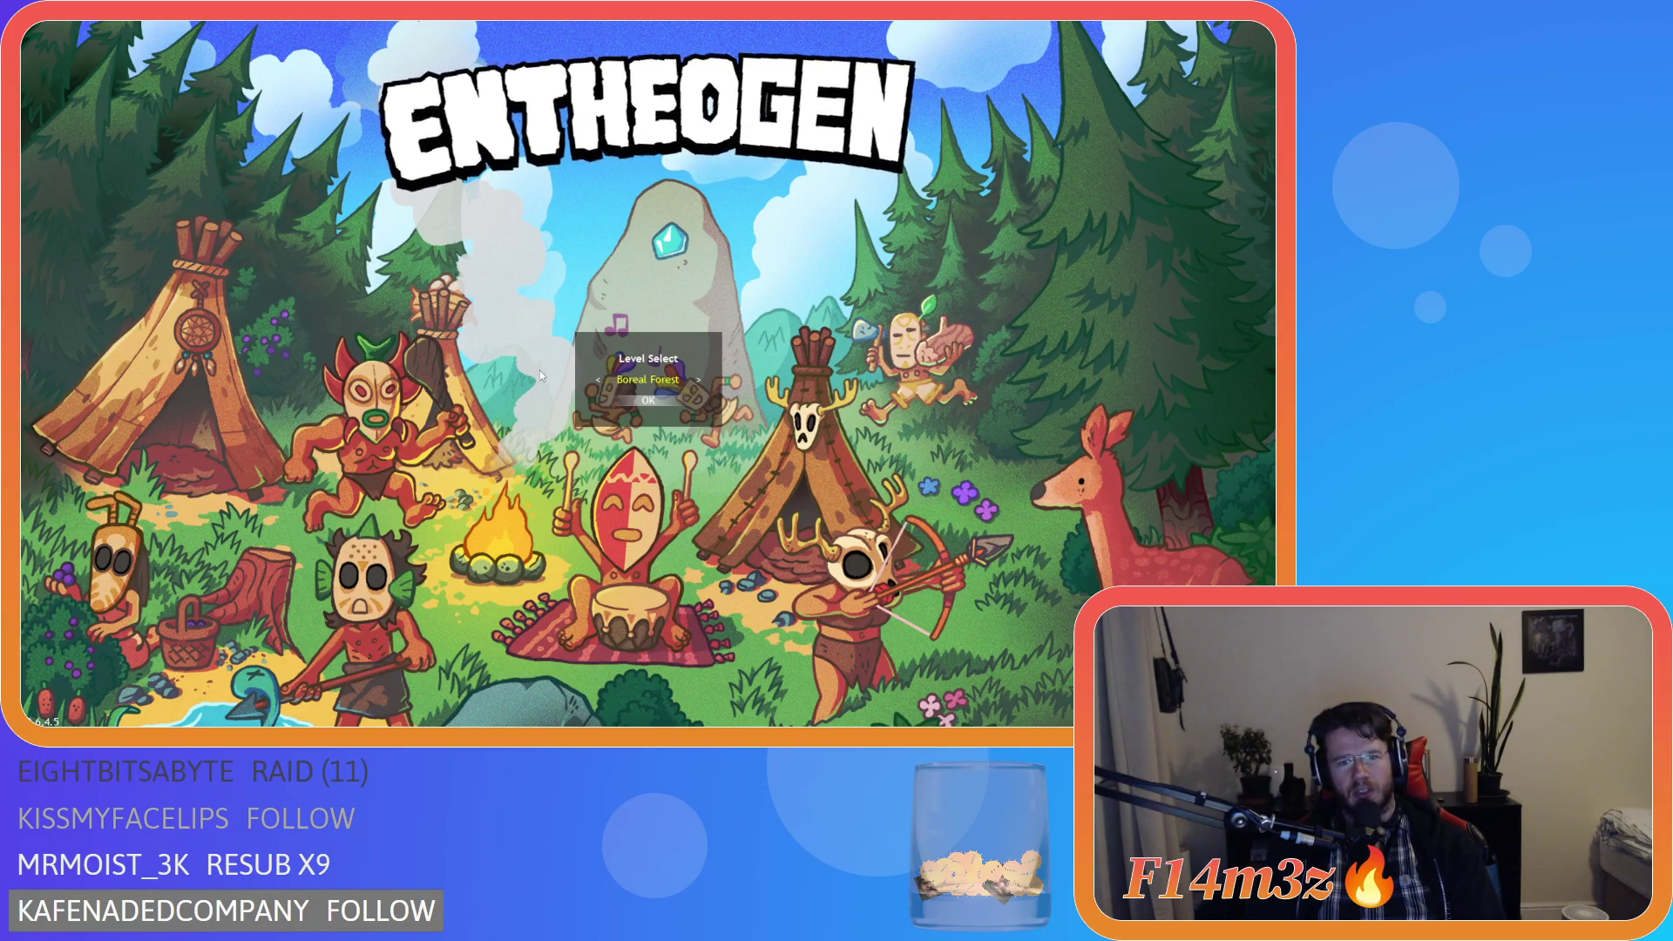
key(Up)
key(Right)
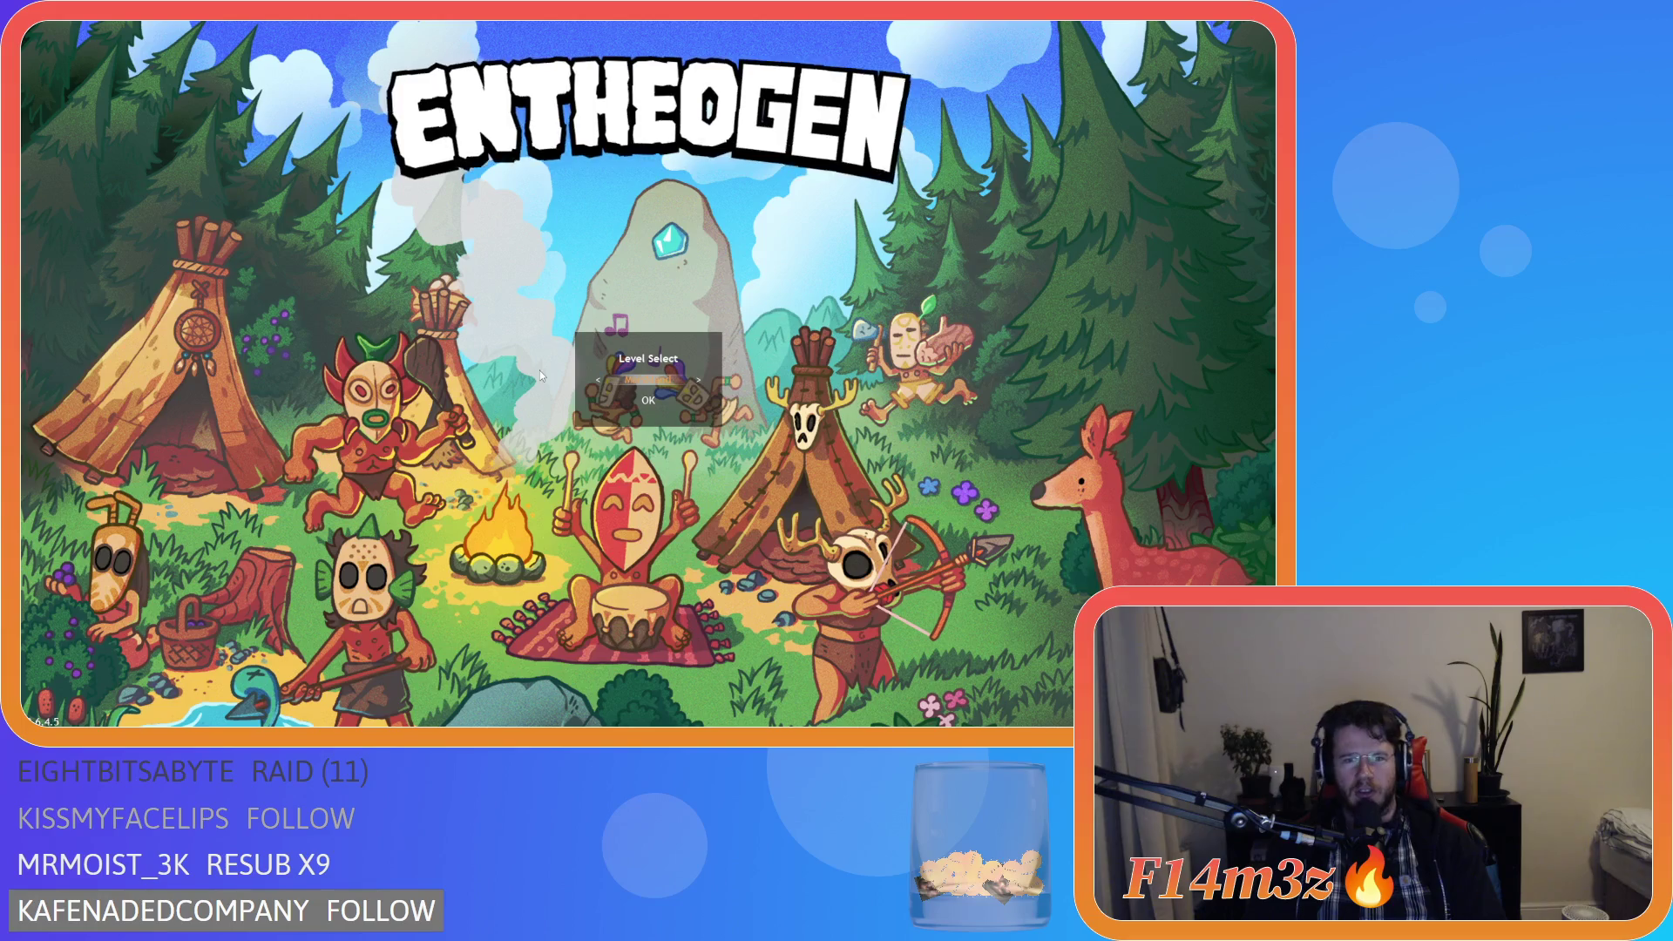
key(Right)
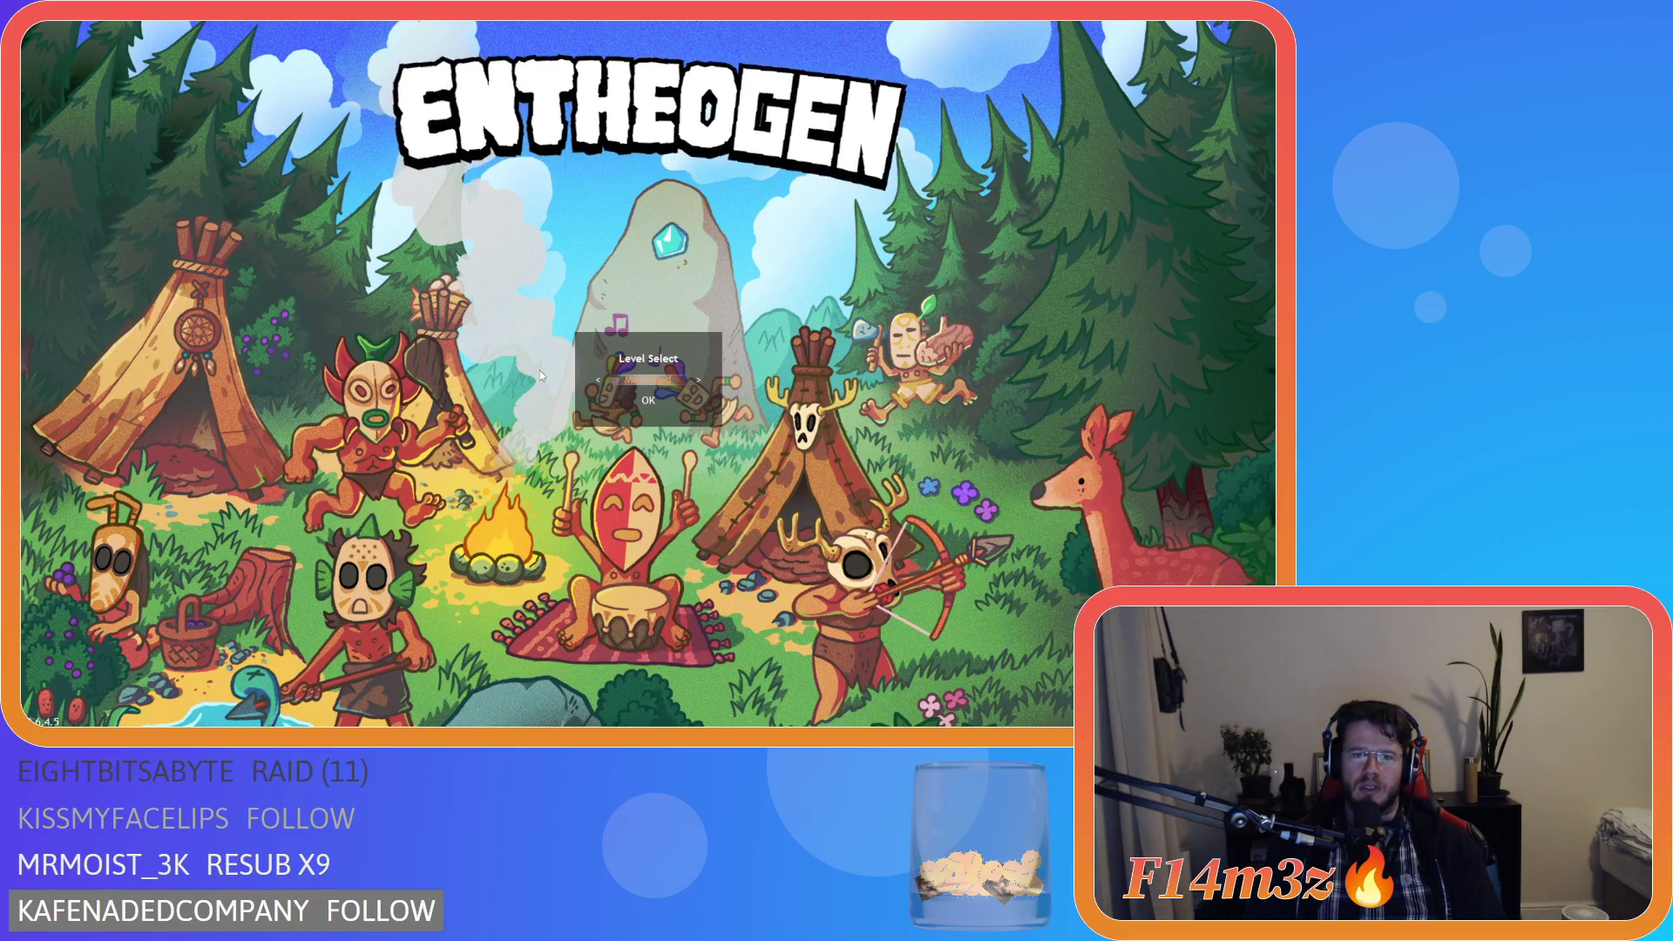
key(Right)
key(Right)
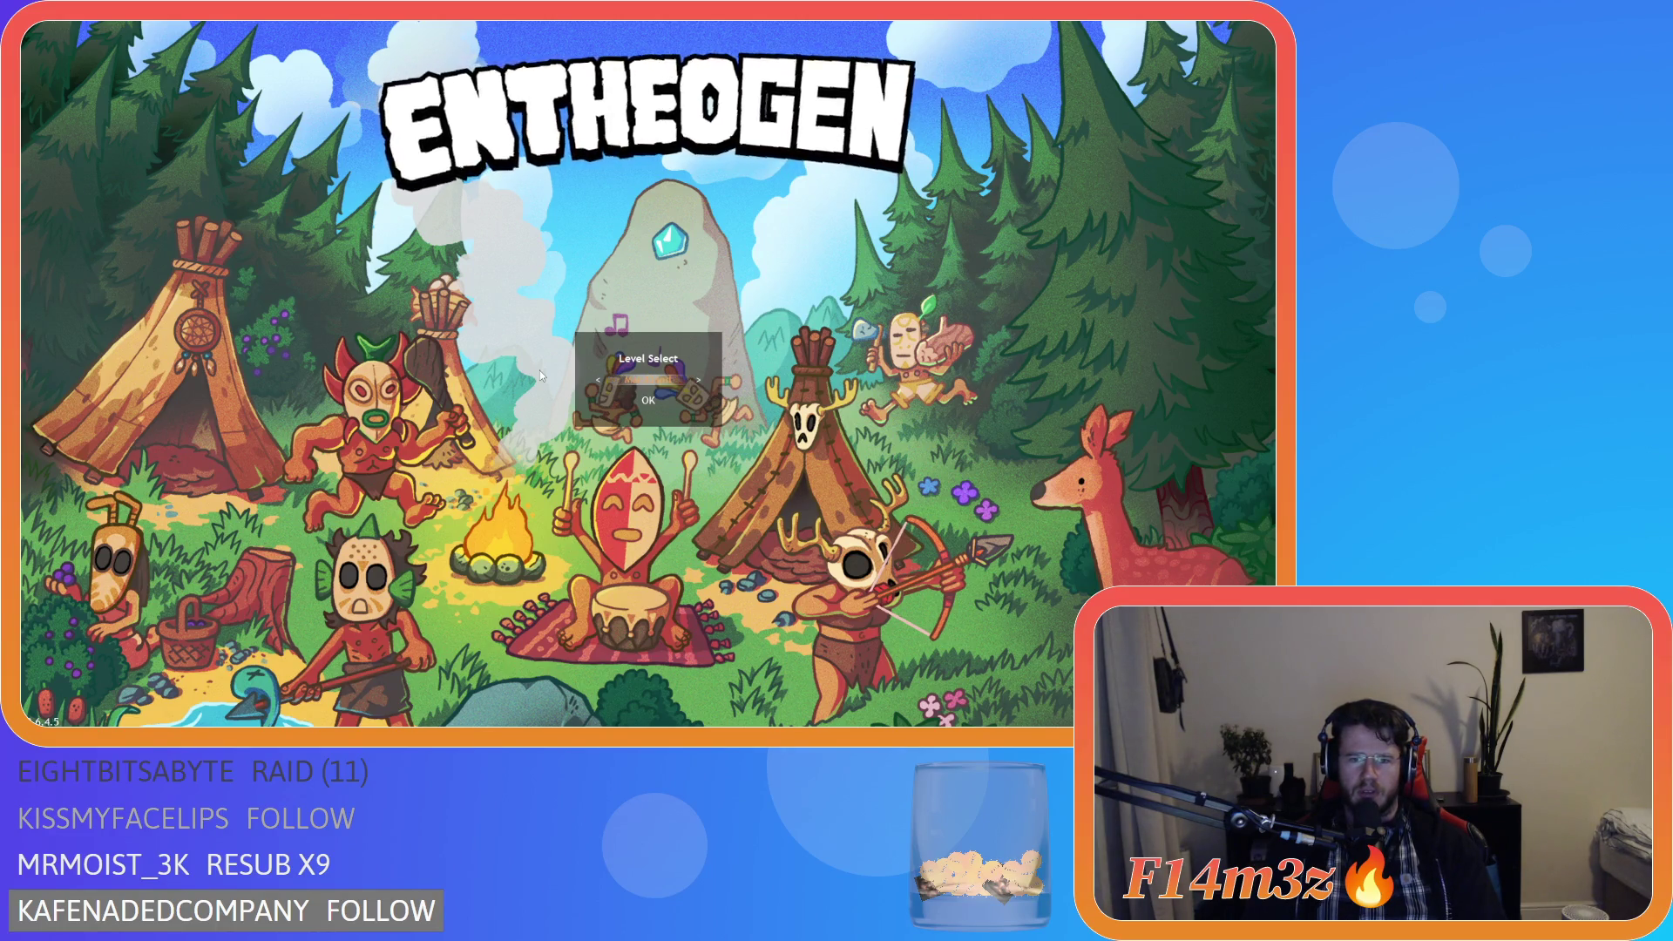
key(Right)
key(Right)
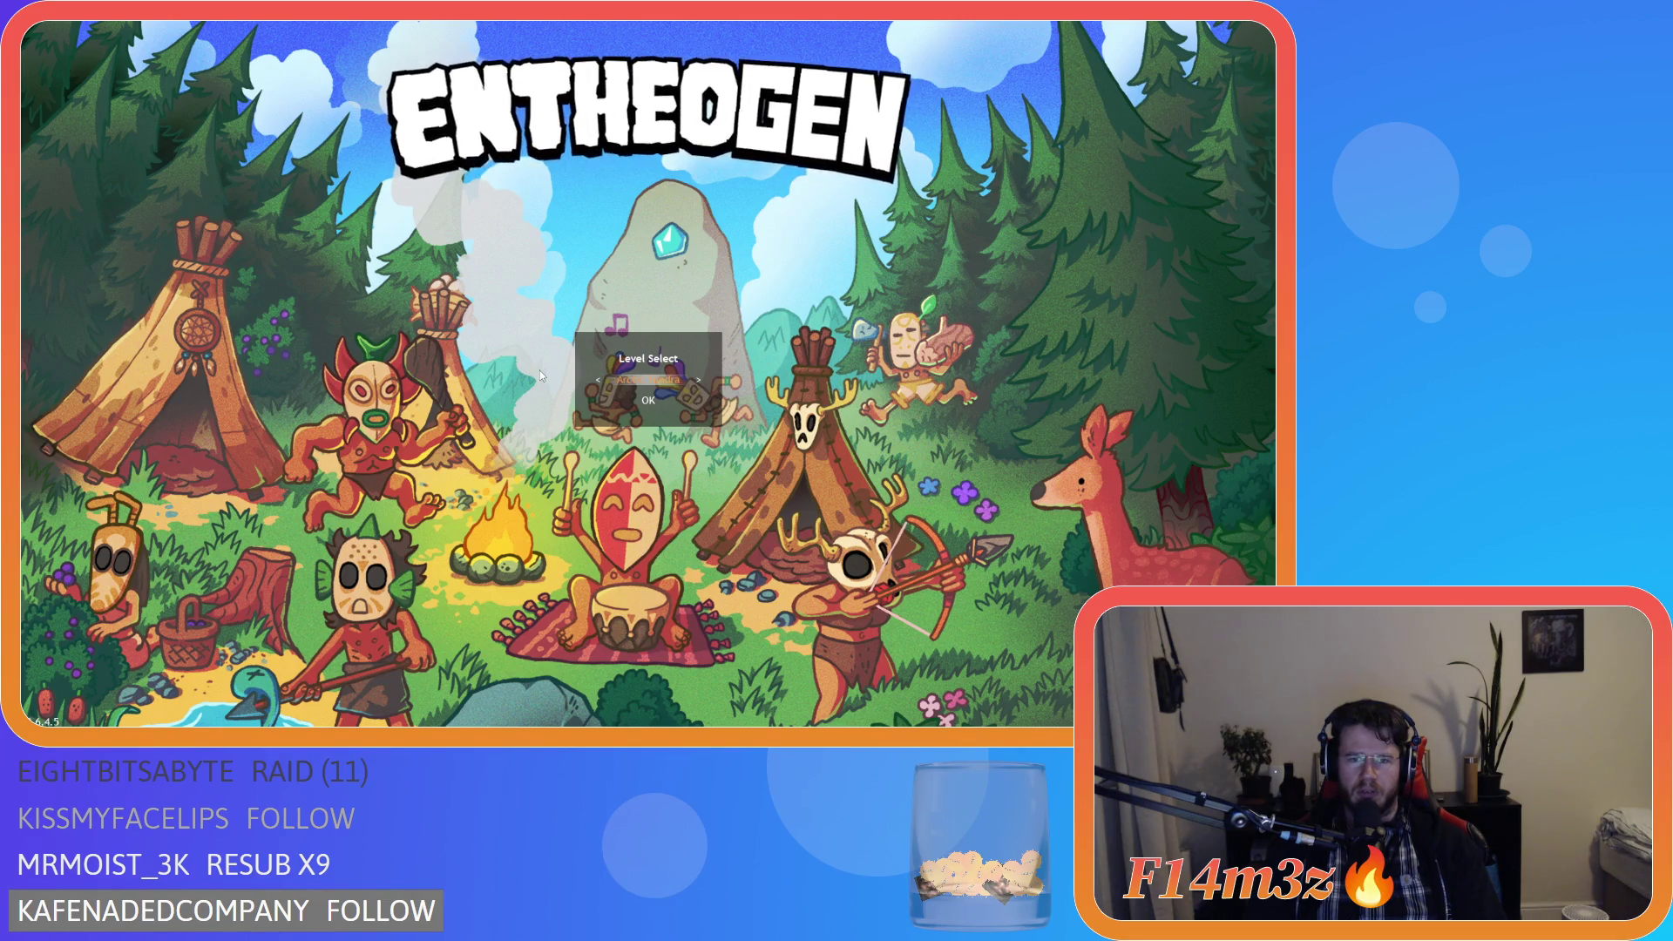
key(Right)
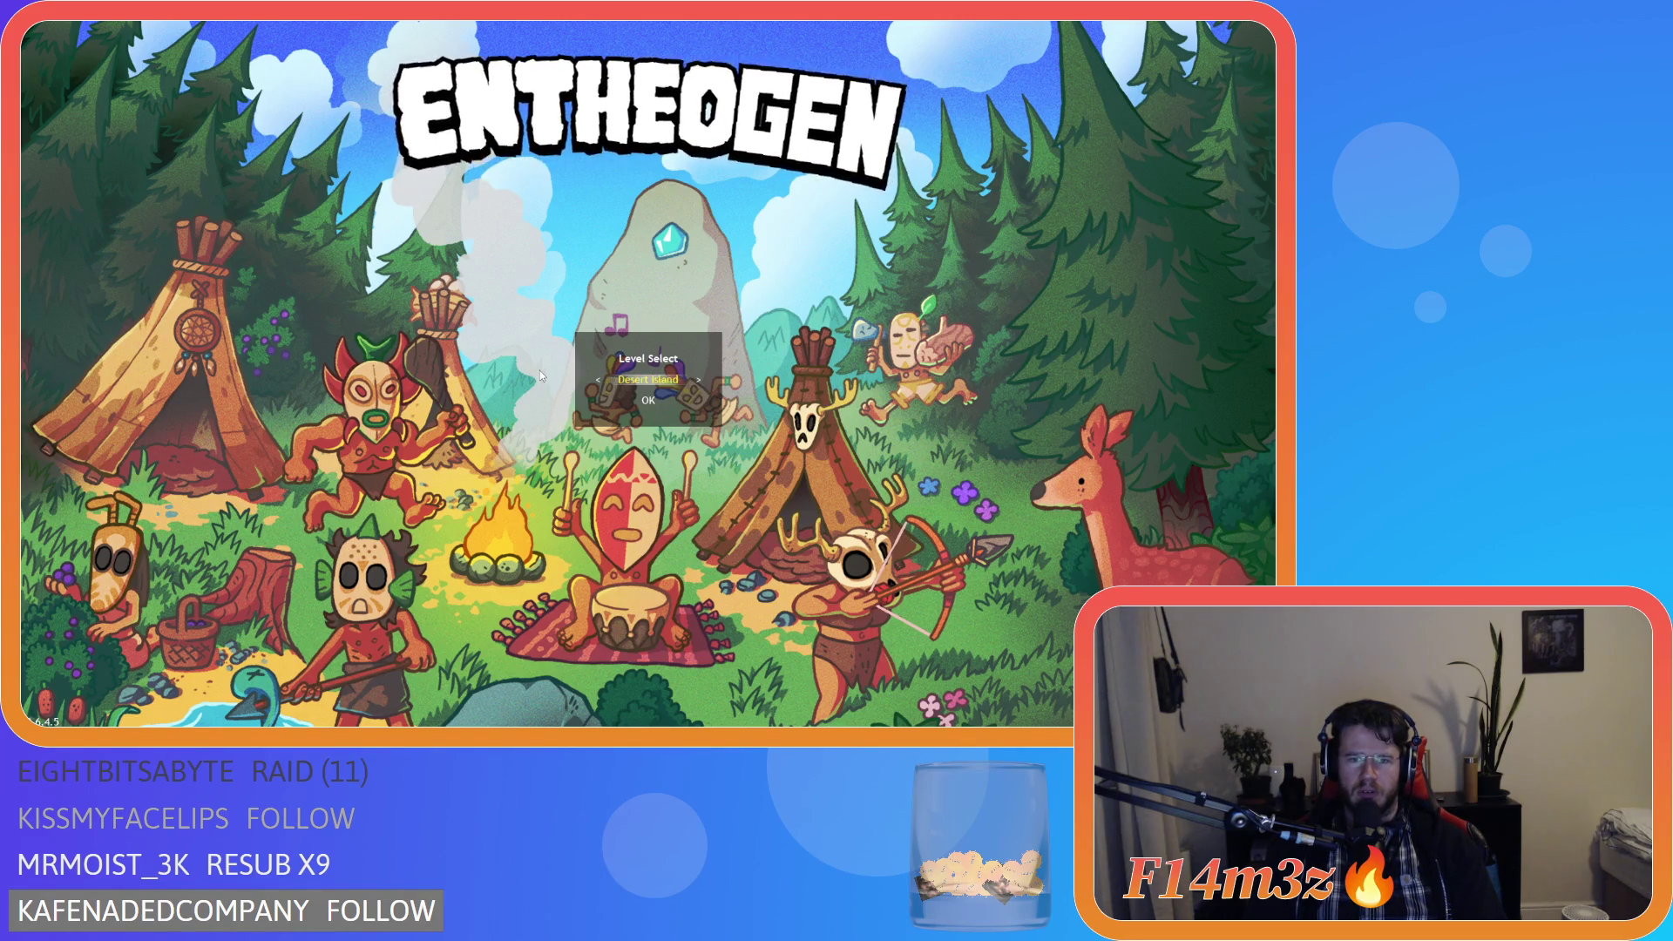
key(Right)
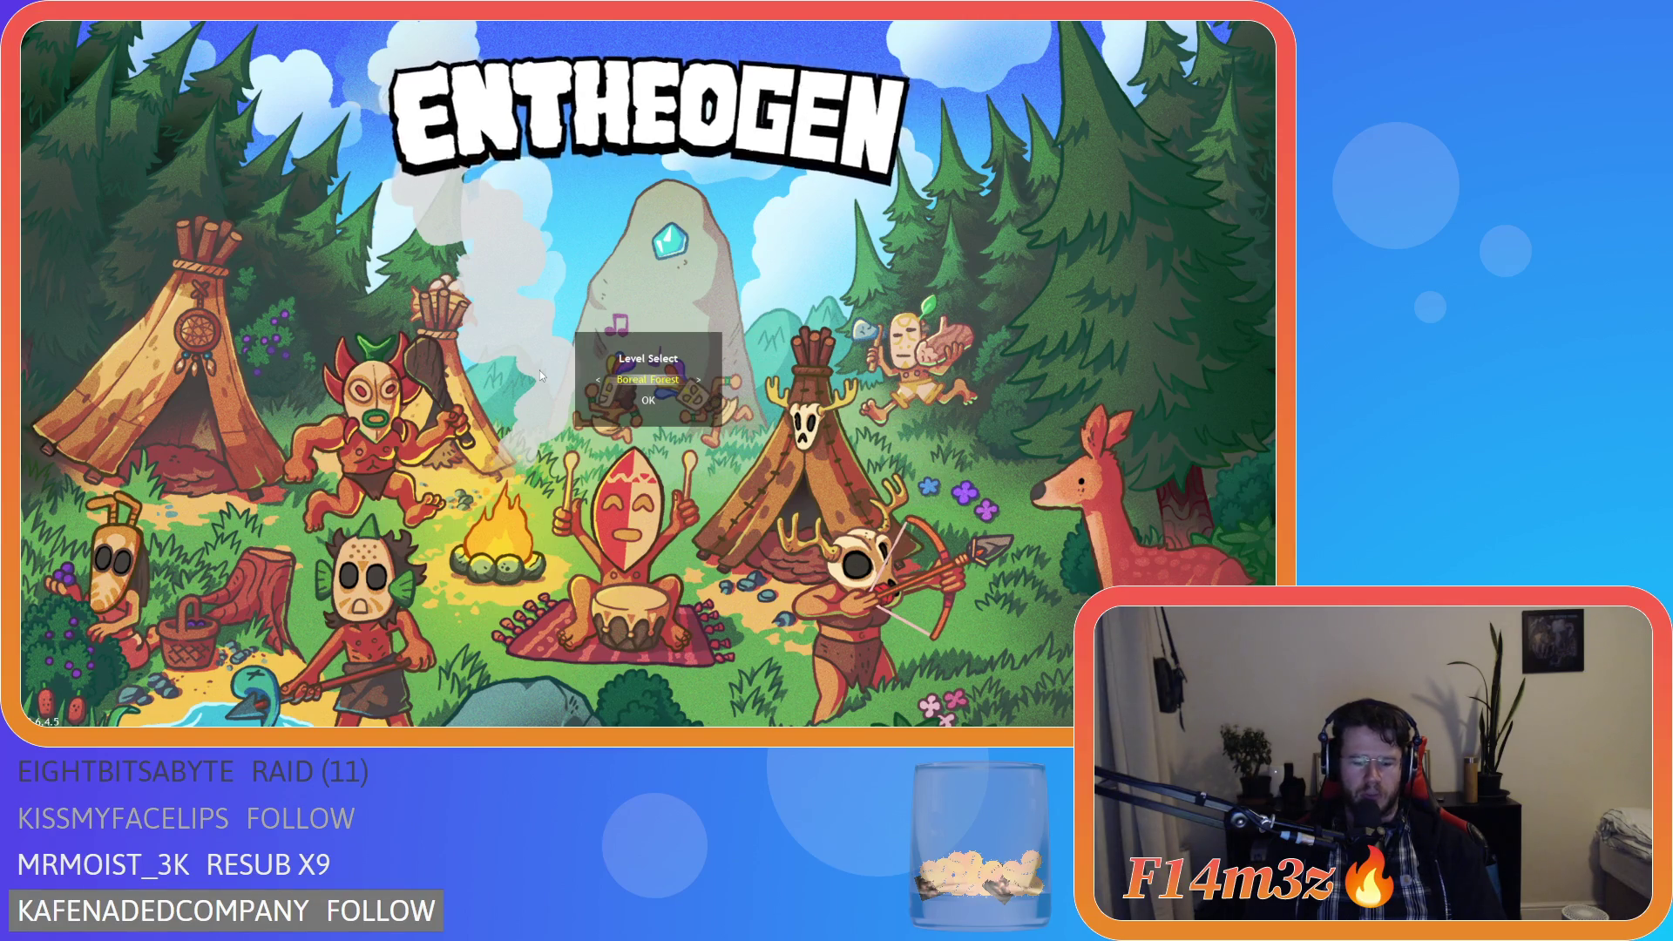
key(Return)
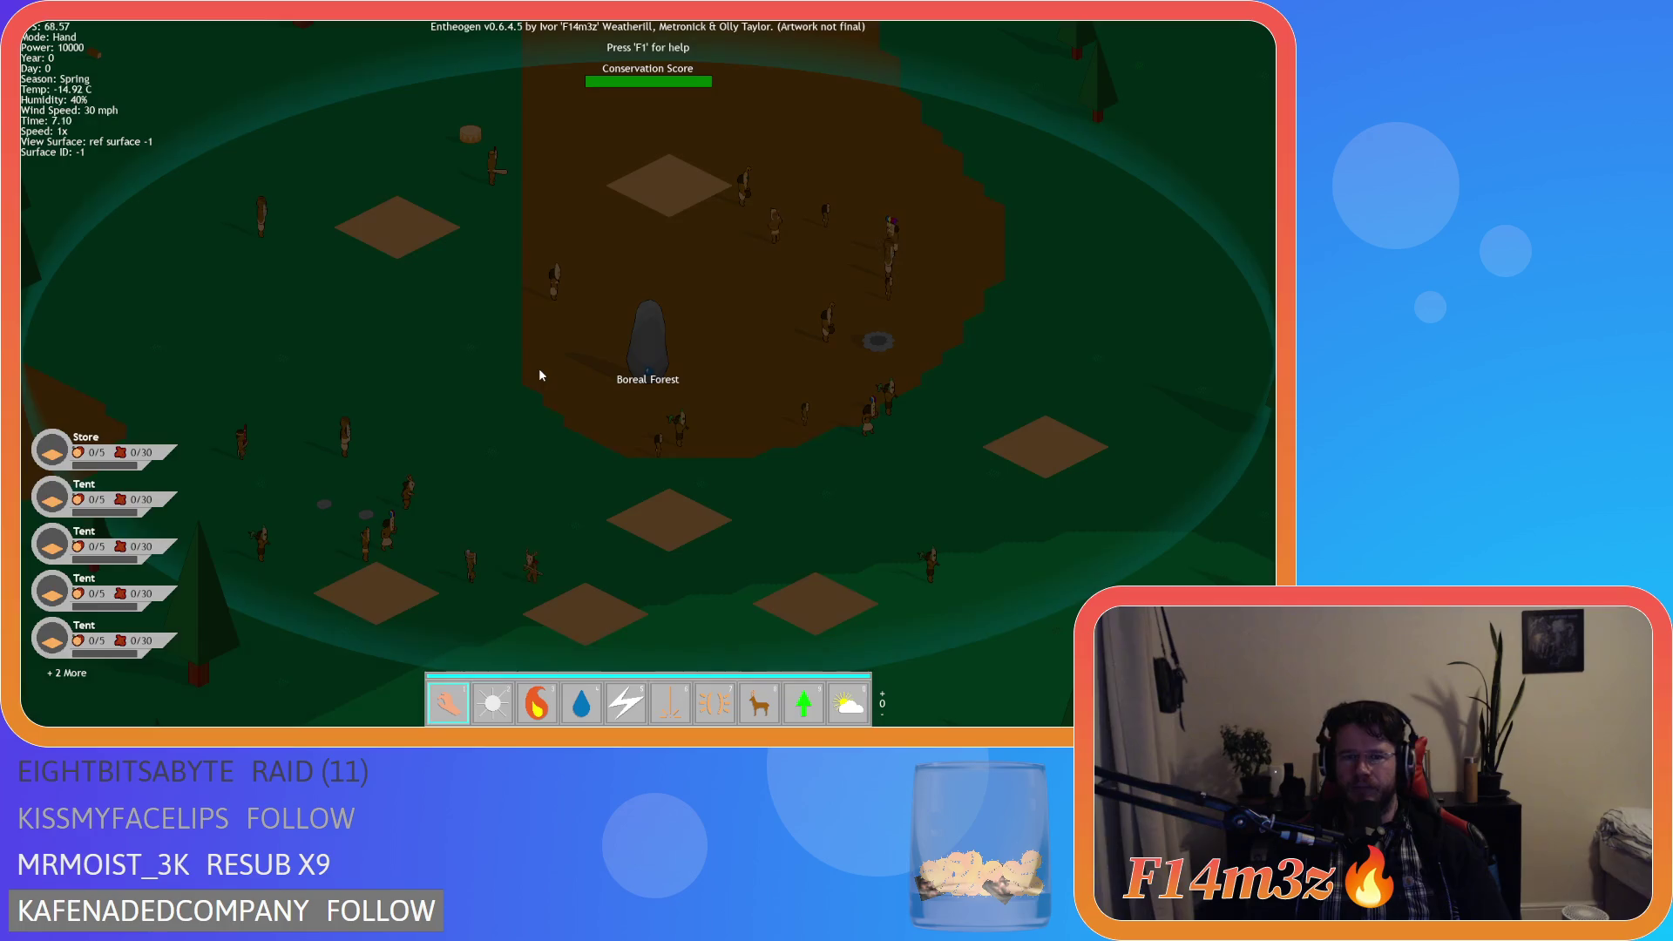
Open the Tribe panel, quickload with F9, centre the panel, close it and quit the run.
key(t)
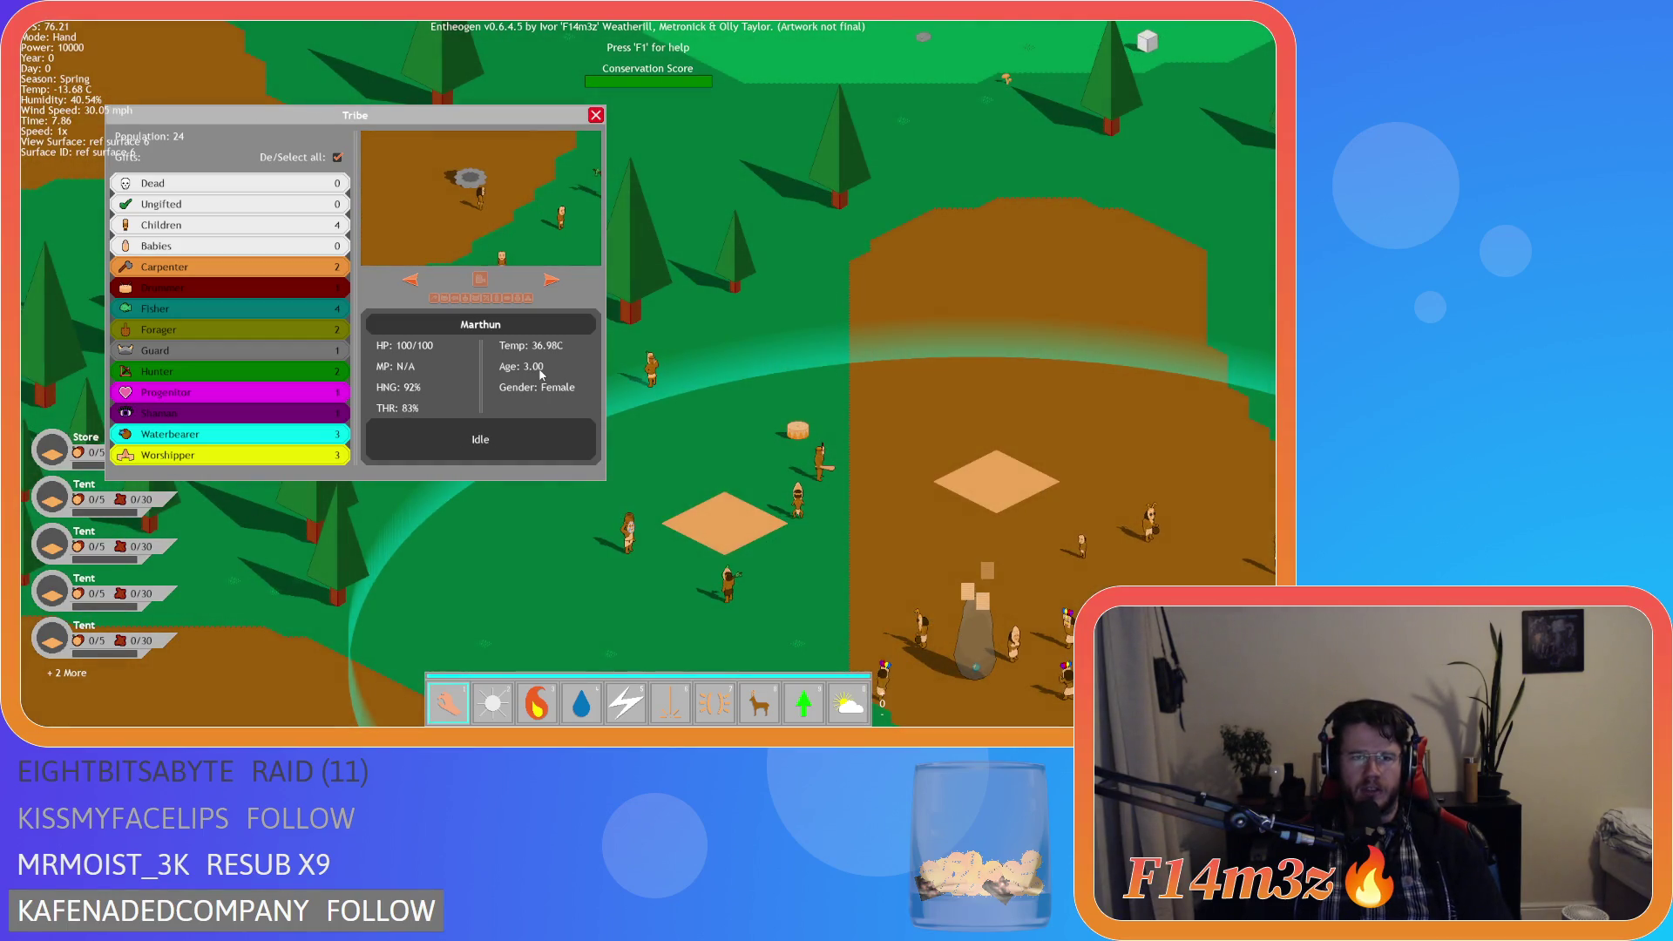
key(F9)
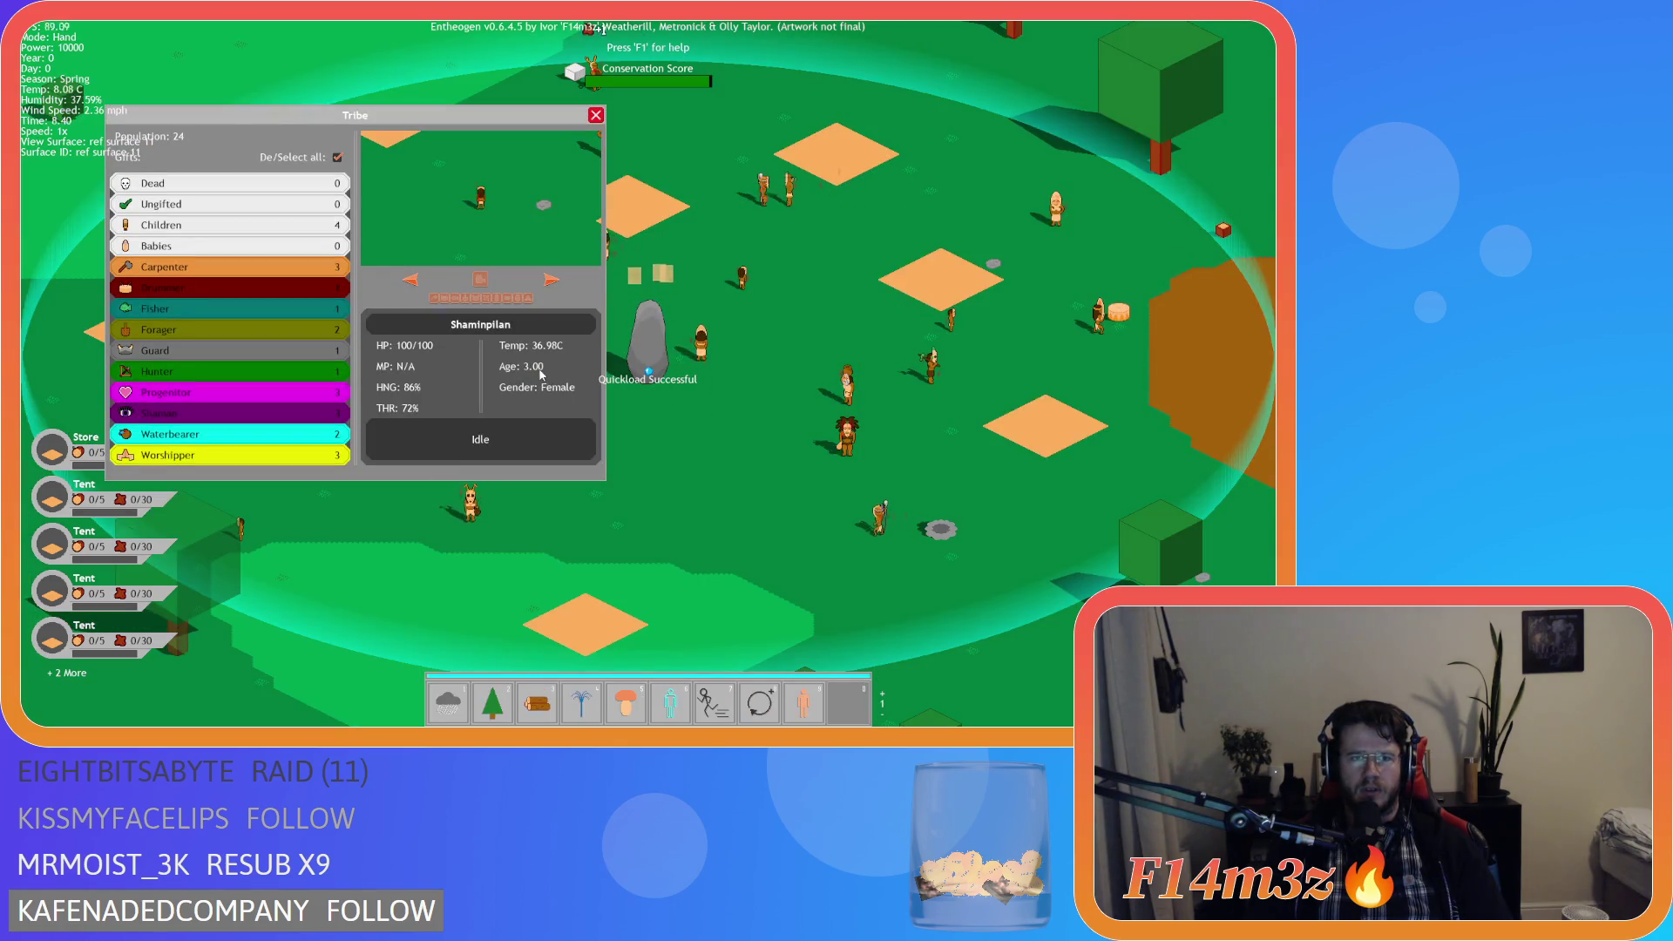
mouse_move(417, 120)
mouse_down()
mouse_move(518, 156)
mouse_move(498, 290)
mouse_move(615, 233)
mouse_up()
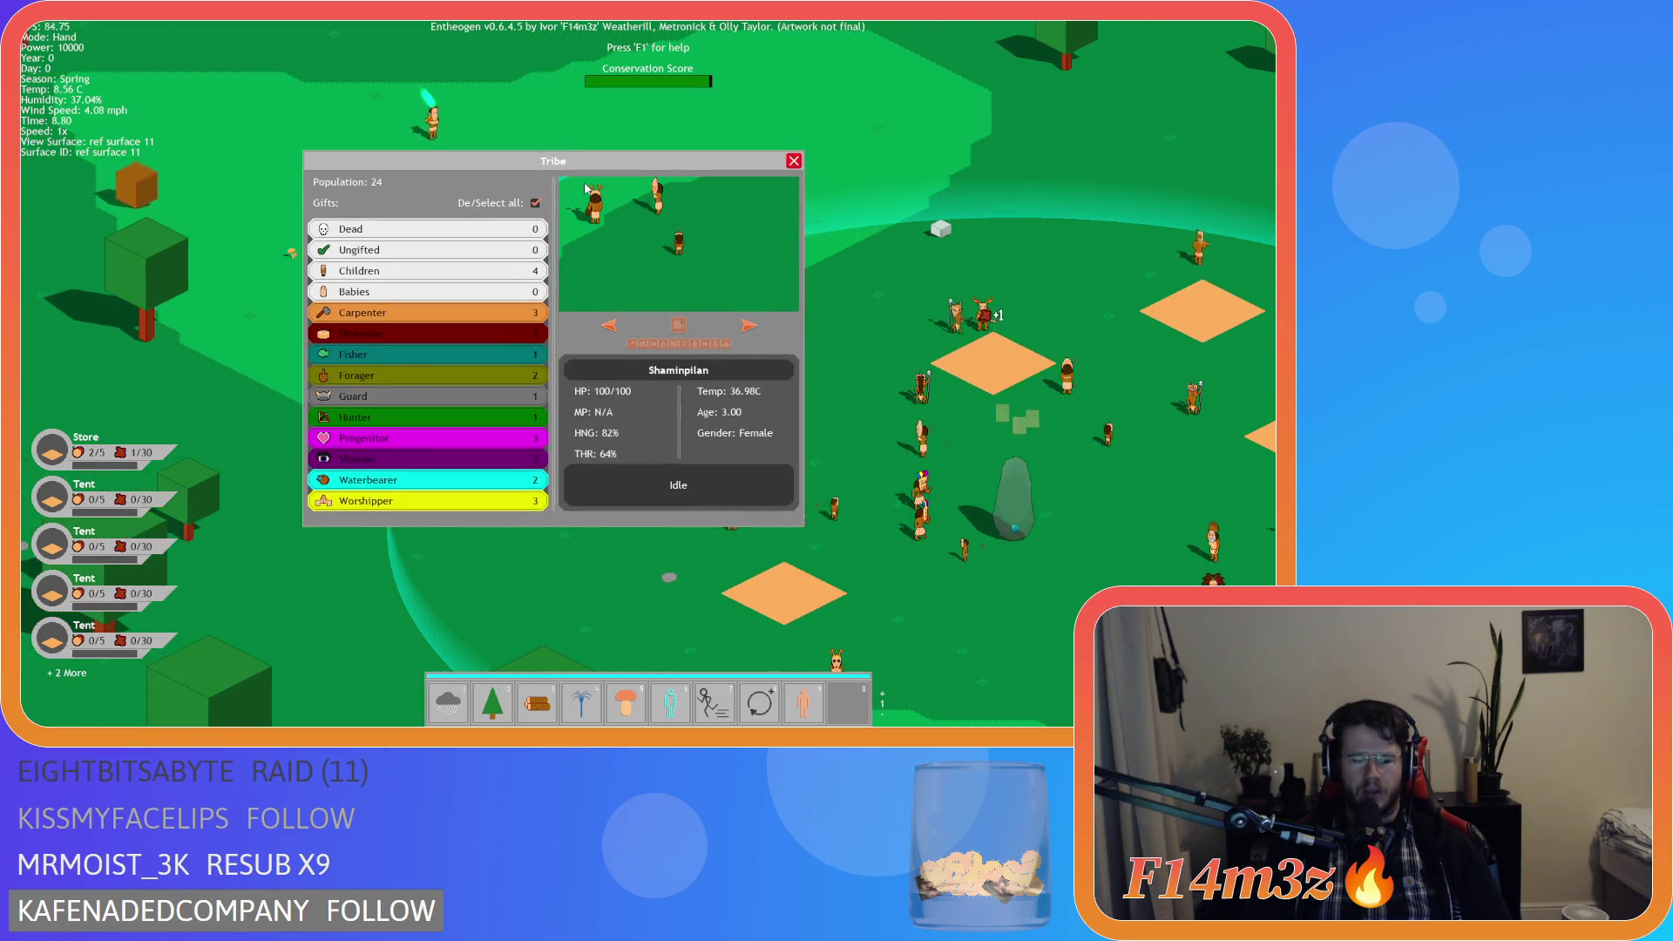
key(Escape)
key(Escape)
key(Return)
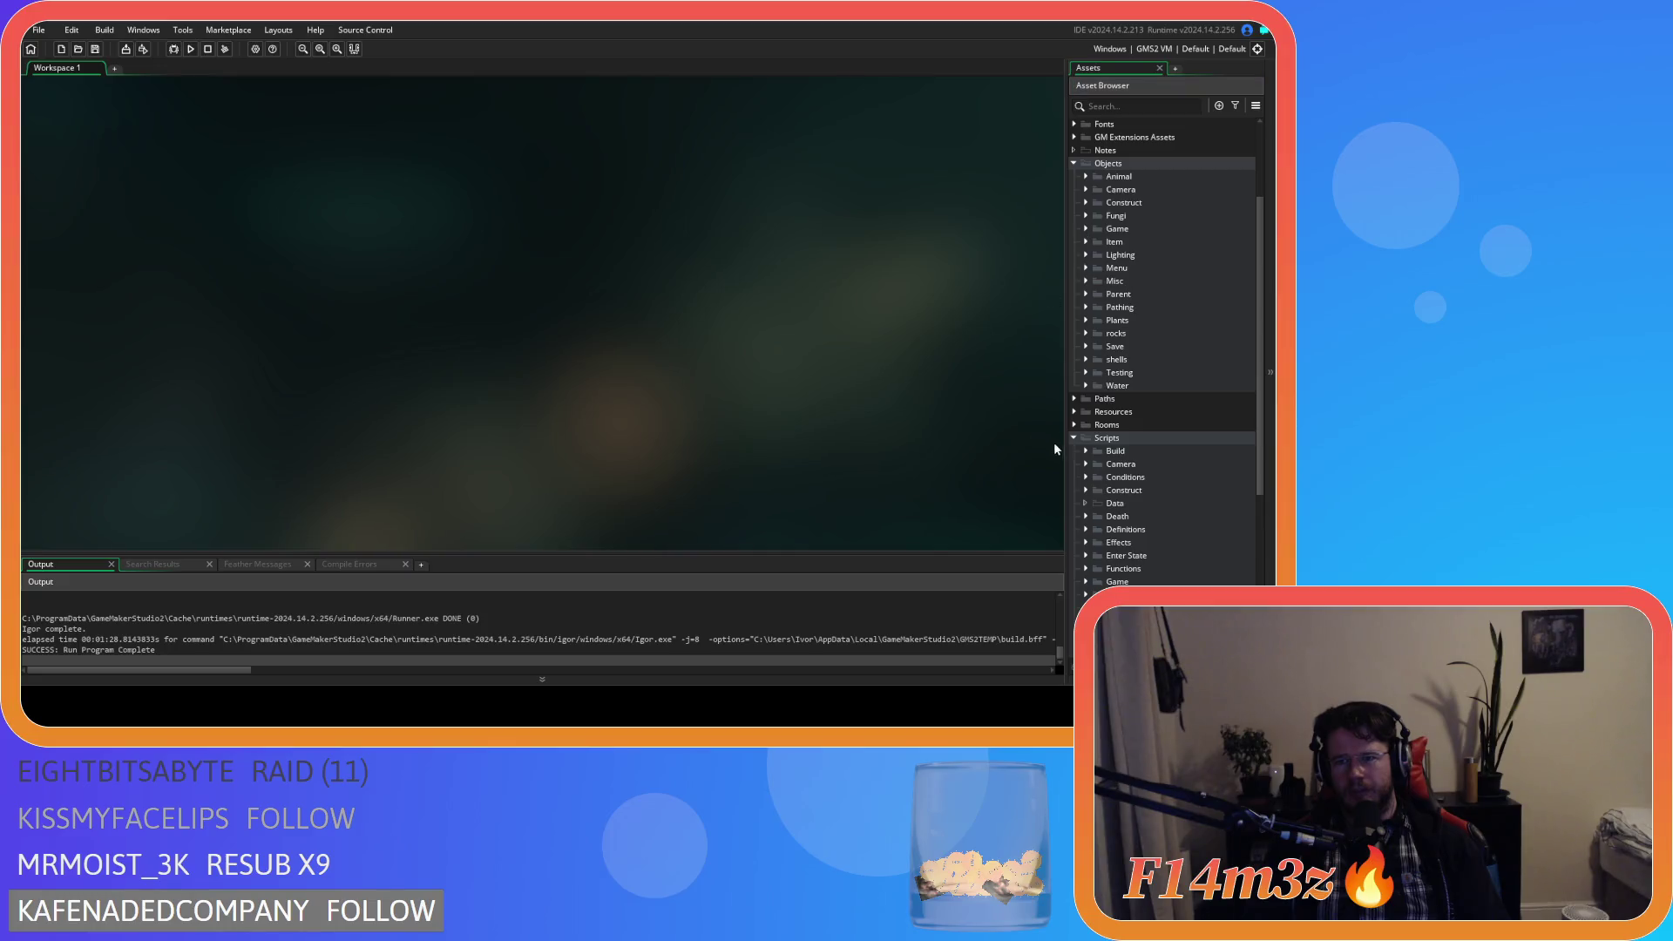
Open ob_gui from Objects › Game and show its Draw GUI help menu code.
click(1075, 275)
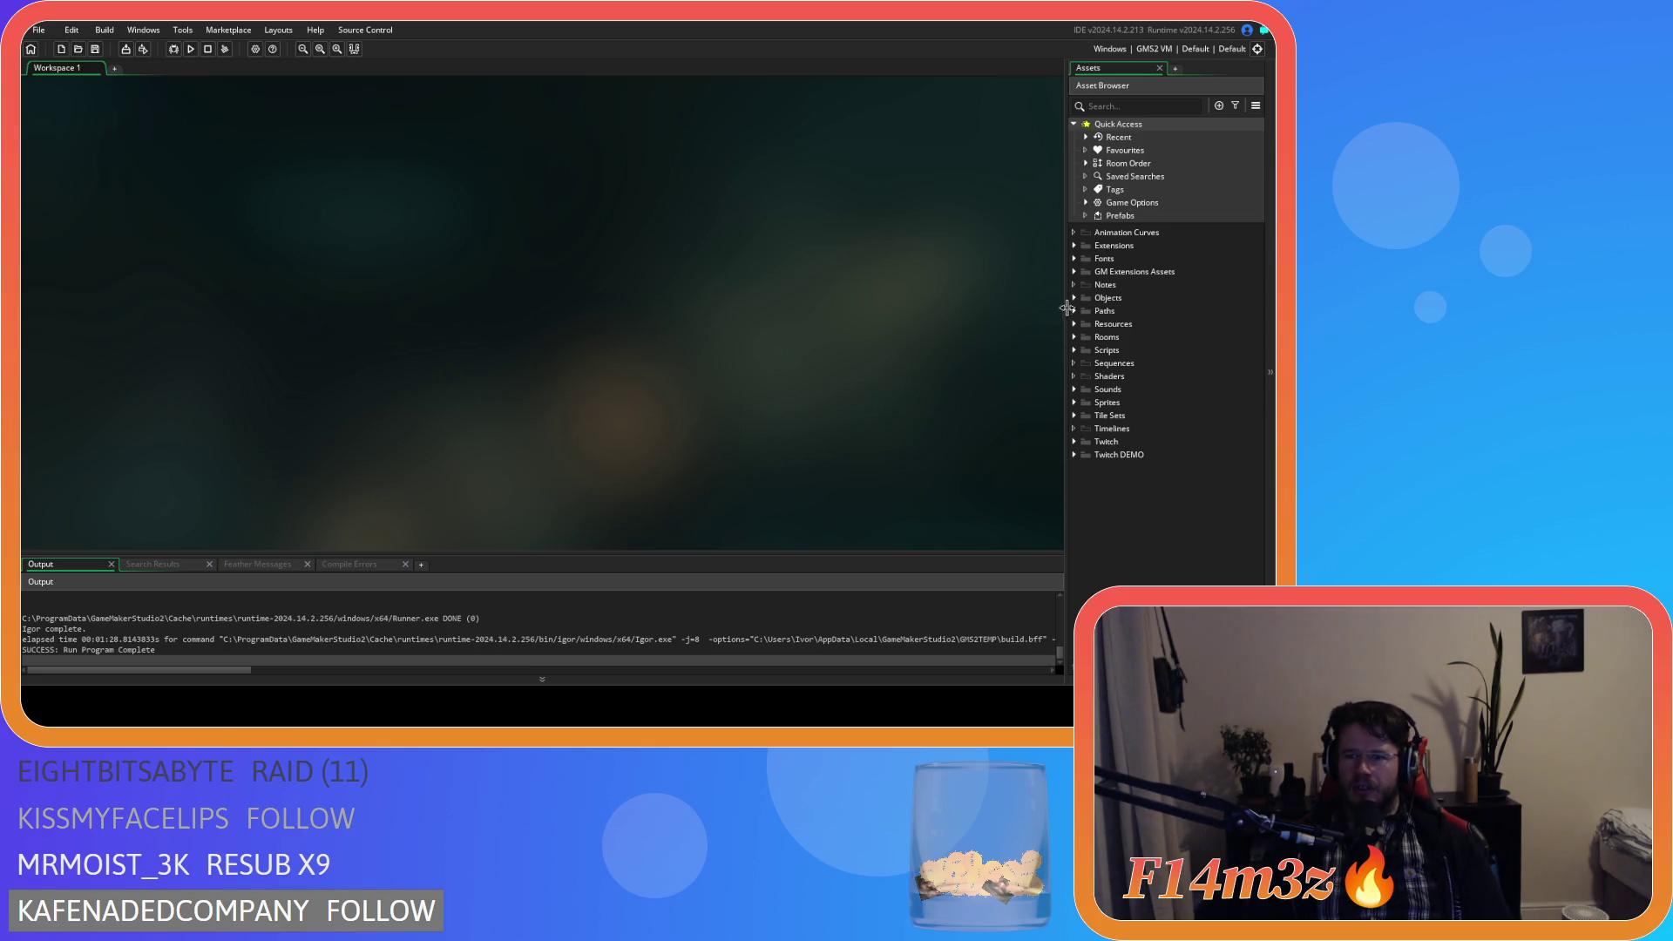
click(1074, 297)
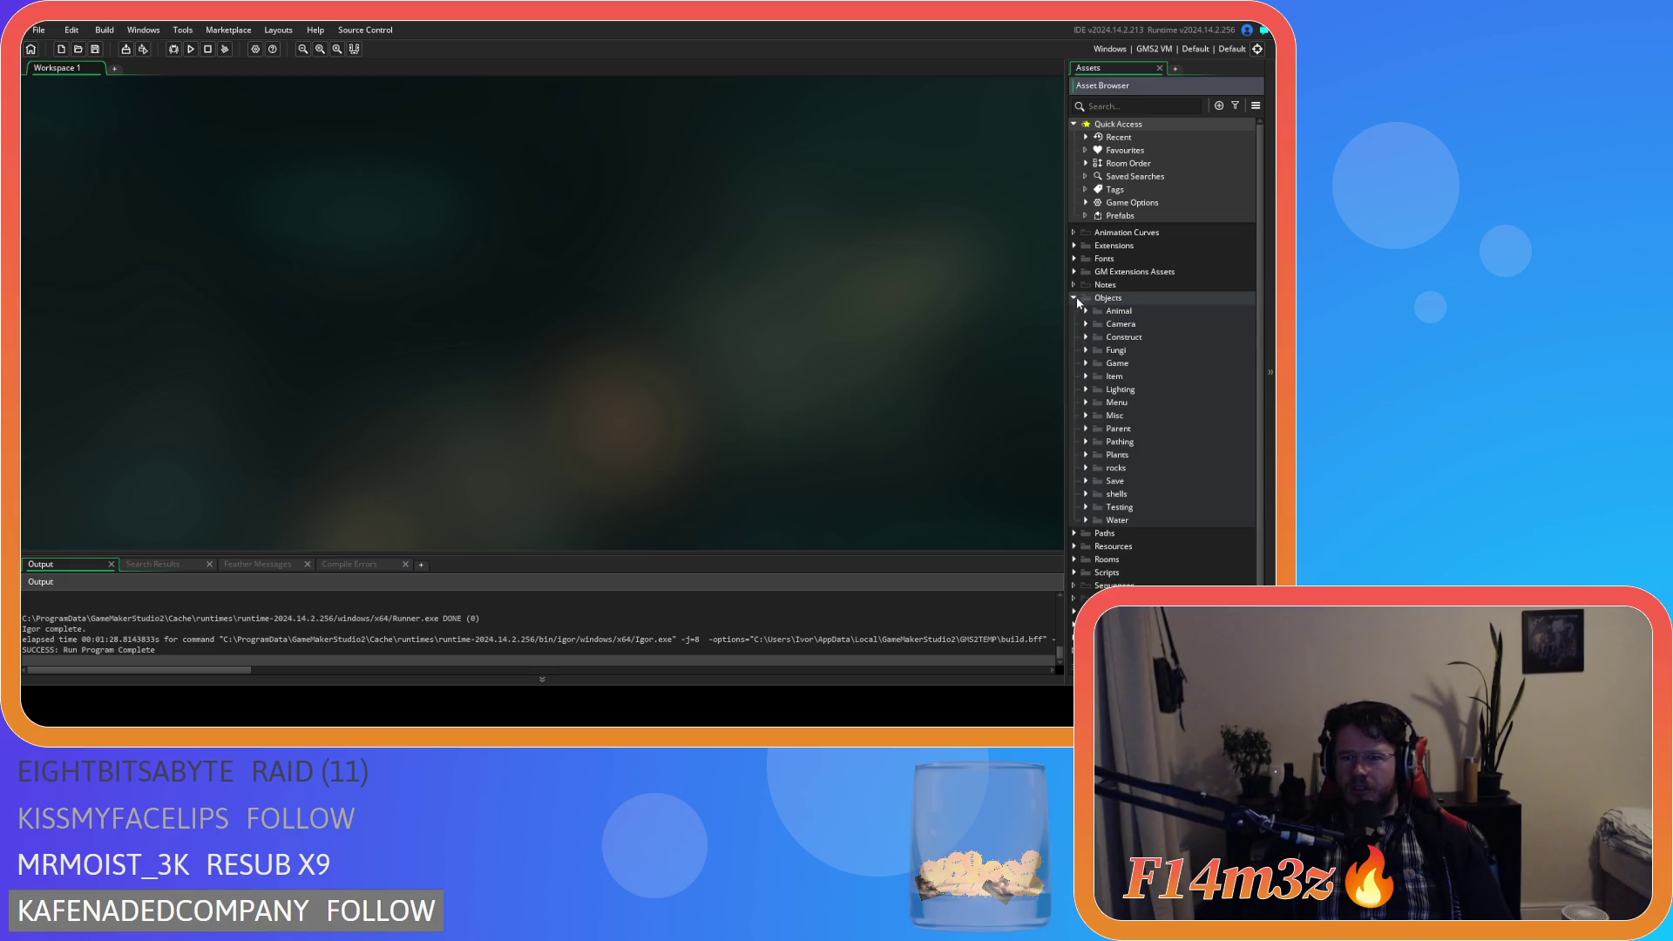
click(1085, 365)
click(1085, 364)
click(1085, 364)
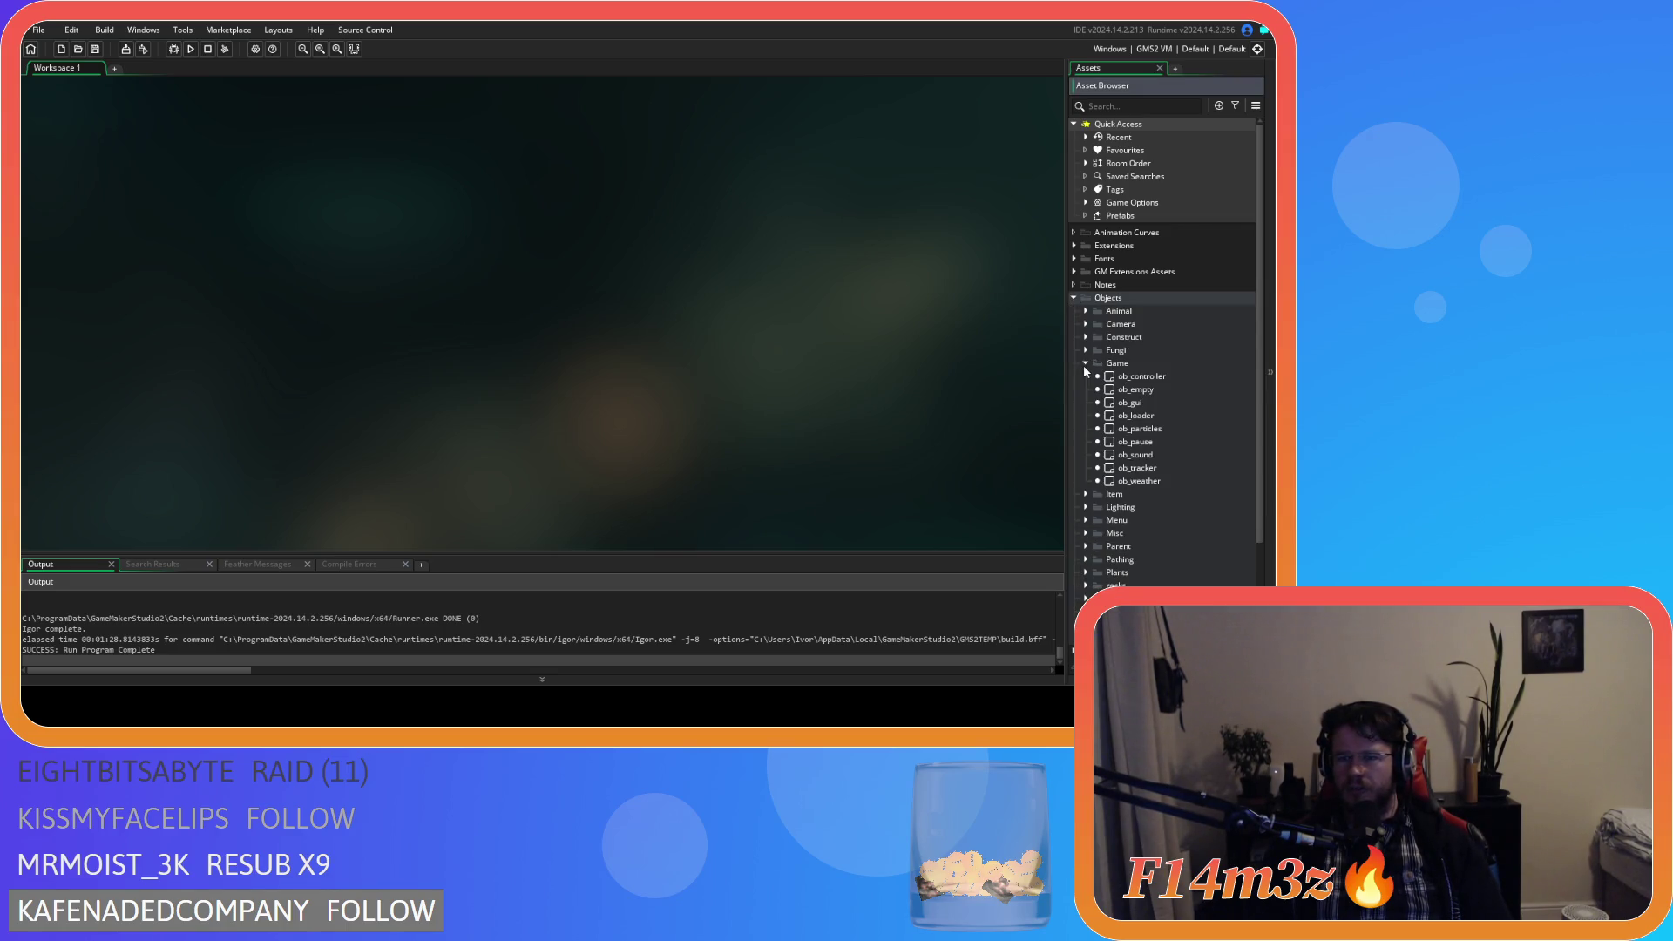
double_click(1130, 402)
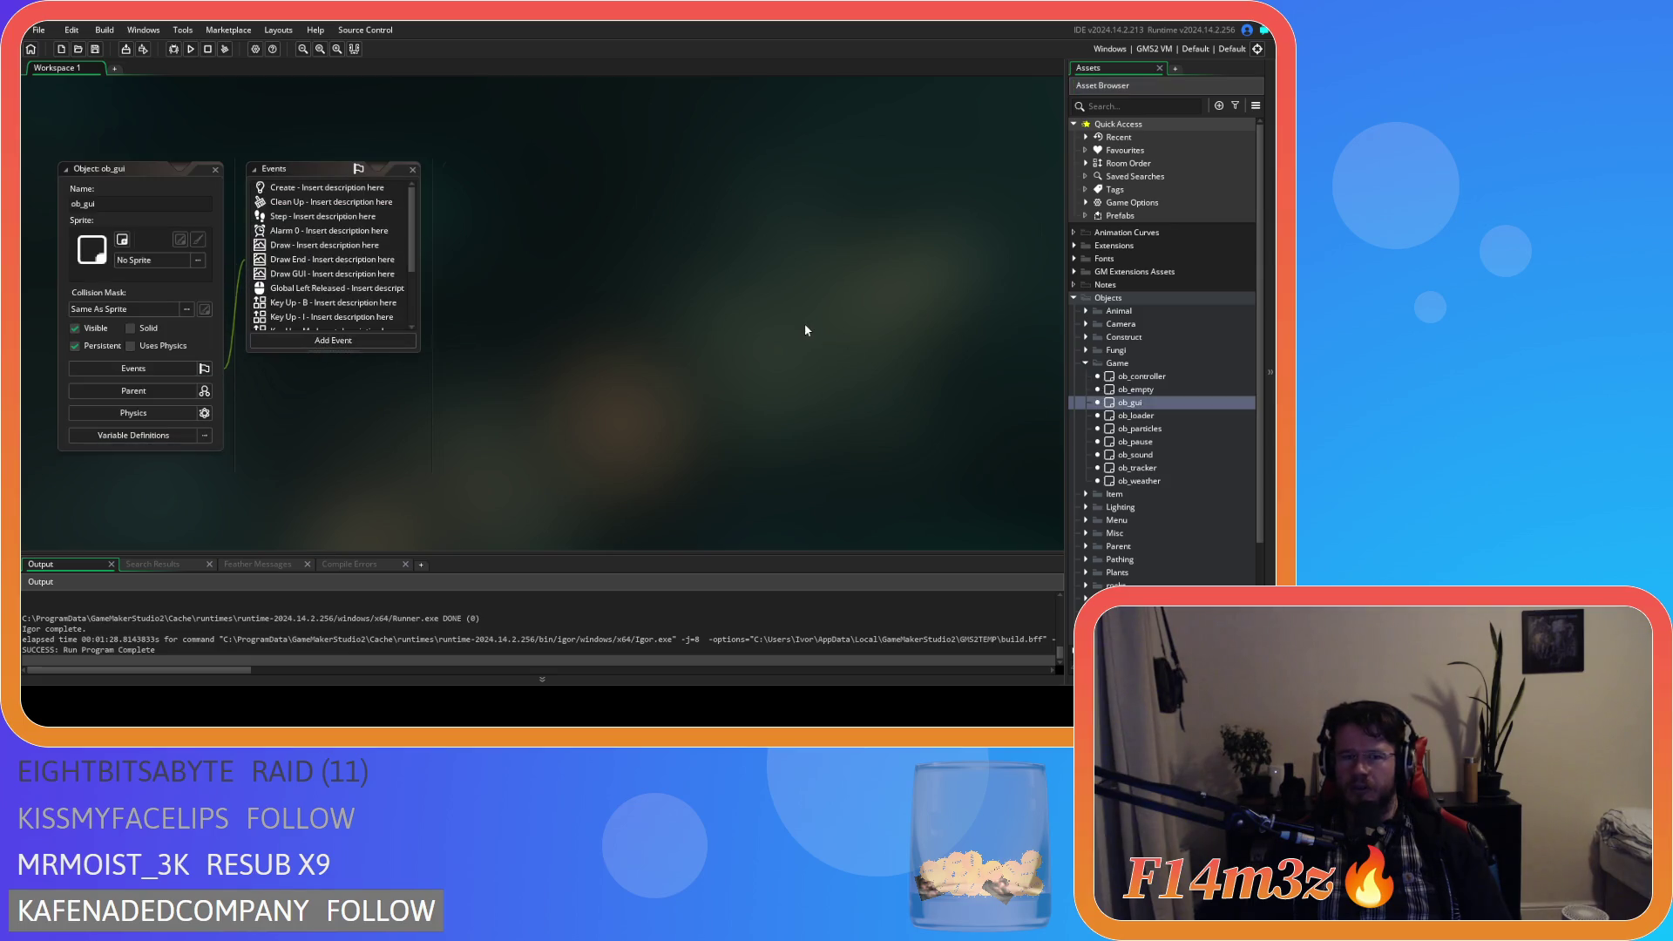
click(554, 188)
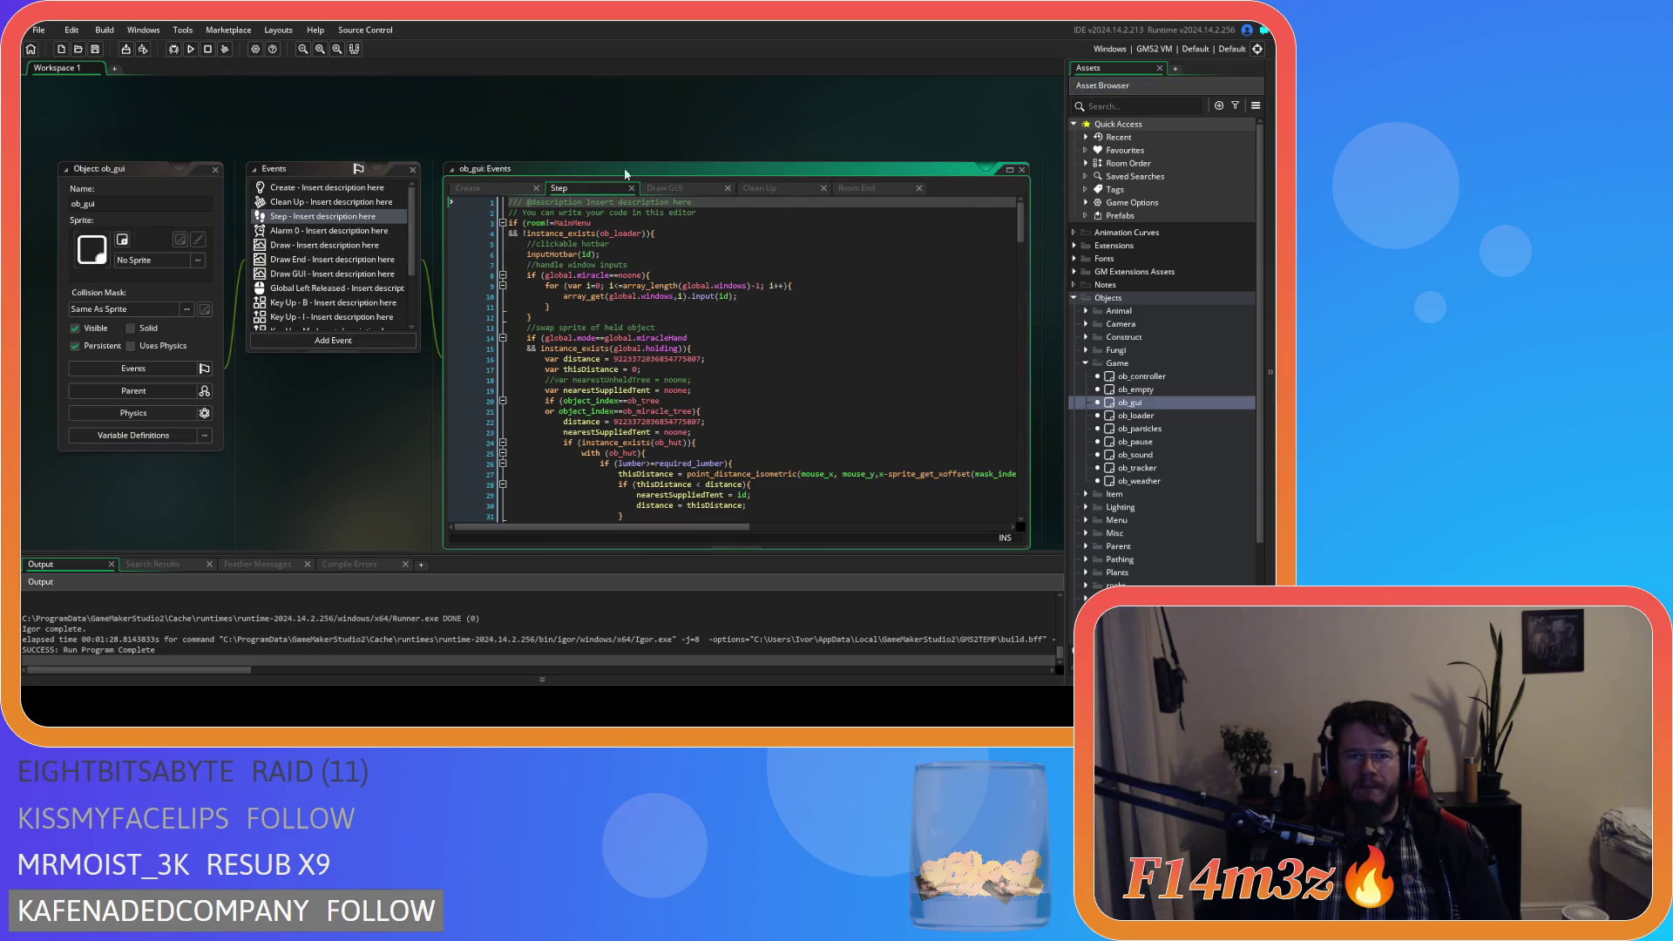
click(666, 189)
mouse_move(1019, 223)
mouse_down()
mouse_move(1058, 396)
mouse_move(1072, 276)
mouse_move(1098, 433)
mouse_up()
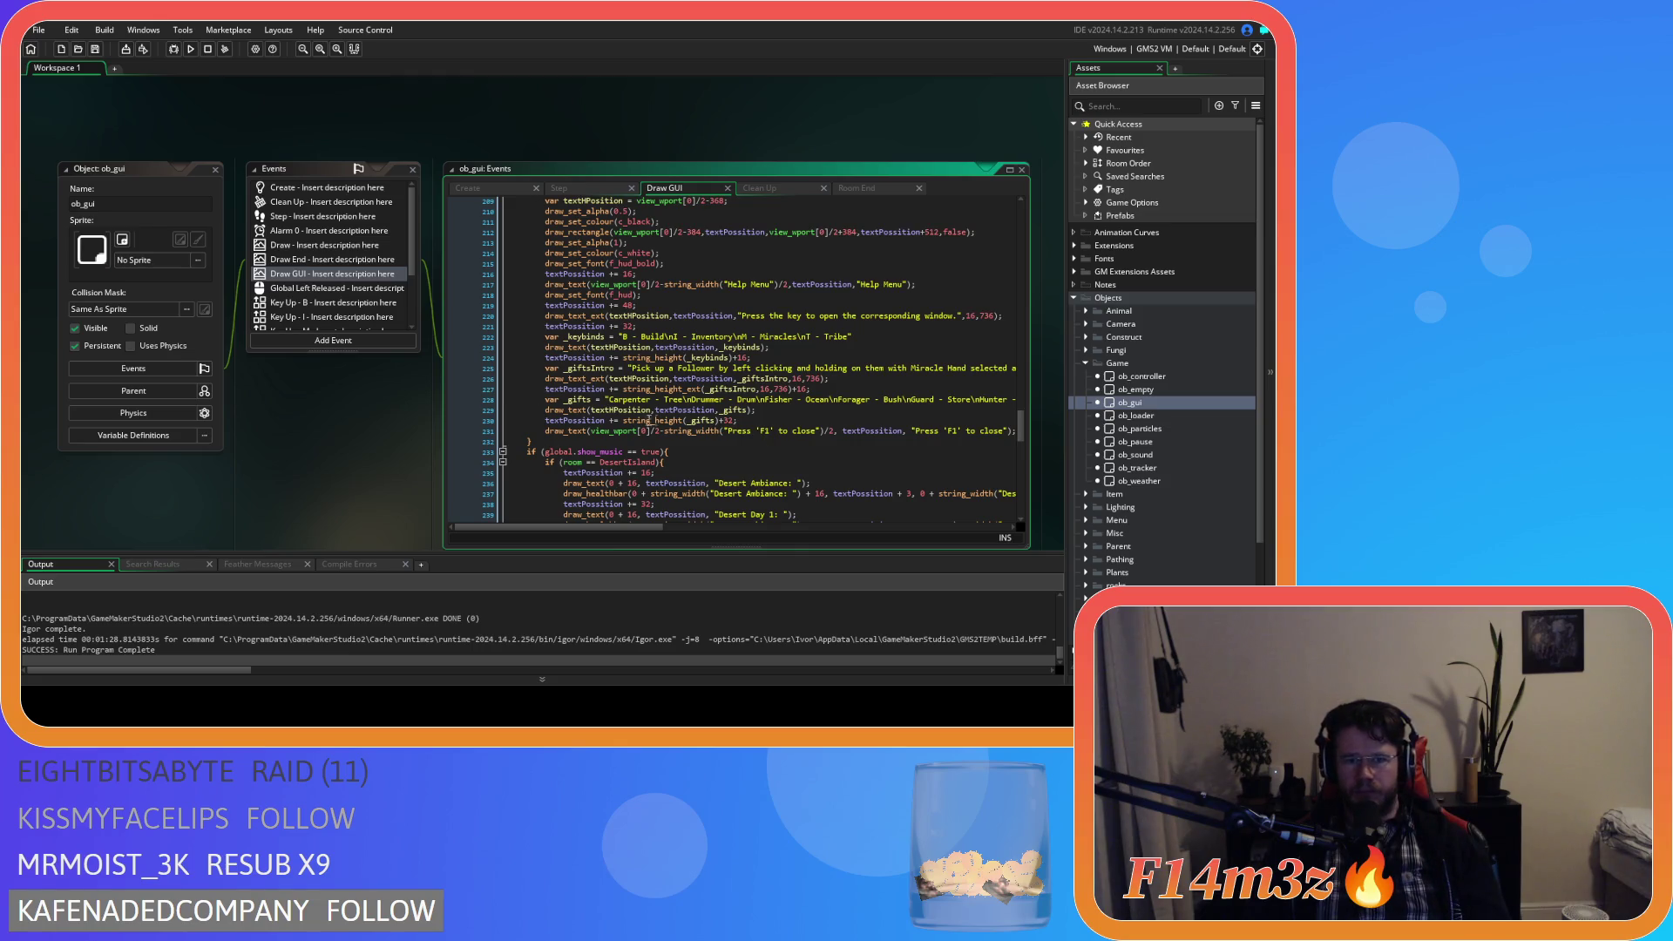
Change the _gifts spacing to 16 and duplicate the _gifts lines as a new _shrines variable.
click(756, 420)
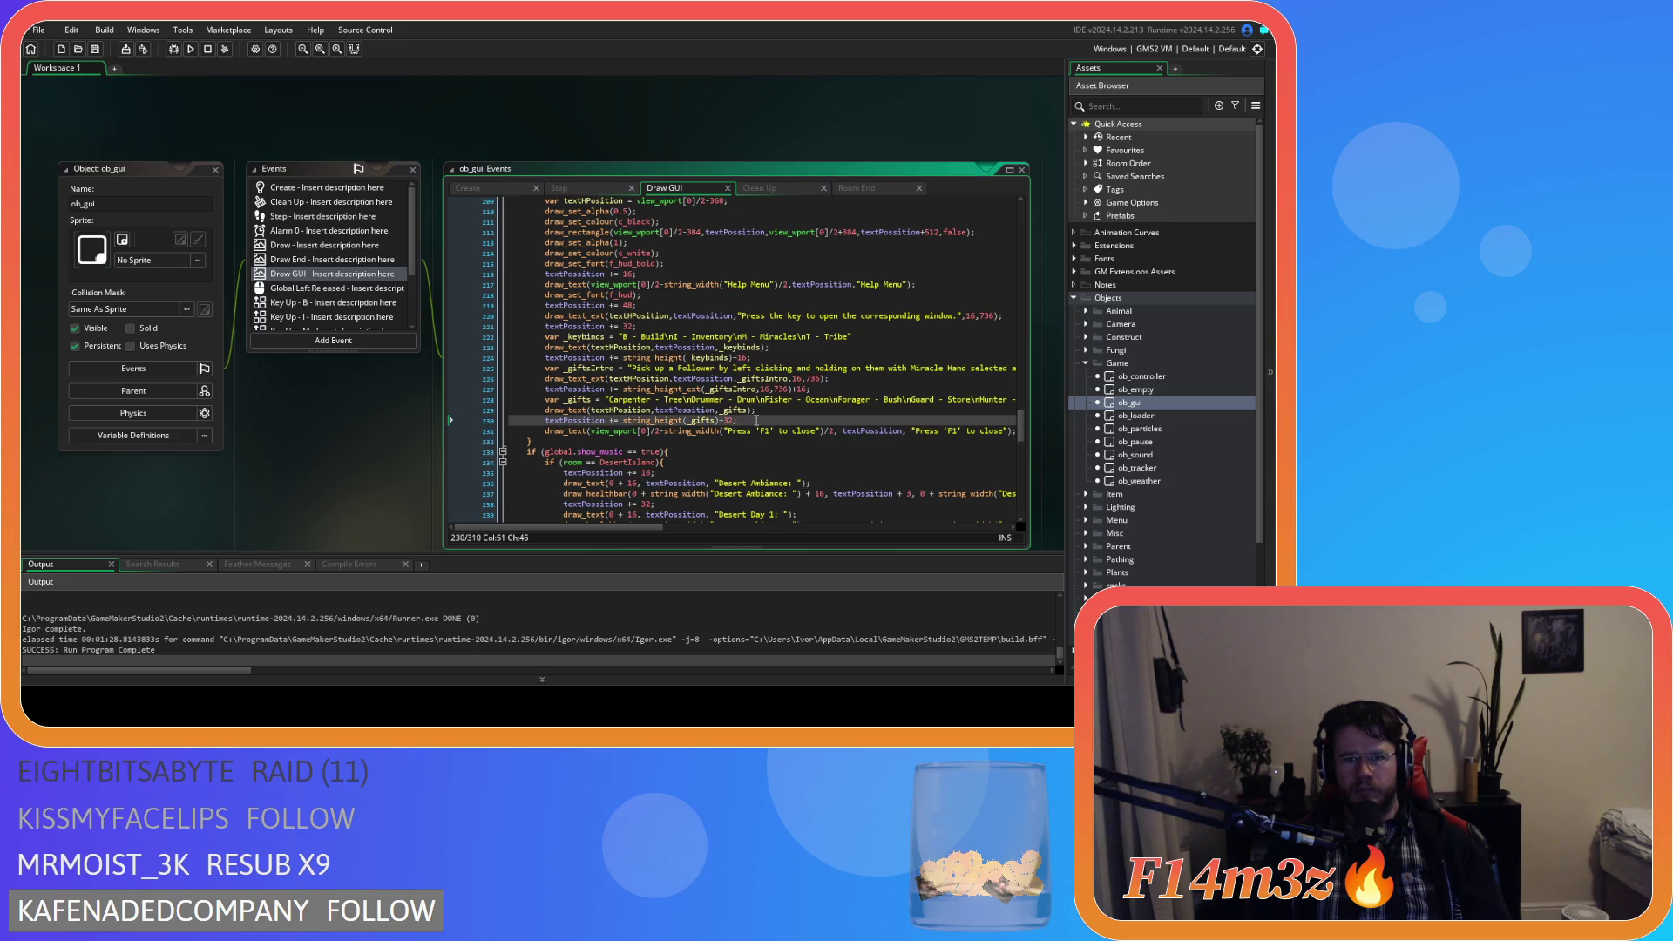
key(BackSpace)
key(BackSpace)
text(16)
drag(739, 420, 544, 401)
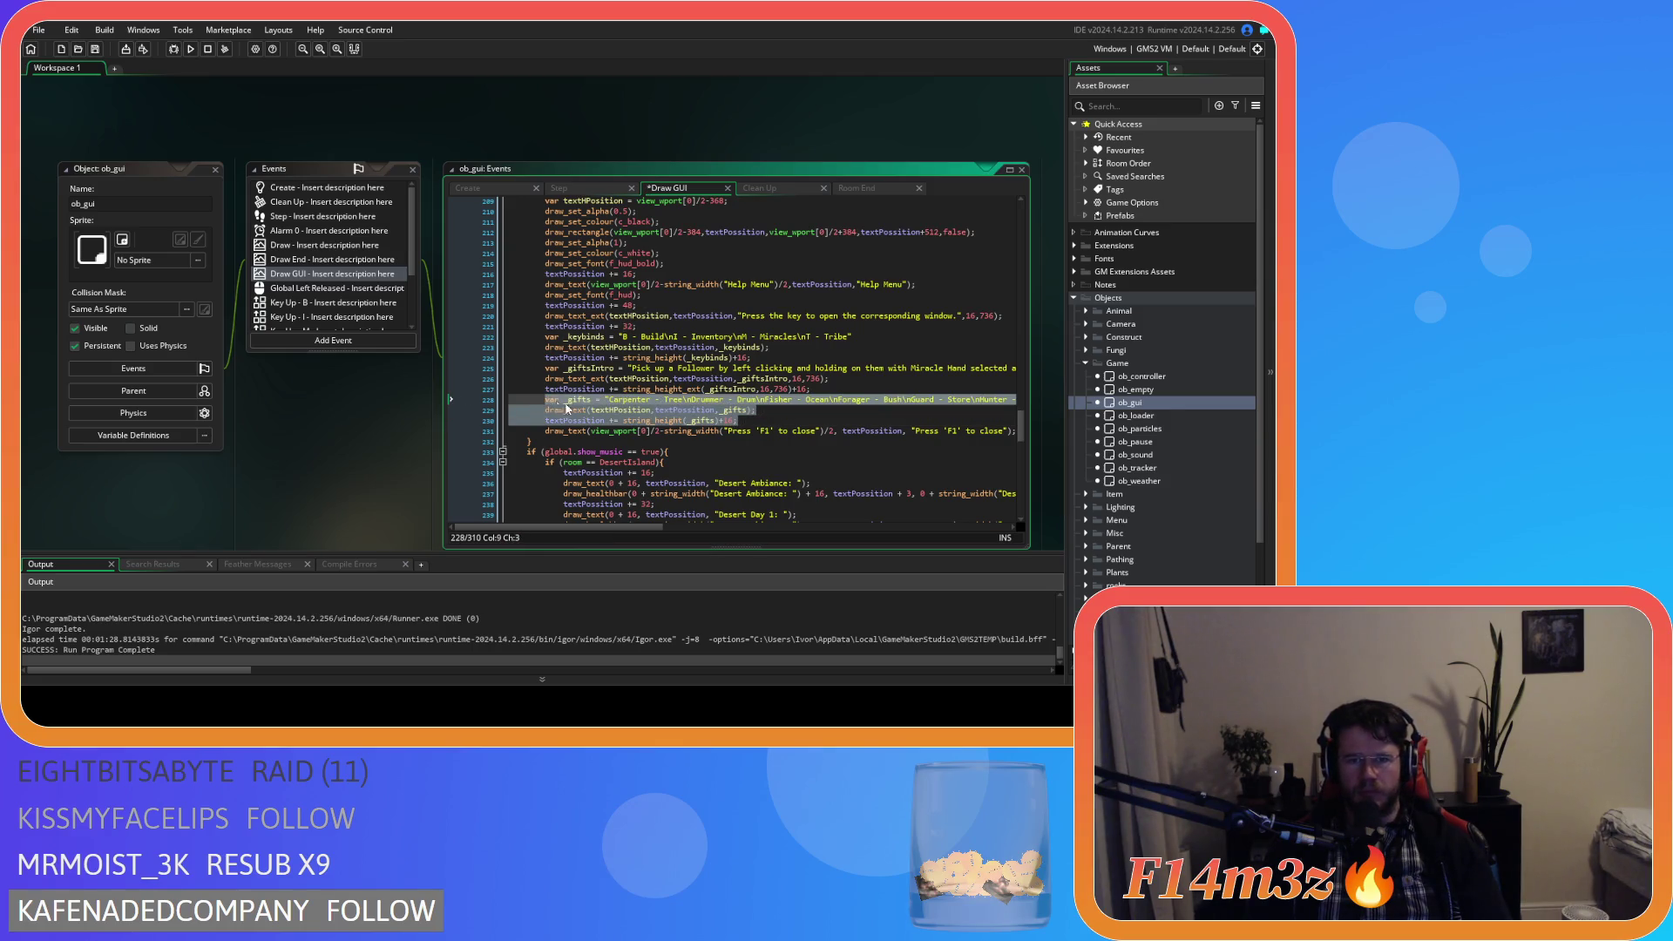
key(BackSpace)
key(ctrl+z)
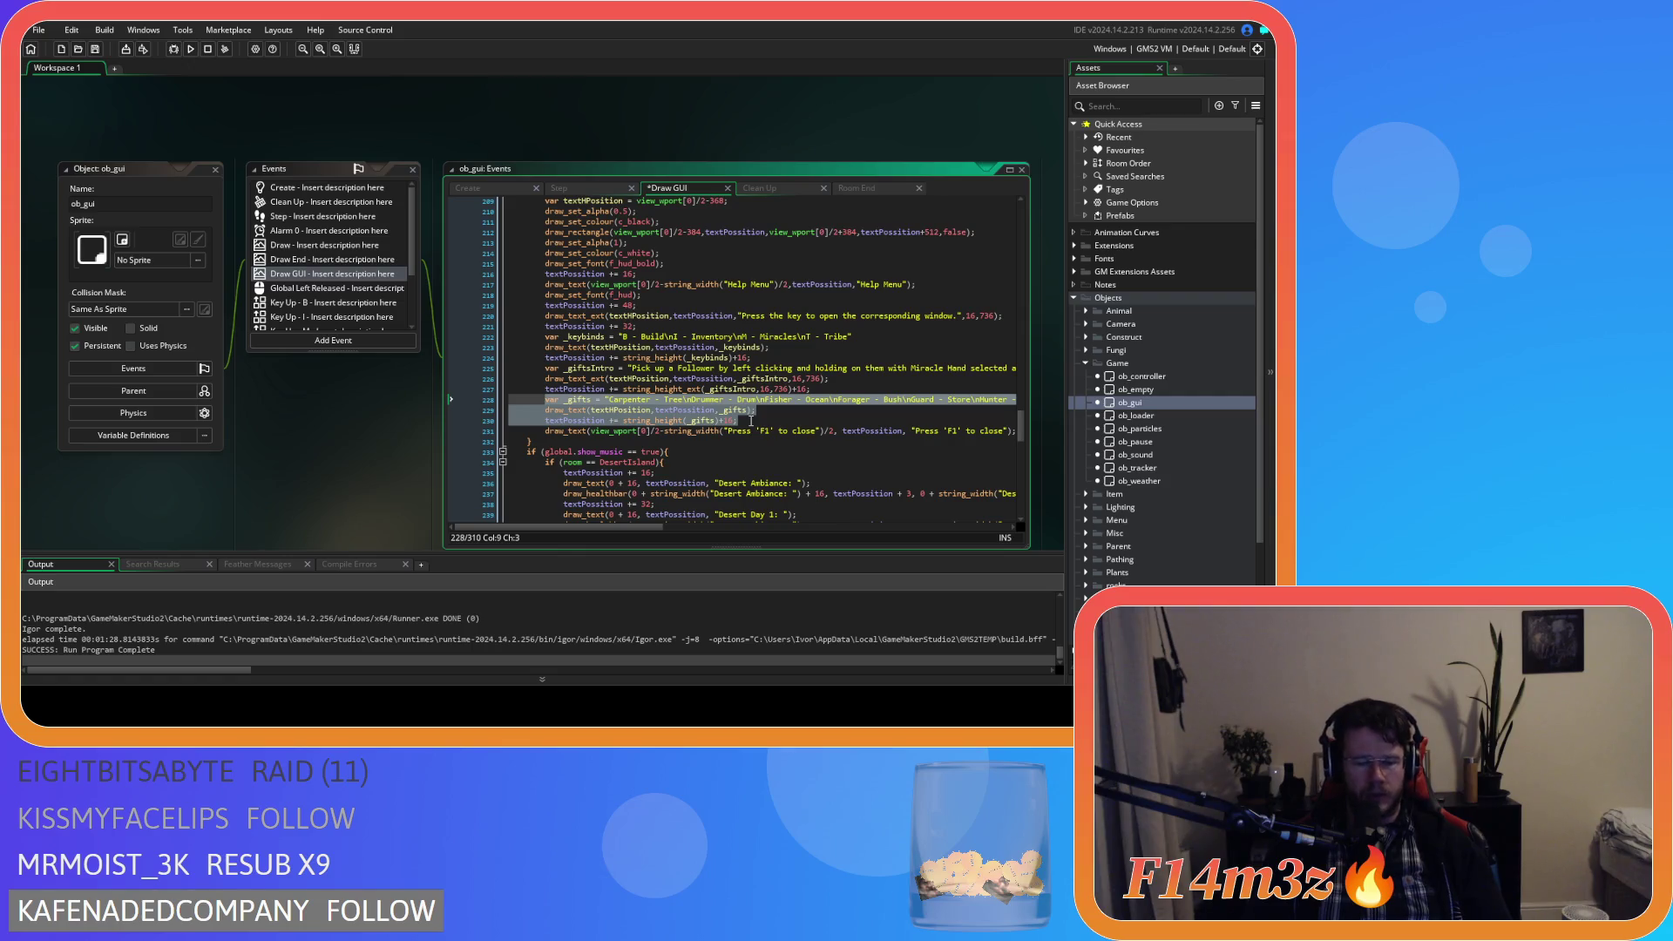
click(759, 420)
key(Return)
key(ctrl+v)
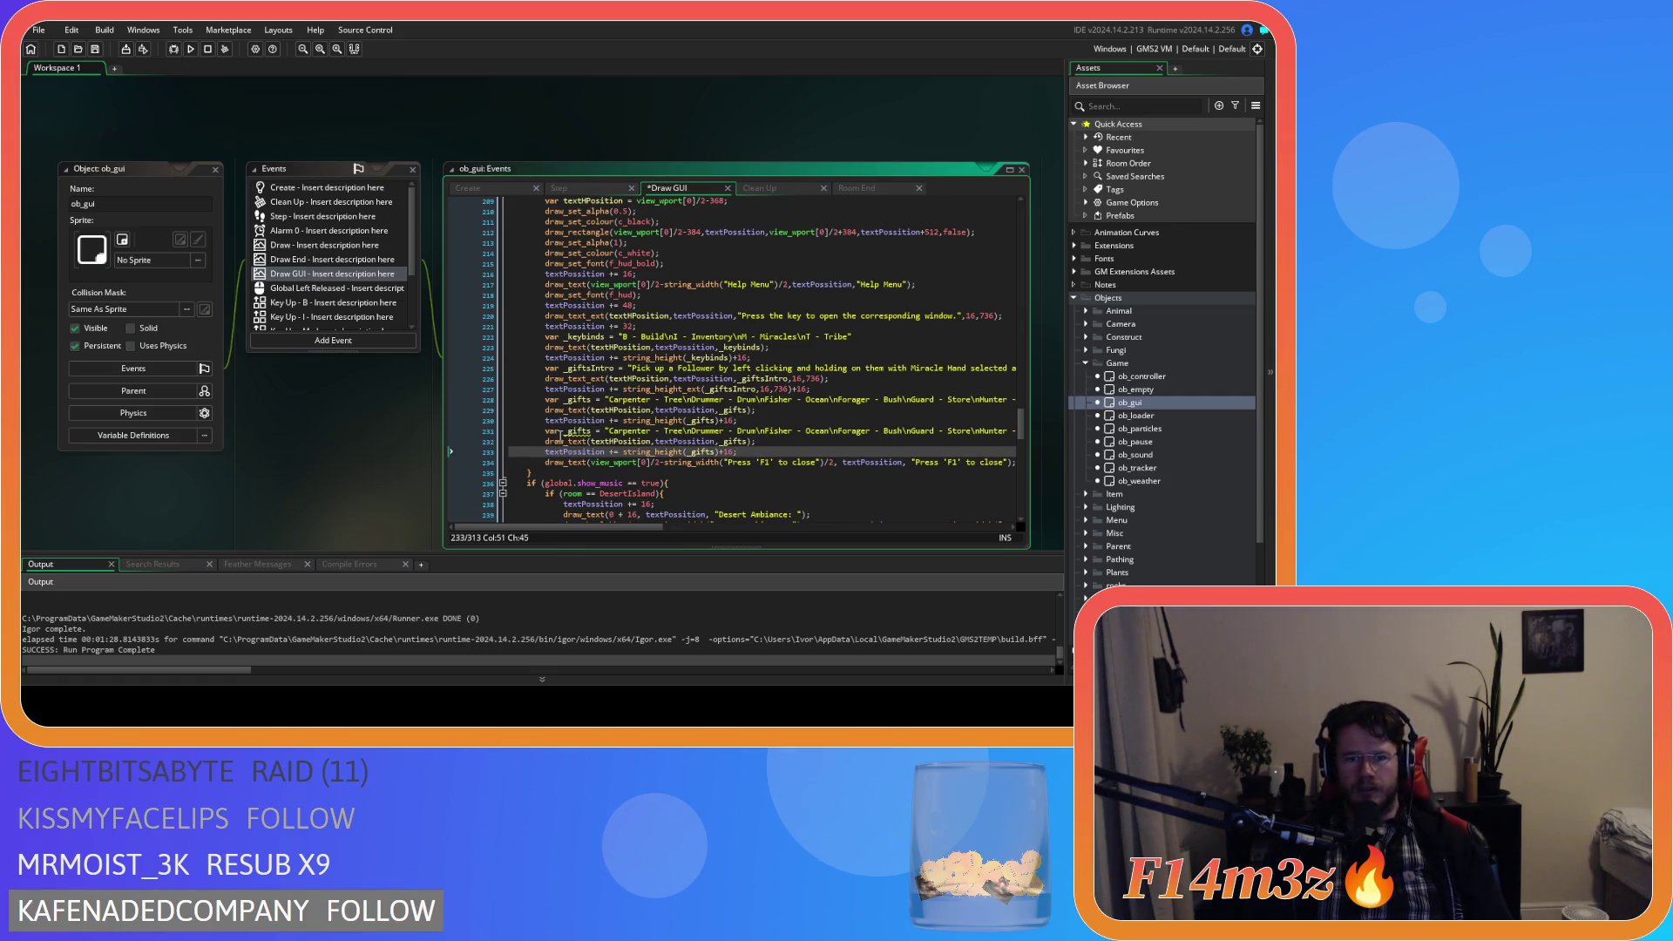
double_click(578, 431)
text(_shr)
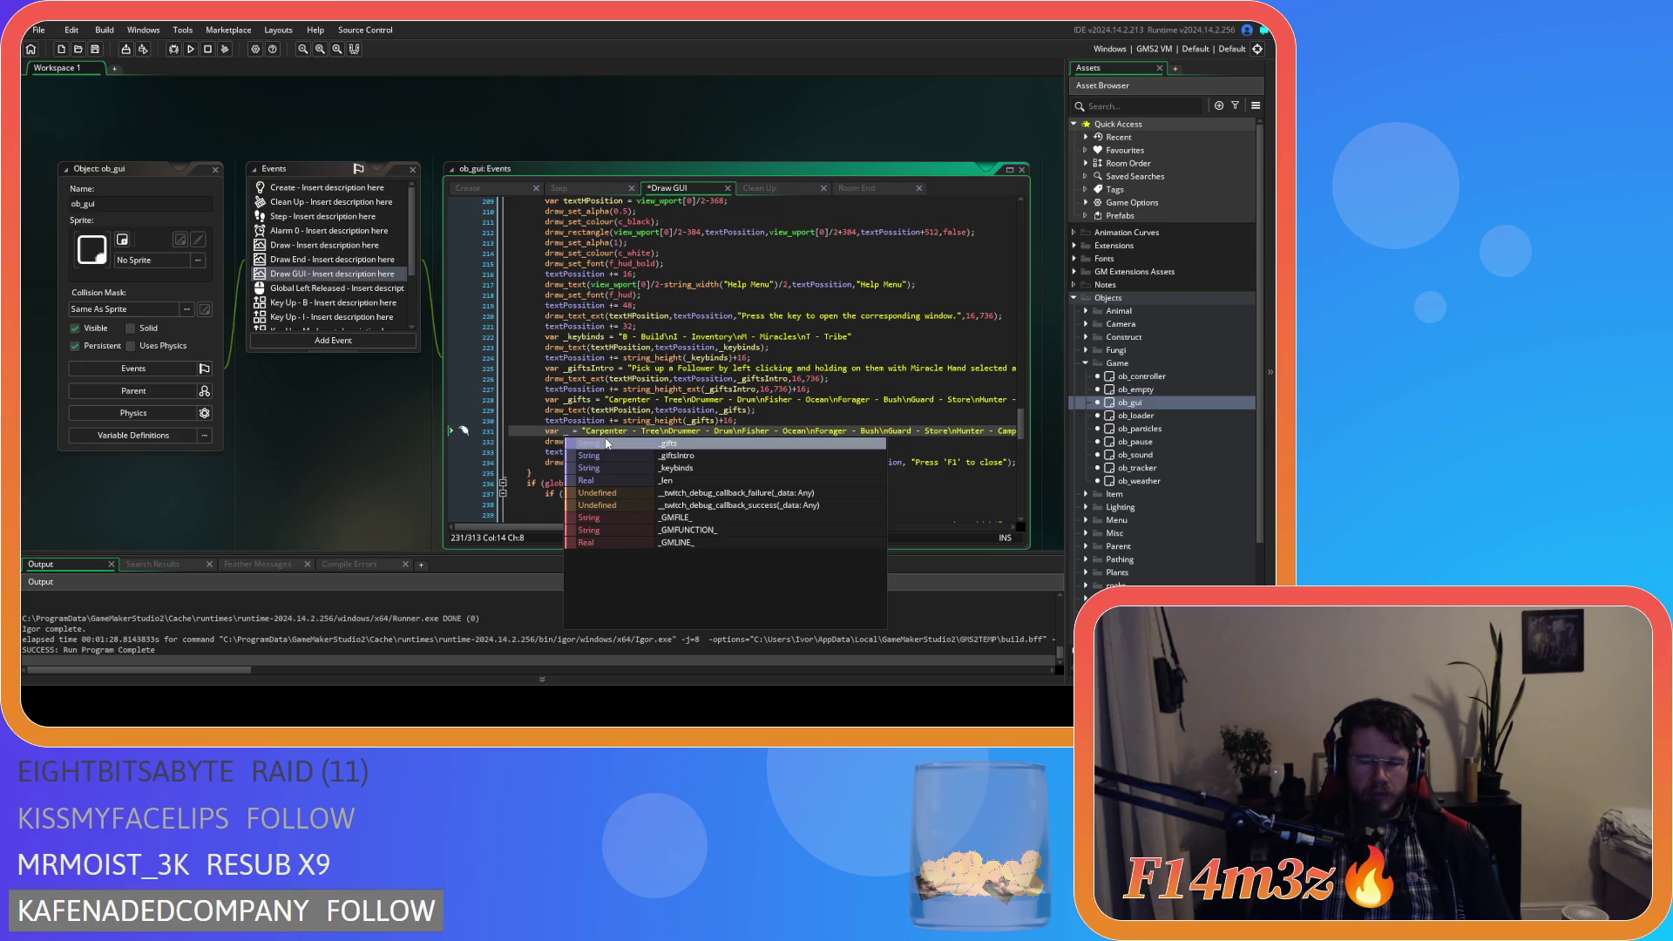
text(ines)
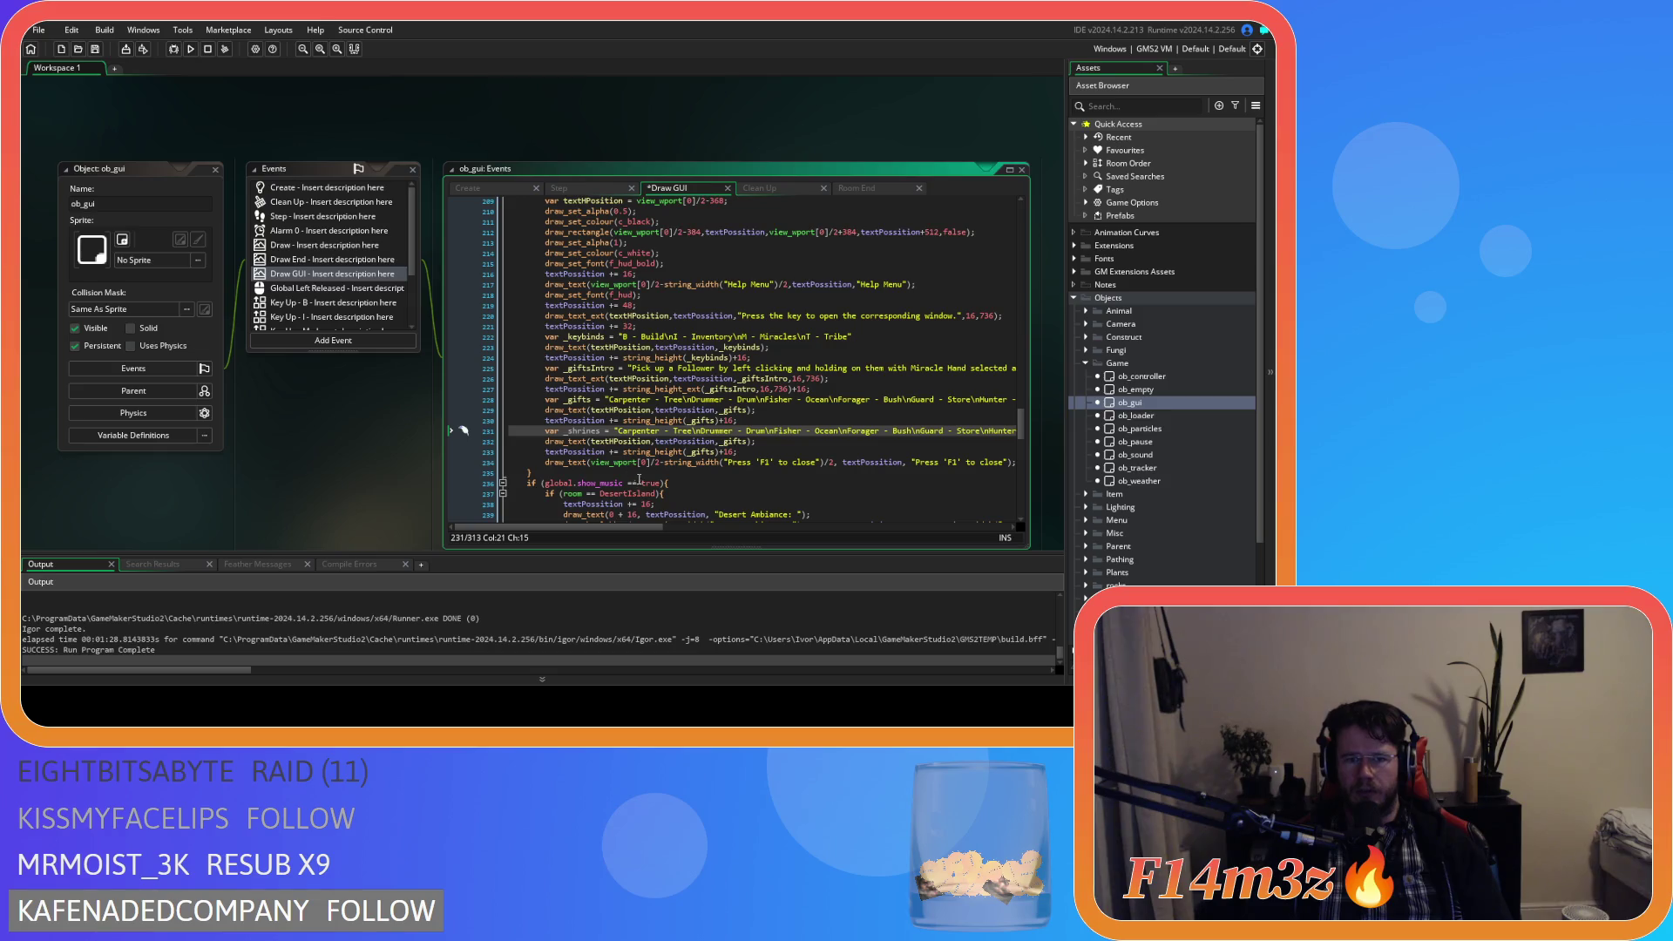
Write the _shrines text on unlocking Miracle Shrines, Expansion Stones and Portal Stones, and right-click deactivating.
mouse_move(617, 432)
mouse_down()
mouse_move(1023, 437)
mouse_move(958, 438)
mouse_up()
text(U)
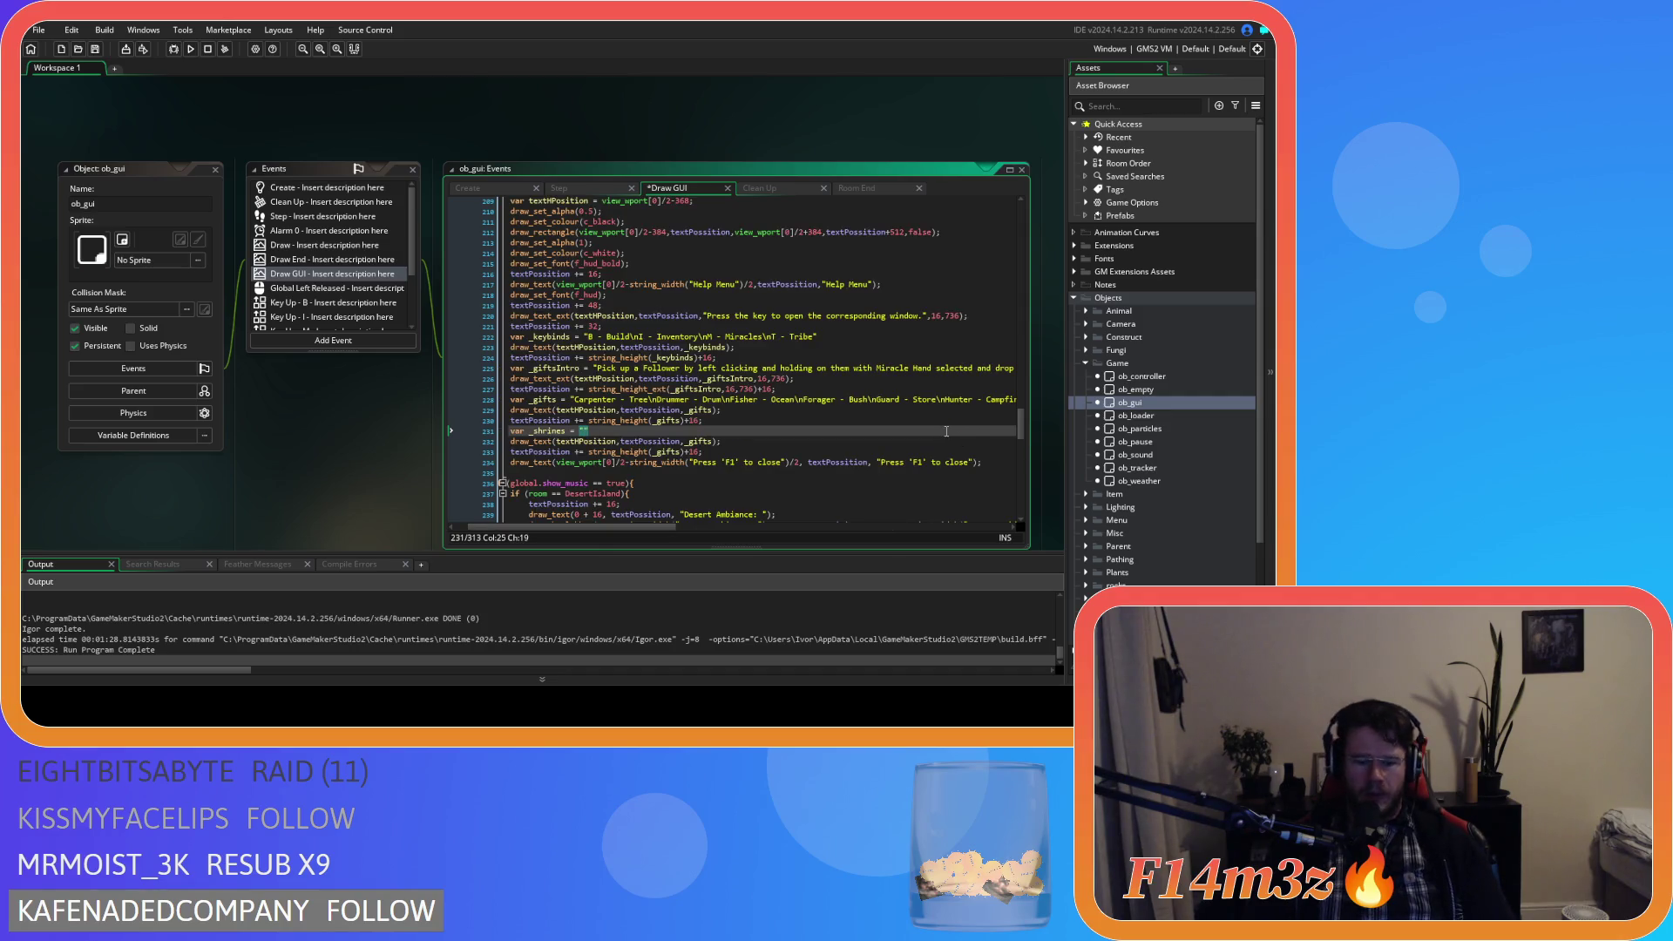
text(nlock Shrines)
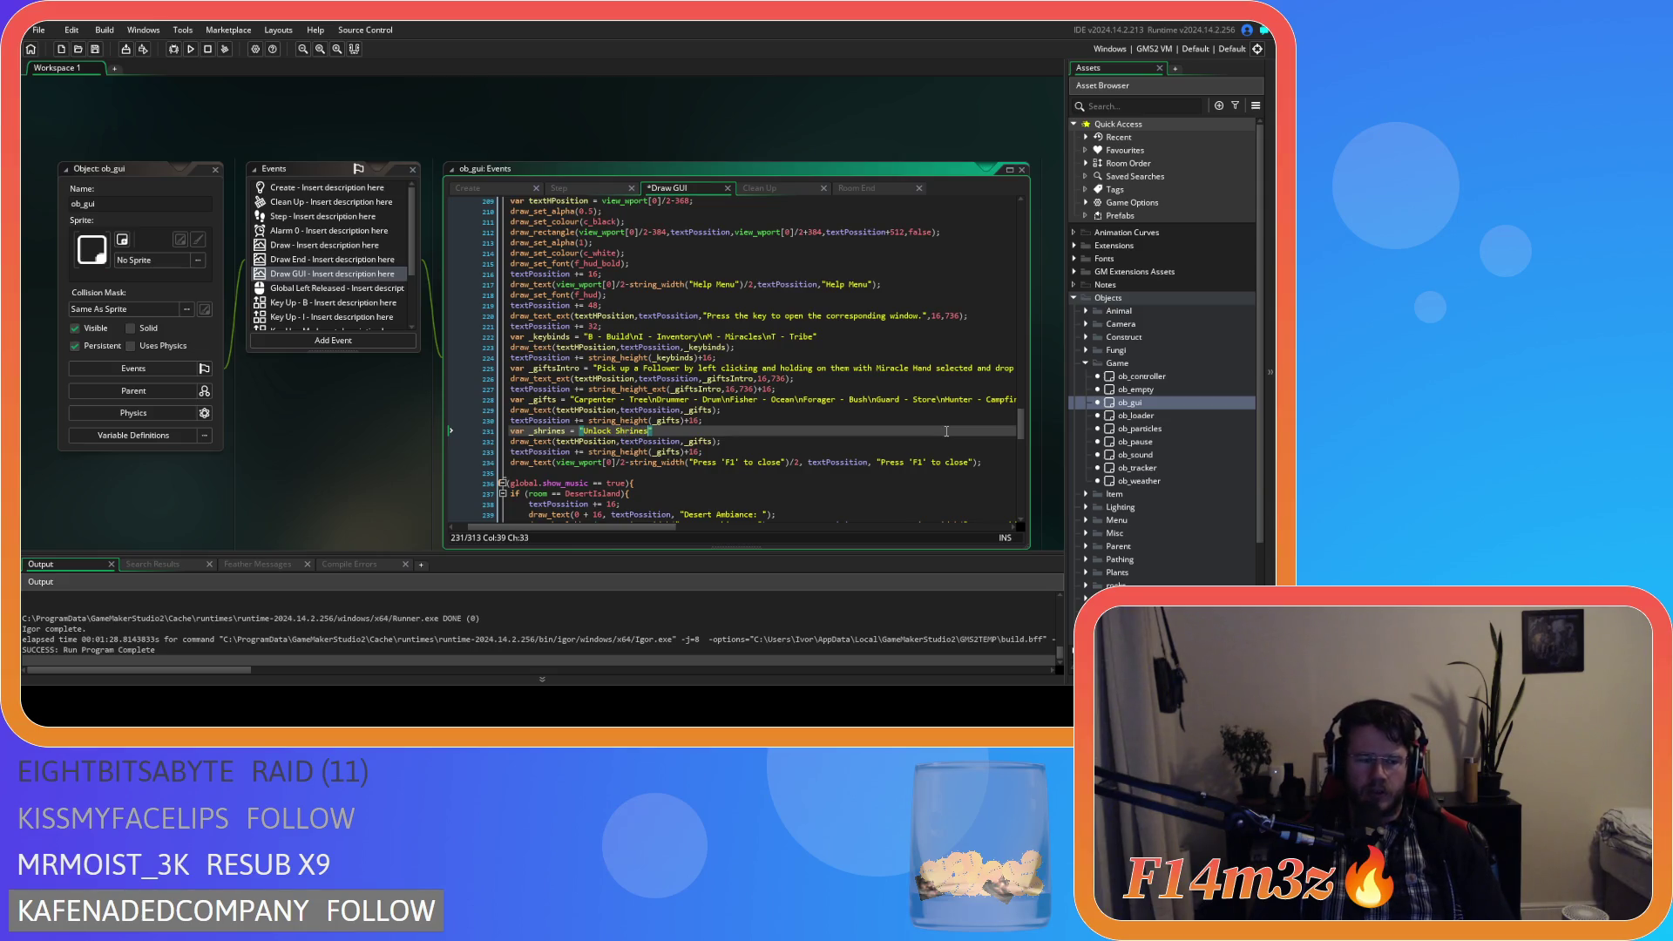
key(BackSpace)
key(BackSpace)
key(BackSpace)
text(Mir)
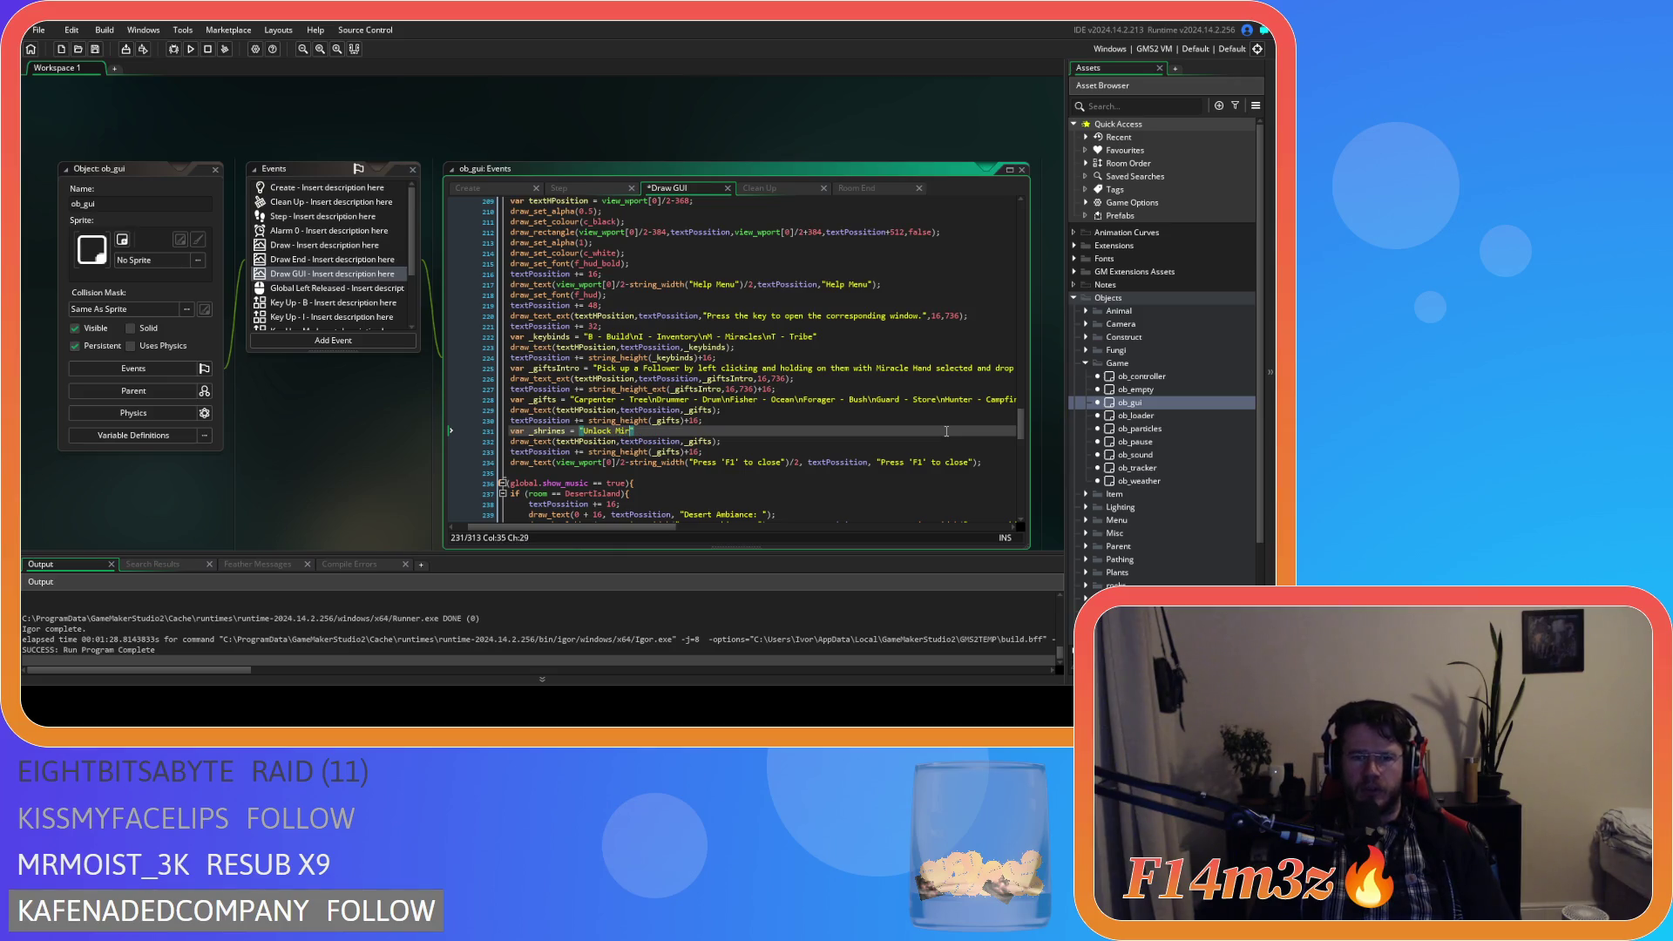
text(acle Sh)
text(P)
text( Sto)
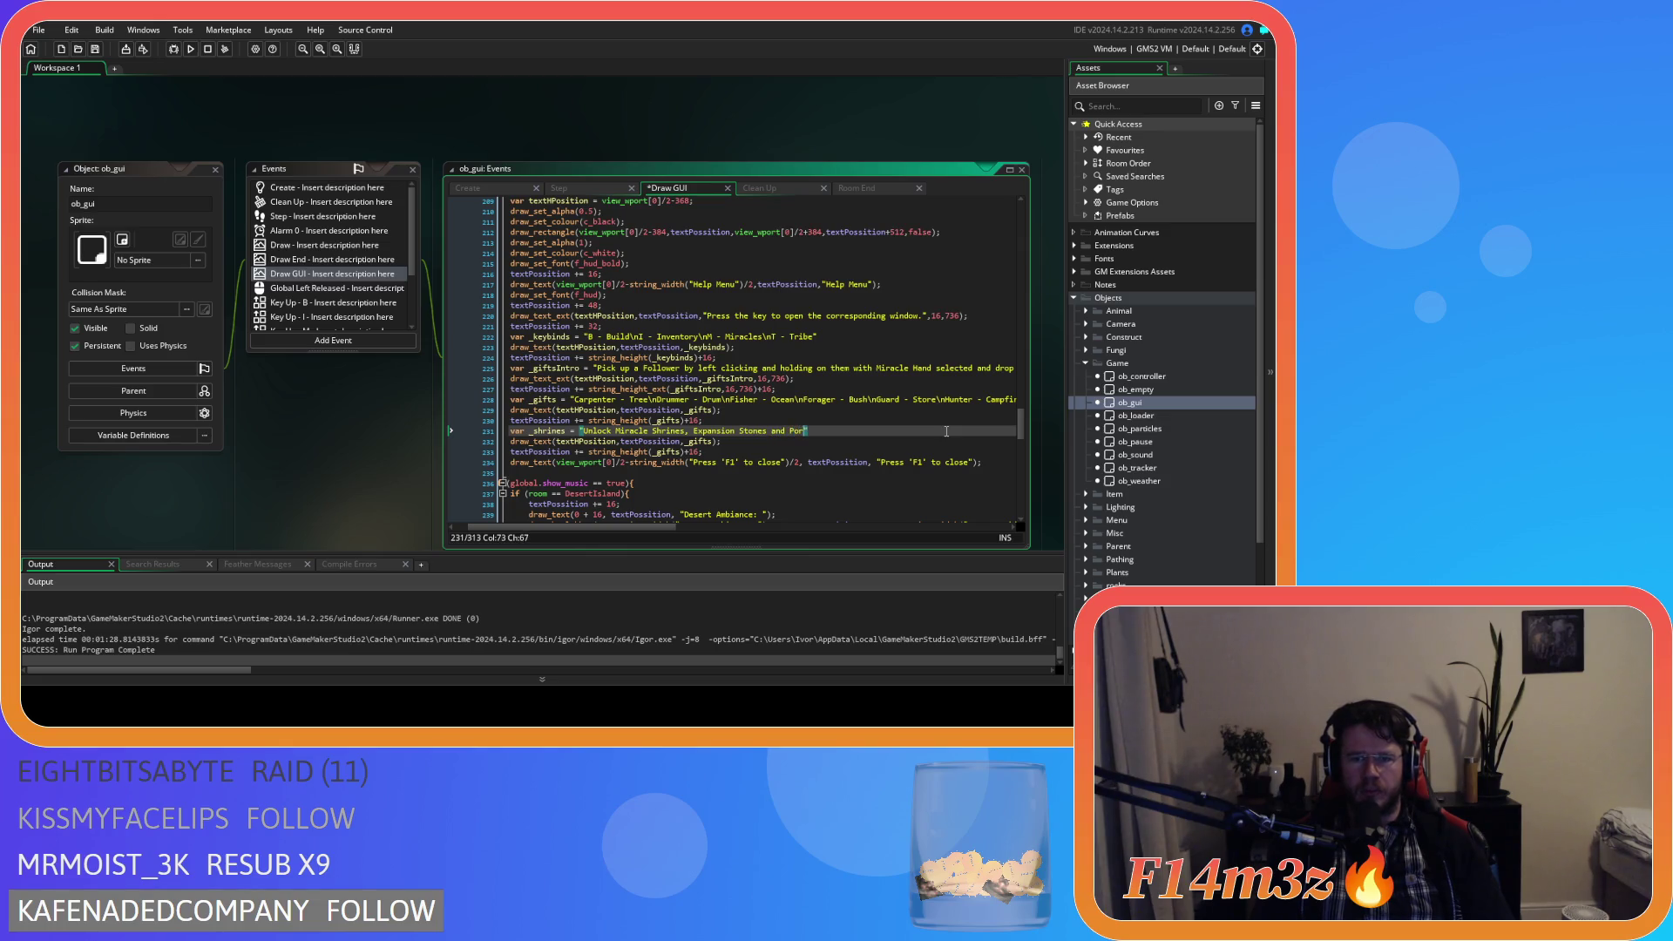
text(nes by left)
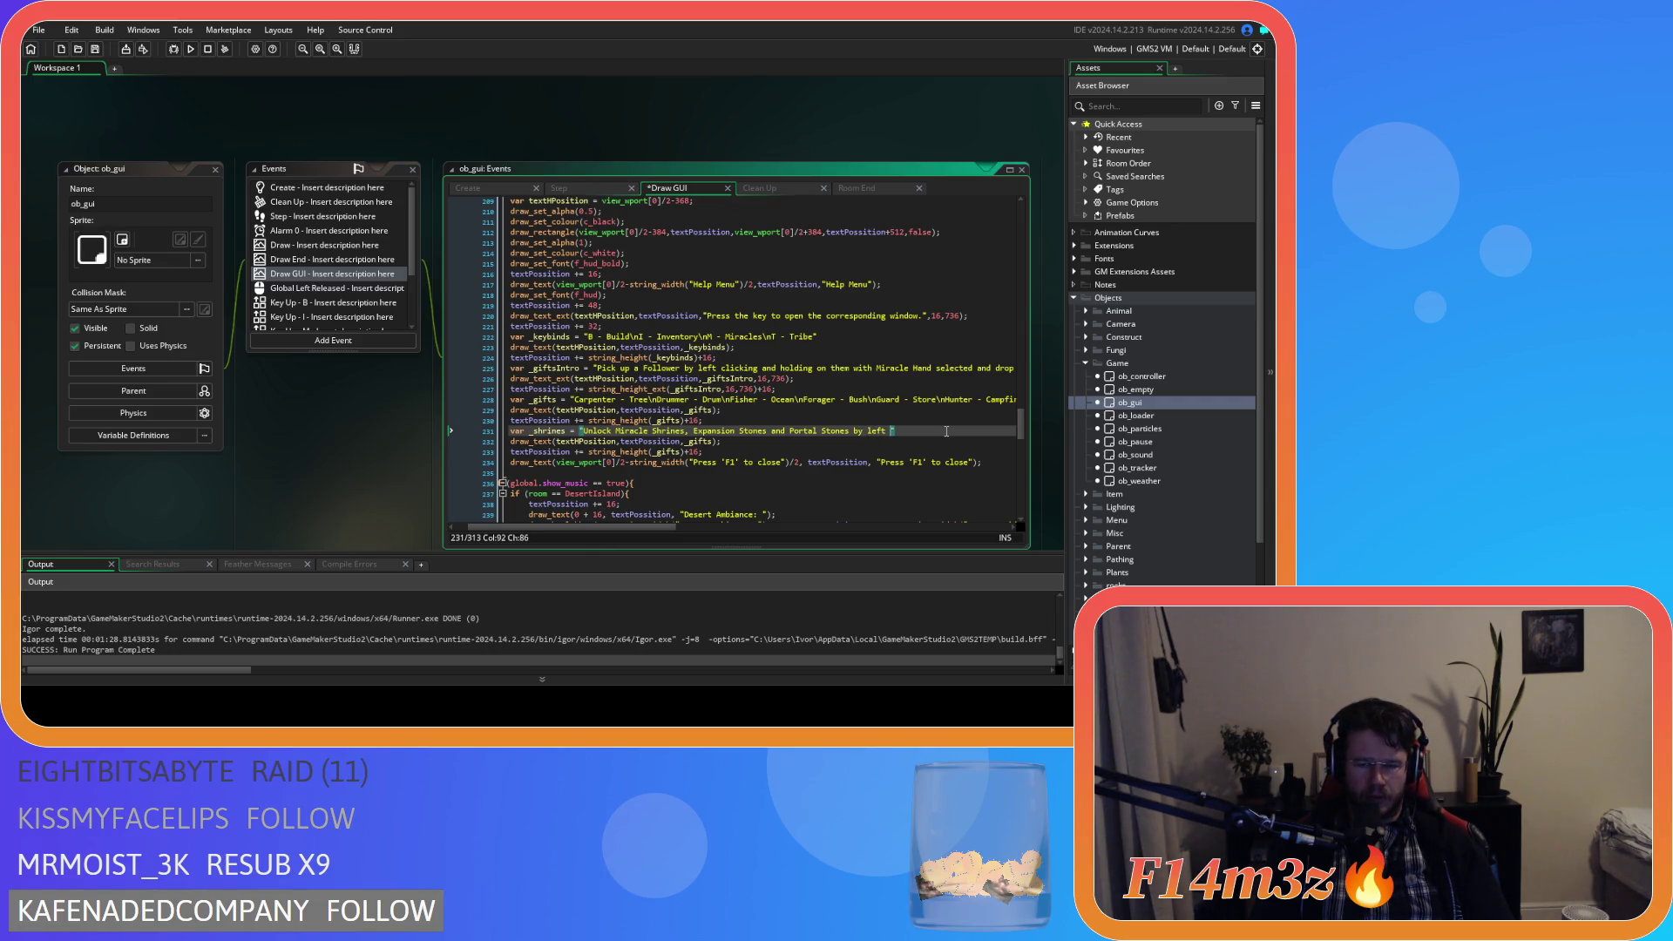
text(clicking on them. )
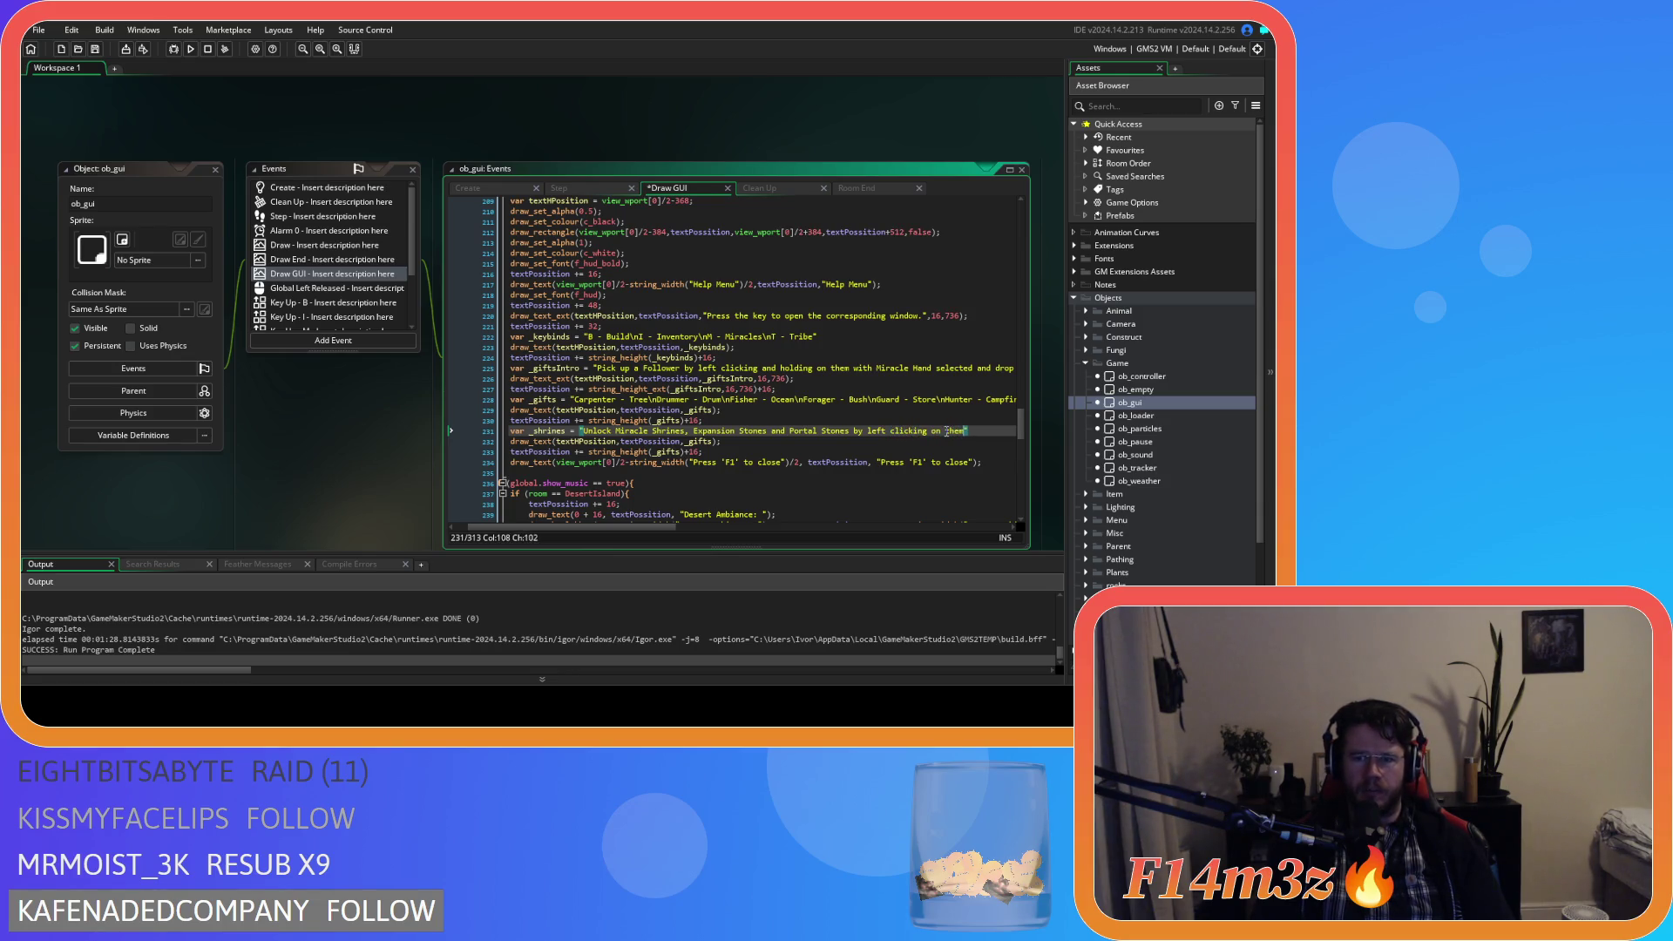
text(If yo)
text(u have enough )
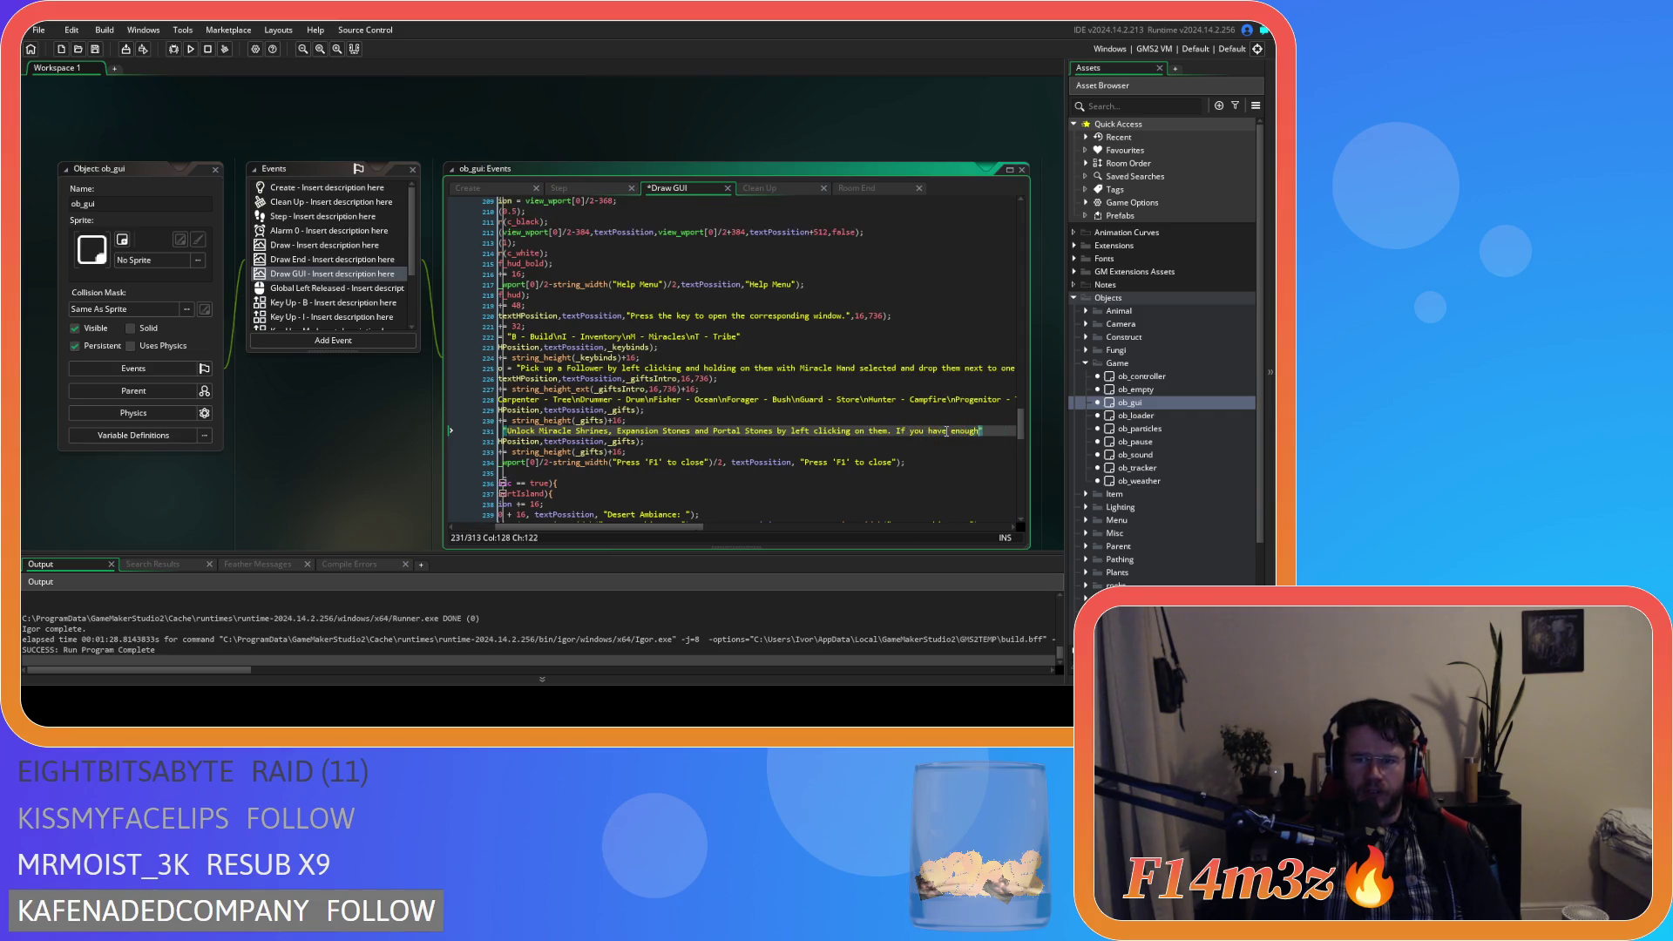
text(worship)
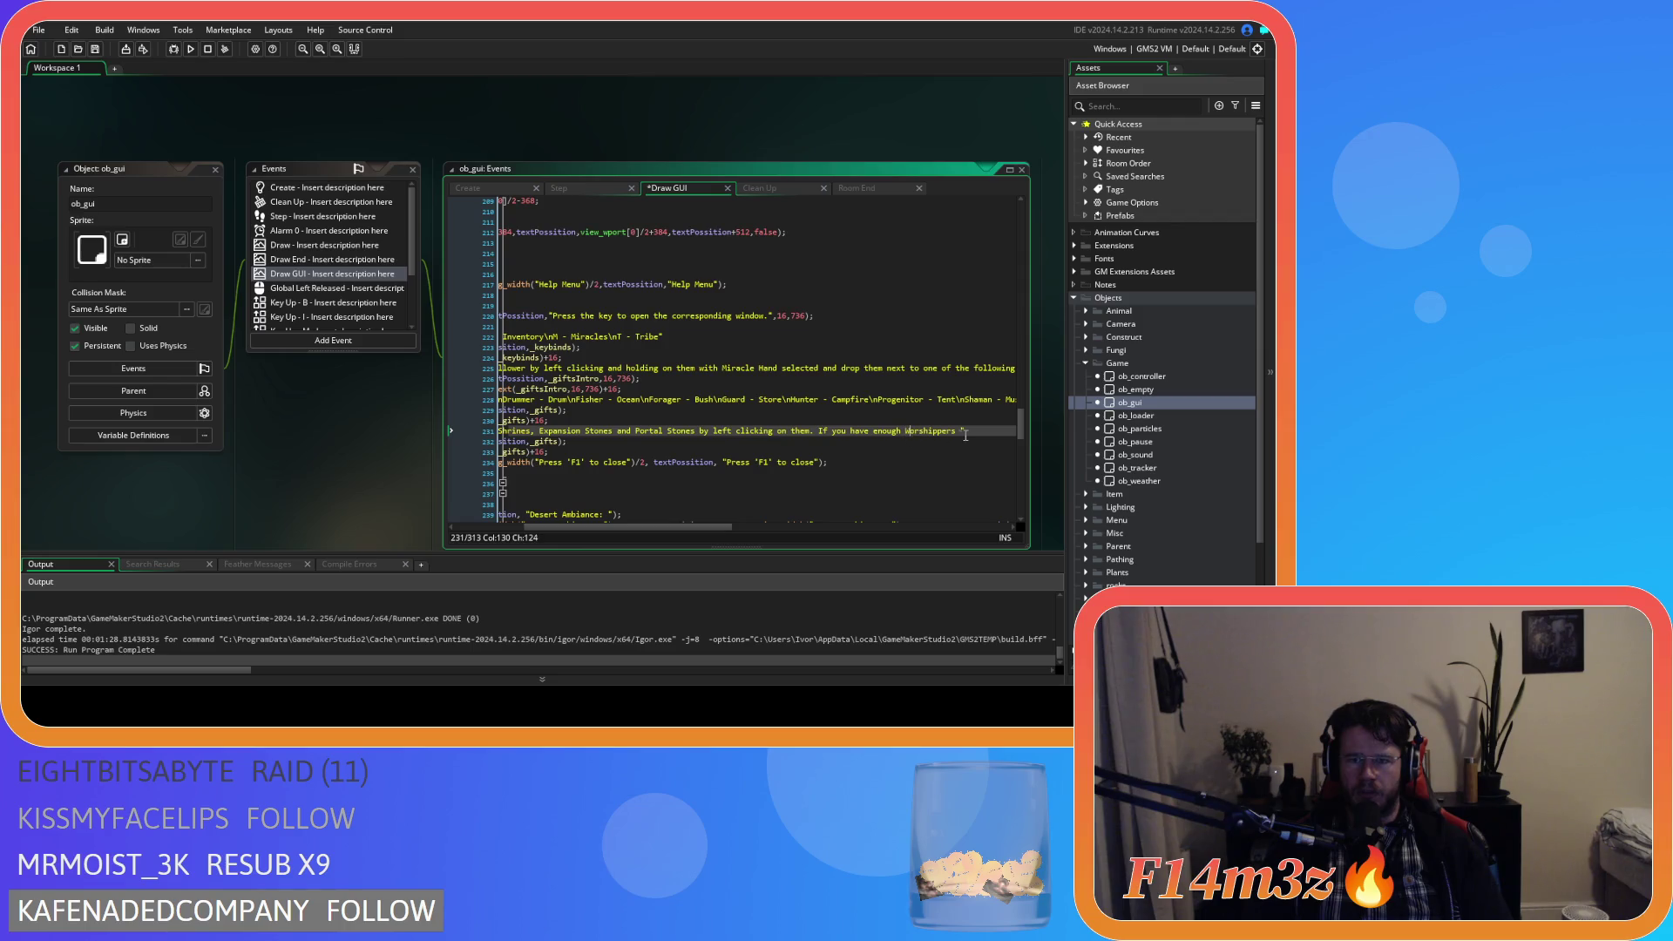
text(they will)
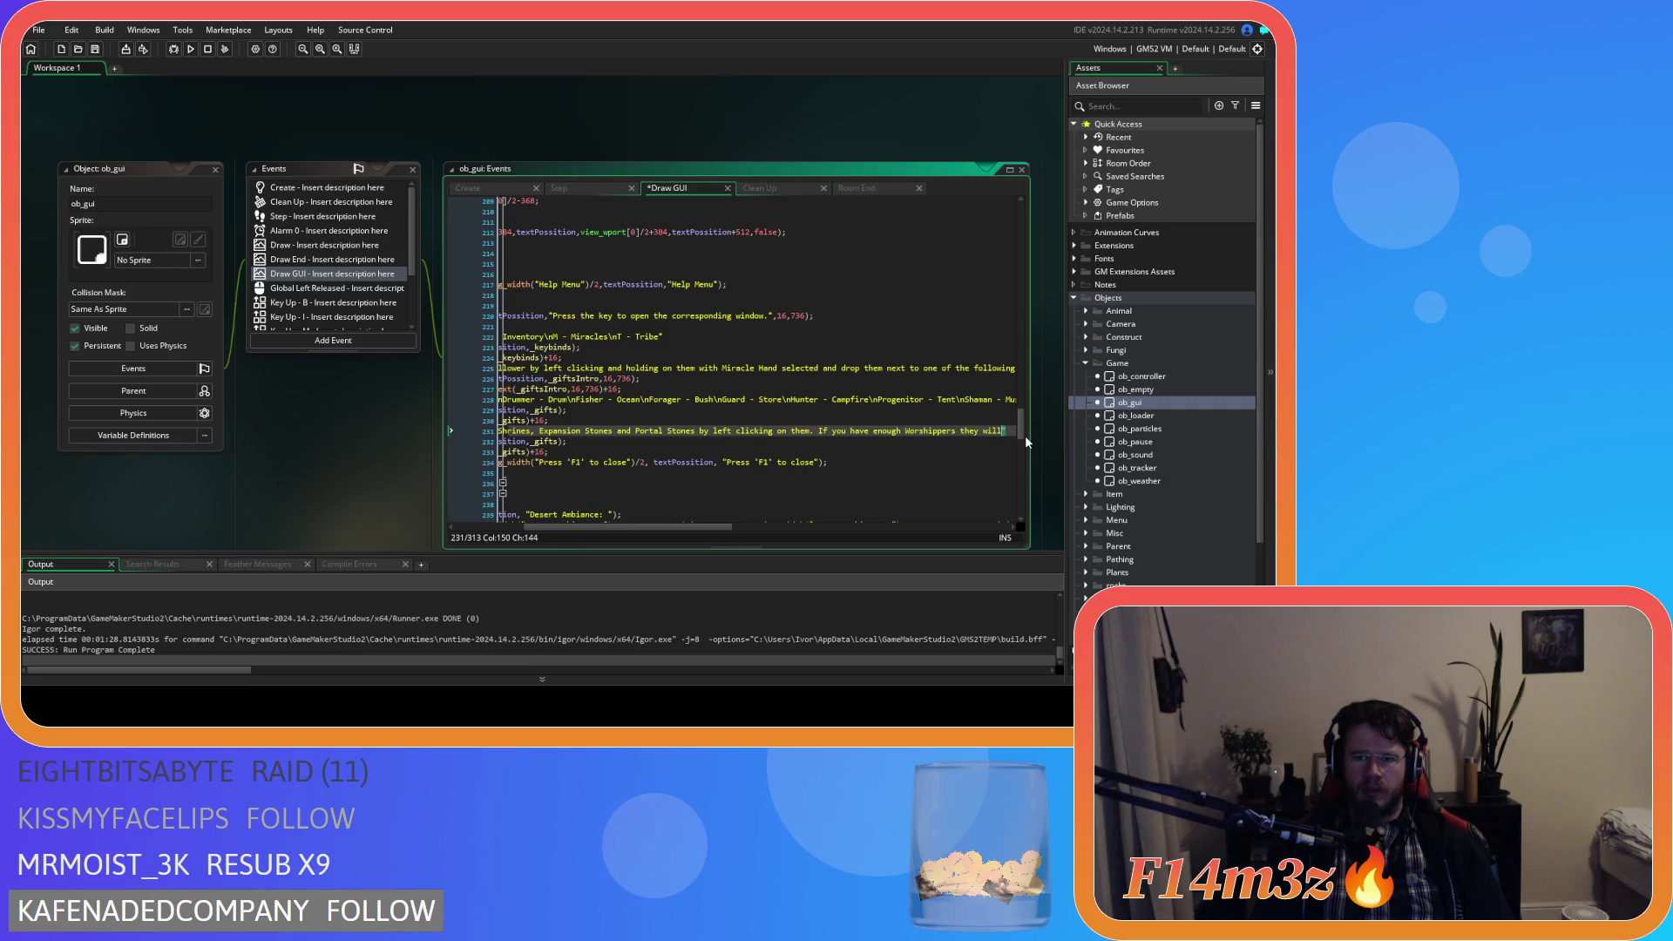
text( unlock them for )
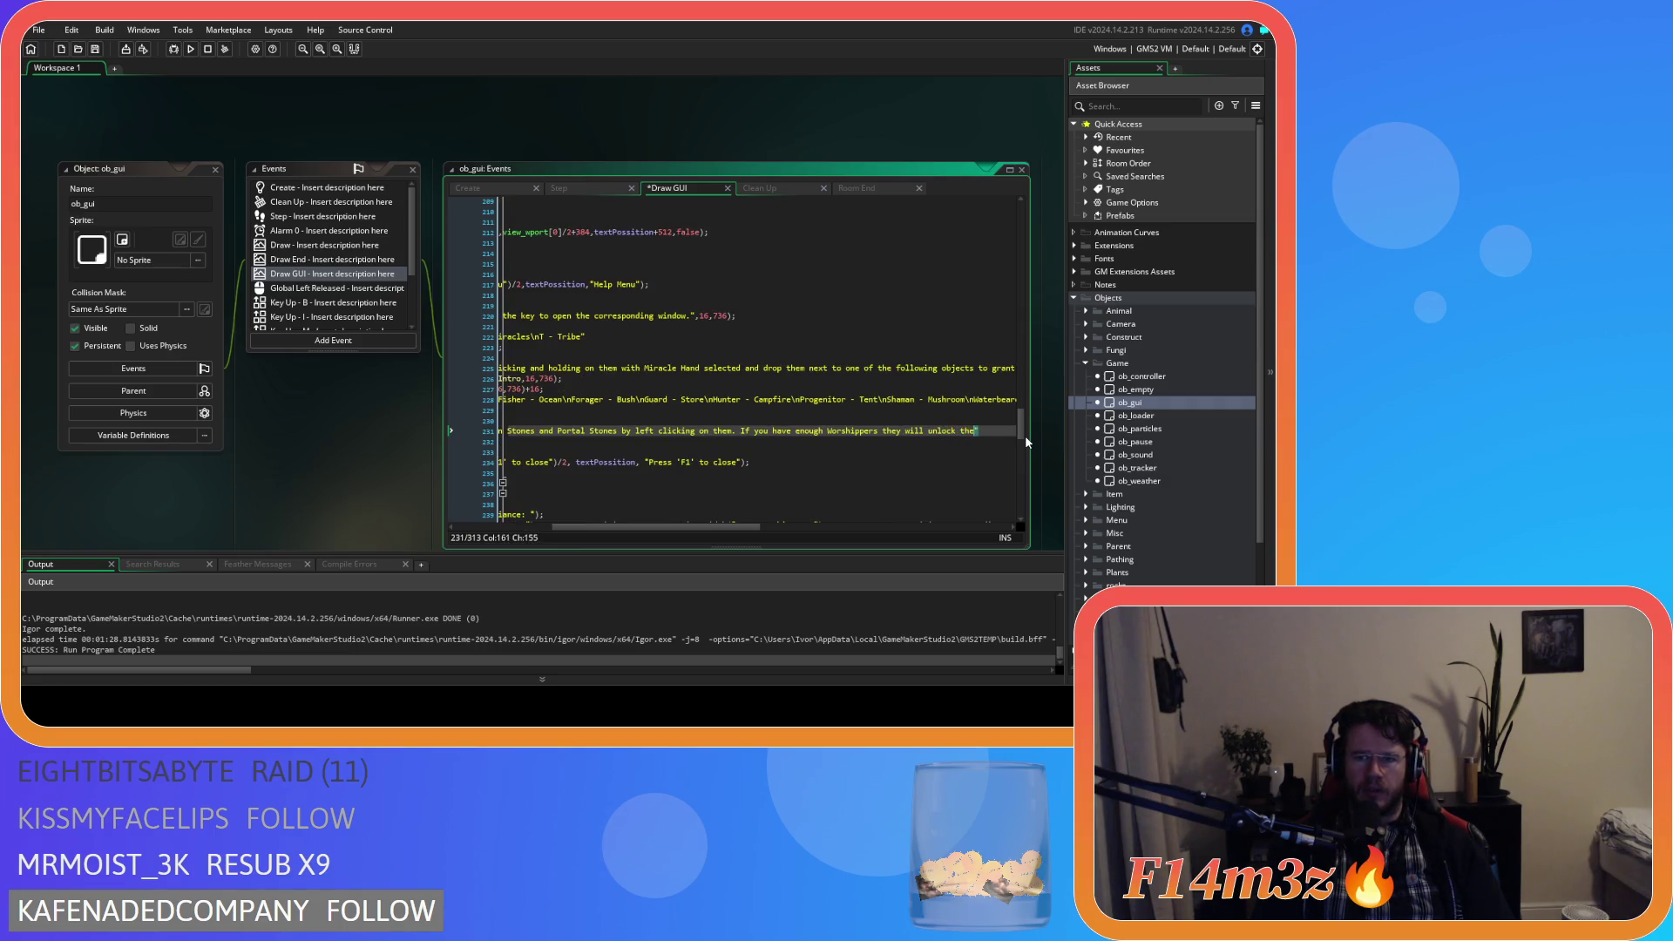
text(you)
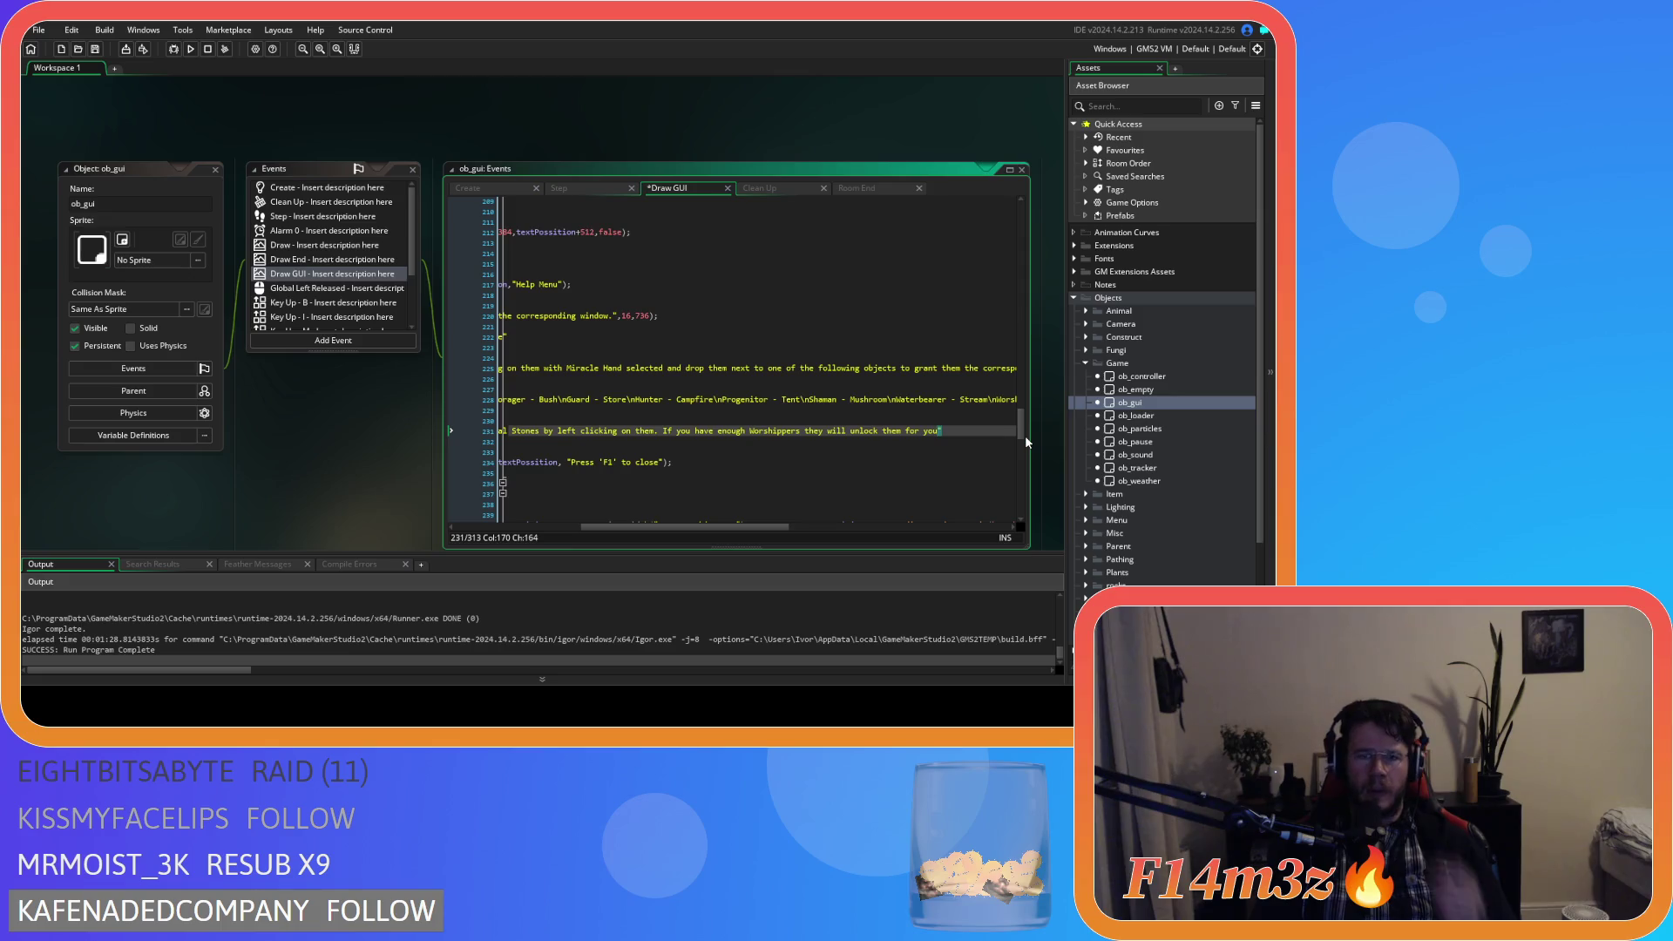
mouse_move(744, 527)
mouse_down()
mouse_move(644, 517)
mouse_move(758, 505)
mouse_up()
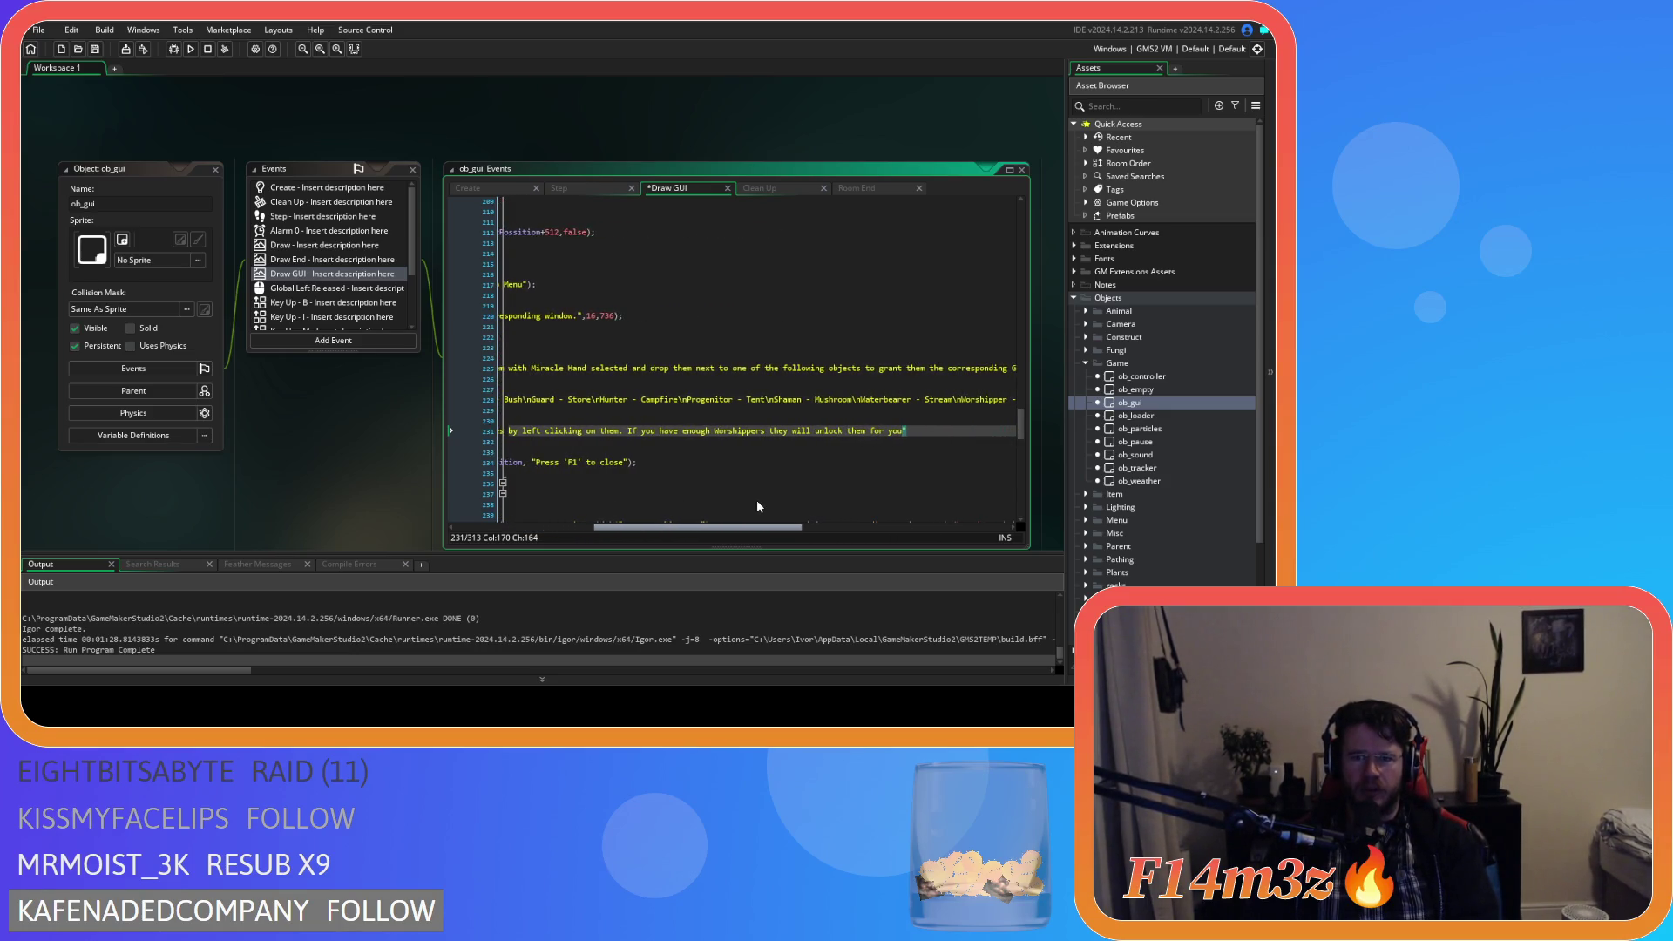
text(.)
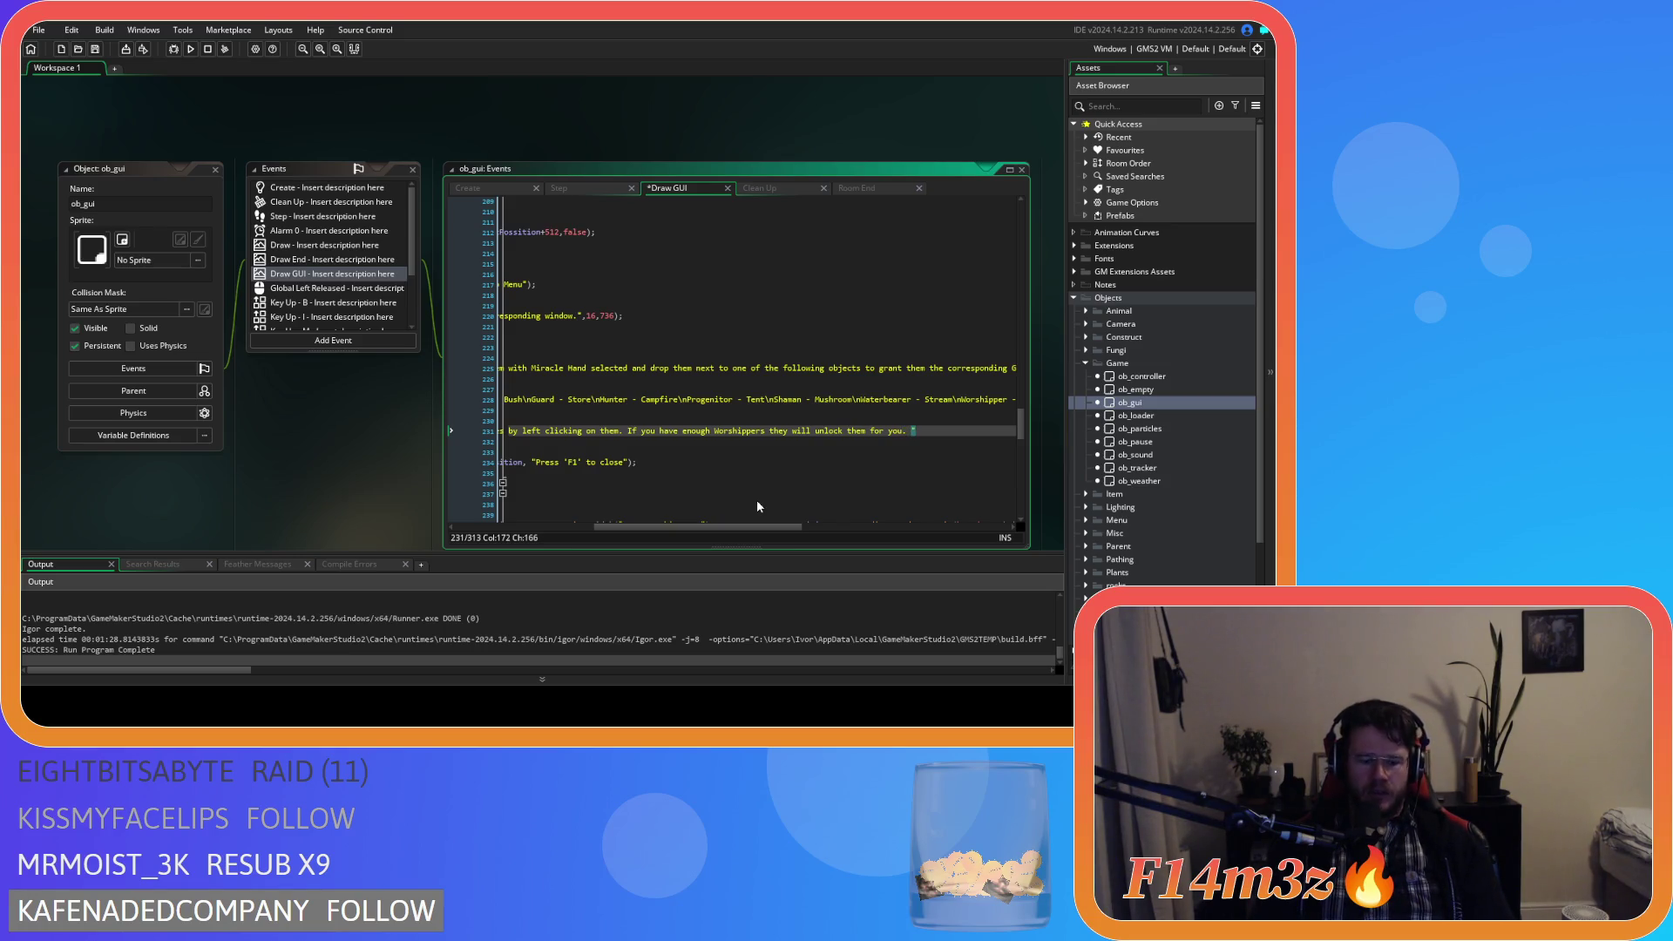
text( Right )
text(click)
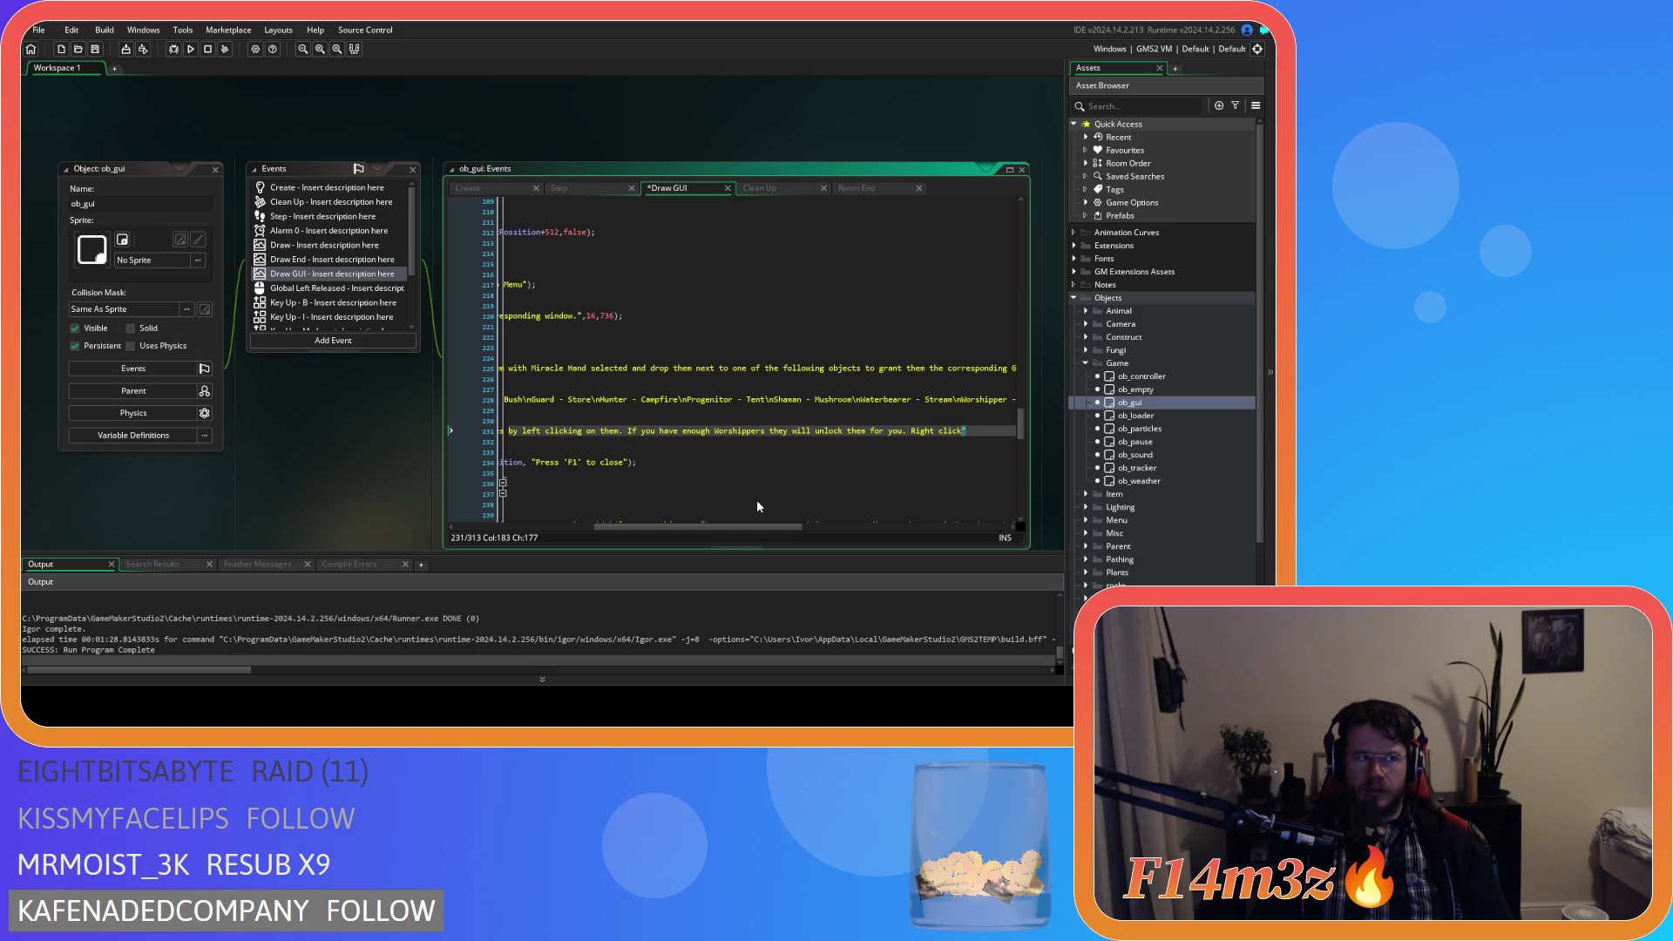
text(to dea)
text(ctivate )
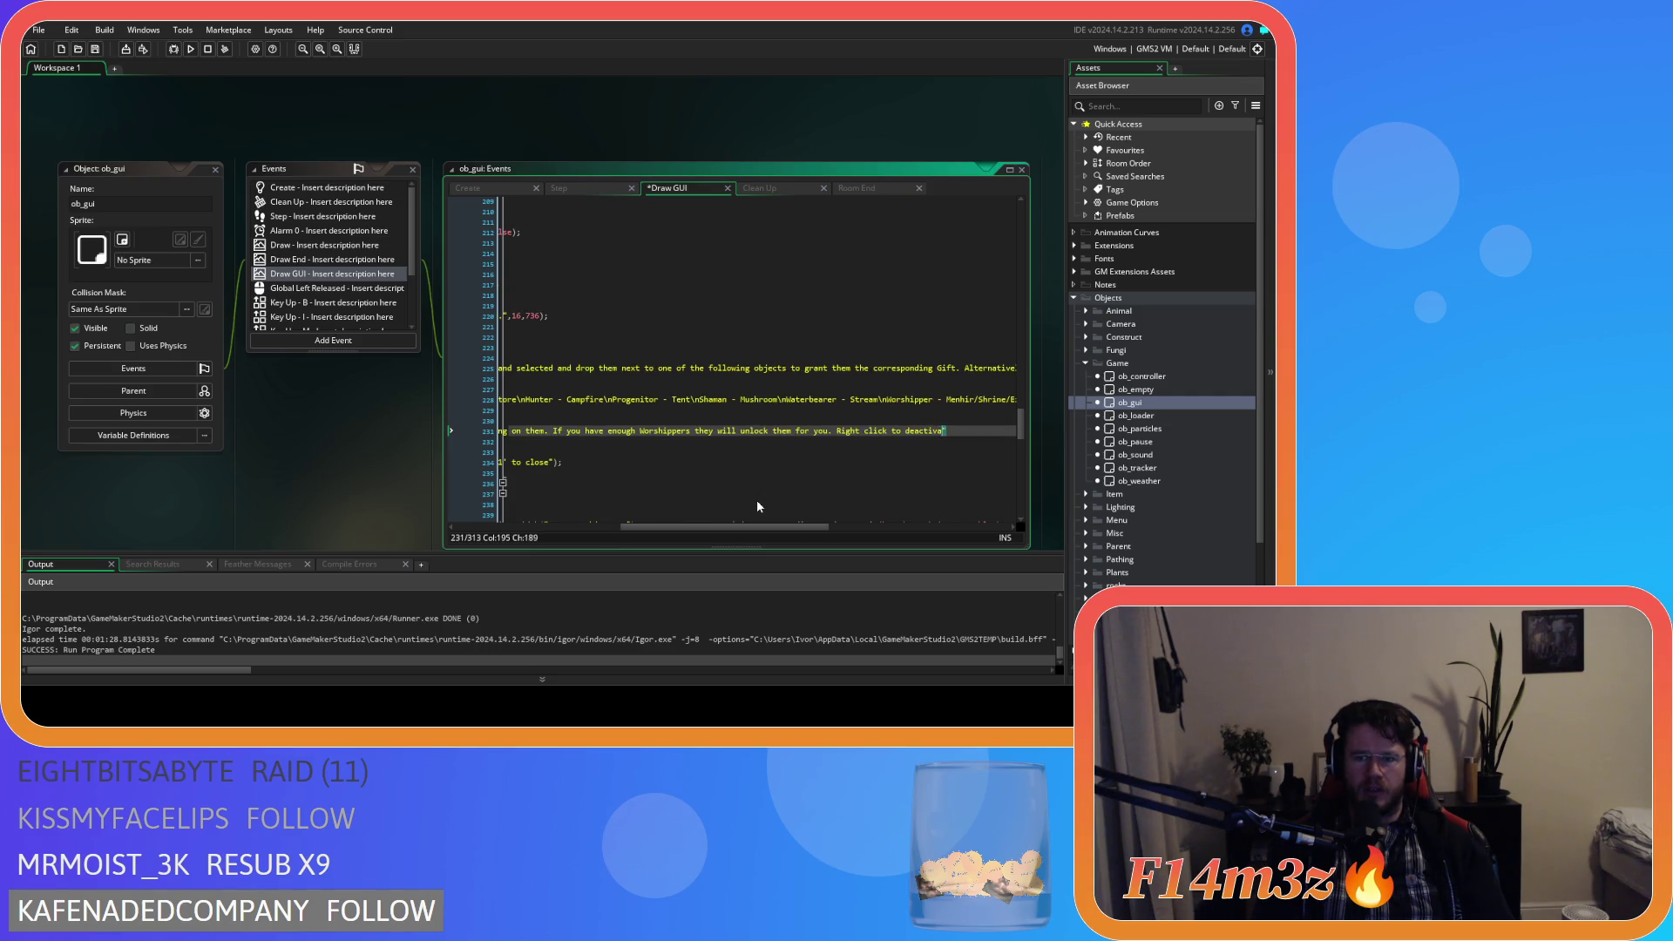
text(them again)
Add the word 'available' after Worshippers in the draw line below.
click(828, 442)
mouse_move(713, 538)
mouse_down()
mouse_move(654, 522)
mouse_move(724, 523)
mouse_move(647, 514)
mouse_move(781, 515)
mouse_up()
click(770, 430)
text(available)
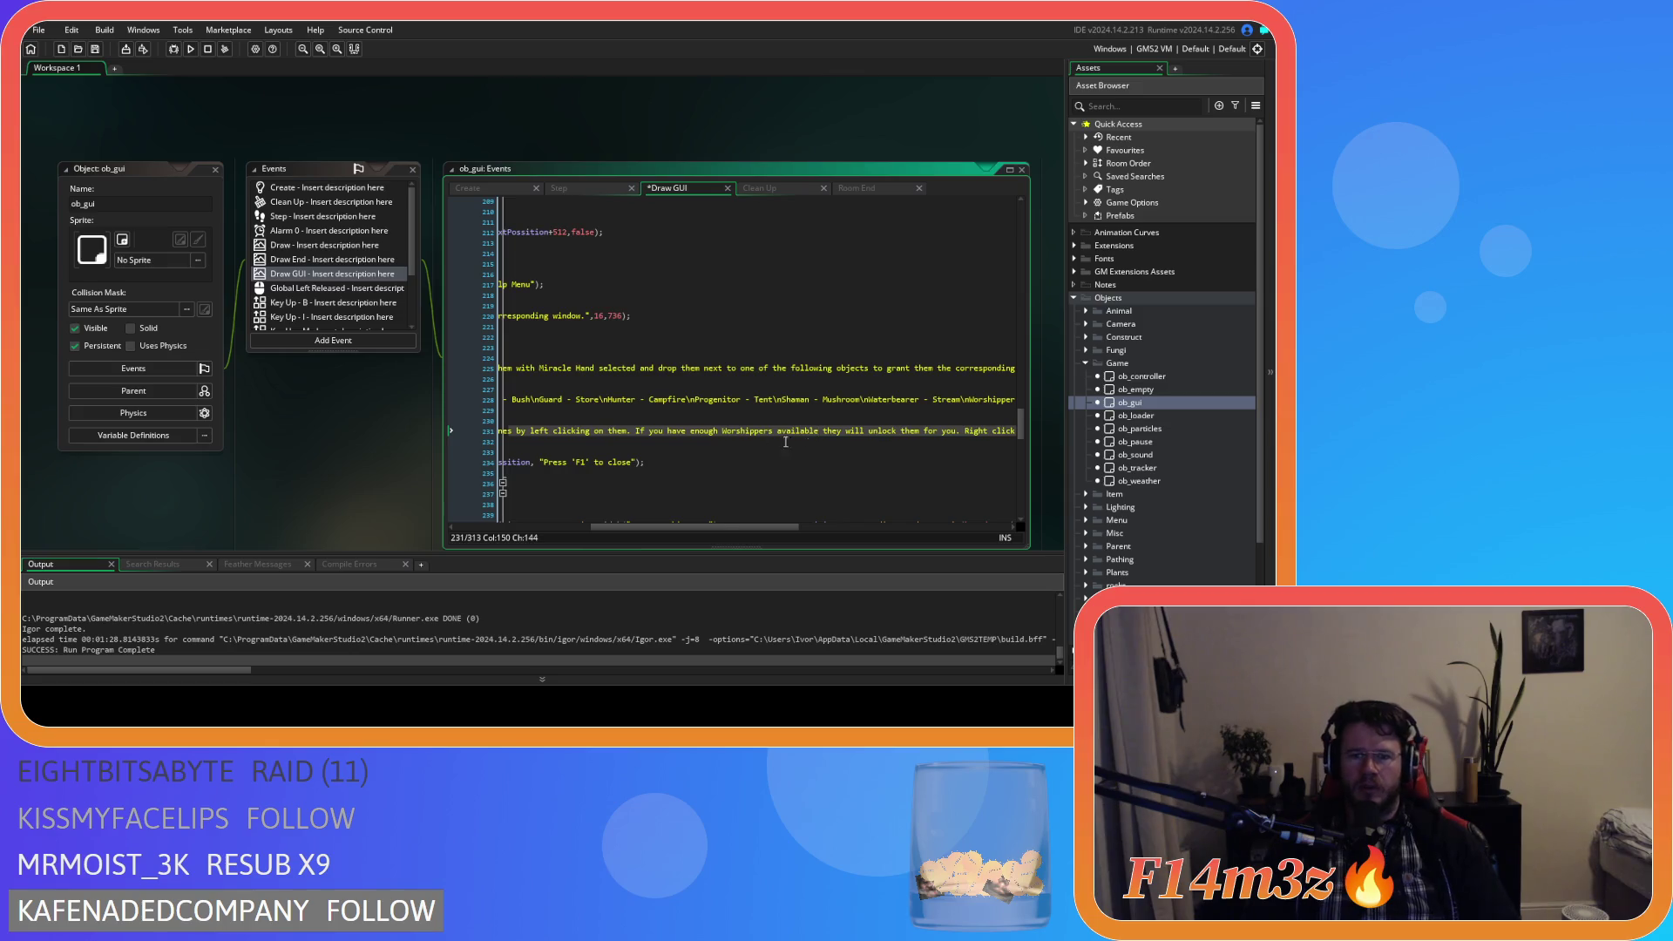
key(Down)
drag(716, 530, 876, 528)
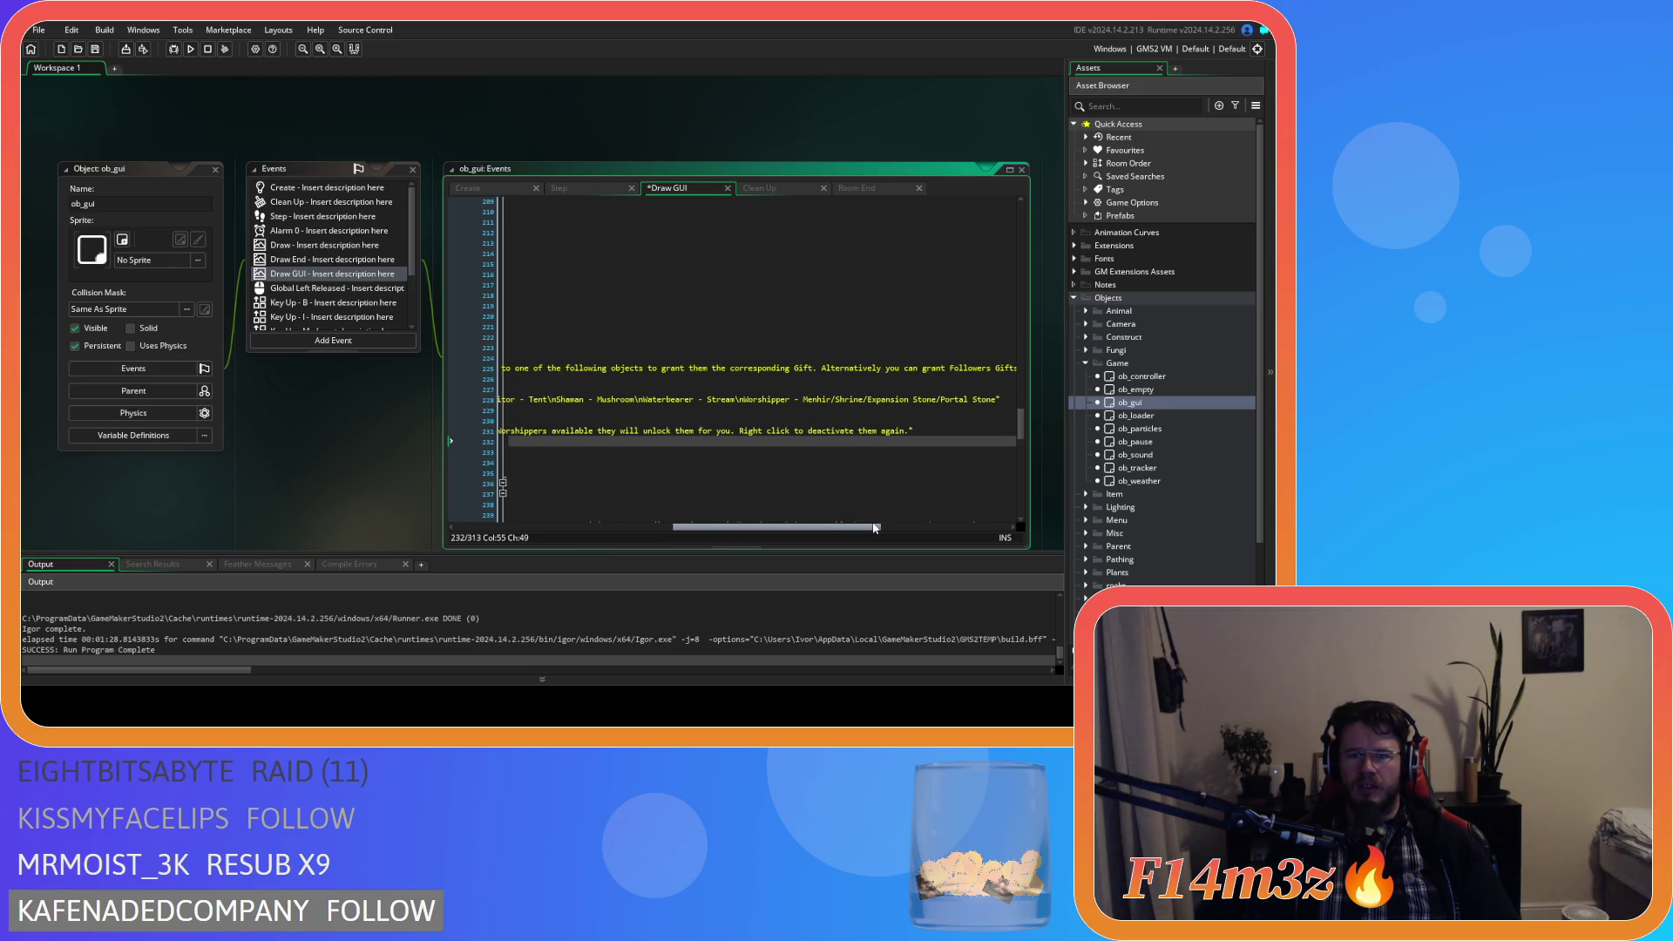
drag(874, 528, 649, 512)
Make line 232 draw _shrines with draw_text_ext using 16,736, and save.
double_click(582, 430)
key(ctrl+c)
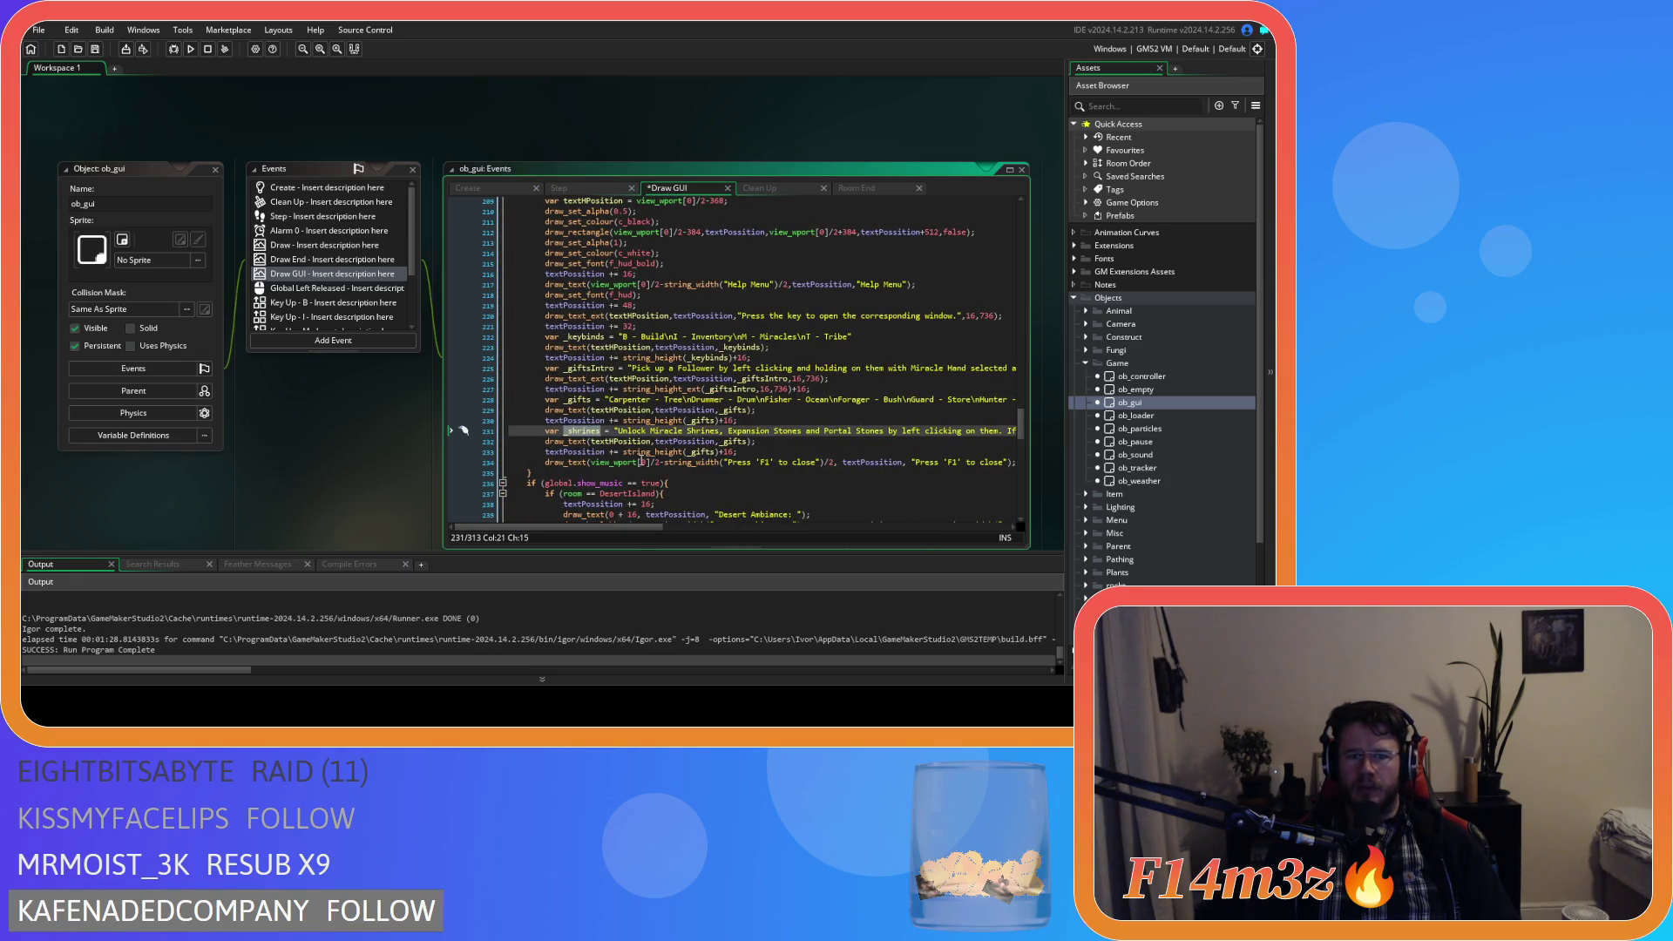
double_click(736, 441)
key(ctrl+v)
double_click(567, 441)
text(draw_text_ext)
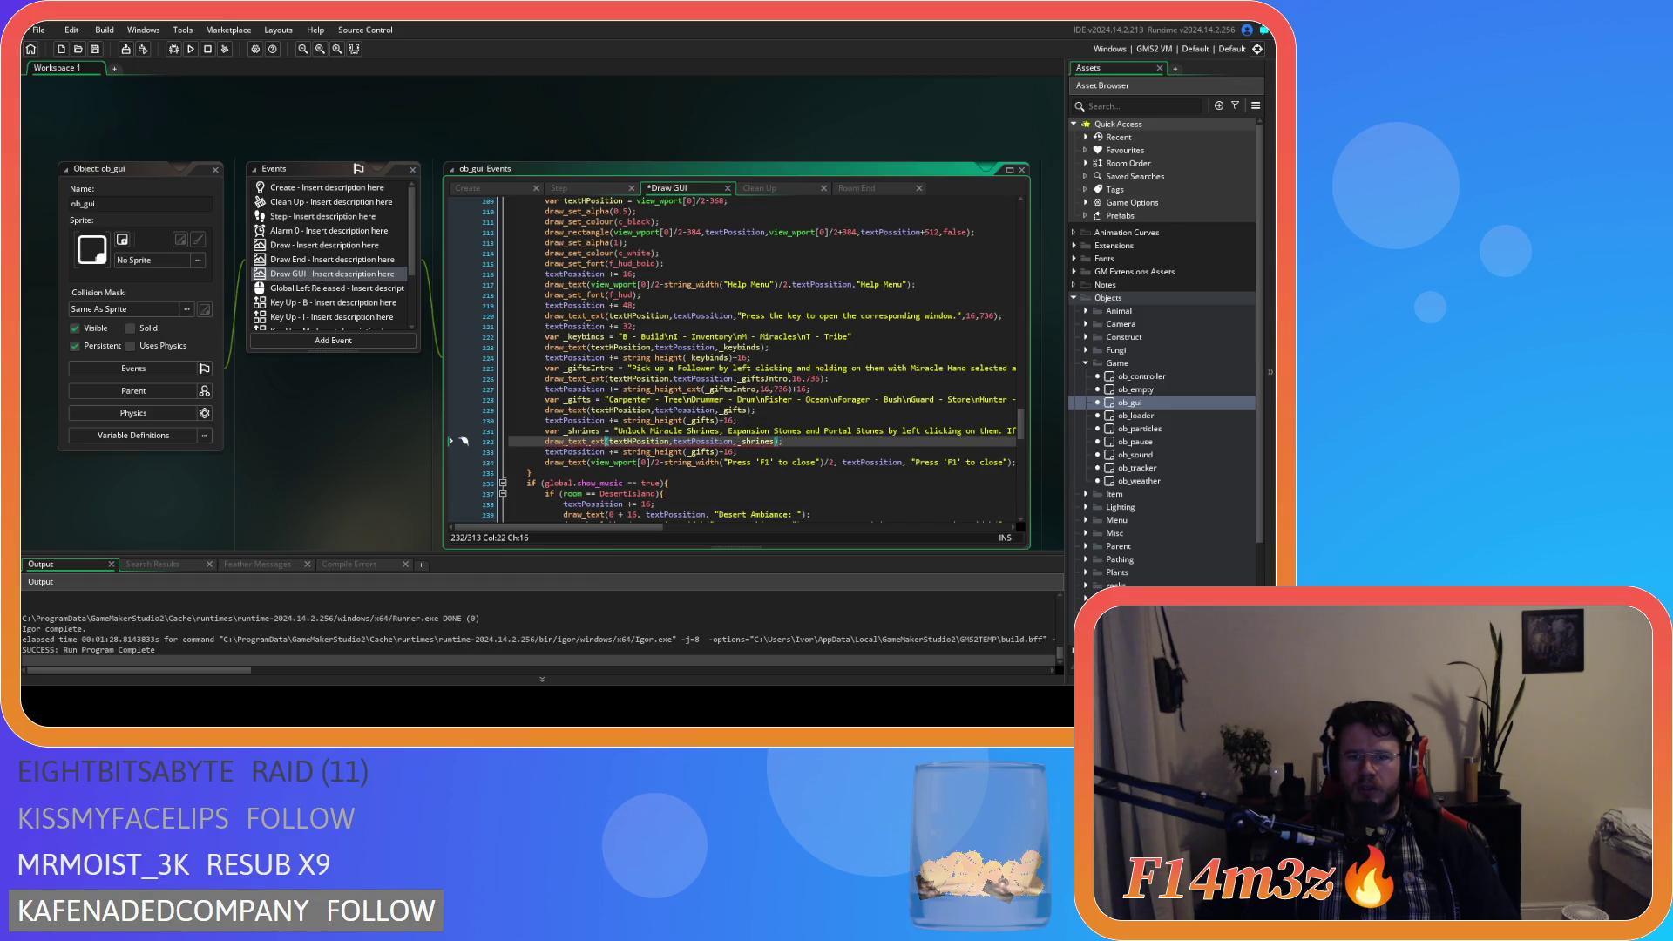
drag(793, 379, 823, 380)
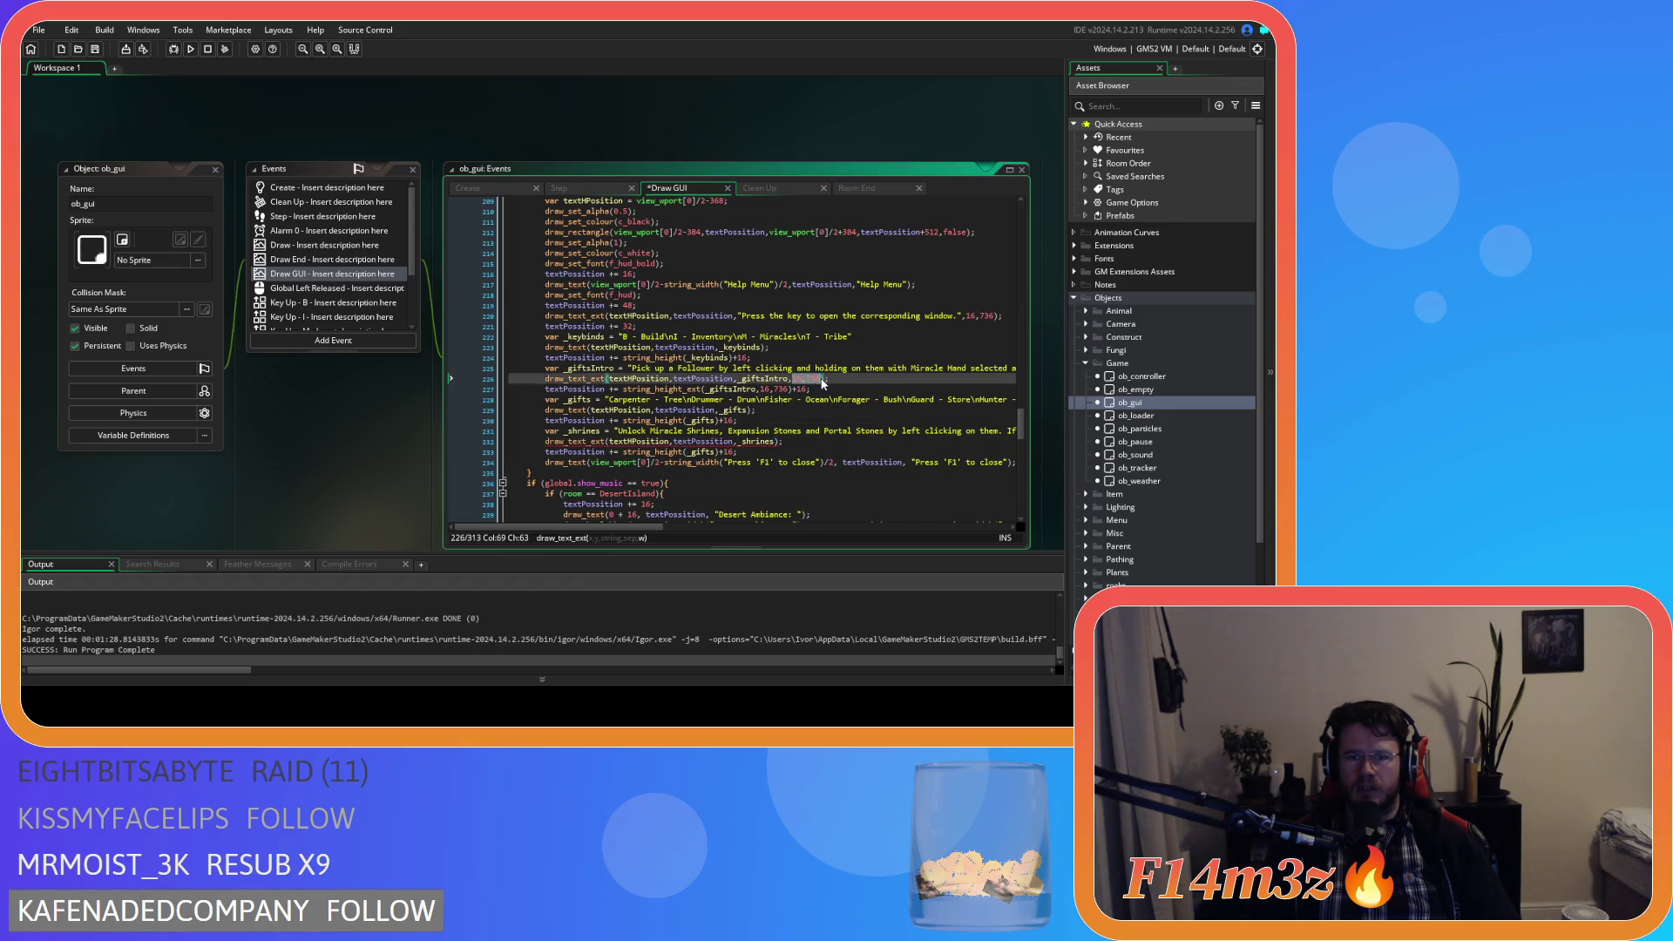
text(,16,736)
key(ctrl+s)
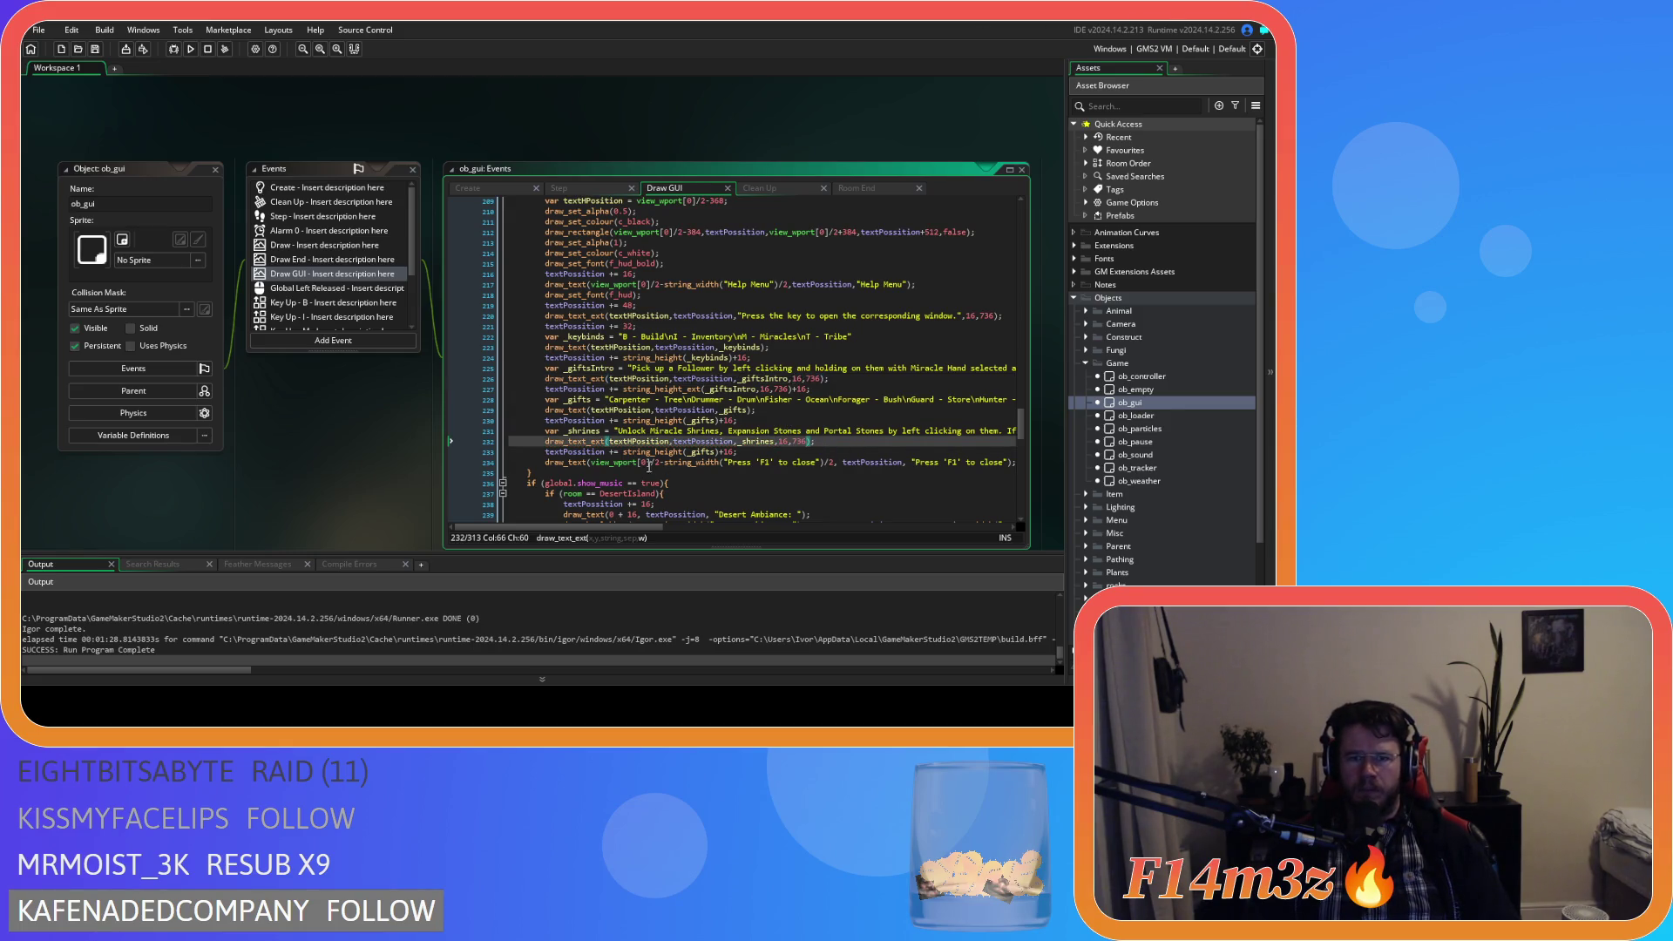
Change the textPosition advance to string_height_ext(_shrines,16,736)+32.
click(634, 443)
click(686, 452)
text(_ext)
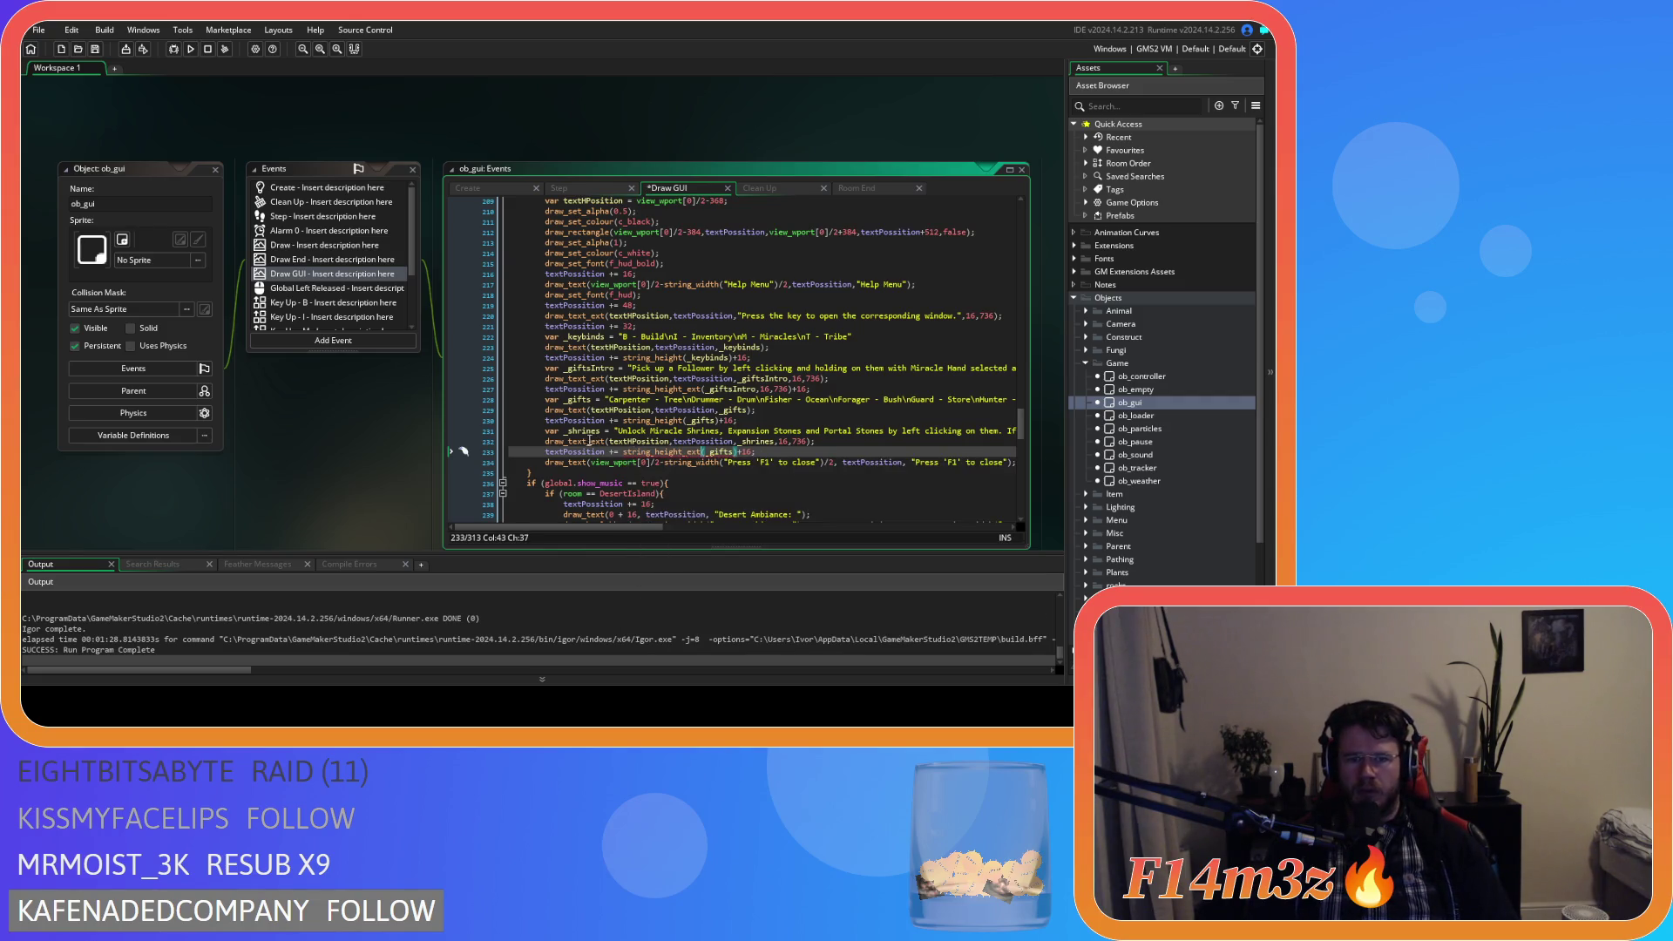
double_click(751, 441)
key(ctrl+c)
double_click(719, 451)
key(ctrl+v)
text(,)
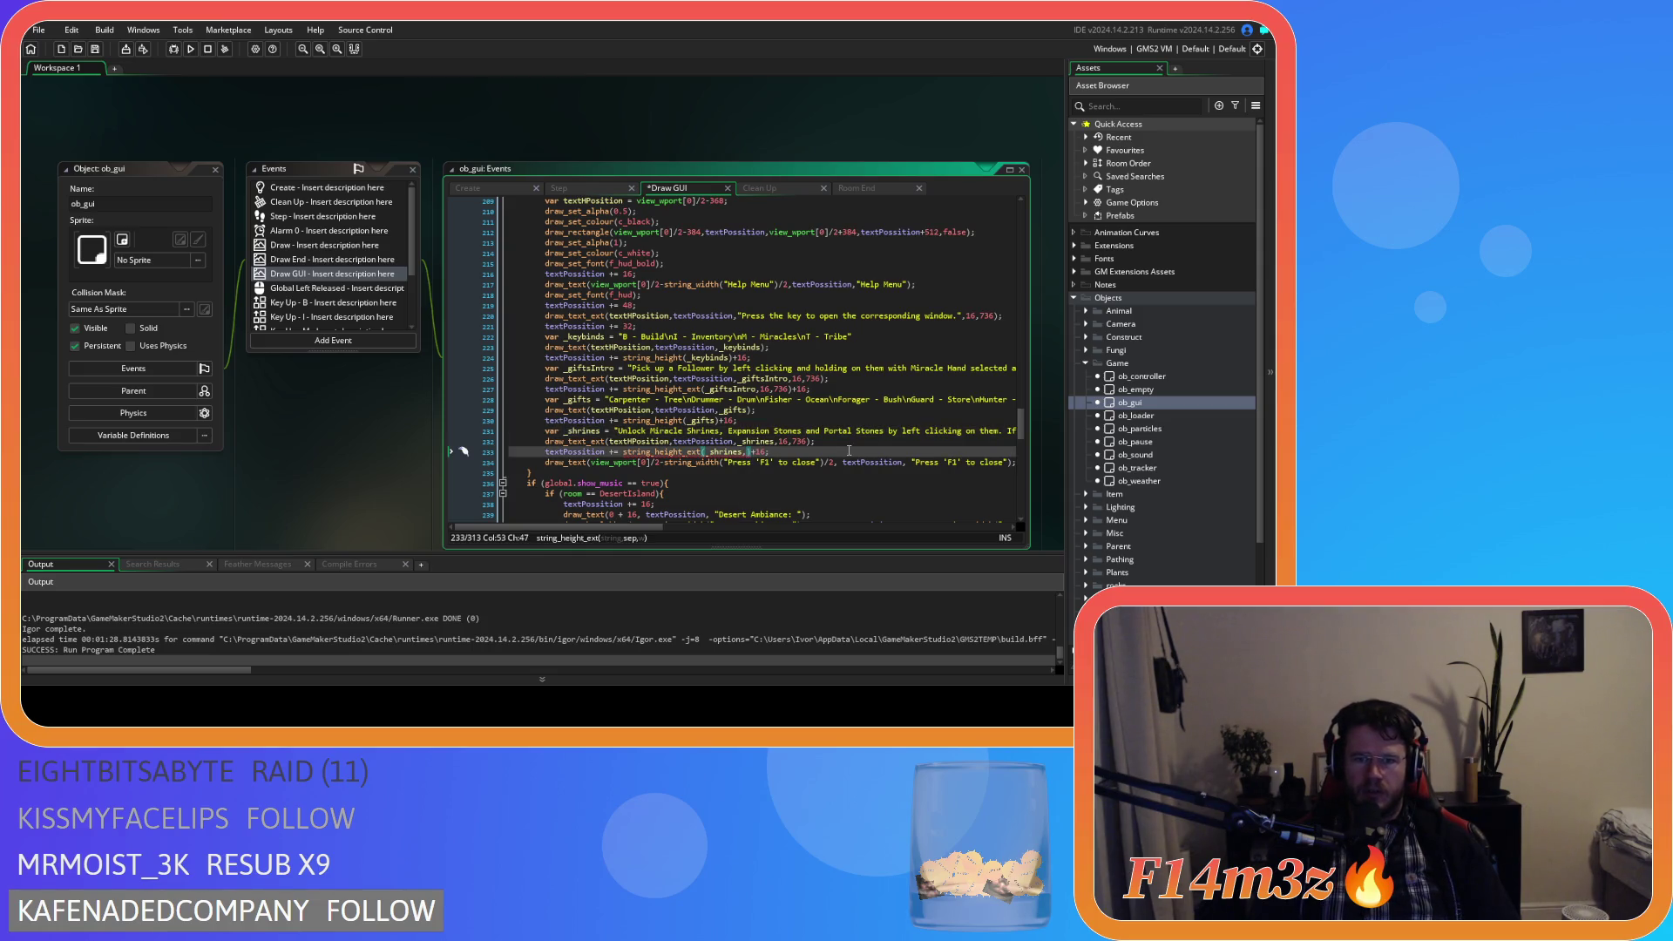
text(16,)
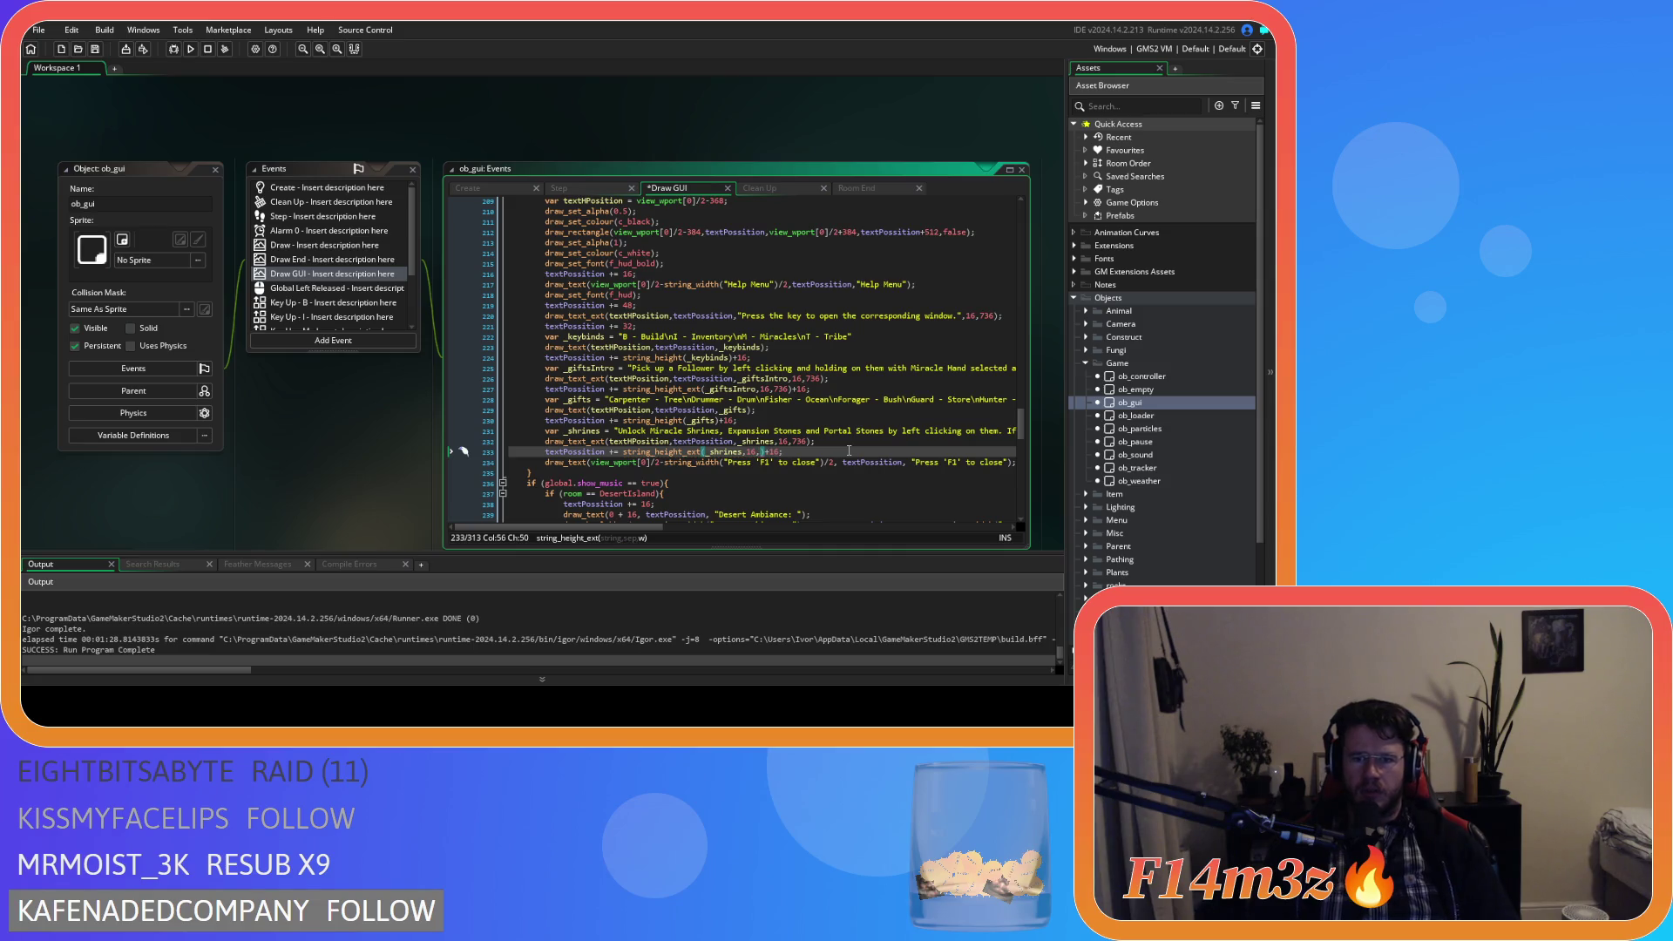
text(736)
key(Right)
key(Right)
key(BackSpace)
key(BackSpace)
text(32)
key(Down)
key(Home)
shift+click(828, 463)
Save the Draw GUI event with the new shrines spacing line.
key(ctrl+s)
scroll(870, 452, down, 1)
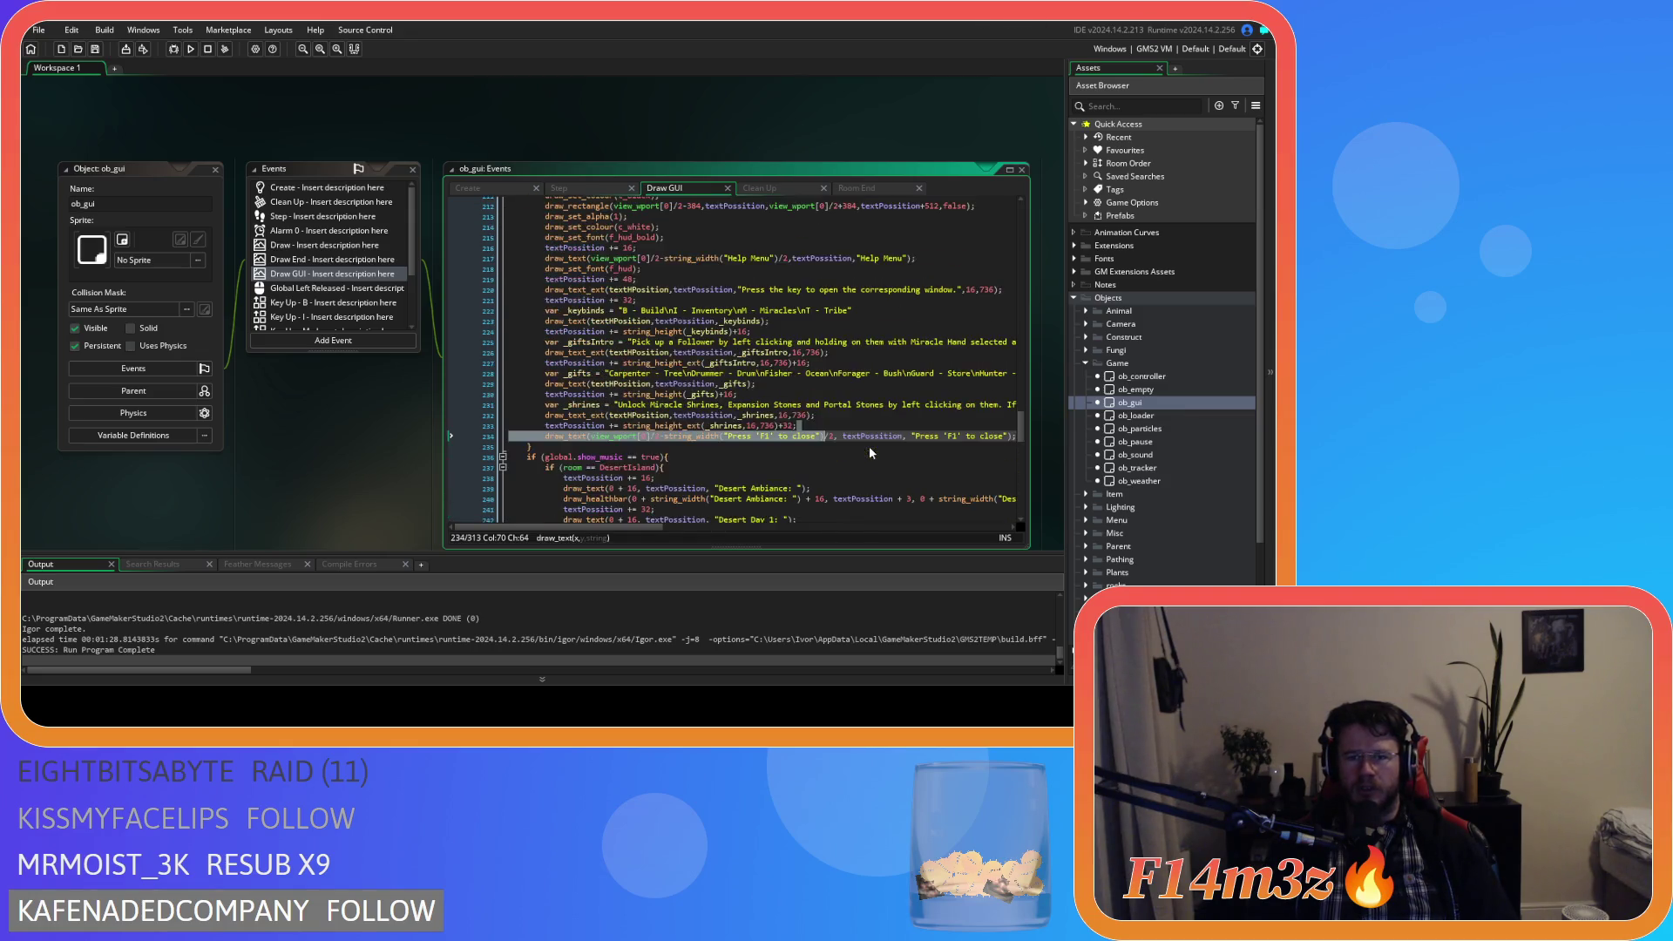
scroll(870, 451, up, 3)
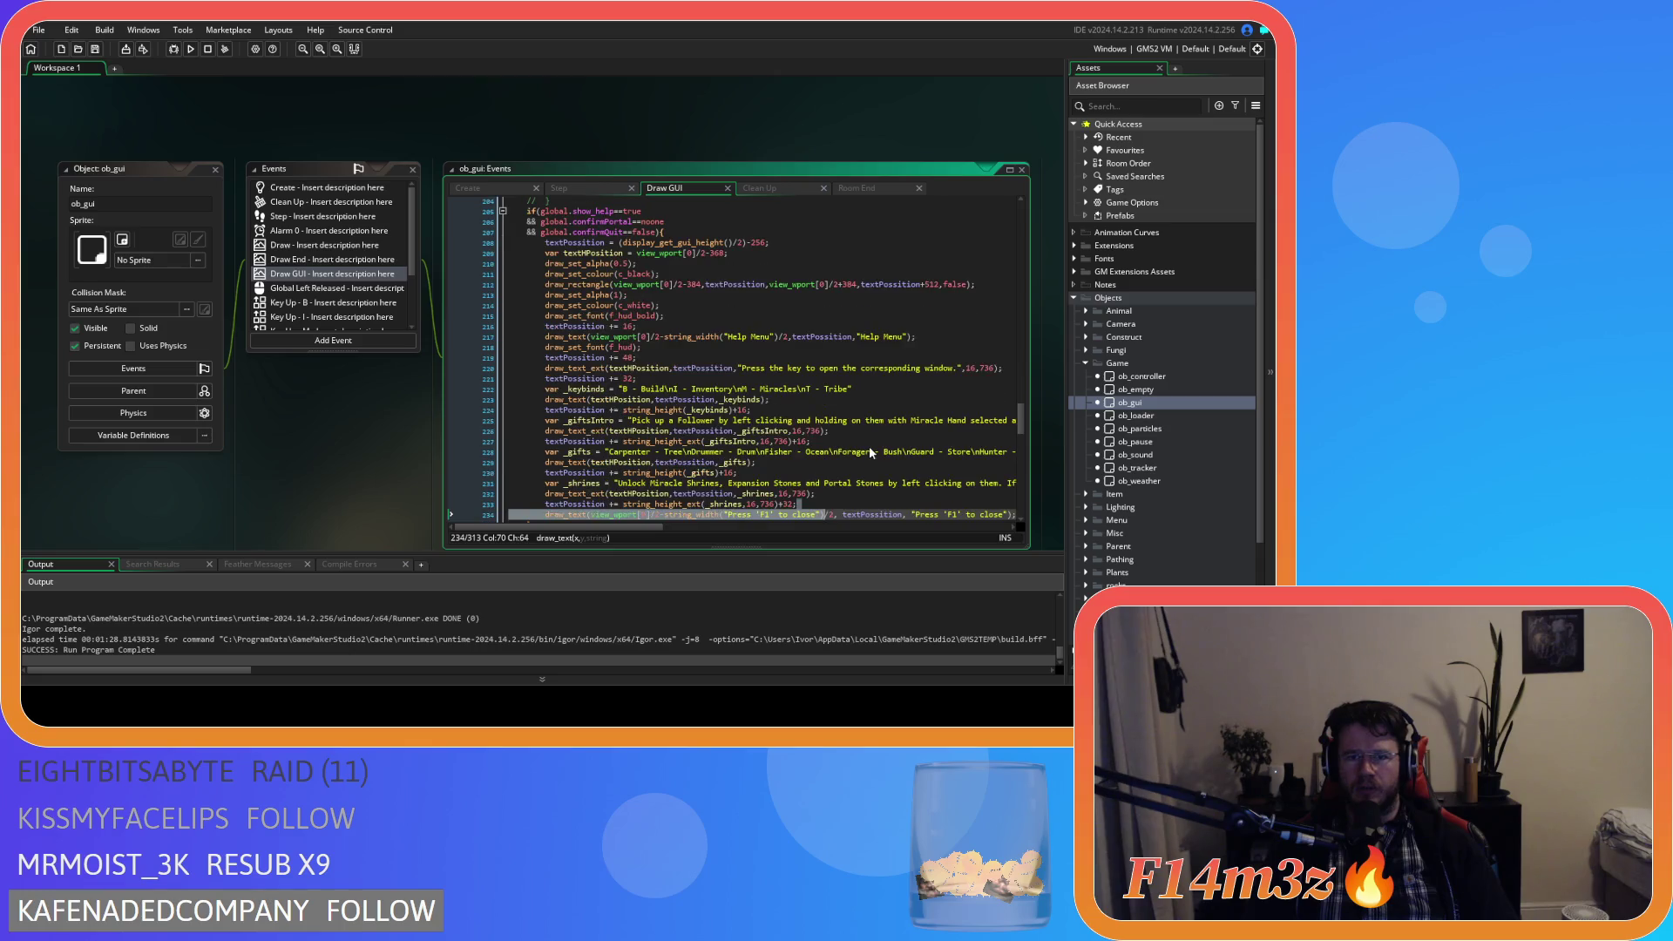
scroll(870, 446, up, 1)
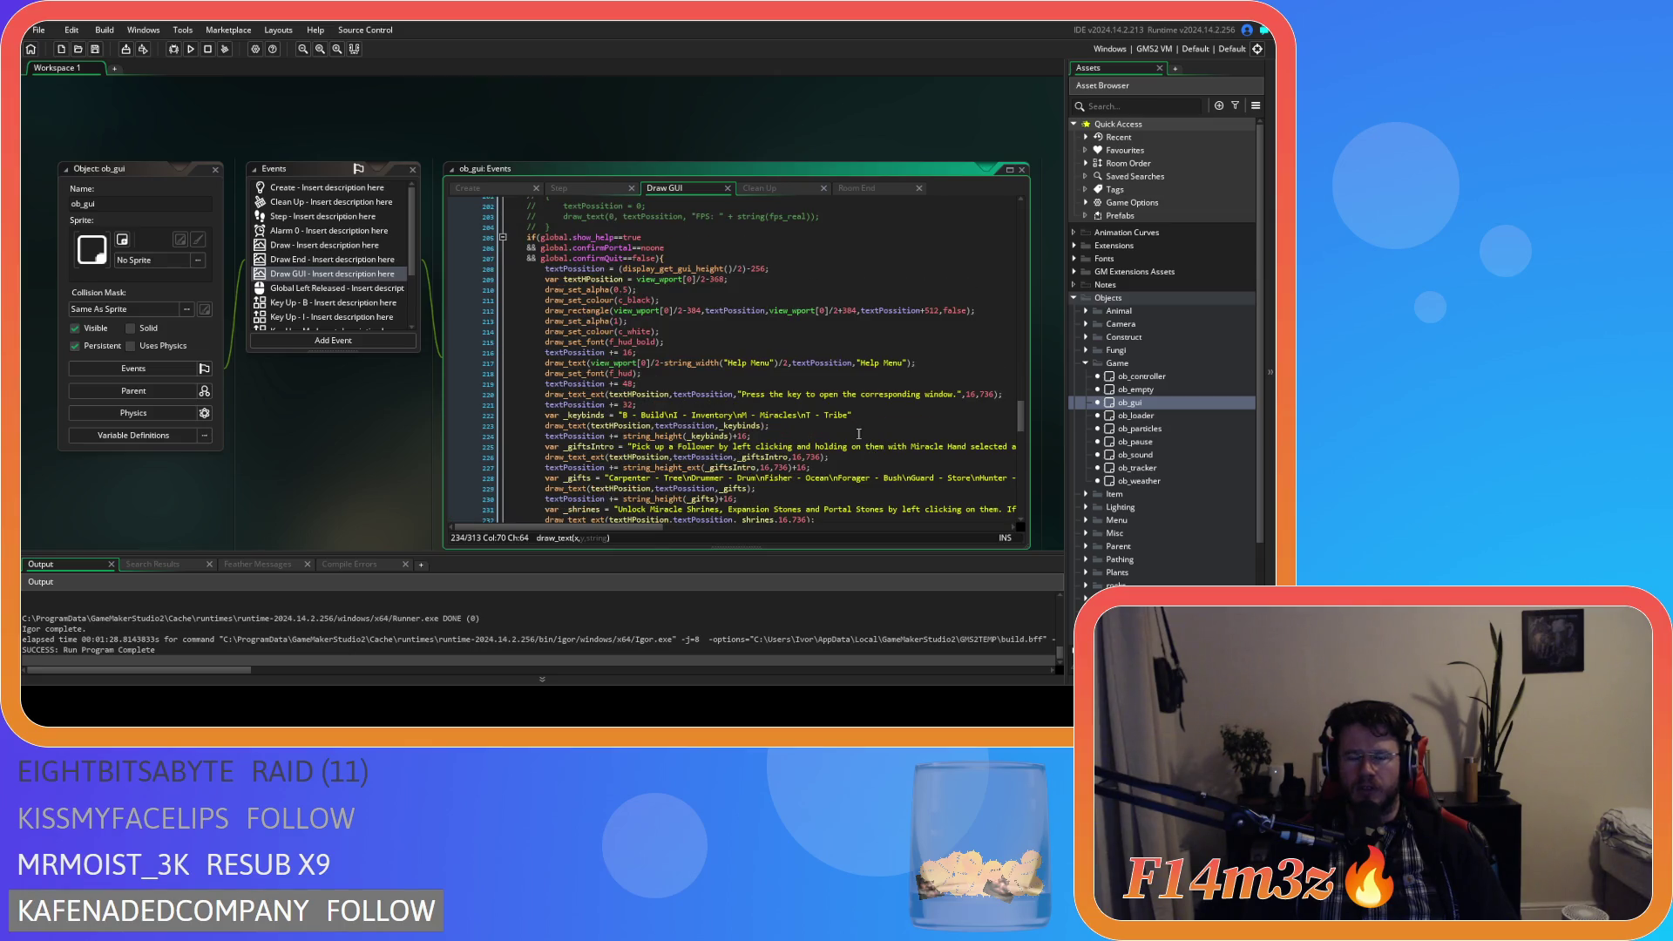
scroll(847, 420, down, 3)
scroll(847, 421, up, 3)
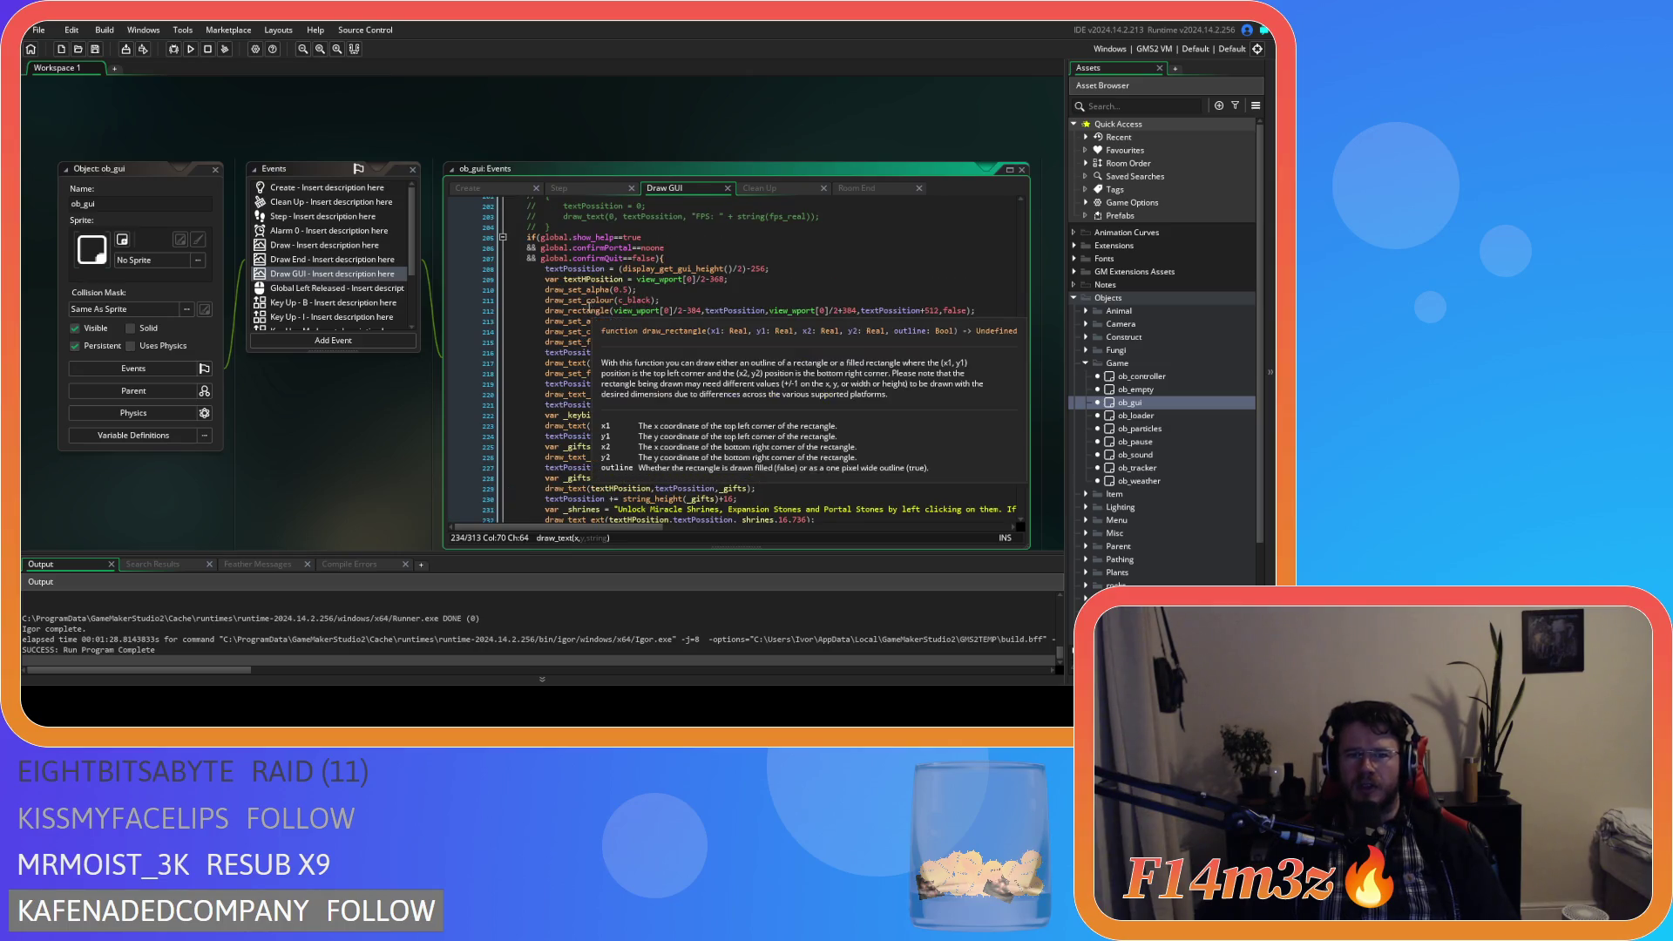
Review the help panel code and put the caret in the 256 top offset on line 208.
drag(741, 362, 769, 445)
scroll(769, 445, up, 1)
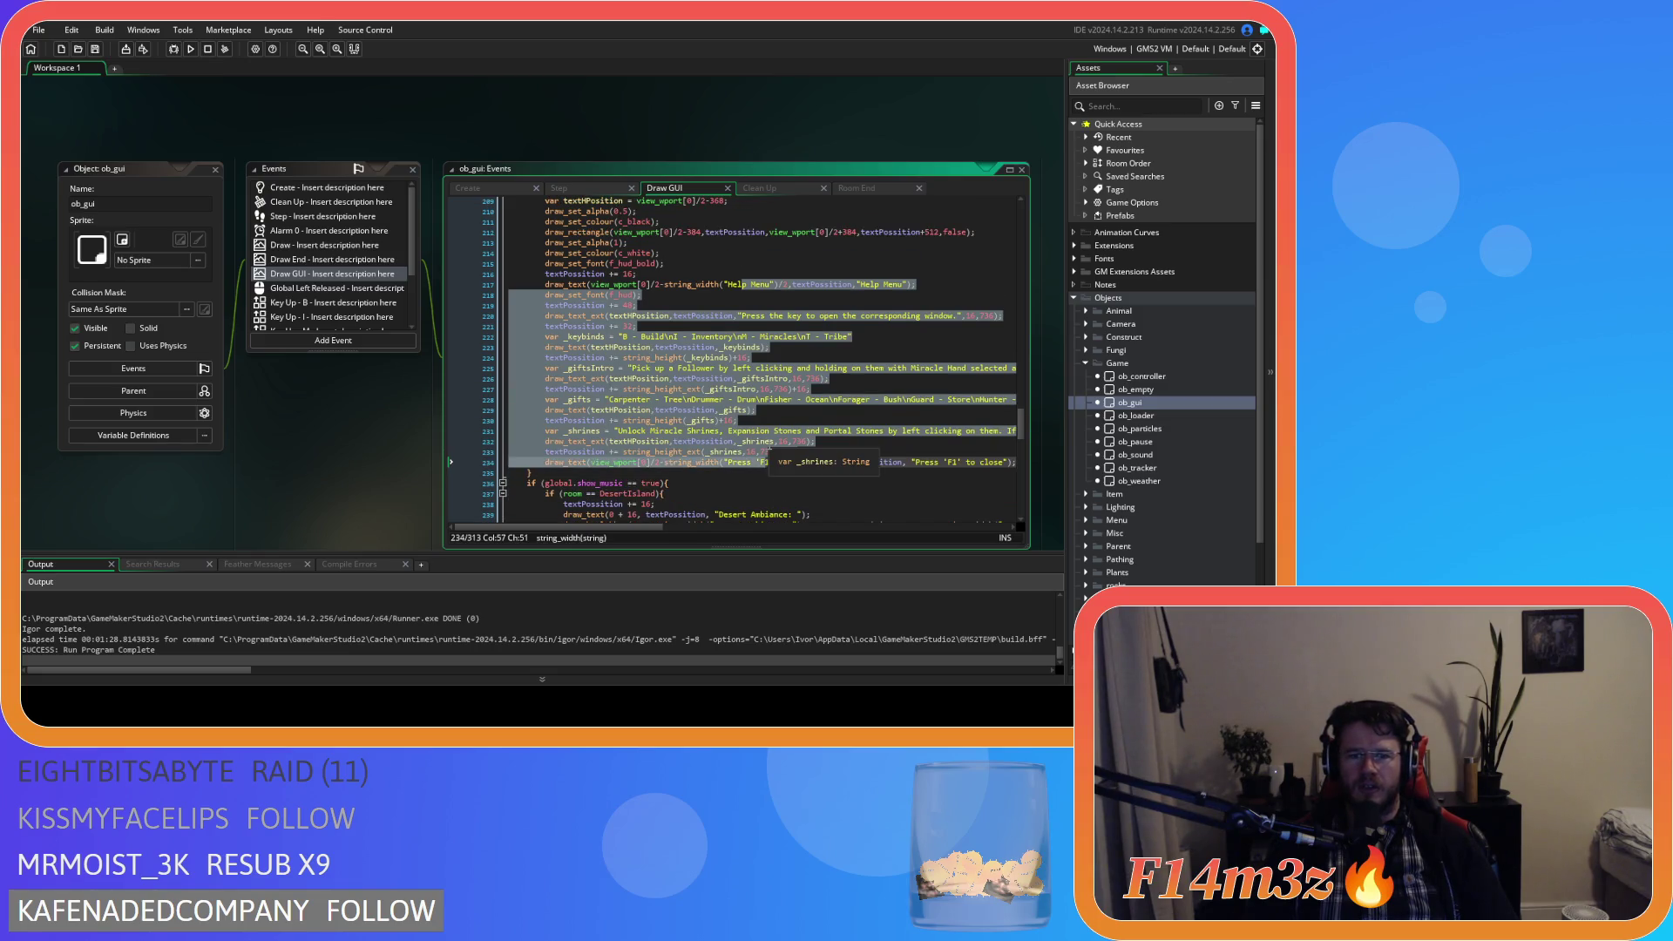
scroll(769, 447, down, 1)
click(765, 416)
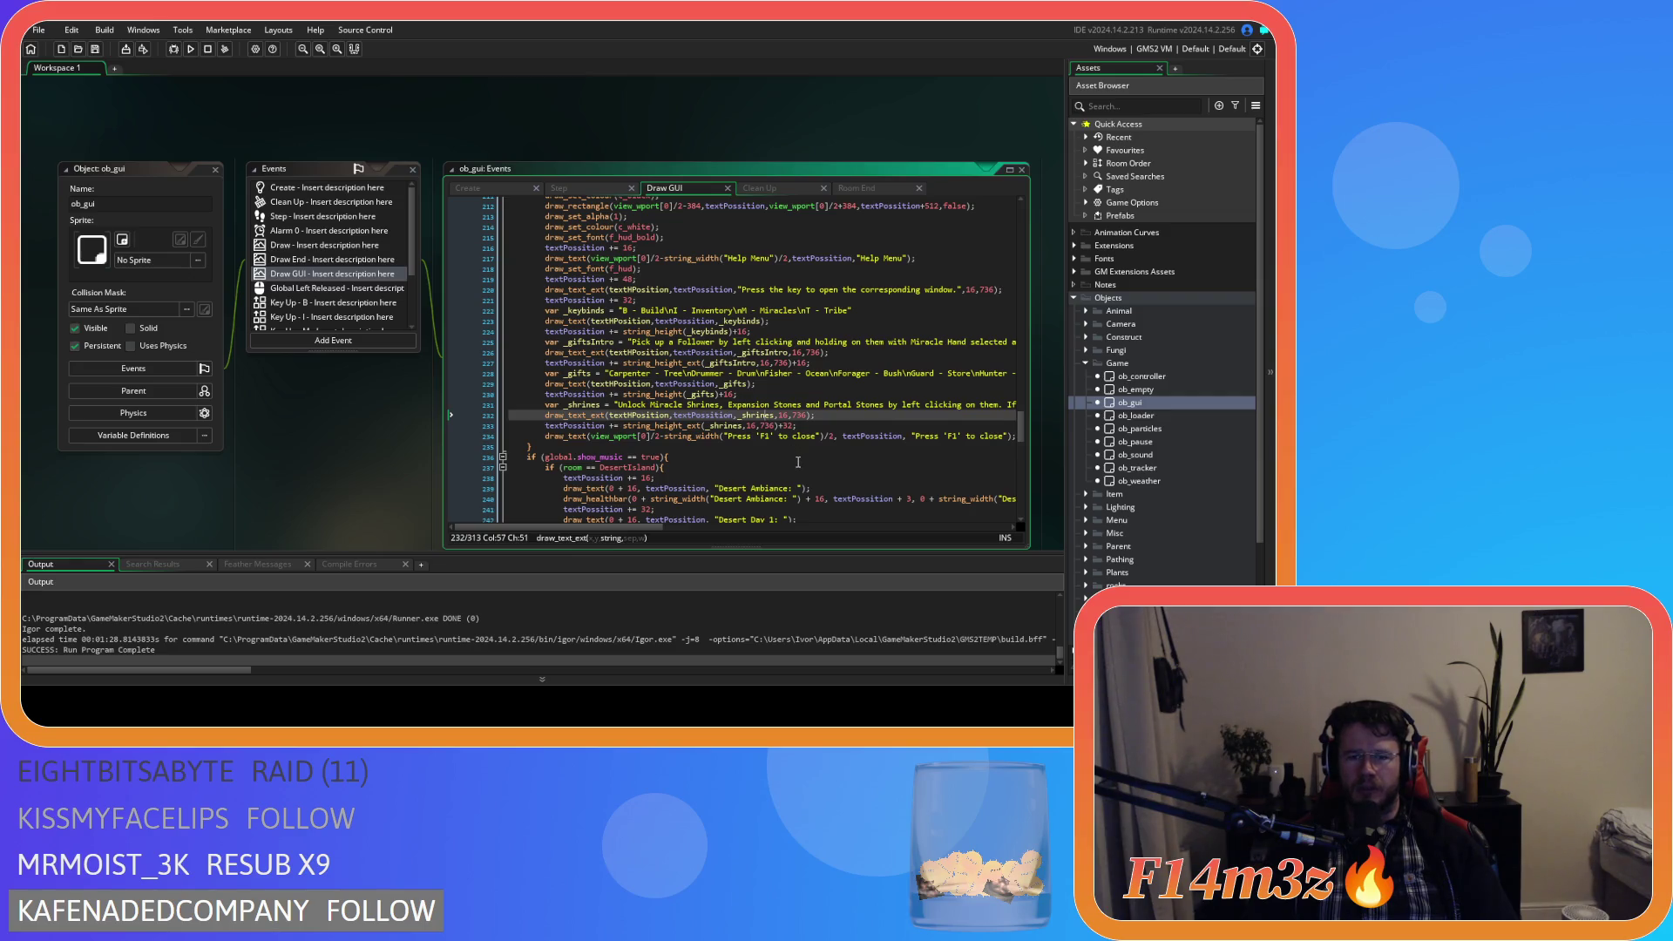
scroll(789, 455, up, 3)
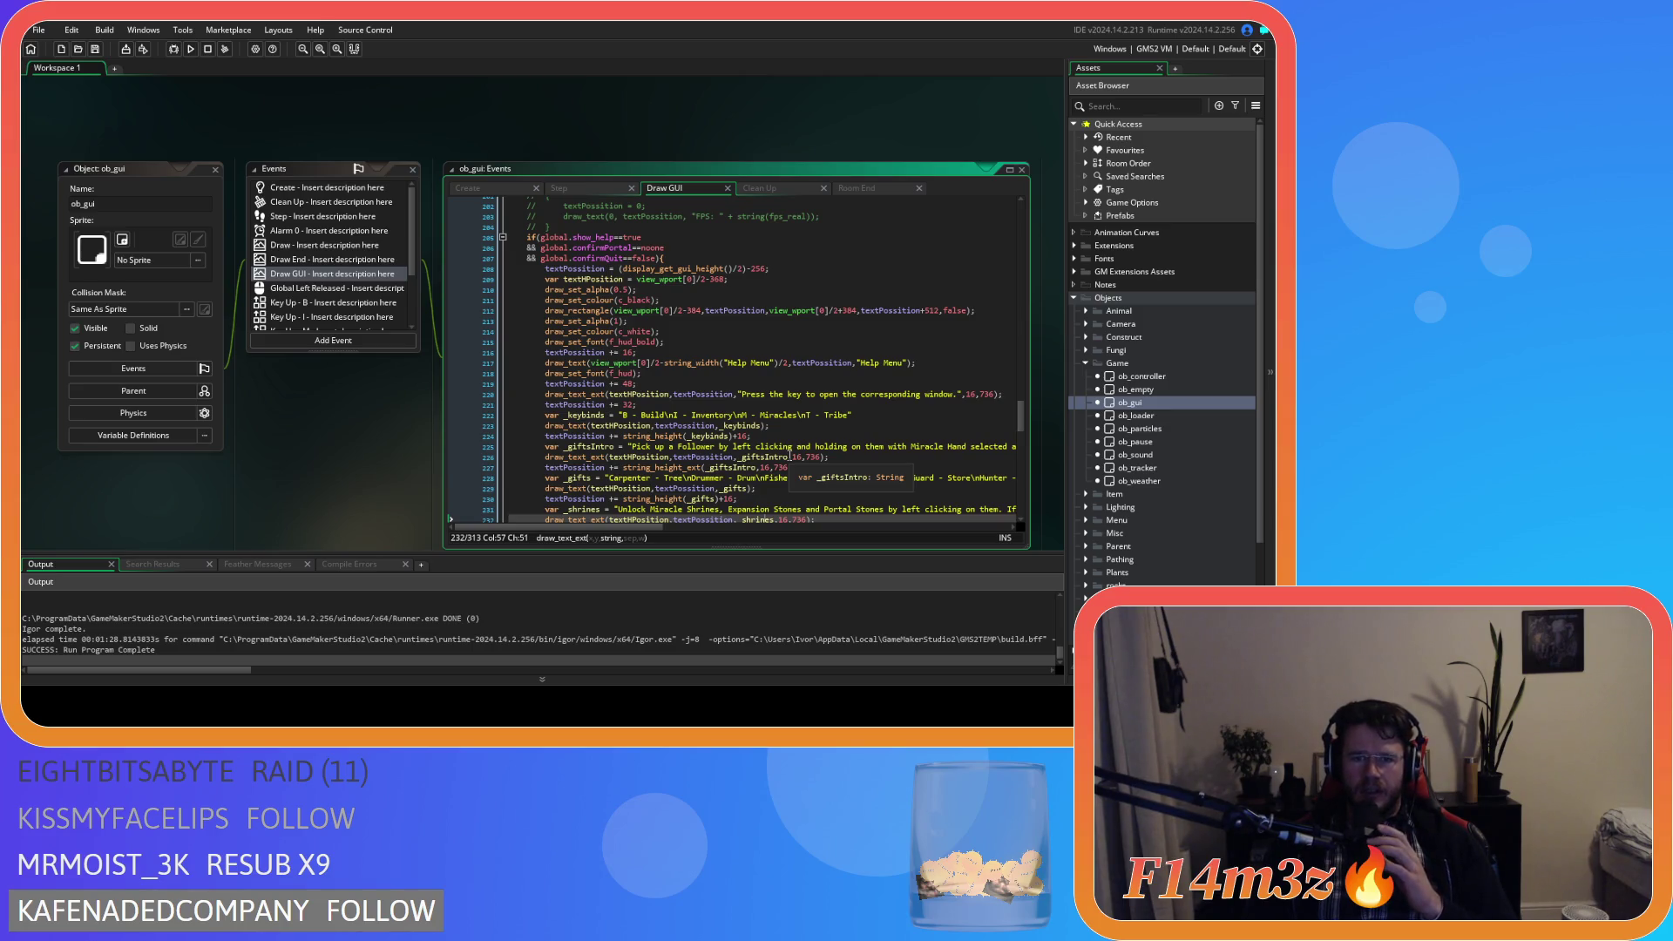
click(707, 331)
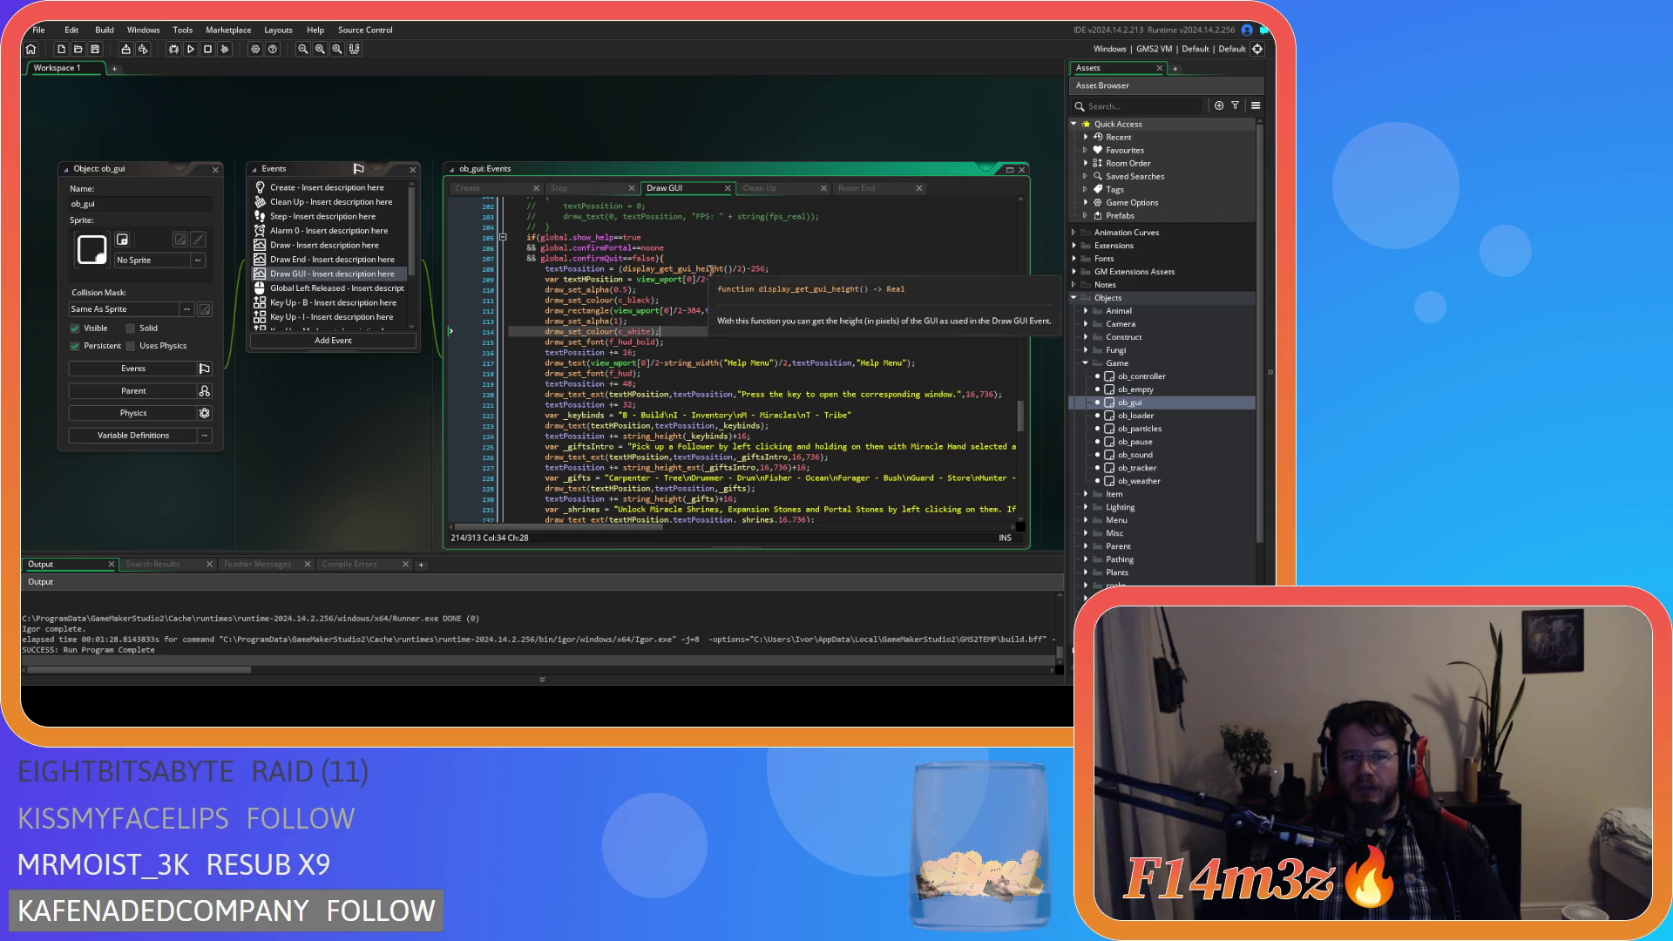
click(755, 270)
key(Right)
key(Right)
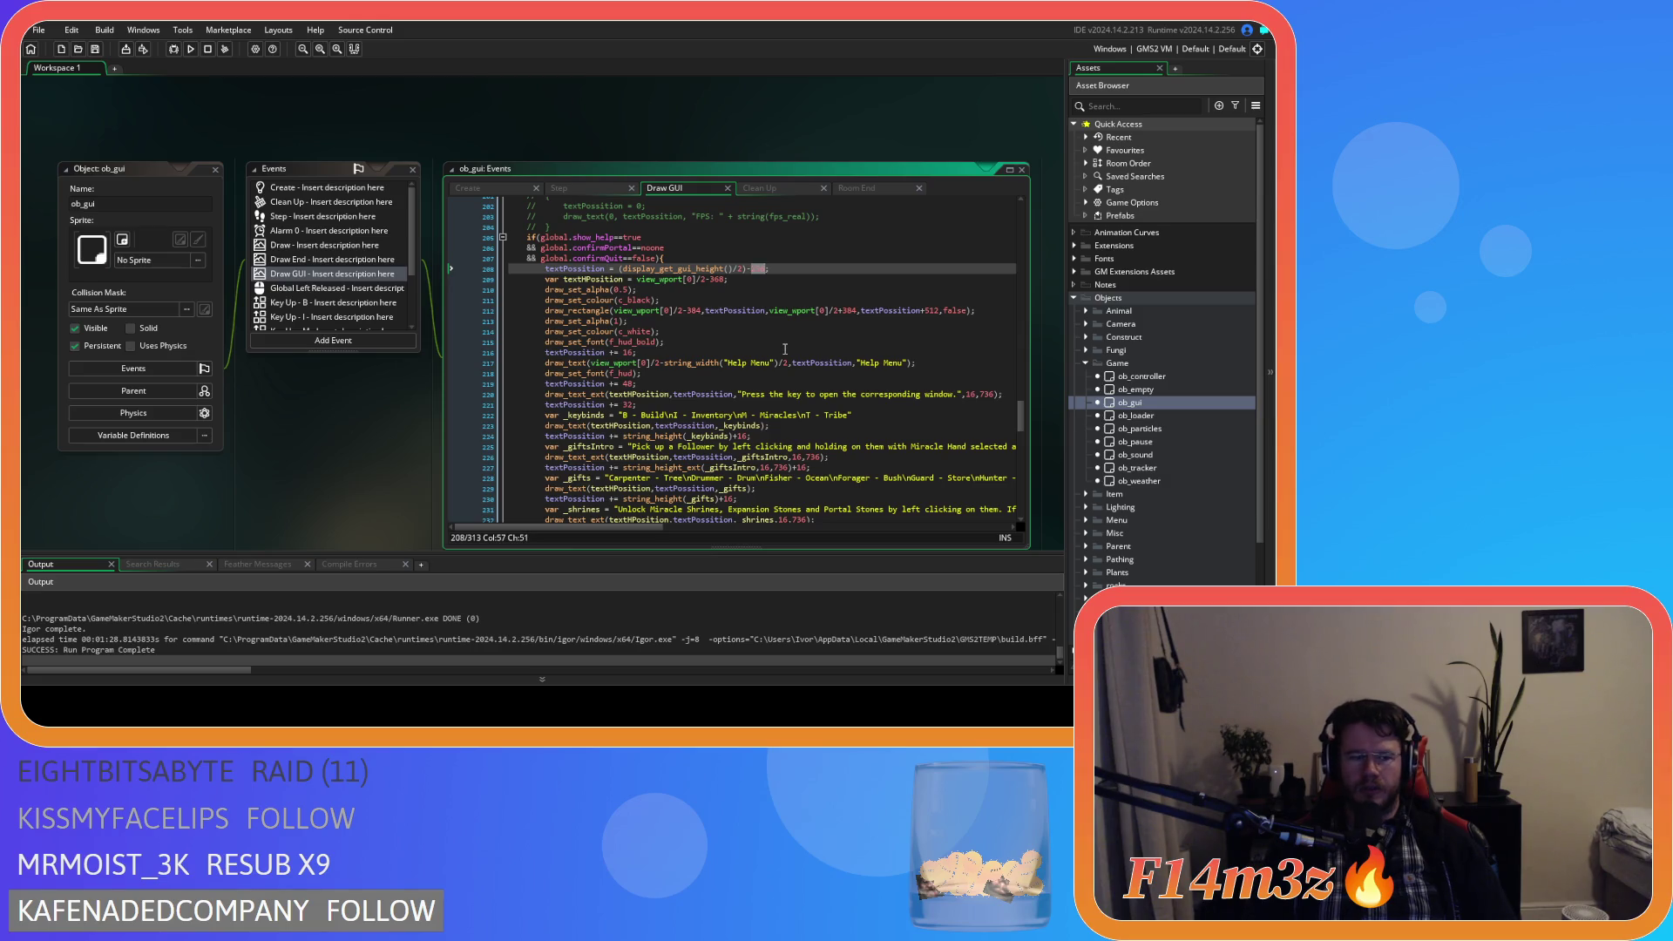
scroll(754, 372, down, 3)
scroll(755, 373, down, 2)
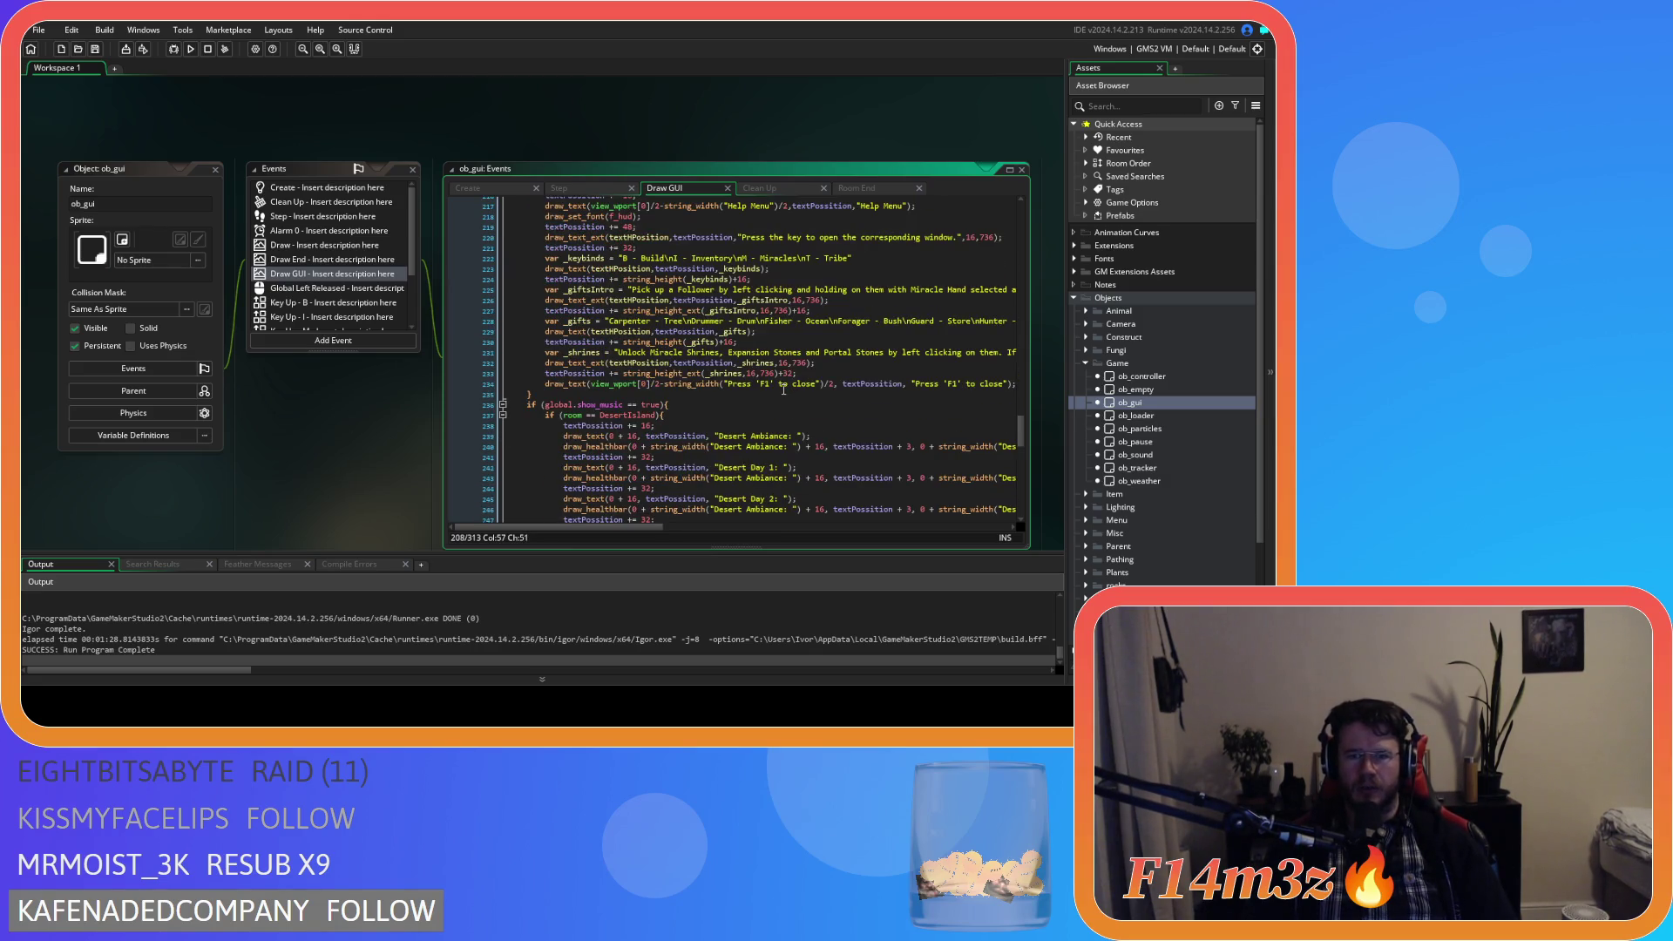
scroll(783, 390, up, 6)
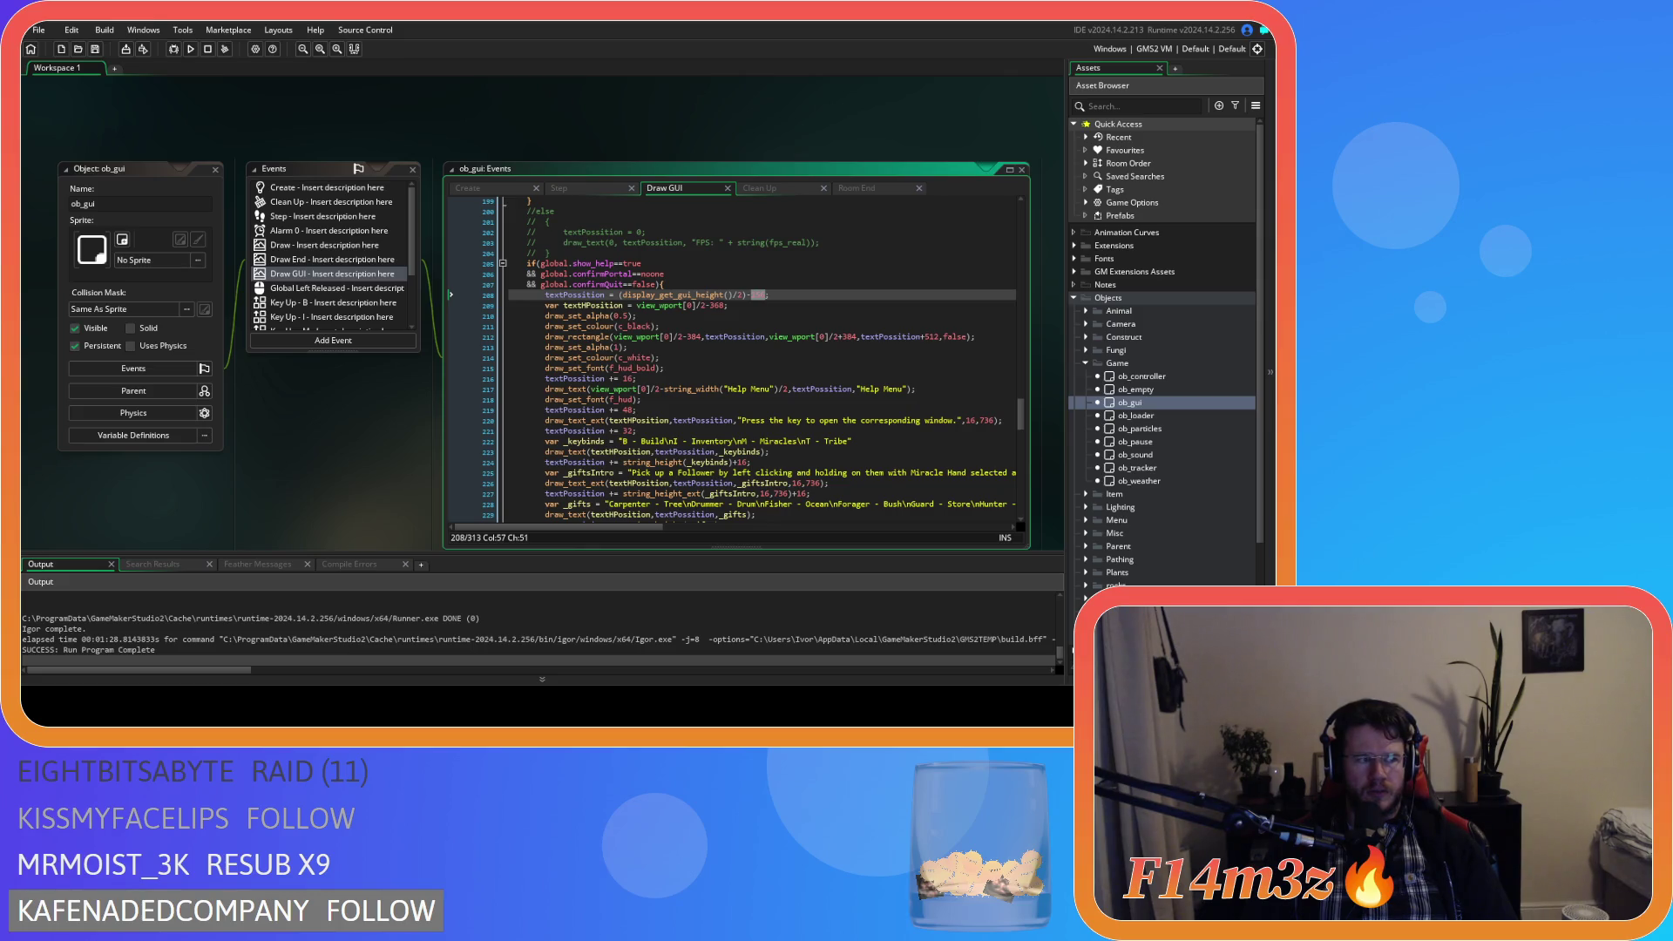
click(757, 326)
Change the panel top offset from 256 to 320 and rectangle height from 512 to 640, then save.
click(757, 294)
double_click(758, 295)
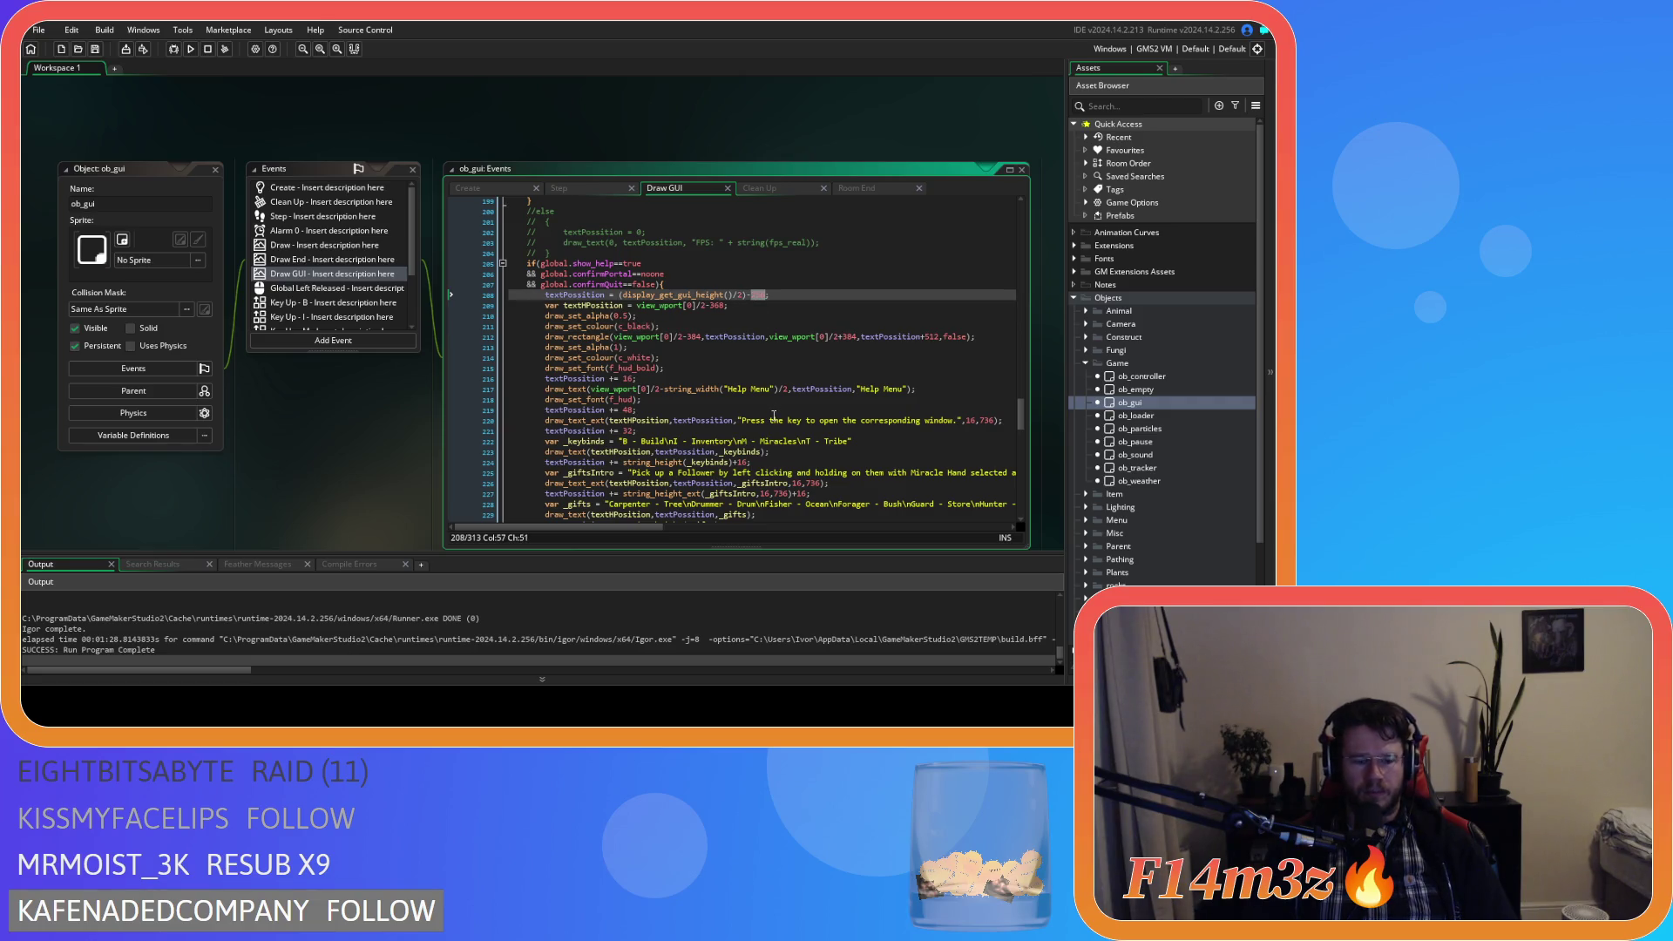
text(320)
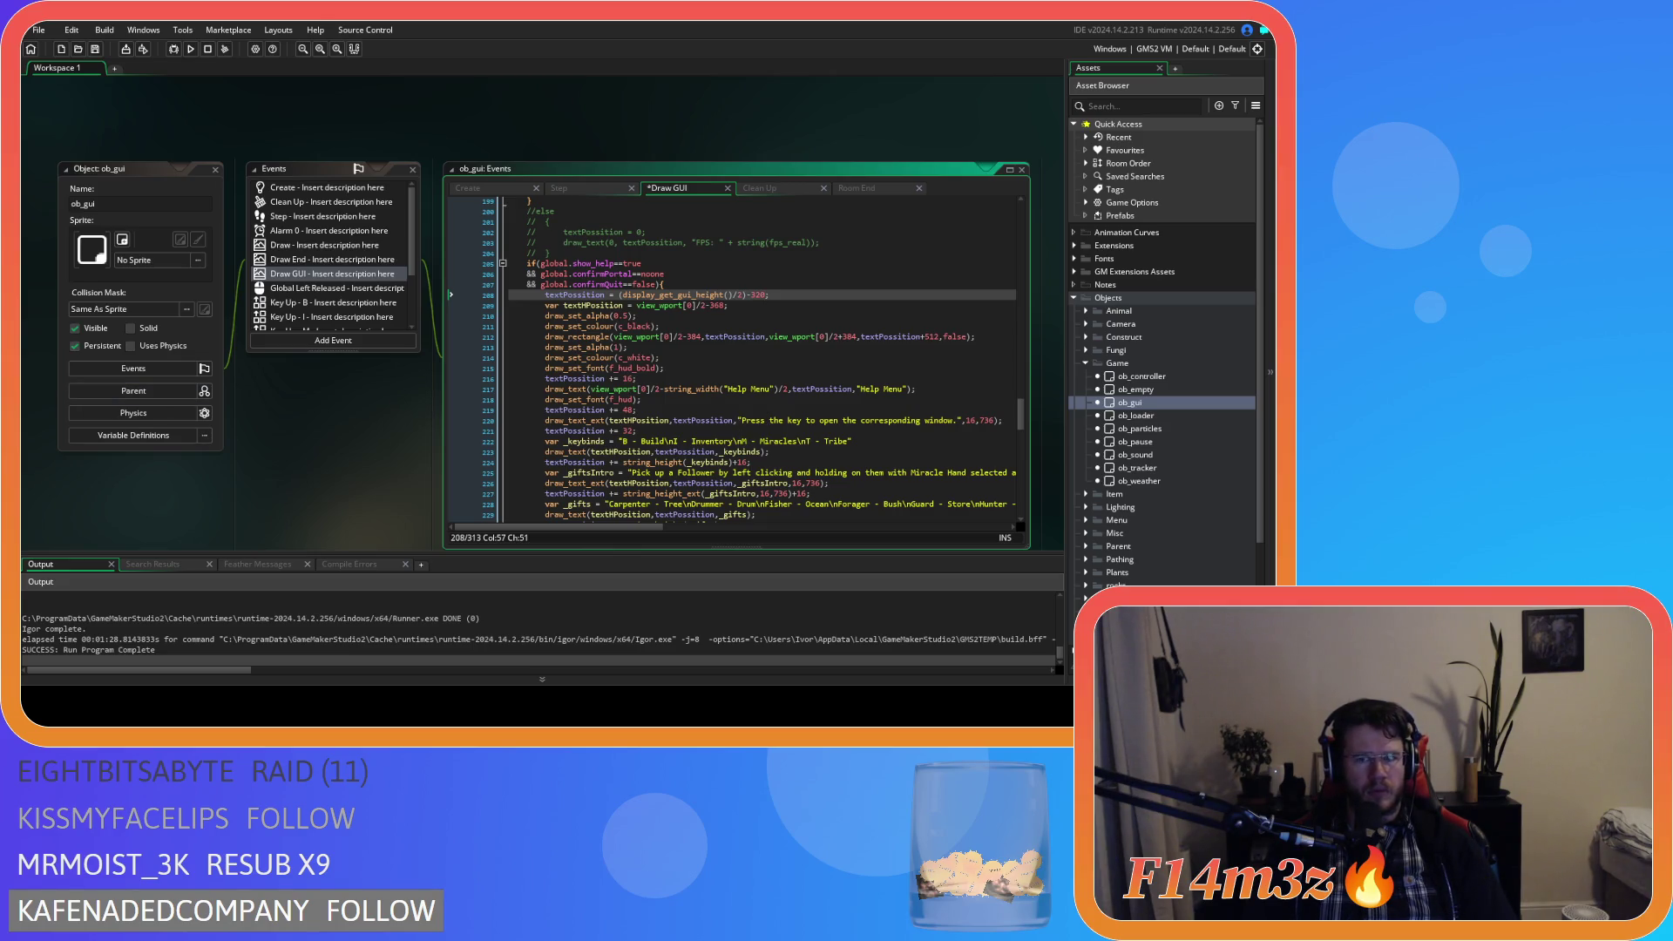
click(927, 378)
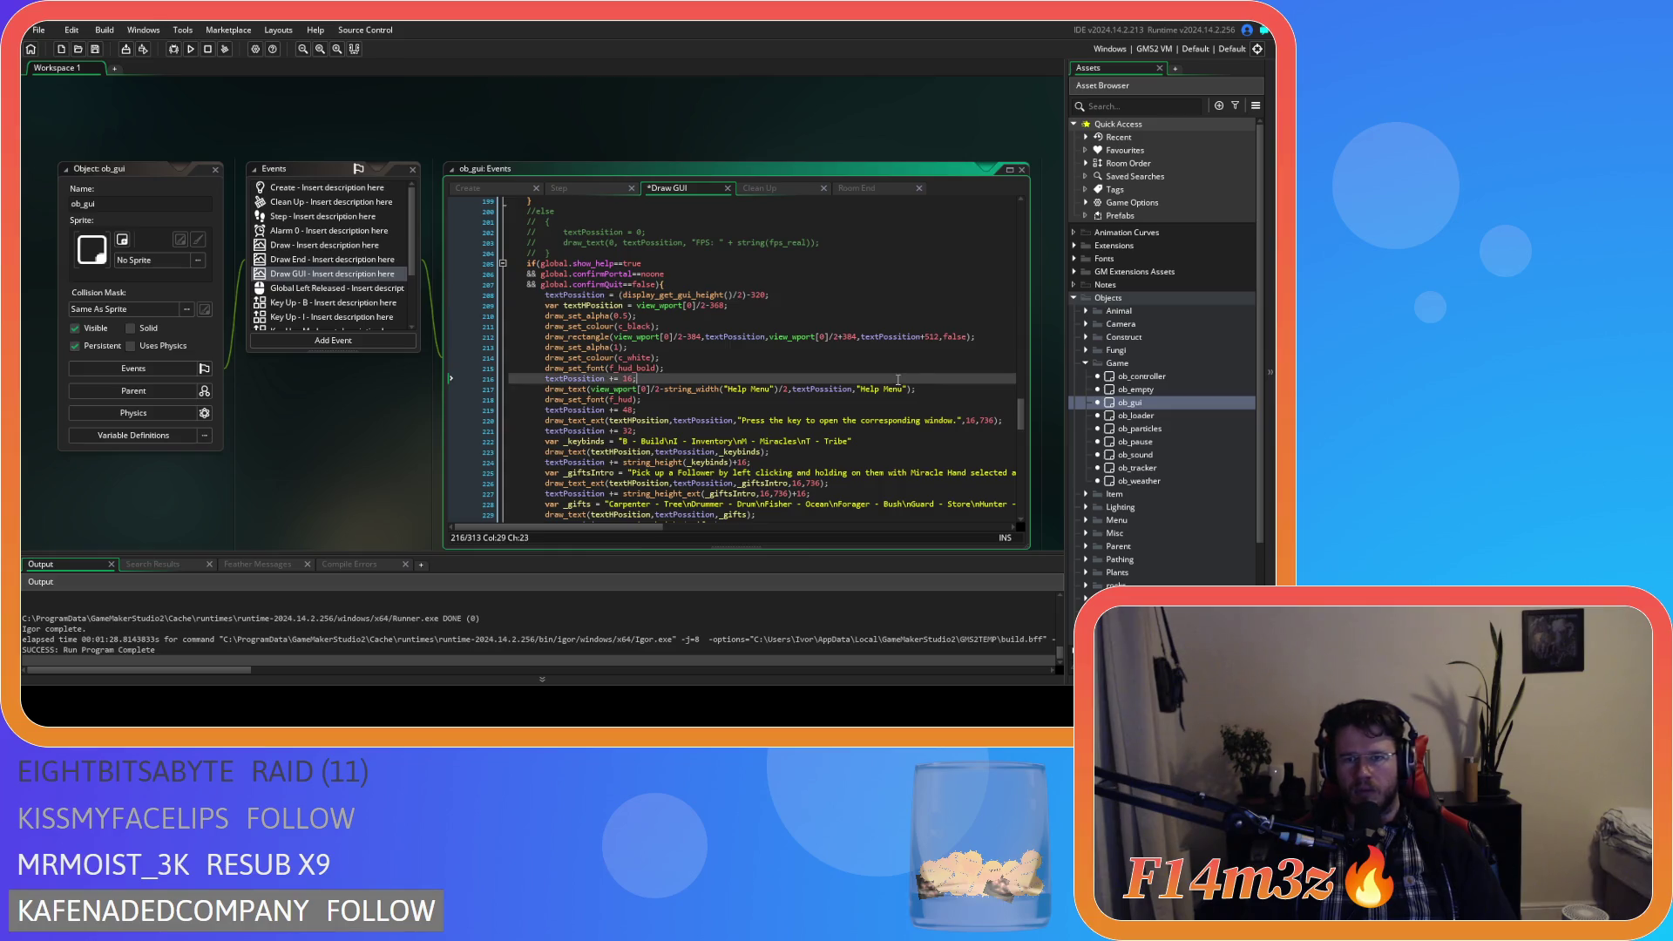
click(930, 338)
double_click(931, 337)
text(640)
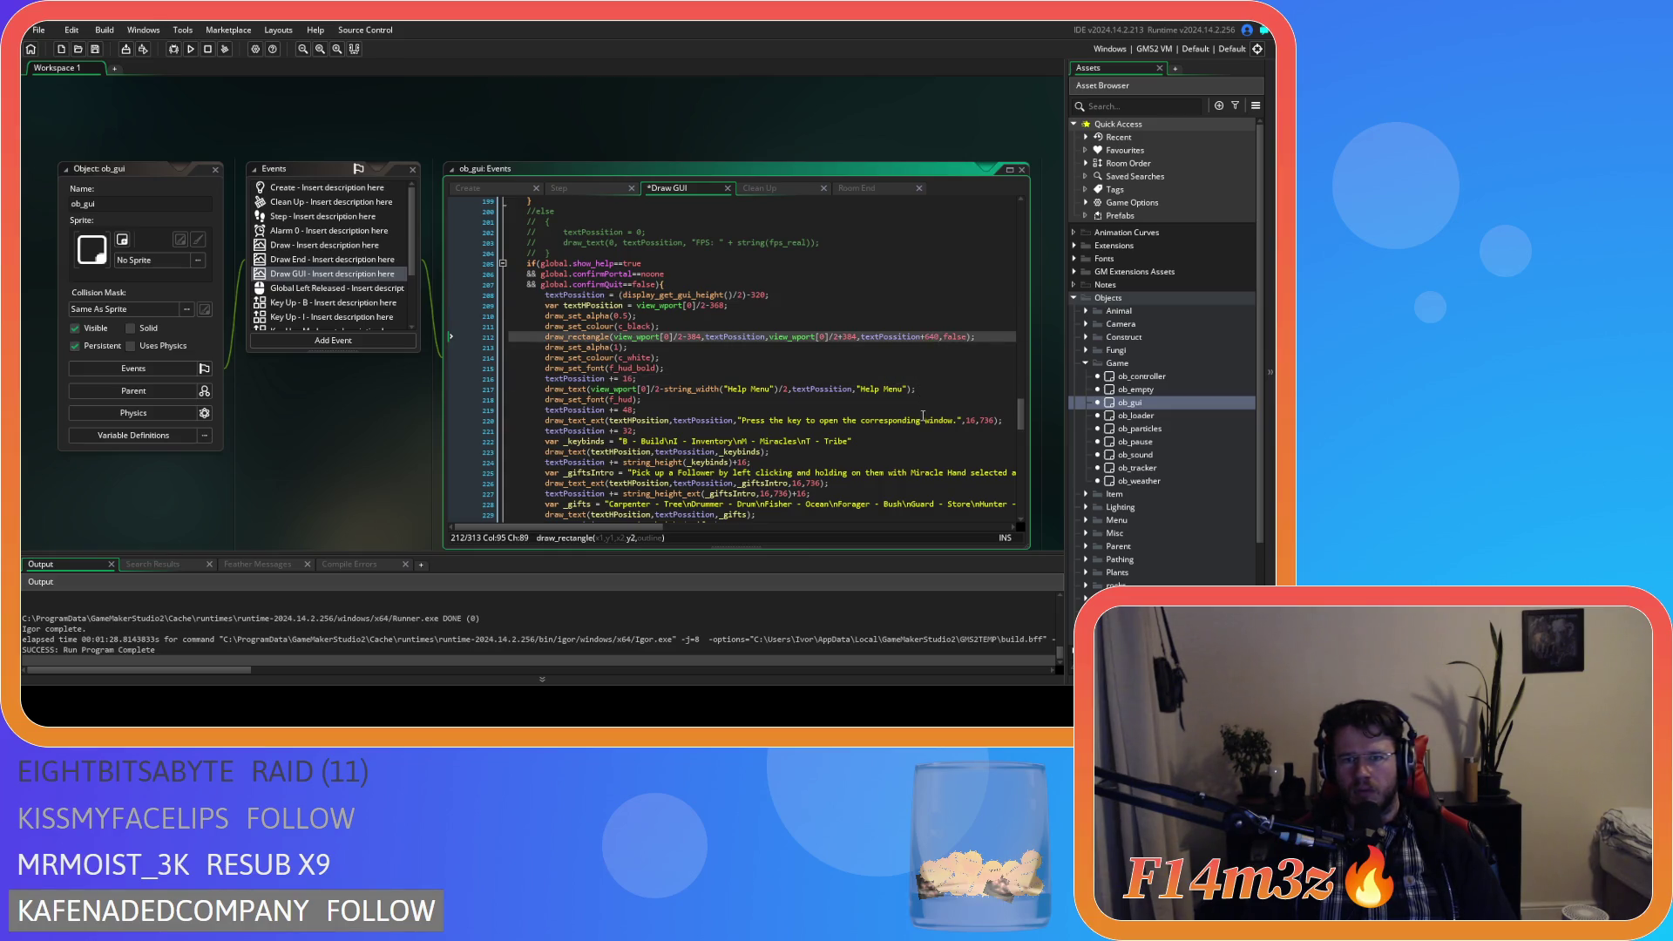
scroll(923, 418, down, 1)
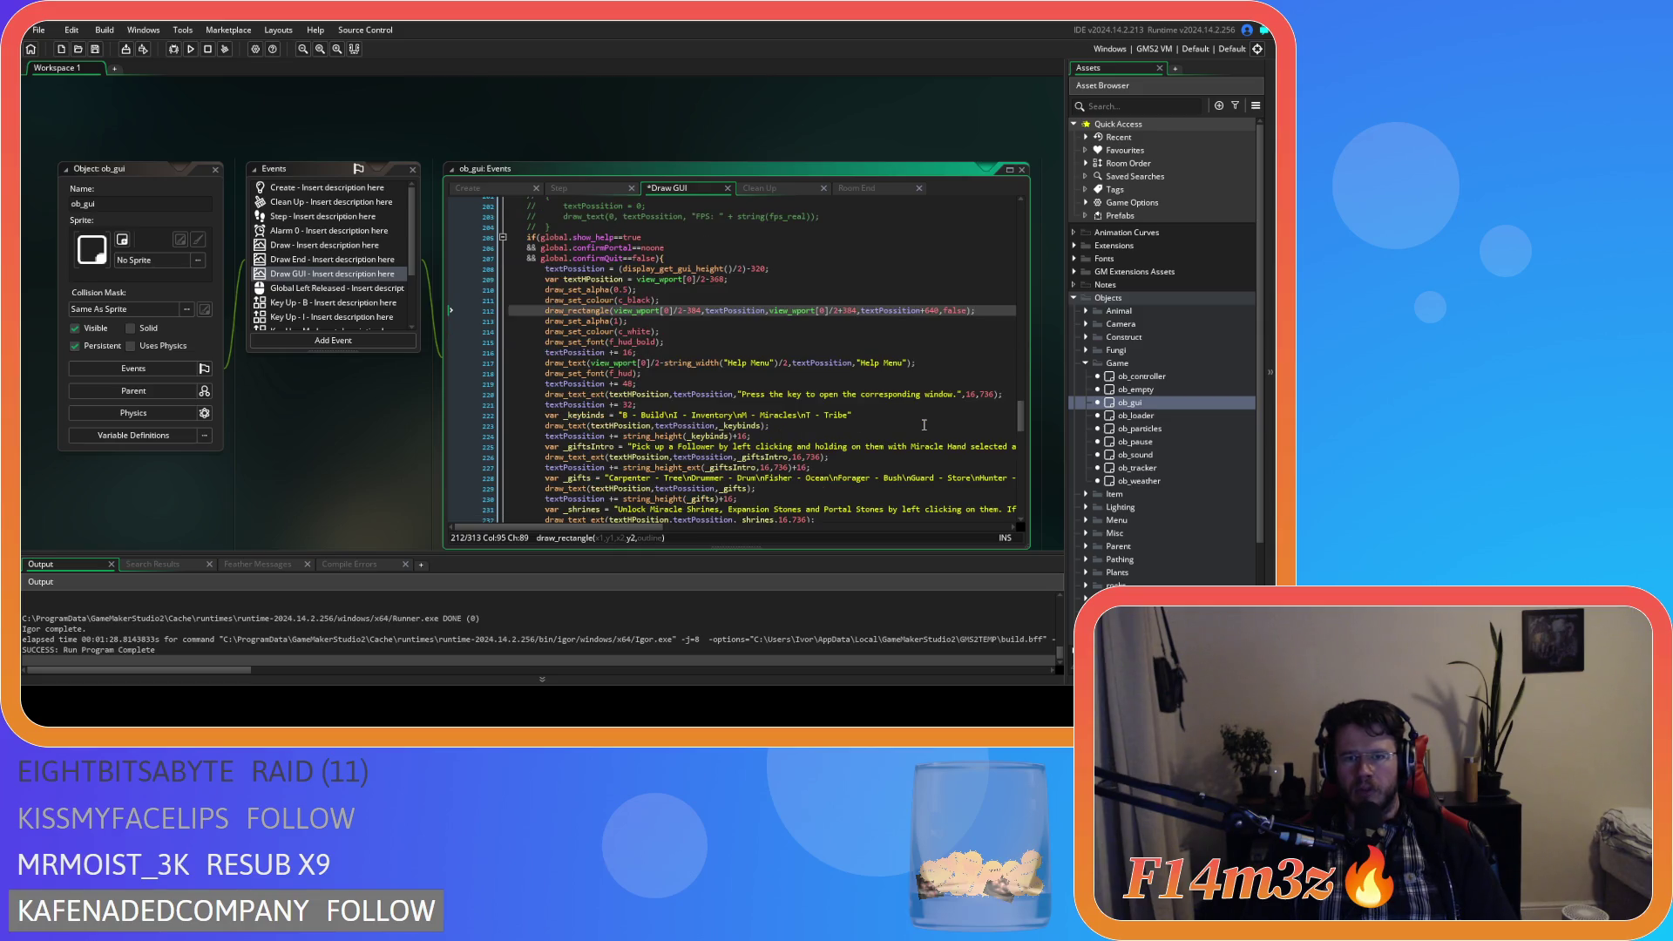
scroll(923, 424, down, 3)
key(ctrl+s)
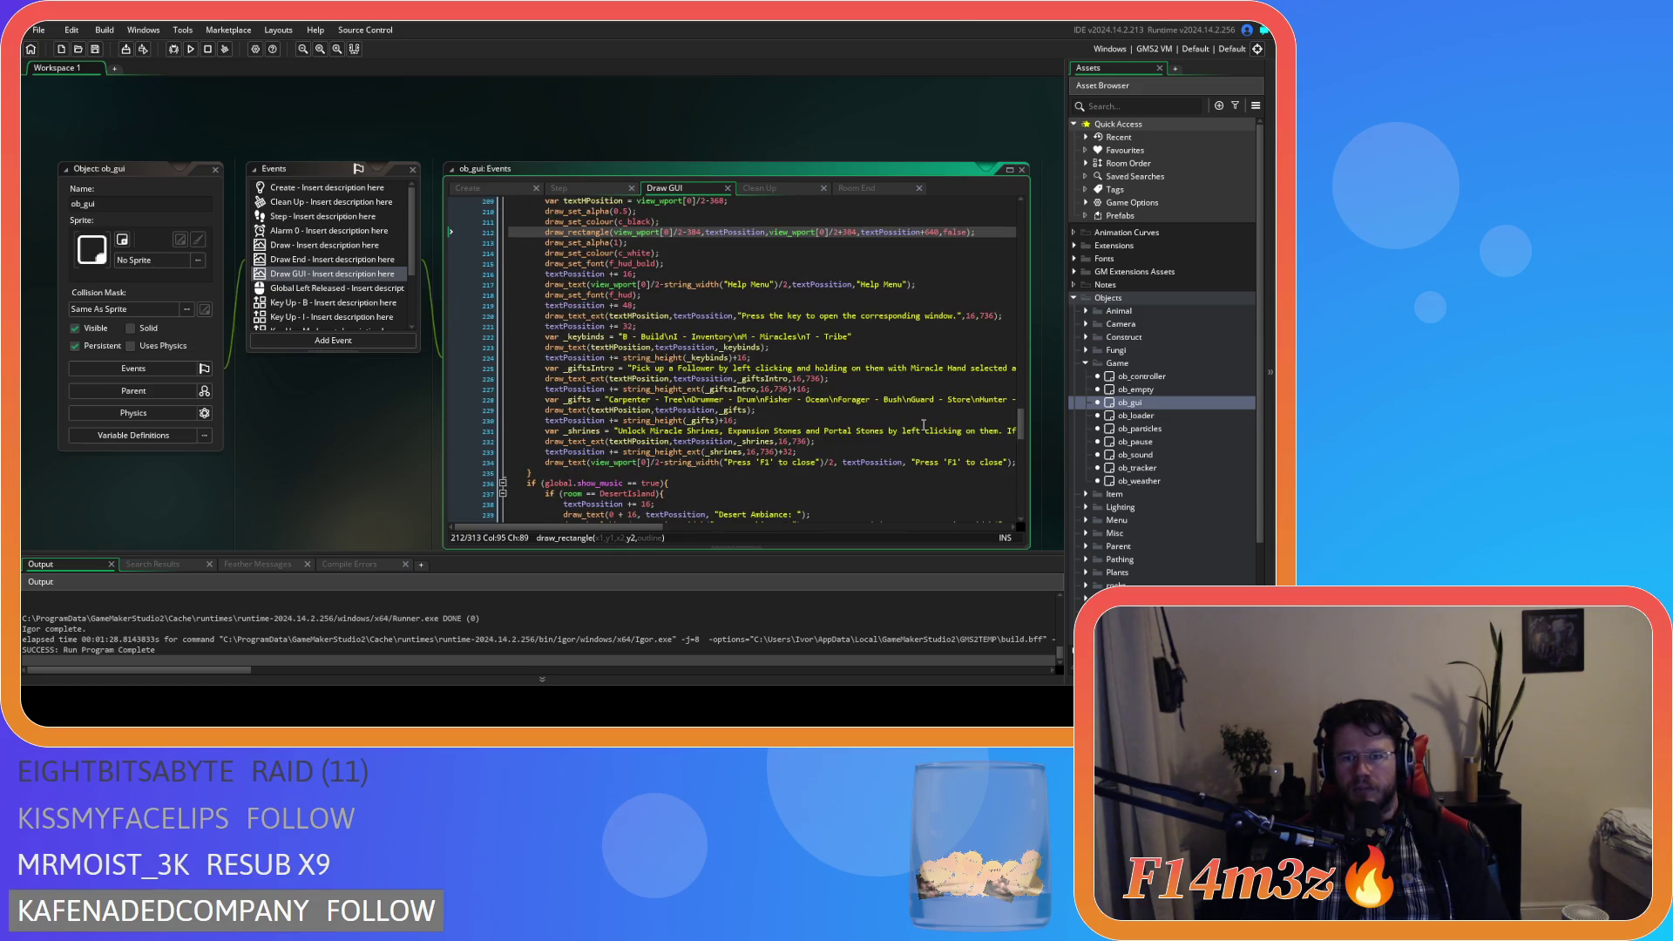
Check the rectangle's -384 left offset and launch a test build with F5.
scroll(924, 424, up, 1)
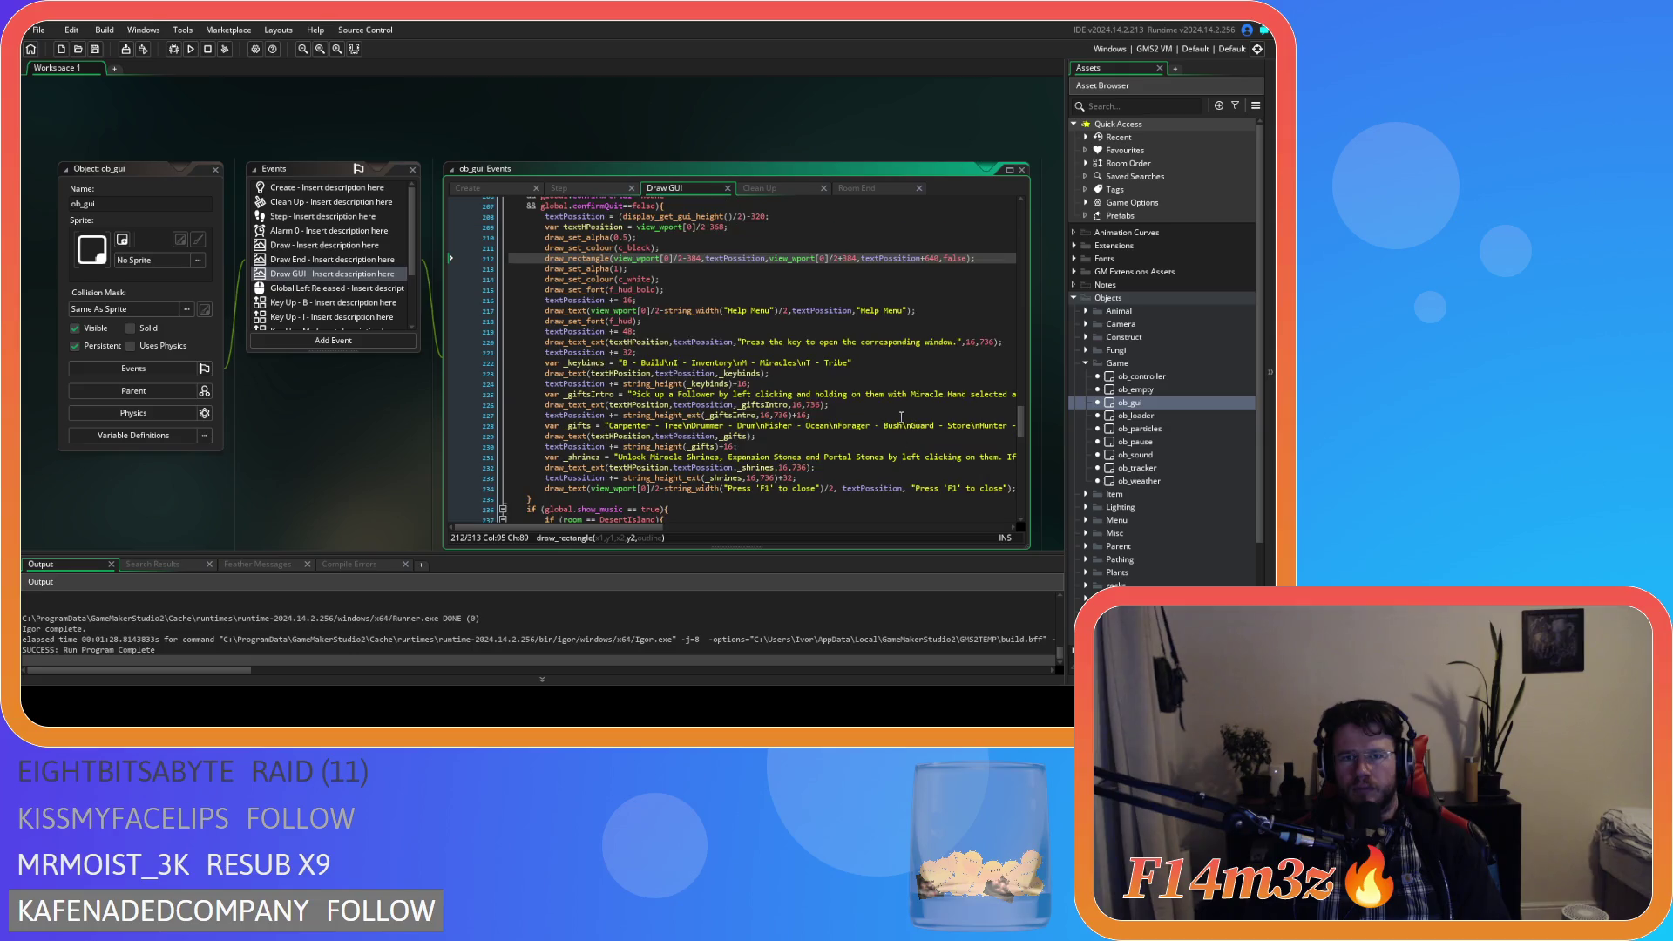
click(688, 260)
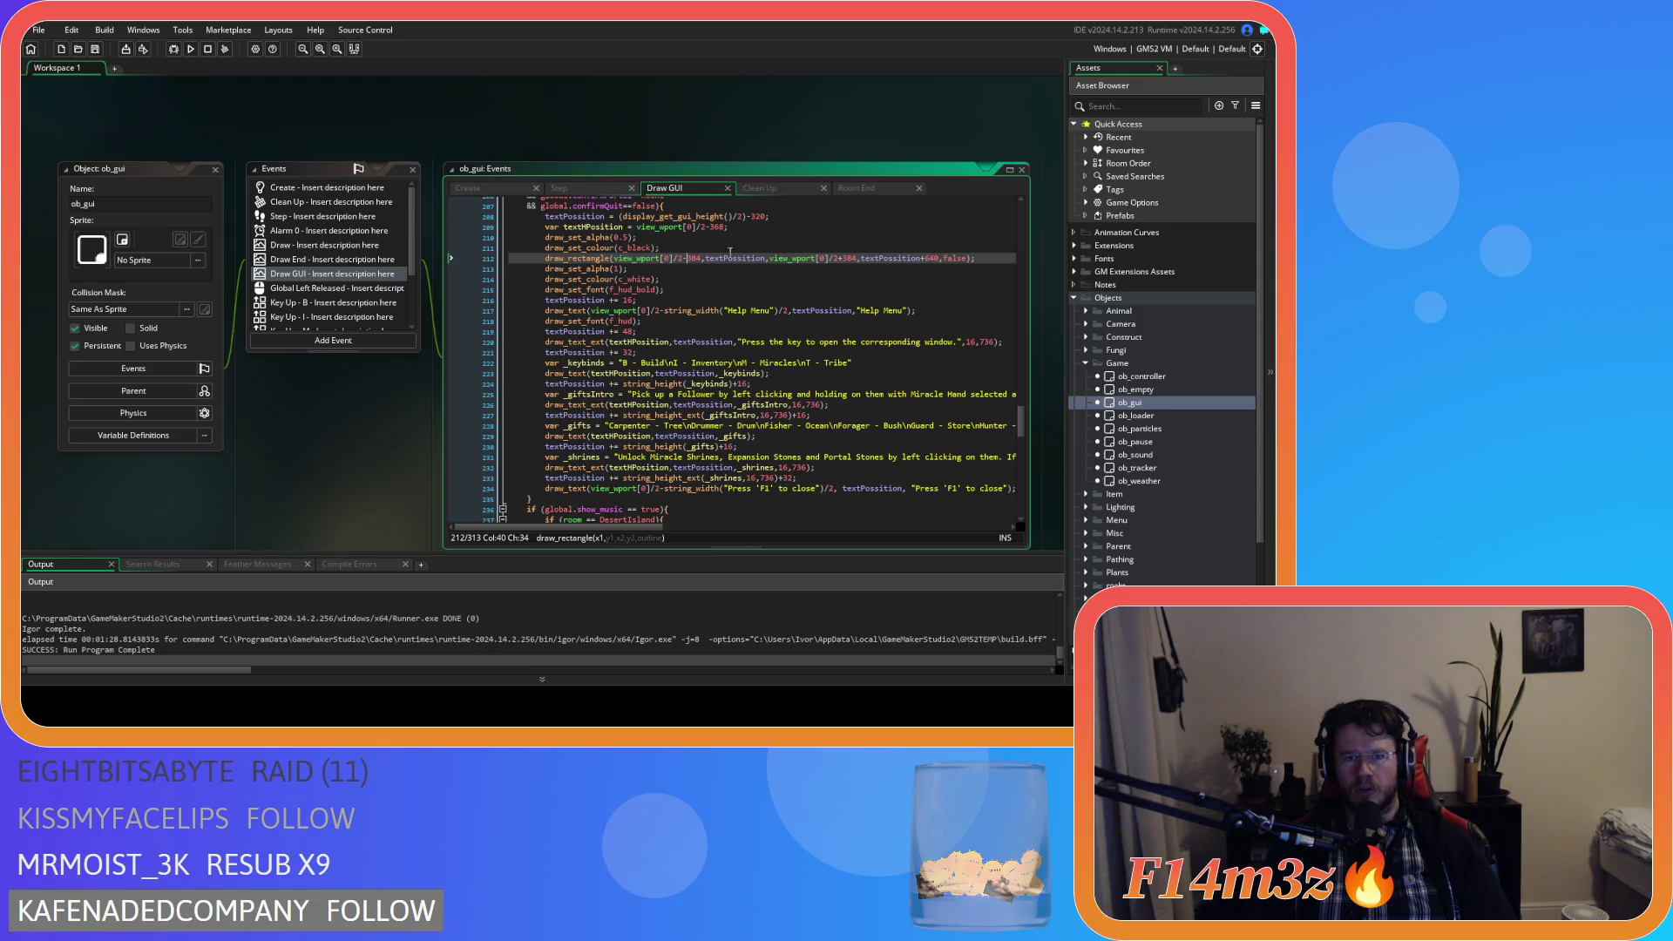
click(637, 259)
click(700, 259)
key(F5)
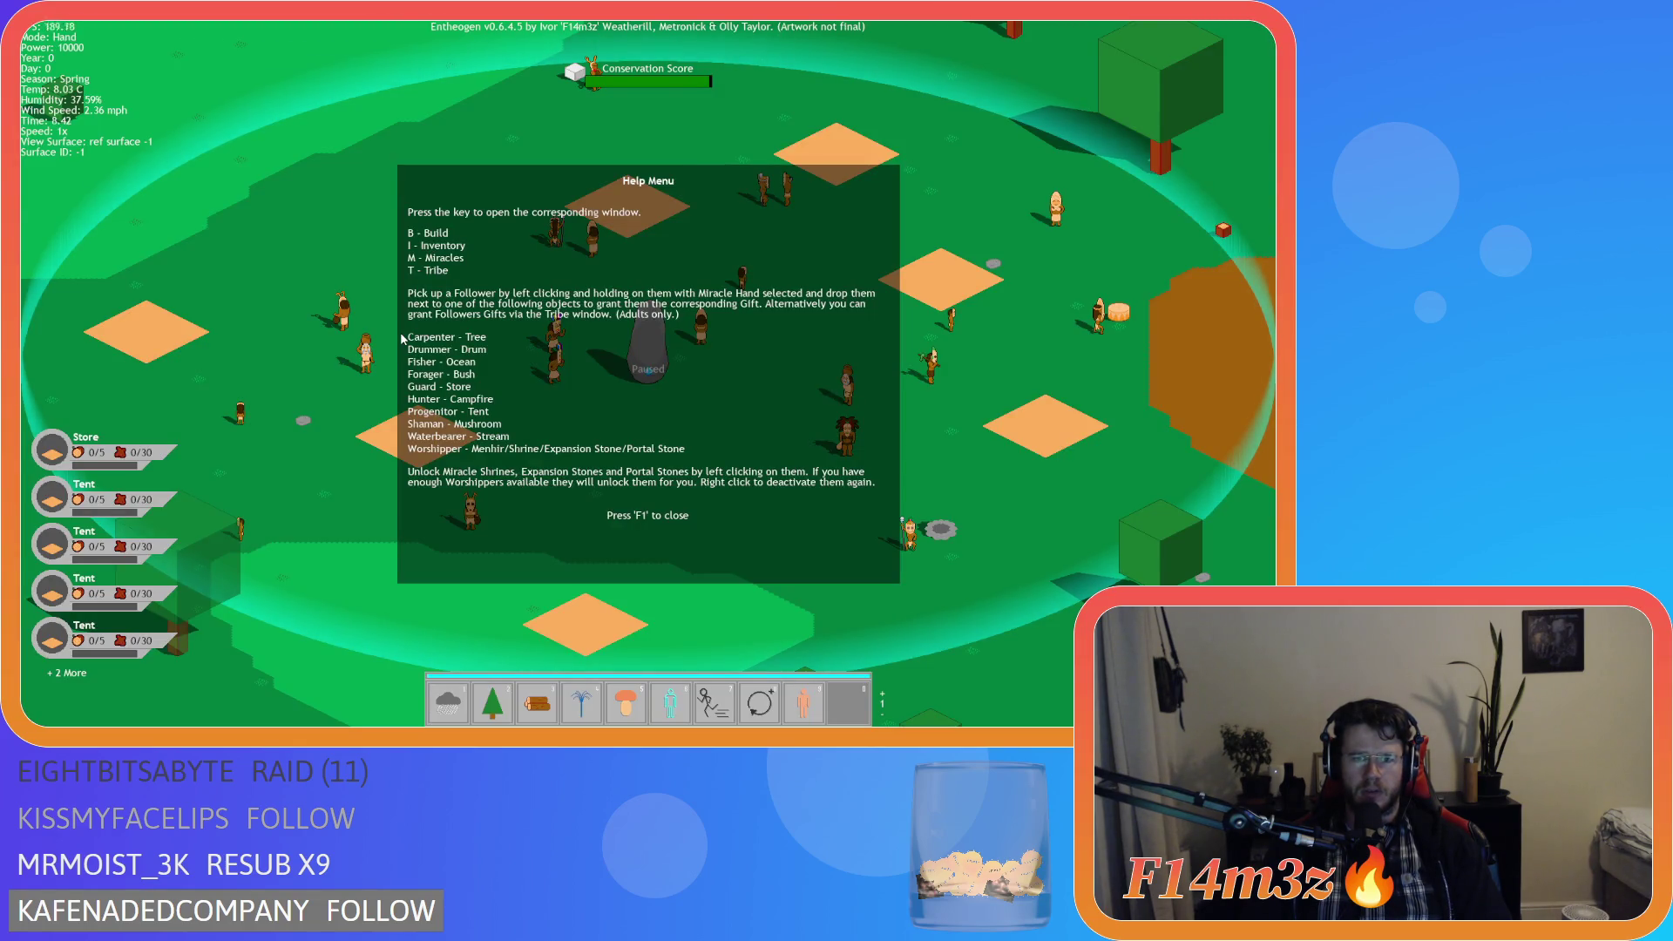
key(F1)
key(Escape)
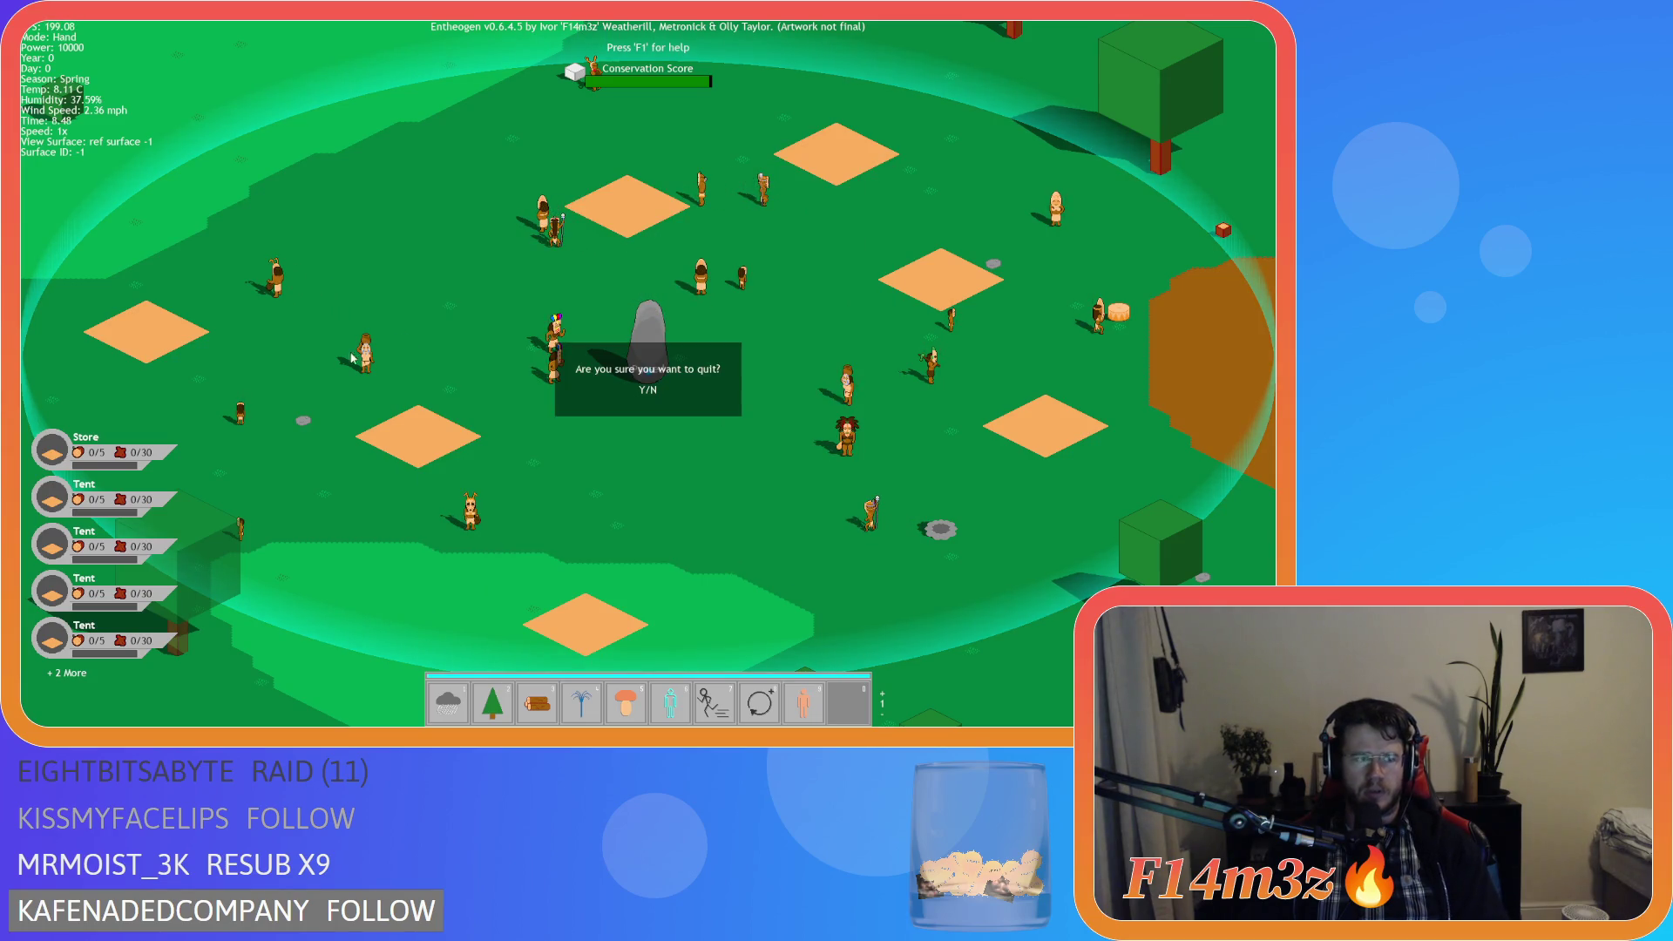
key(y)
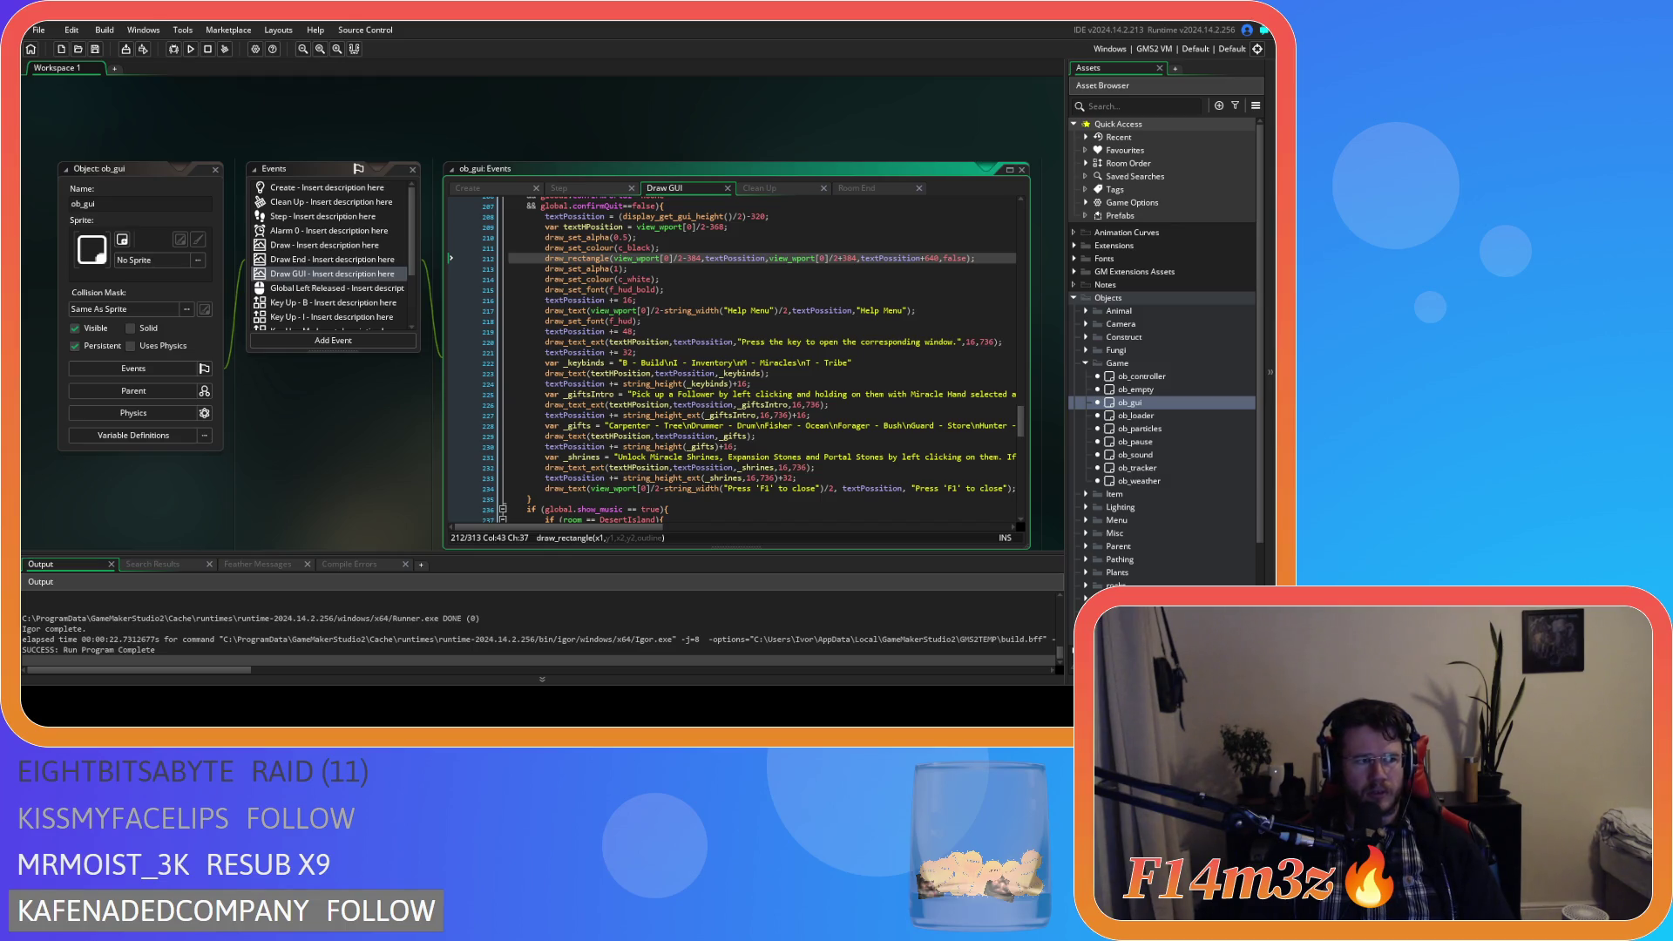
Change the top offset from 320 to 280 and rectangle height from 640 to 576, then rerun with F5.
scroll(732, 357, up, 1)
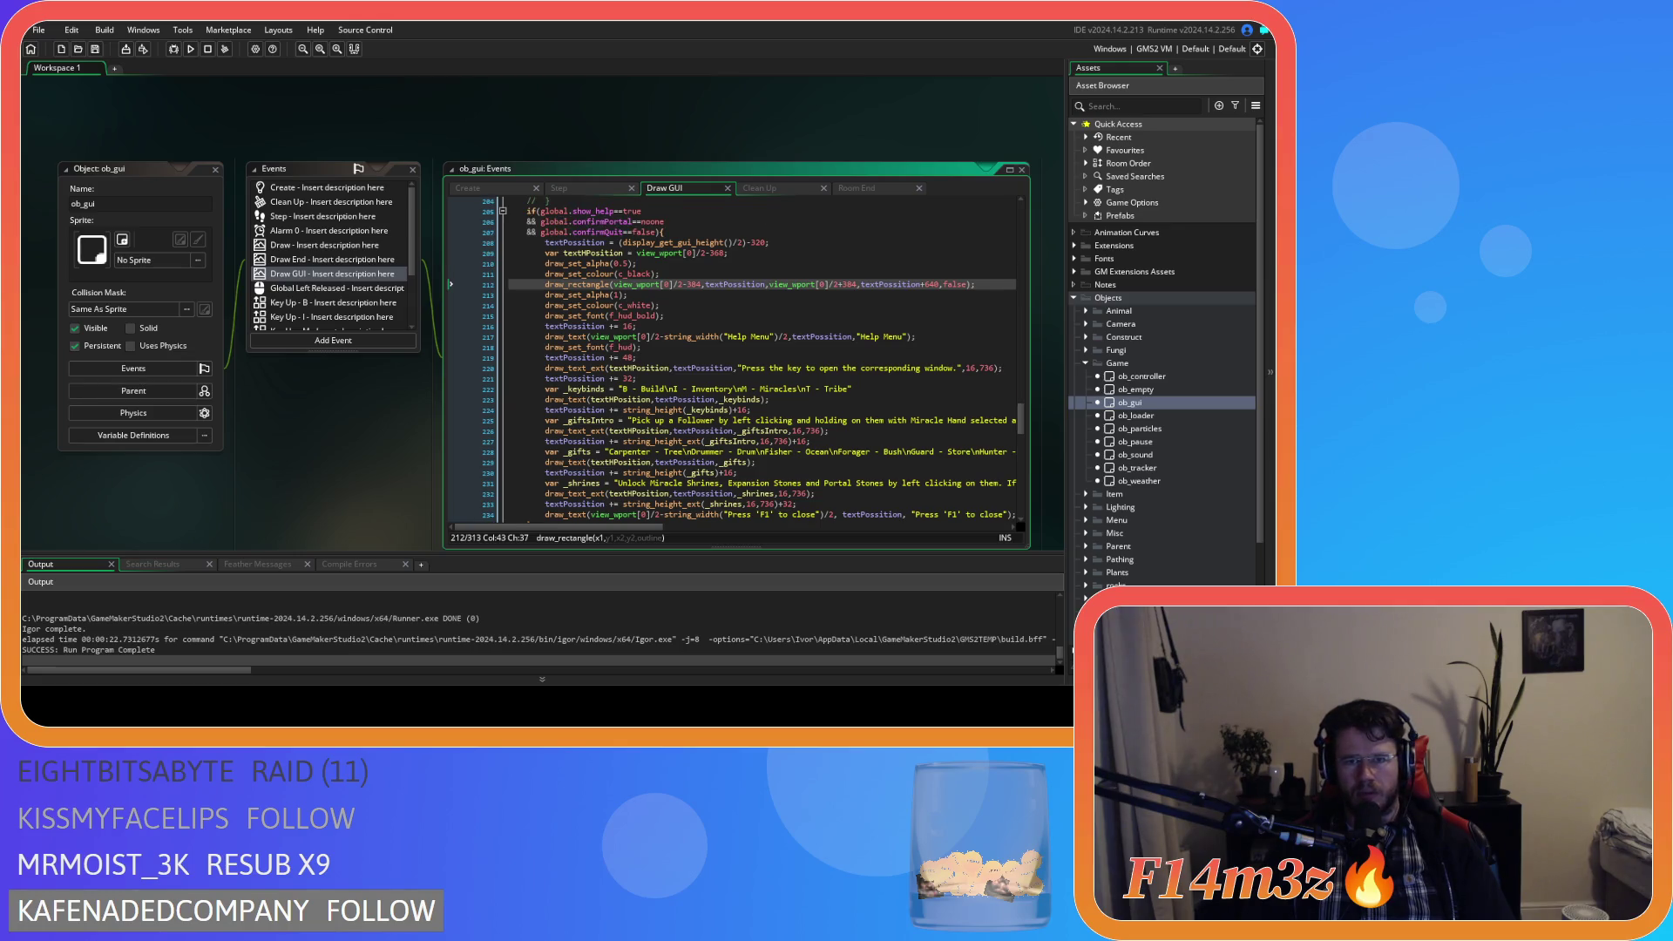
click(752, 242)
key(BackSpace)
key(Delete)
key(Delete)
text(280)
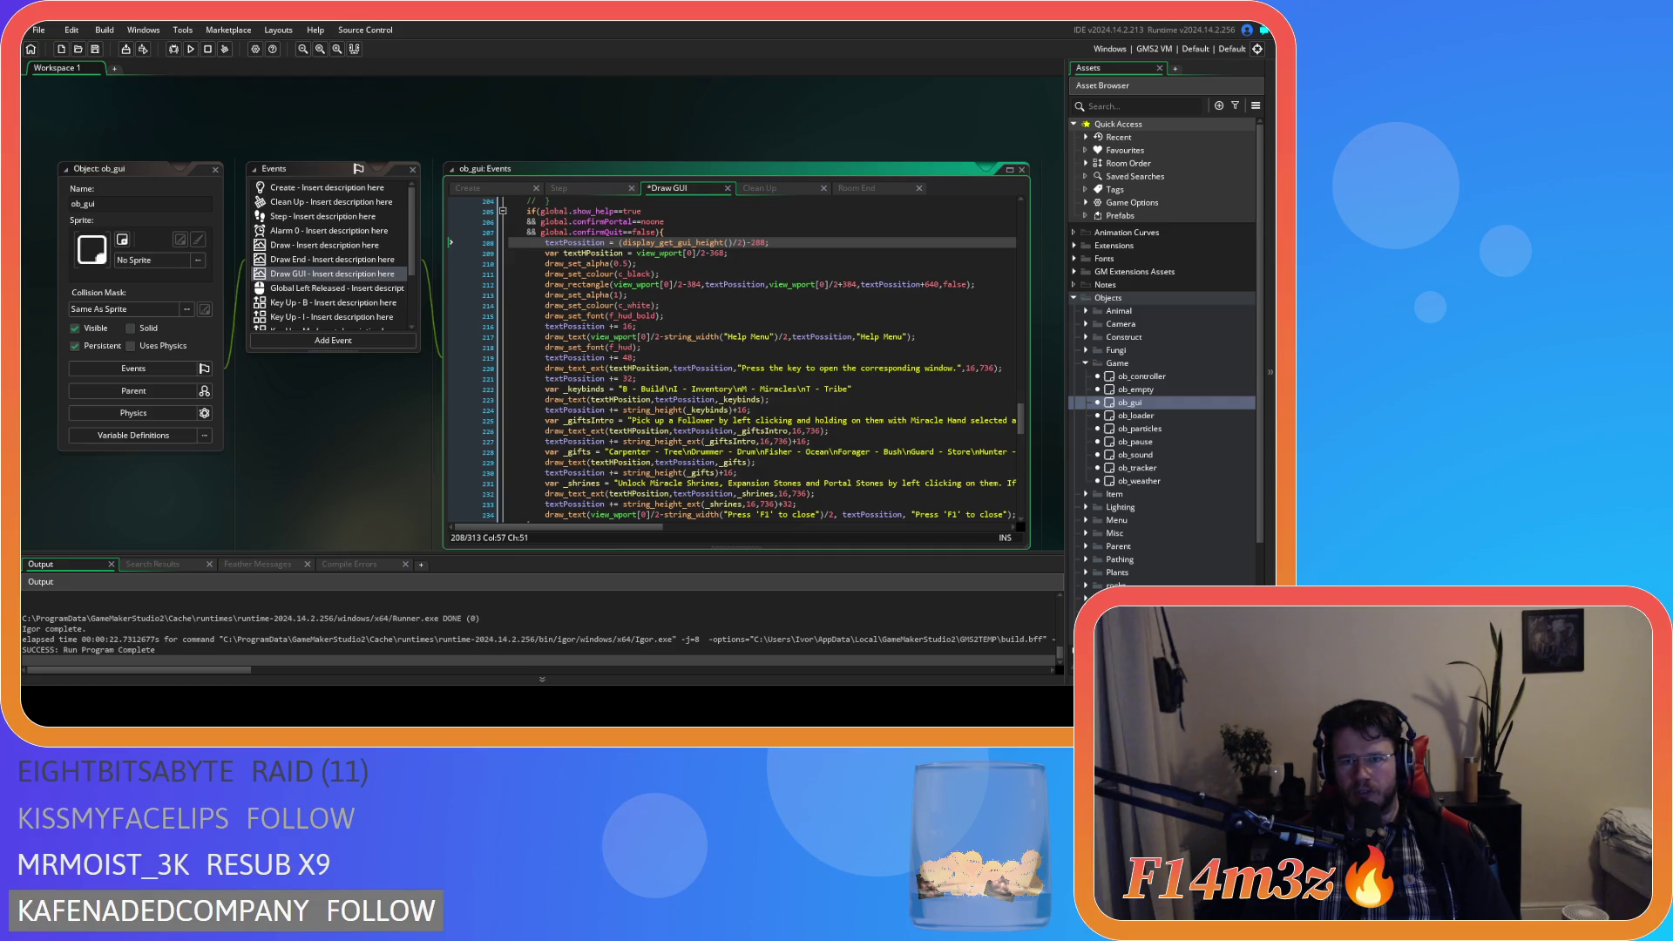
double_click(931, 285)
text(576)
key(F5)
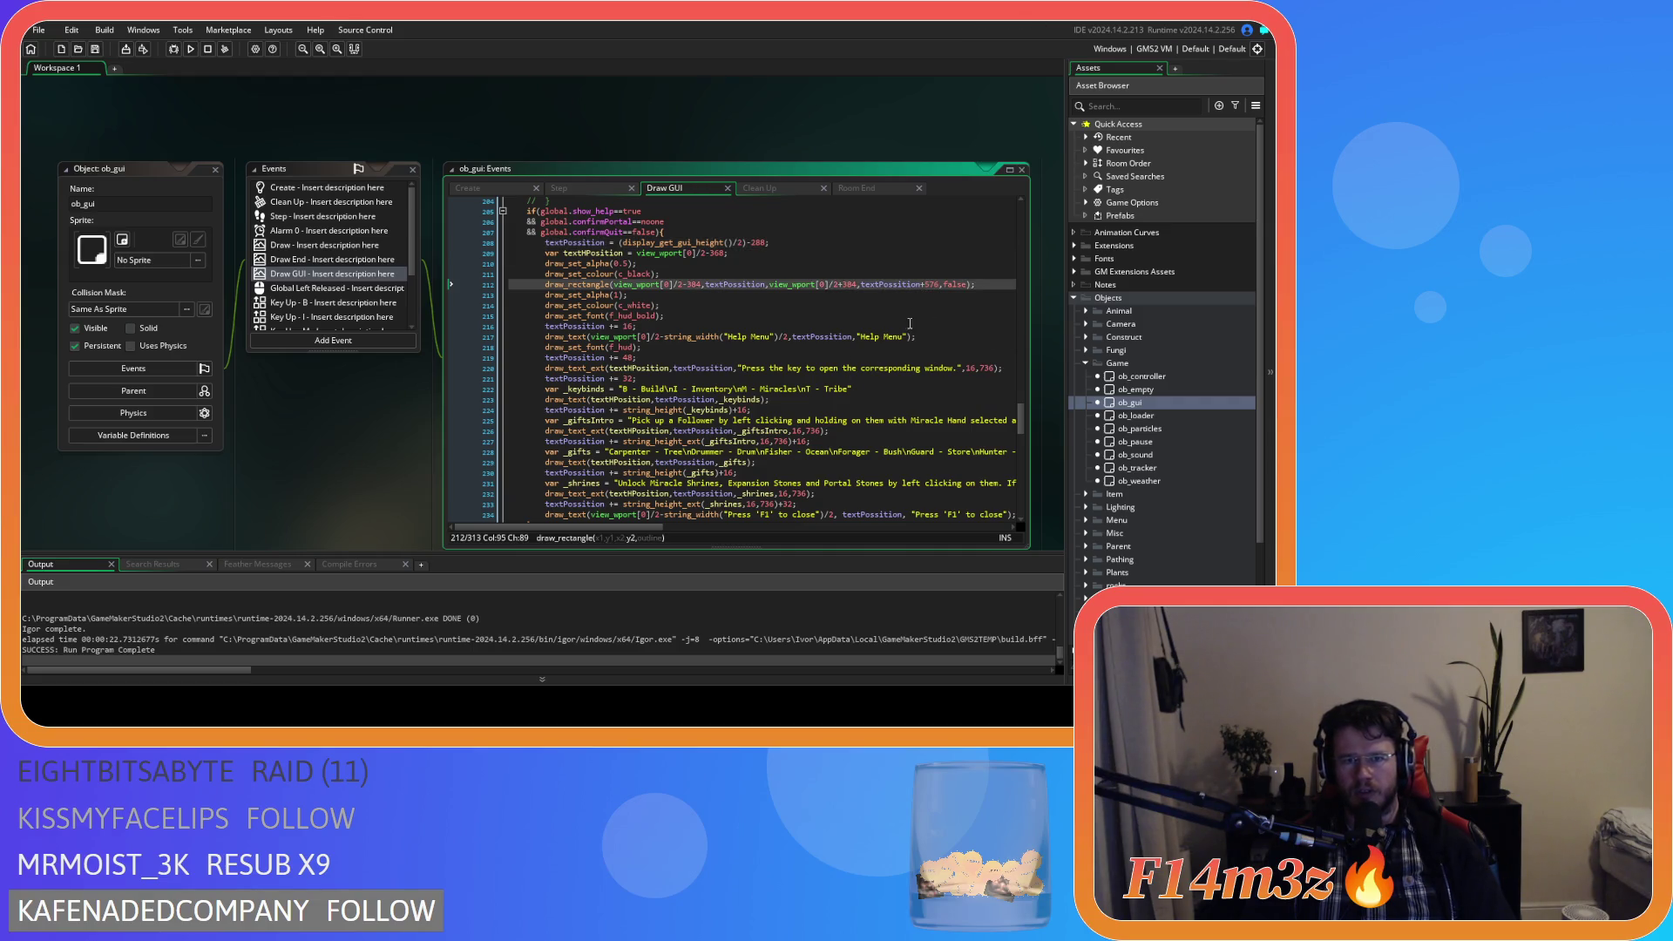
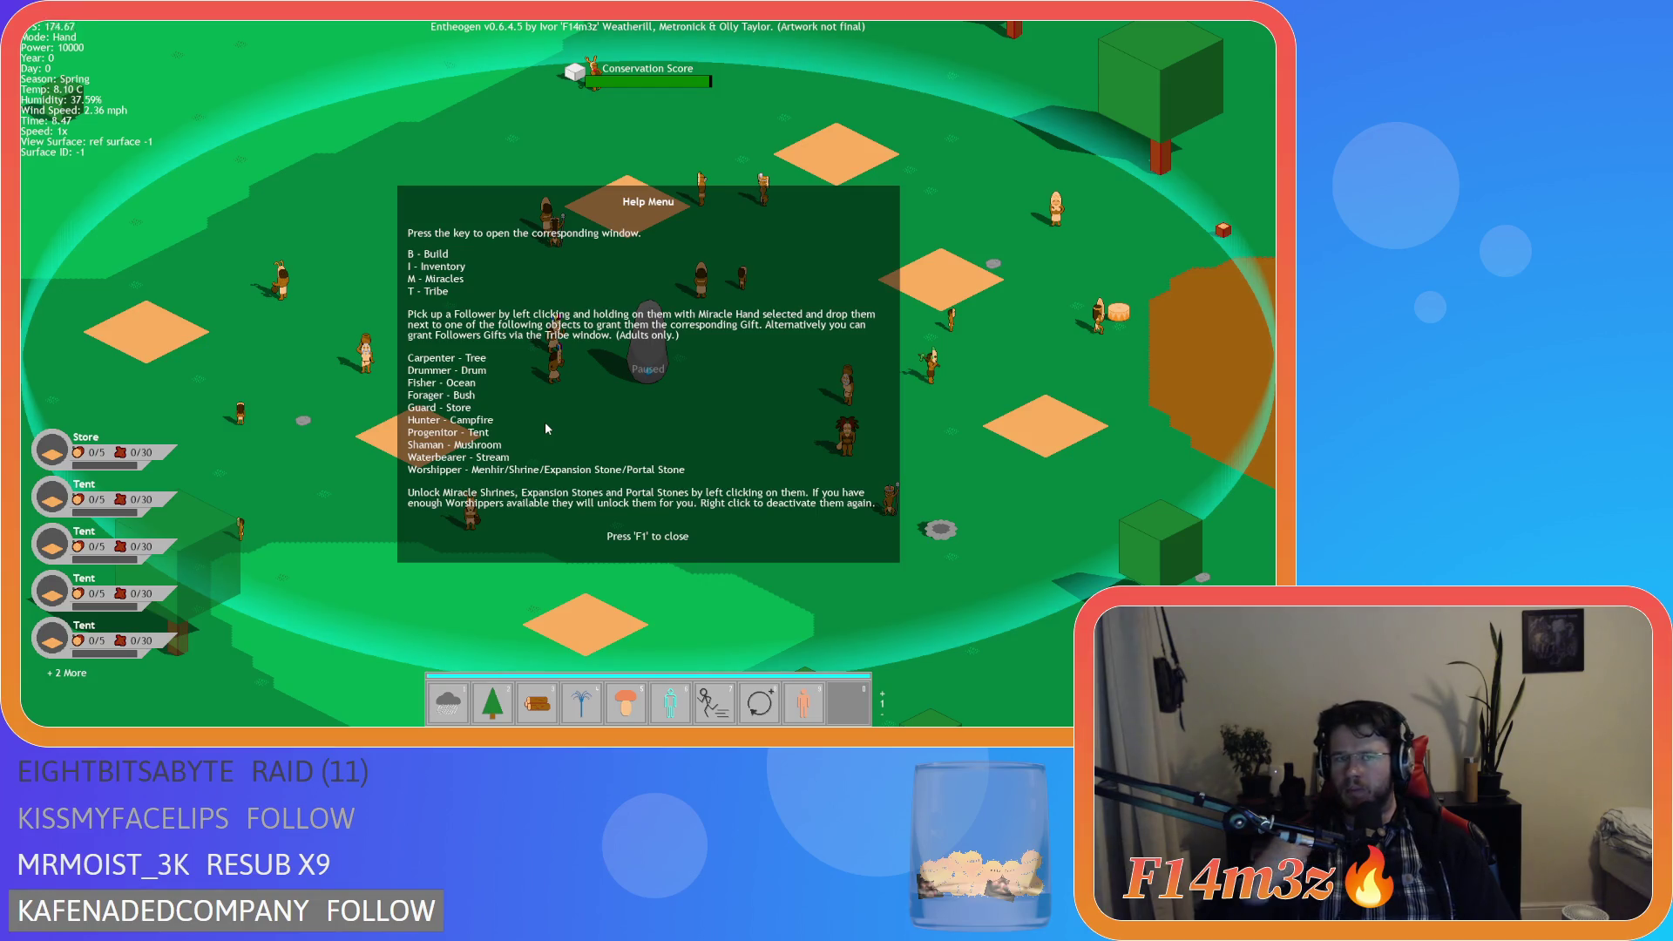
Close Entheogen's Help Menu and confirm quitting the test game with Y.
key(F1)
key(Escape)
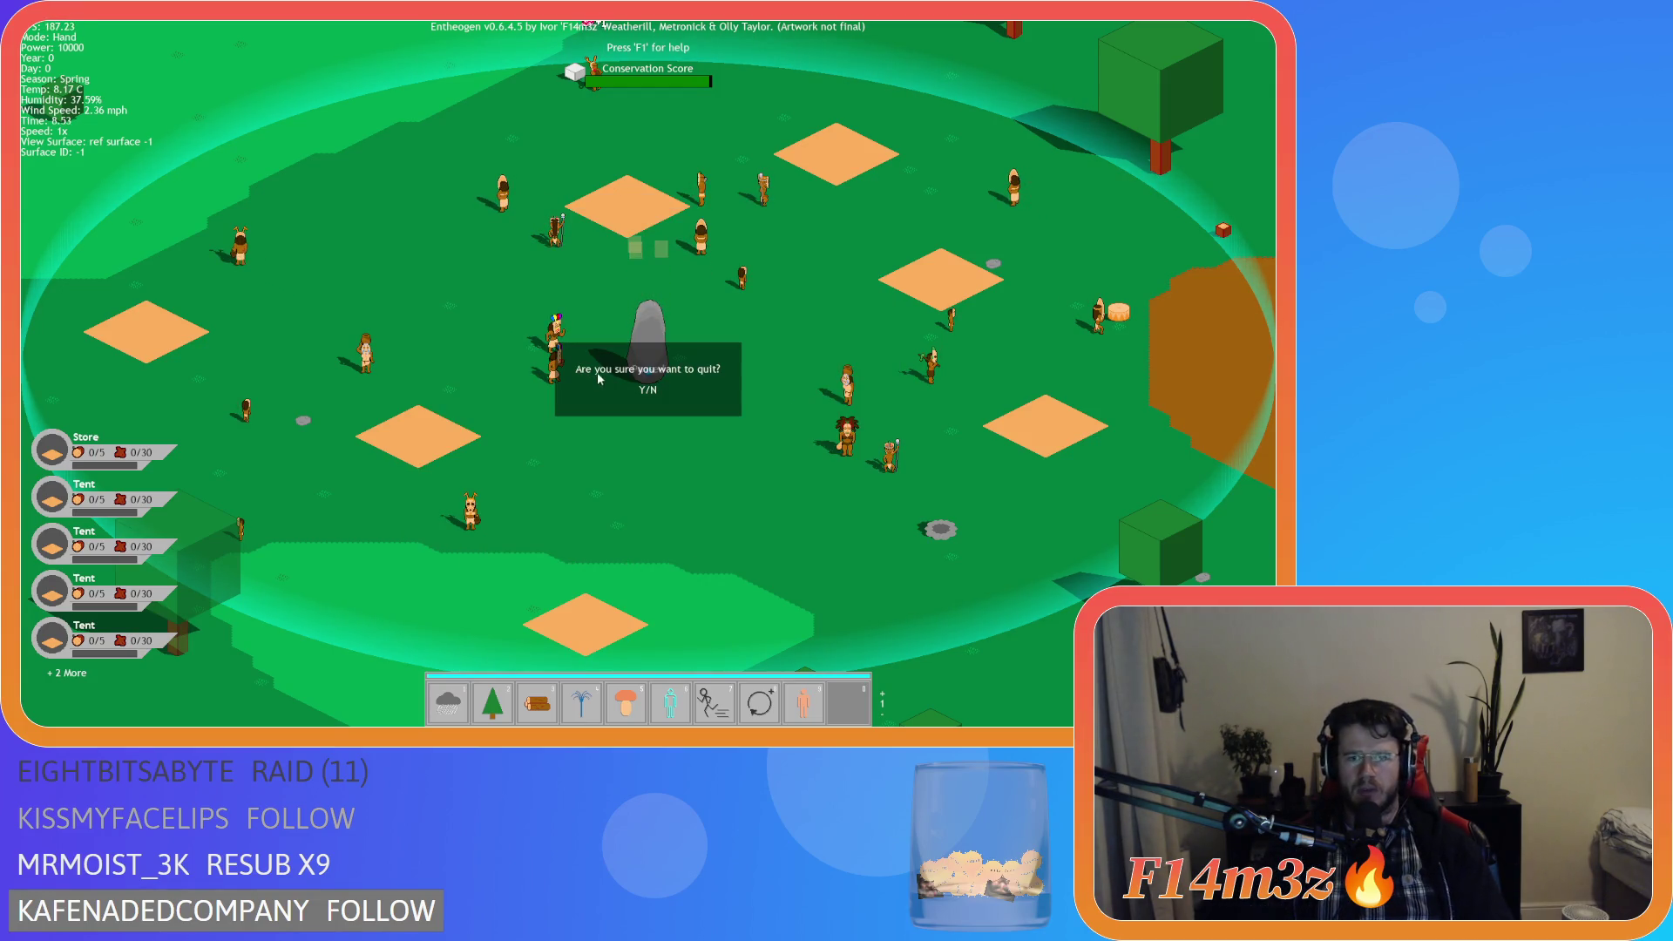
key(y)
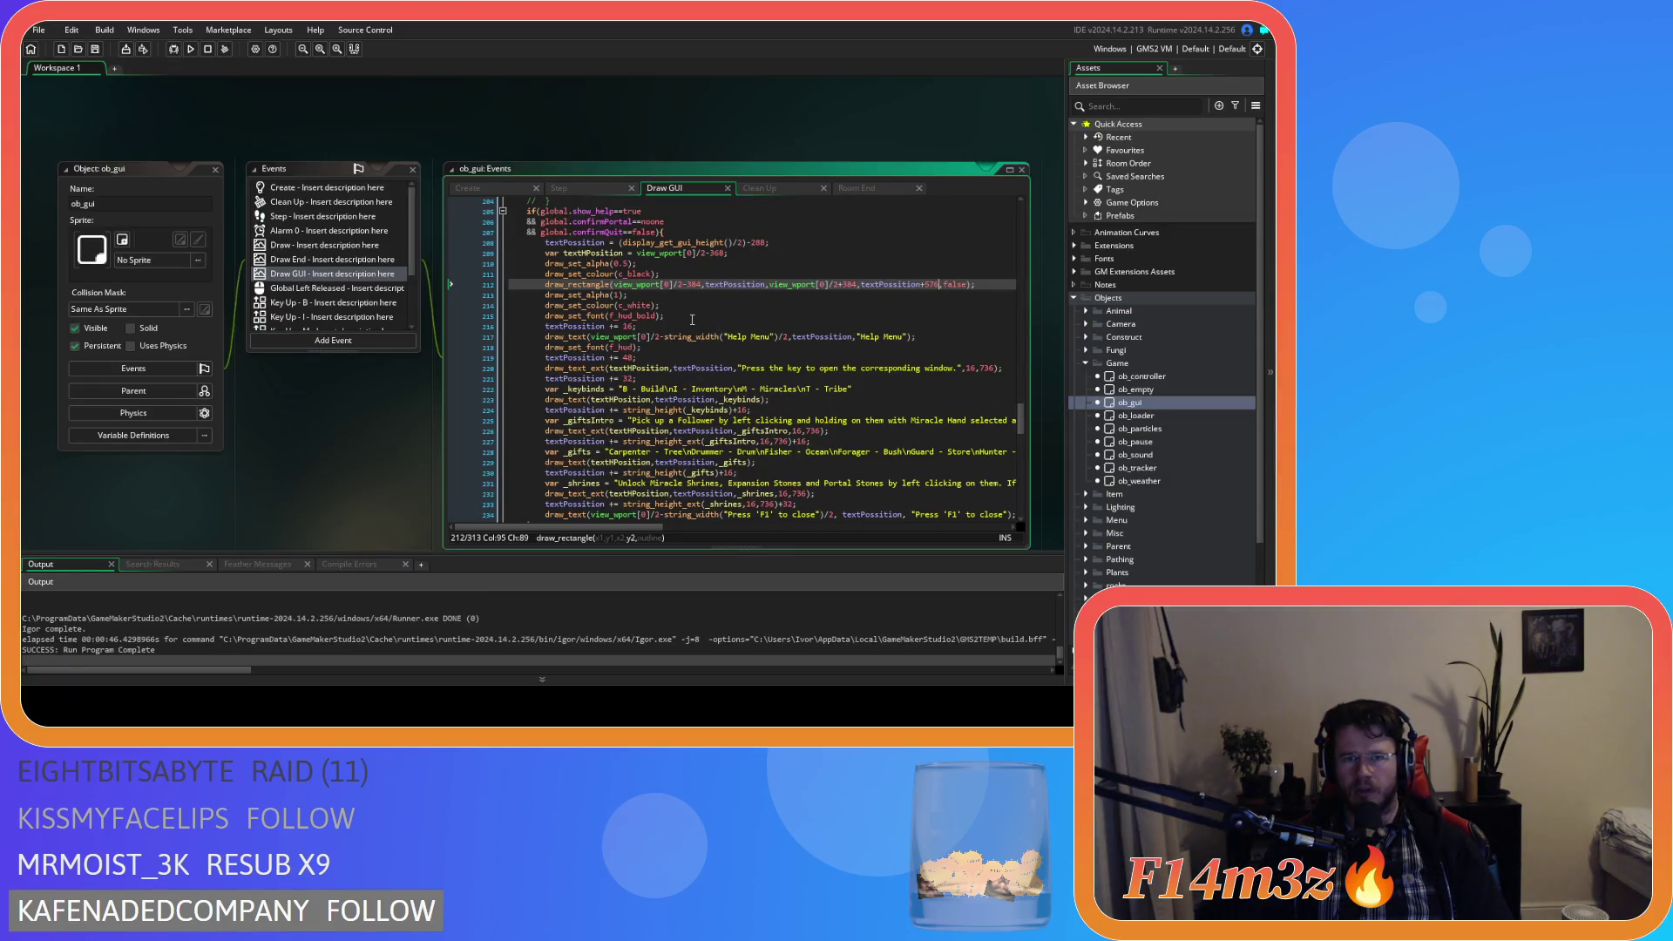
Change line 216's textPosition increment from 16 to 32 and run the game with F5.
double_click(628, 326)
text(32)
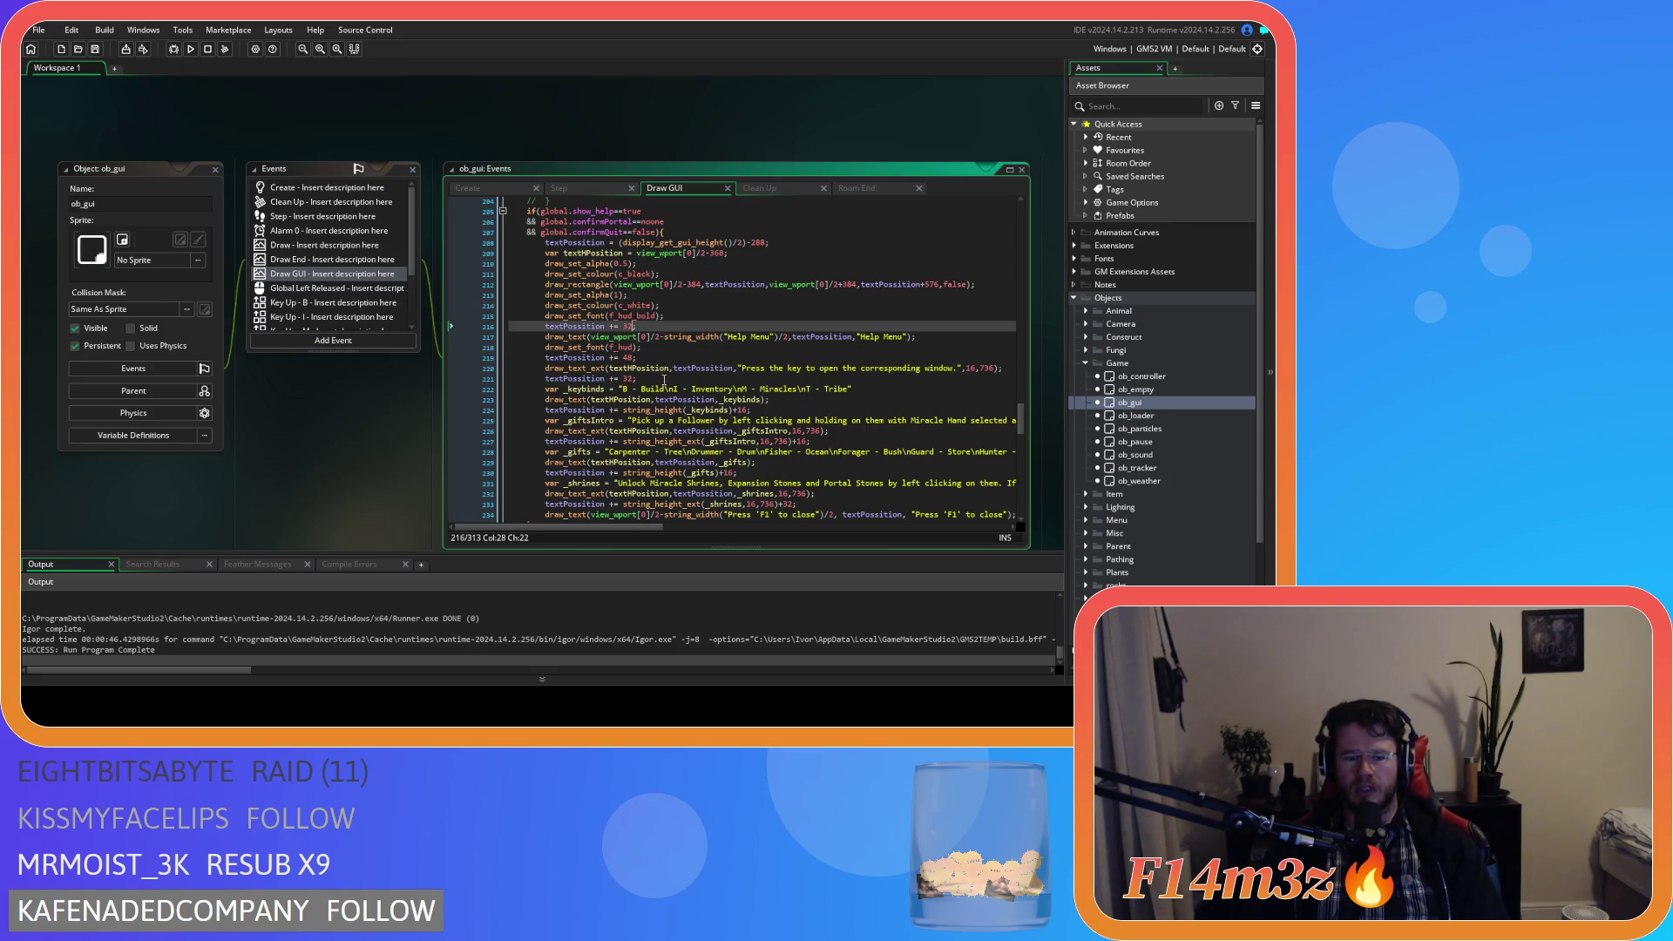
key(F5)
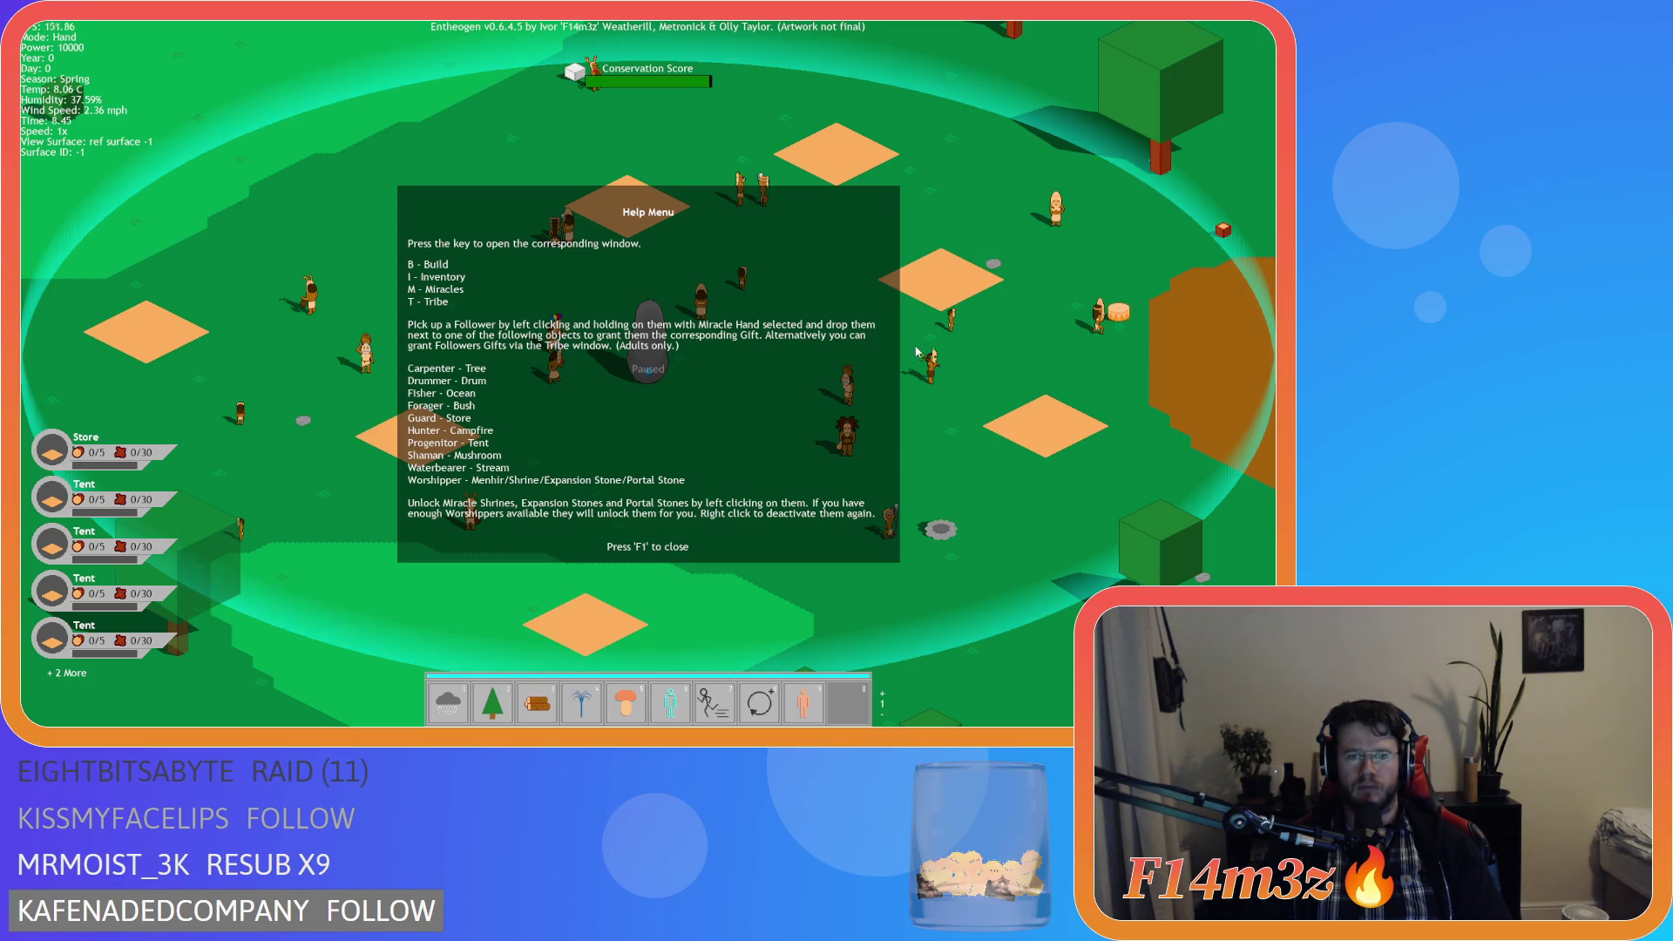
Close the Help Menu and quit the test game back to the code.
key(F1)
key(Escape)
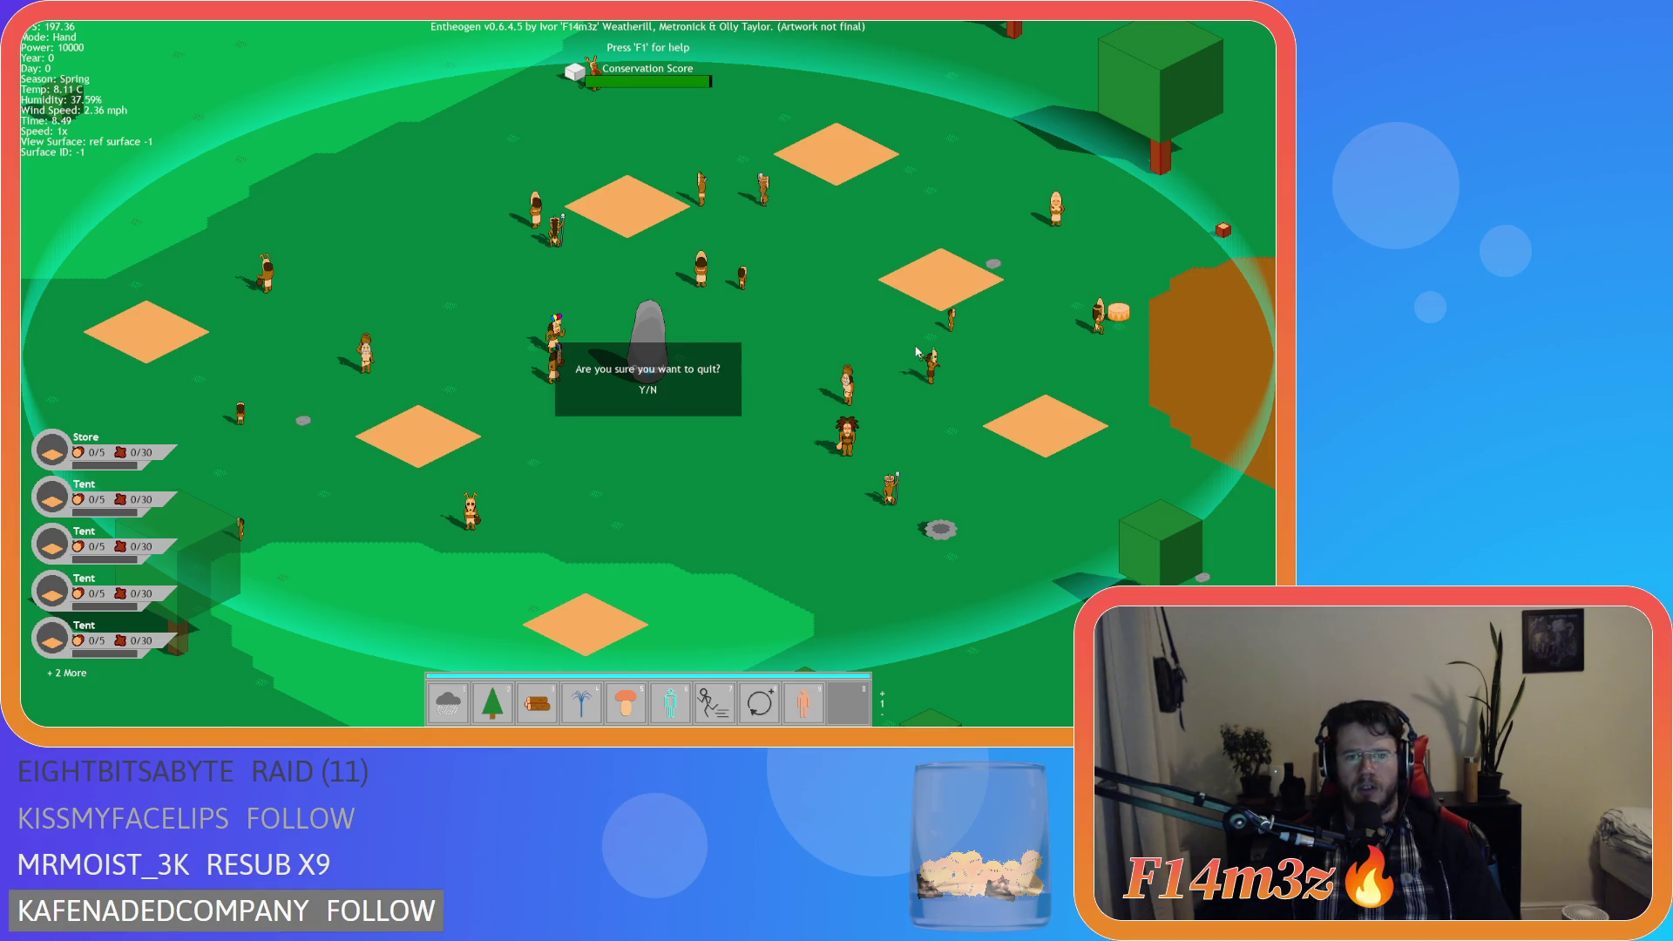
key(Return)
key(alt+F4)
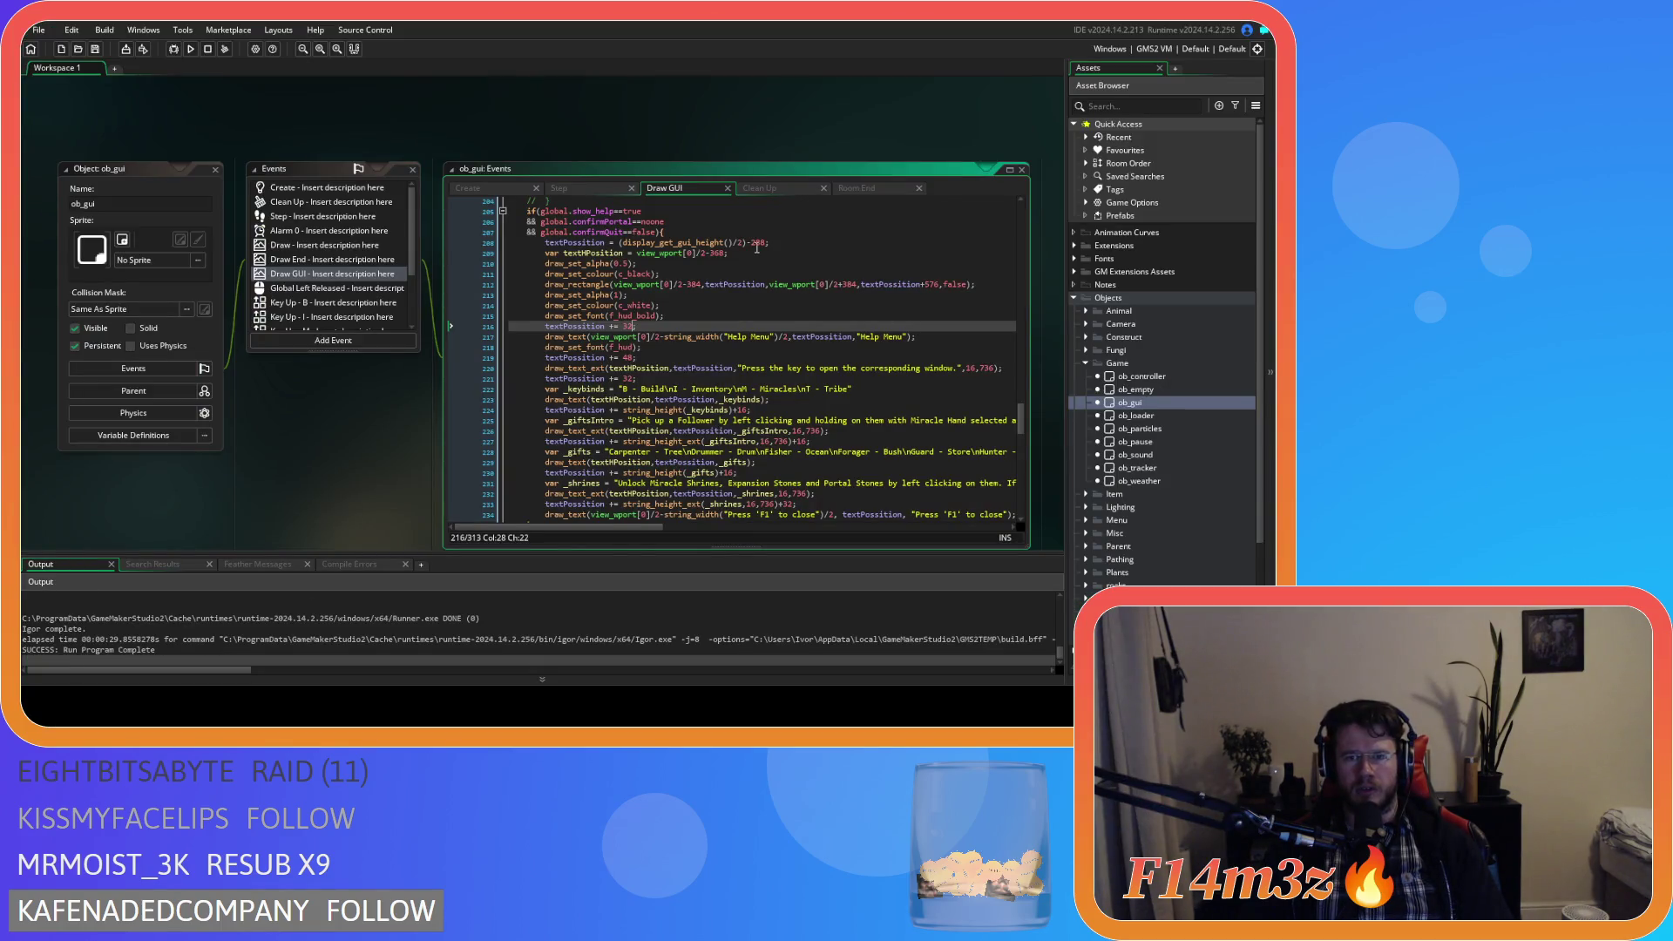
Set line 208's offset to -296 and line 212's box height to +592, then rerun the game.
double_click(757, 244)
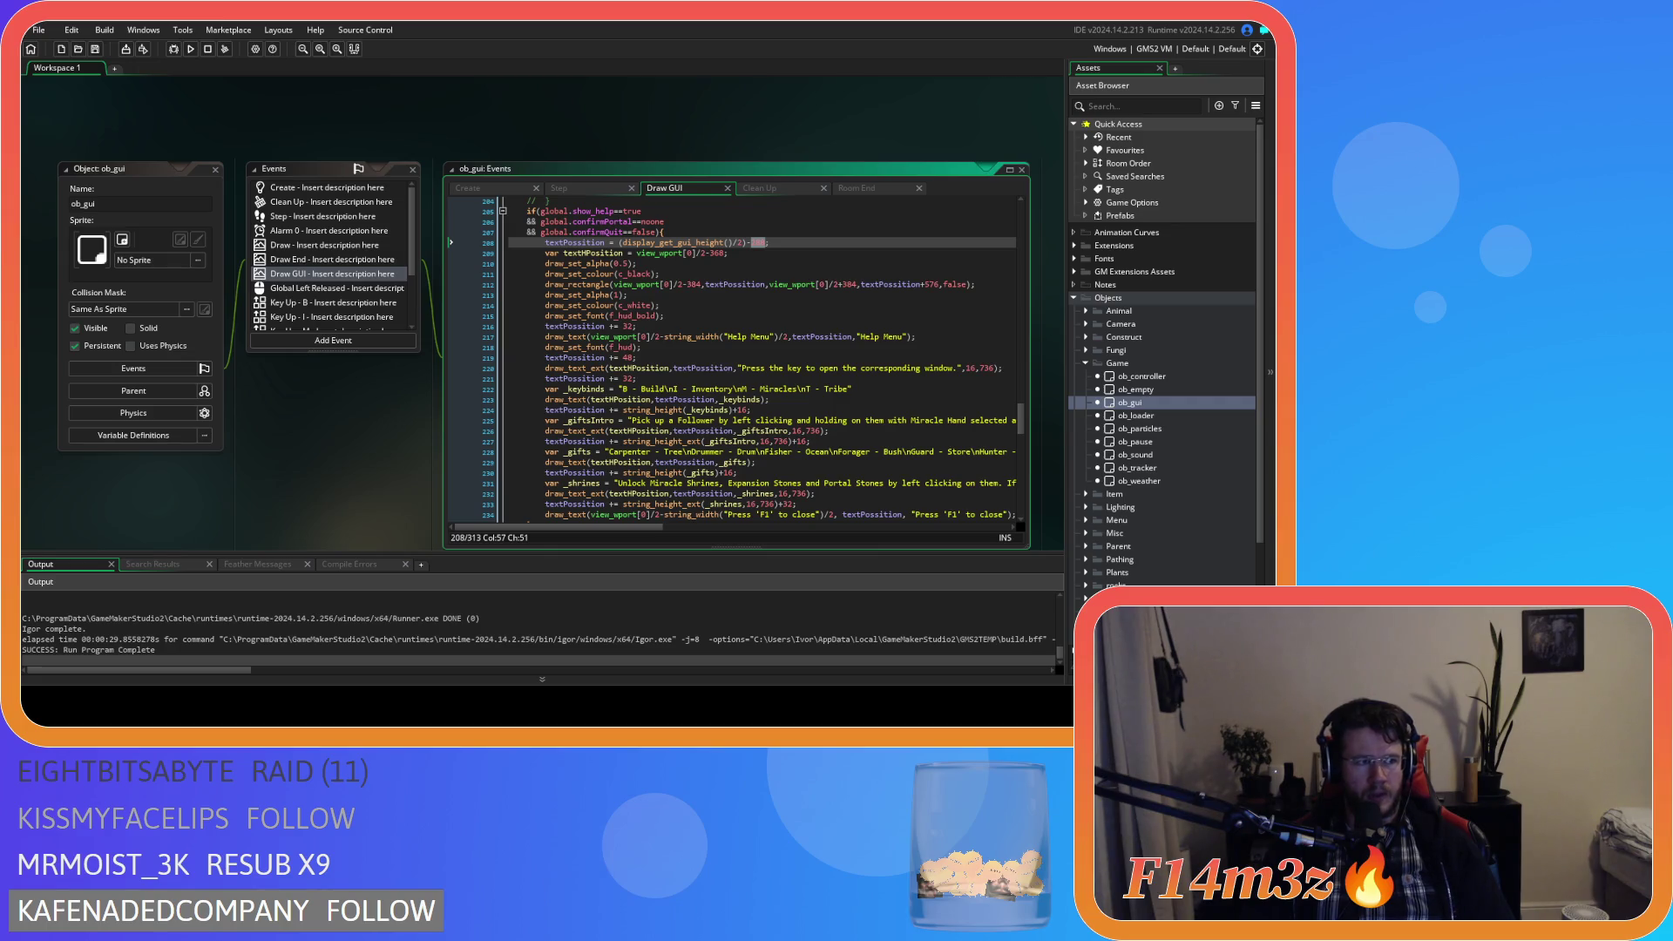
text(296)
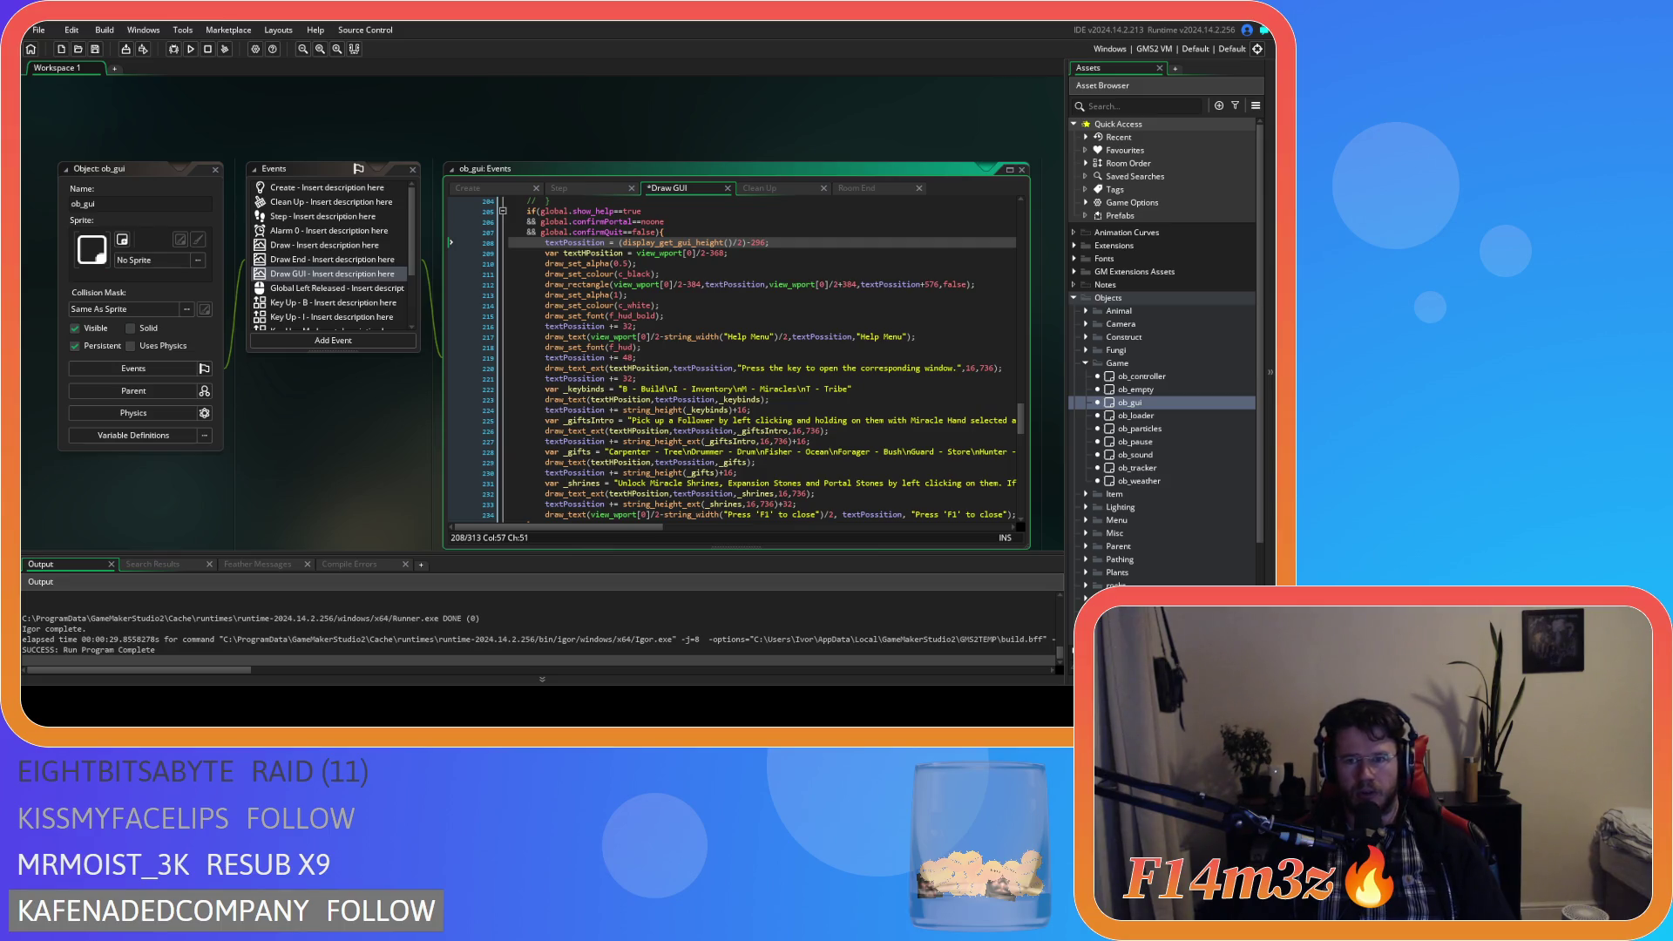
double_click(933, 284)
text(592)
key(F5)
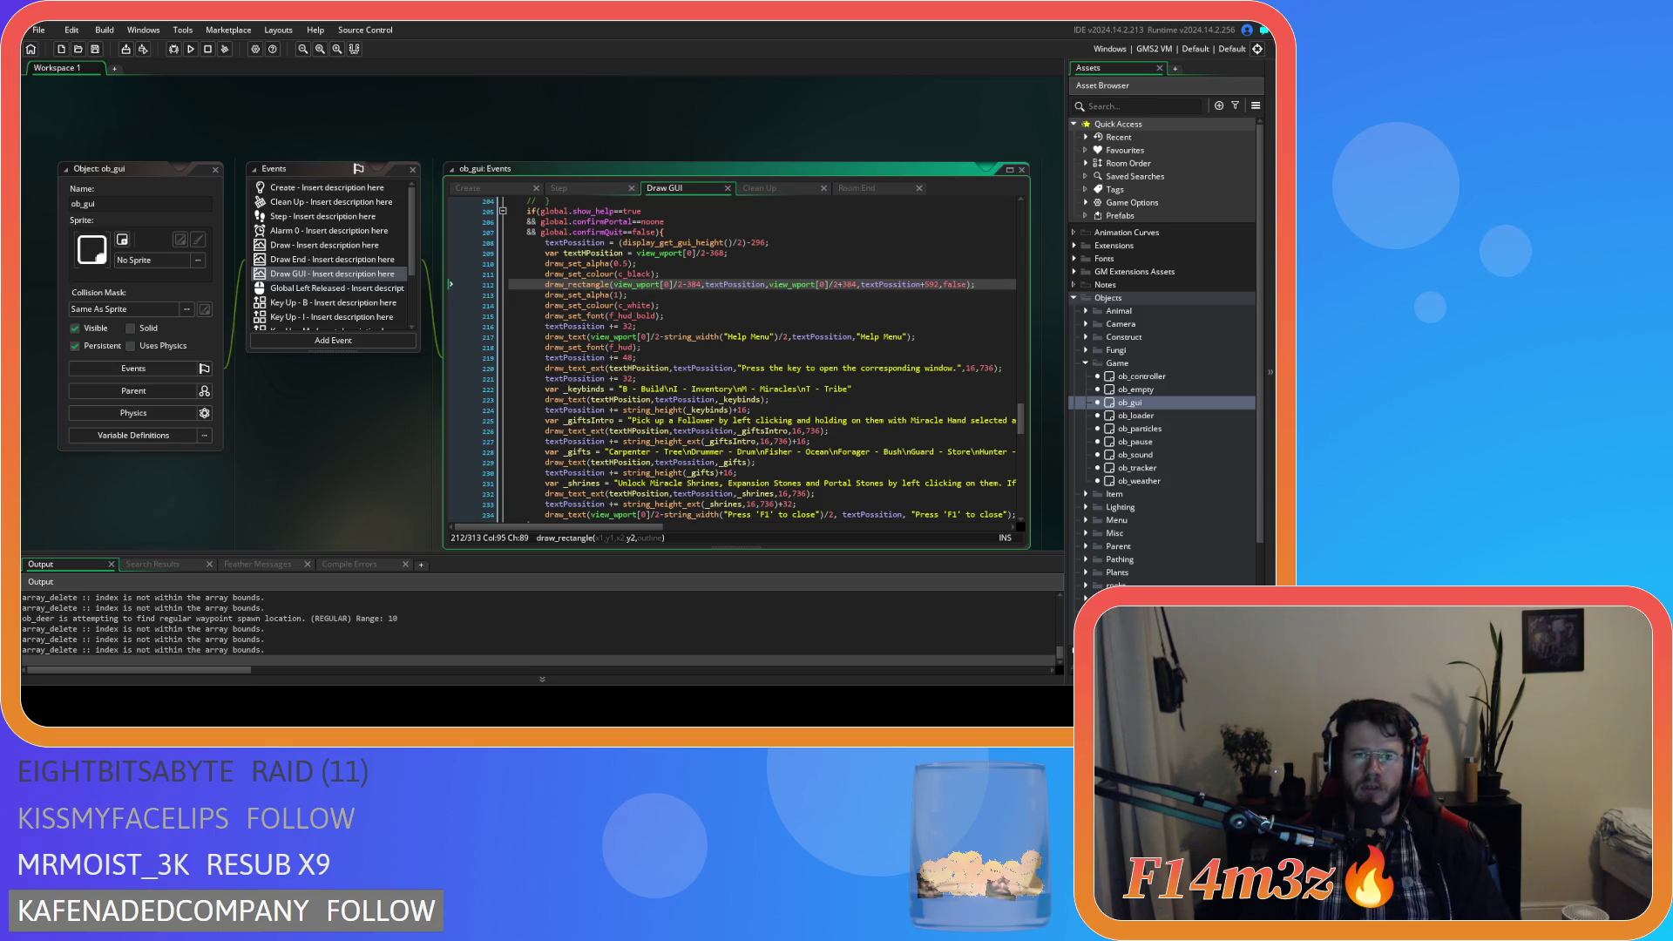
key(alt+Tab)
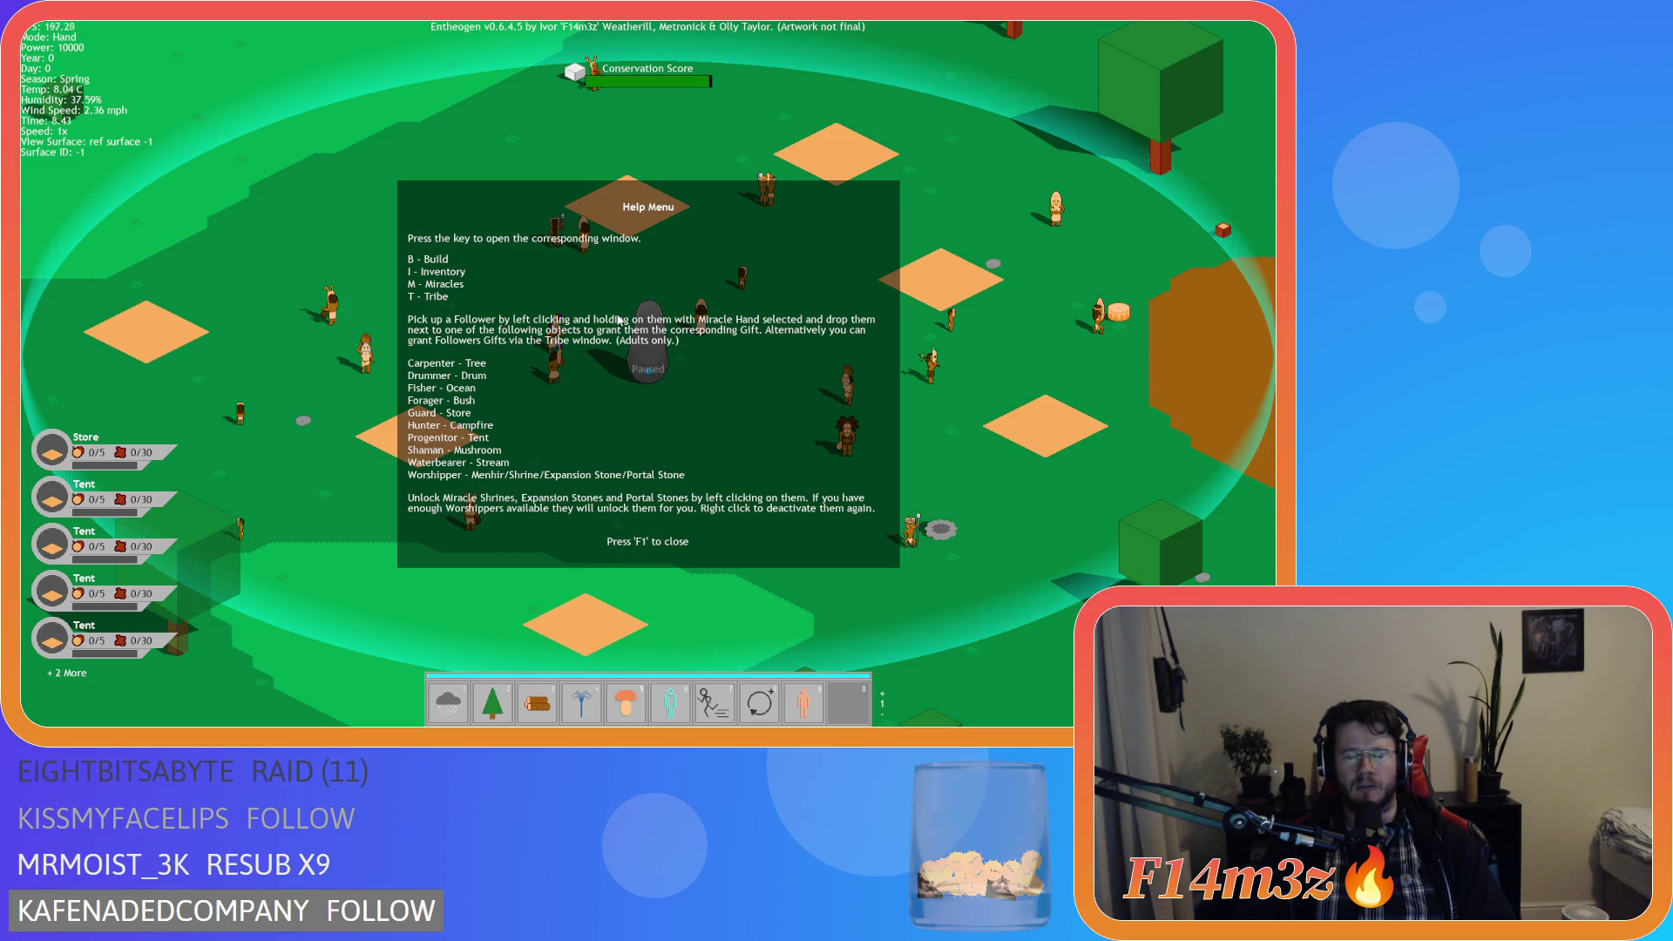
Close help, open the Build, Tribe and Miracles windows, and drag them apart so all stay visible.
key(F1)
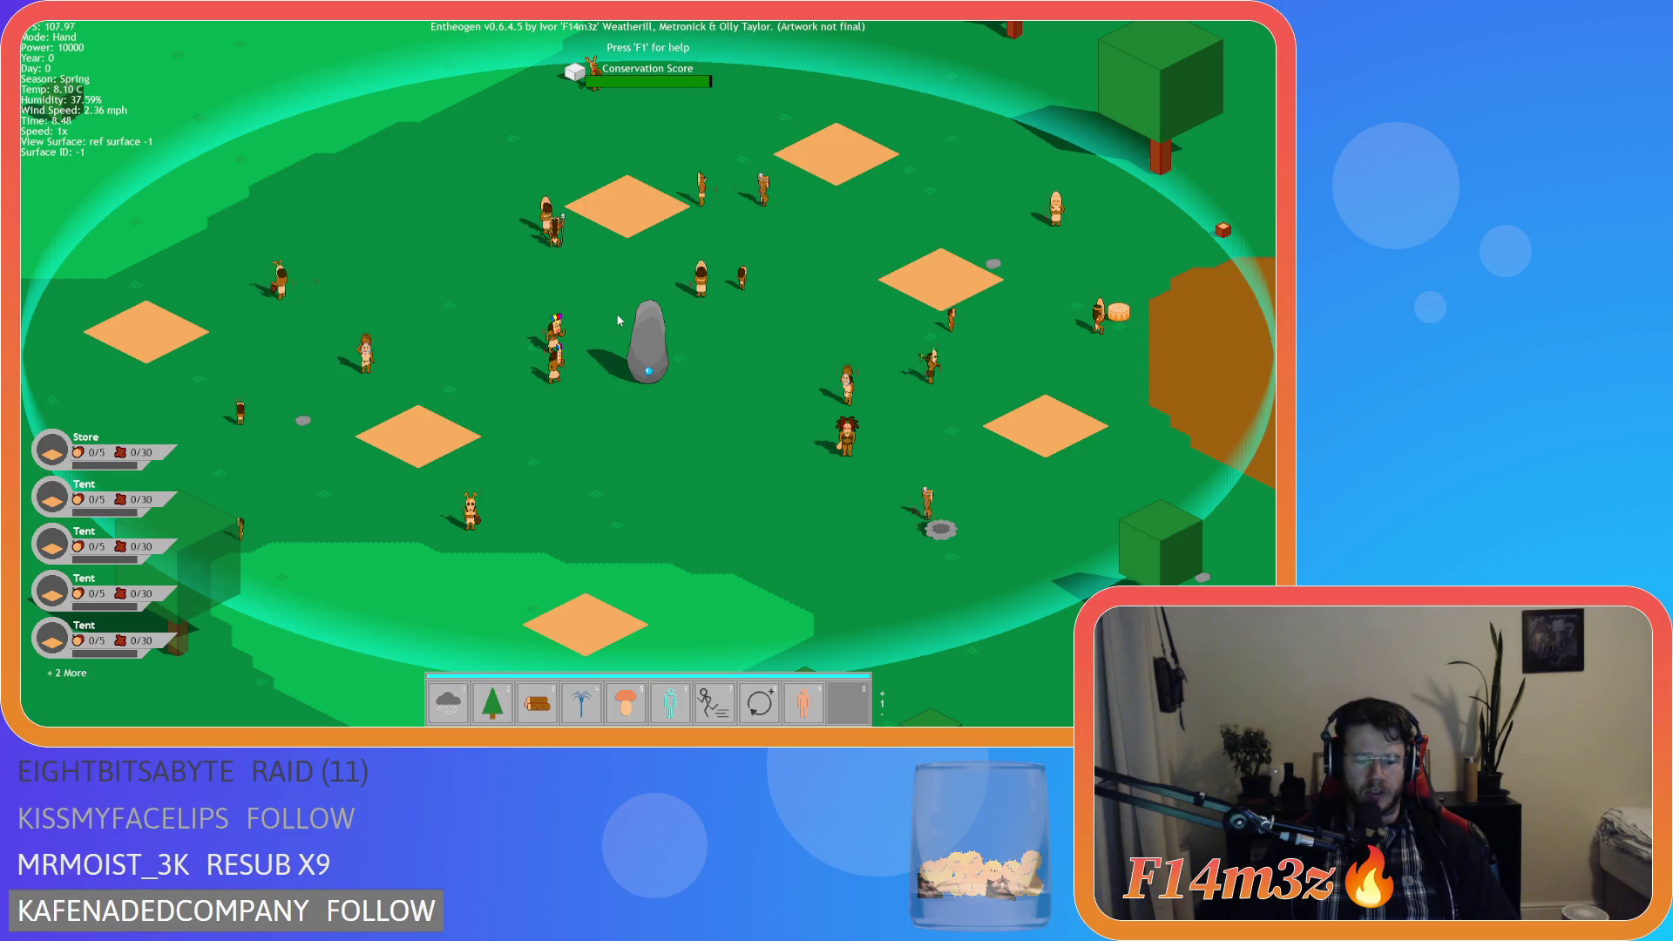
key(b)
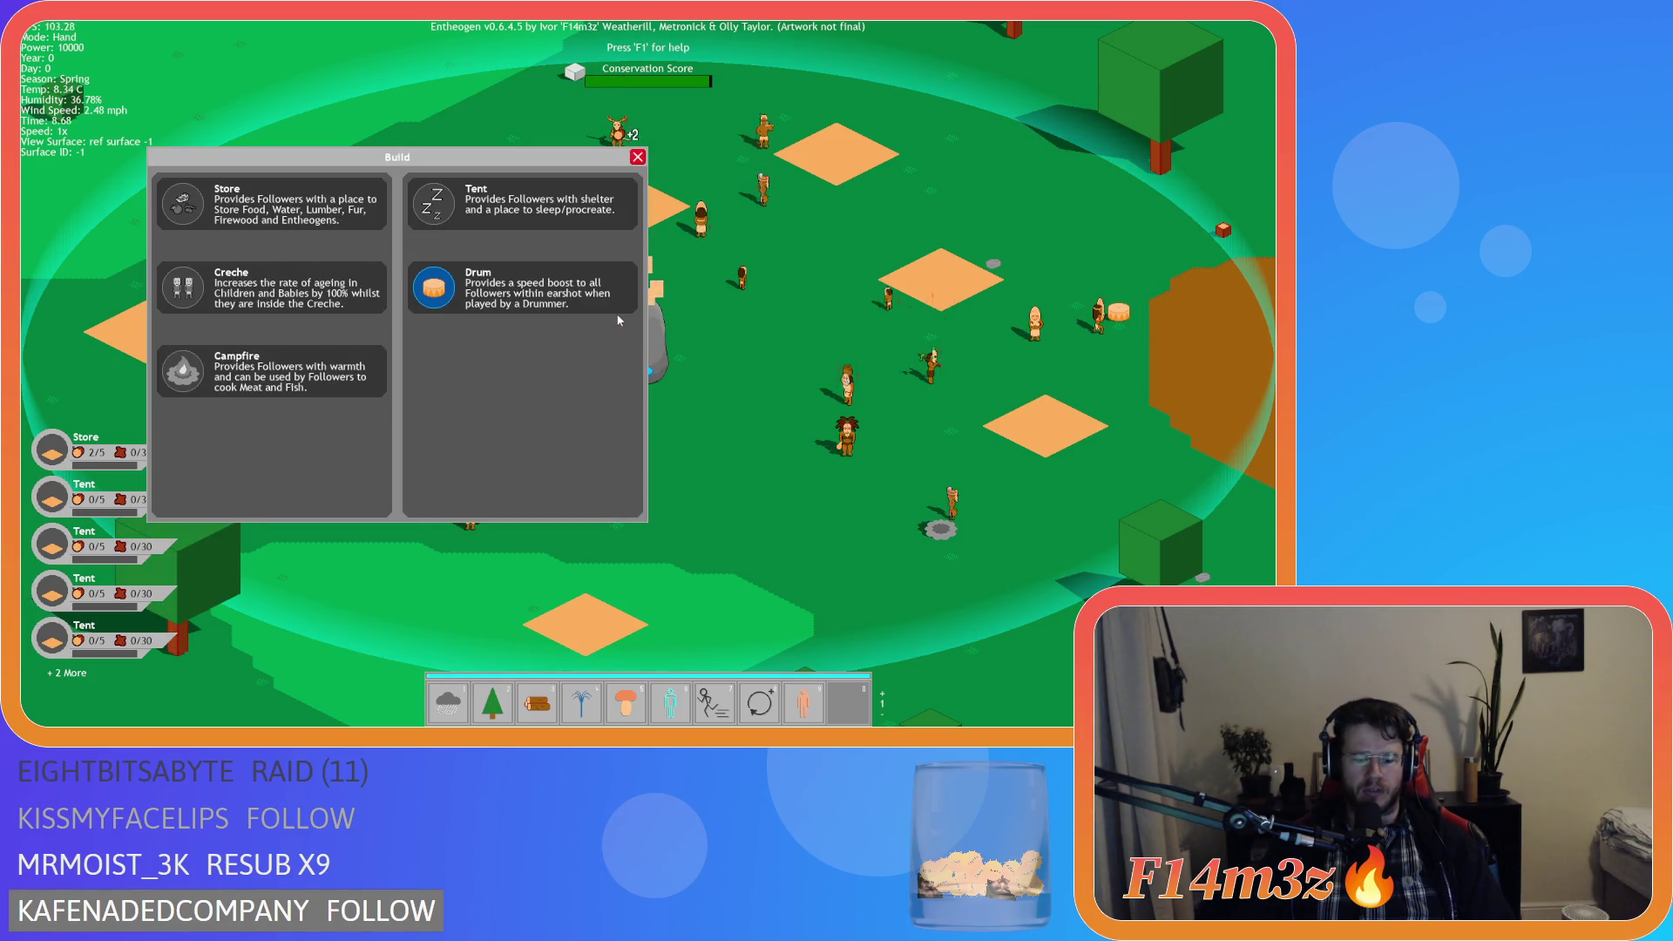
key(t)
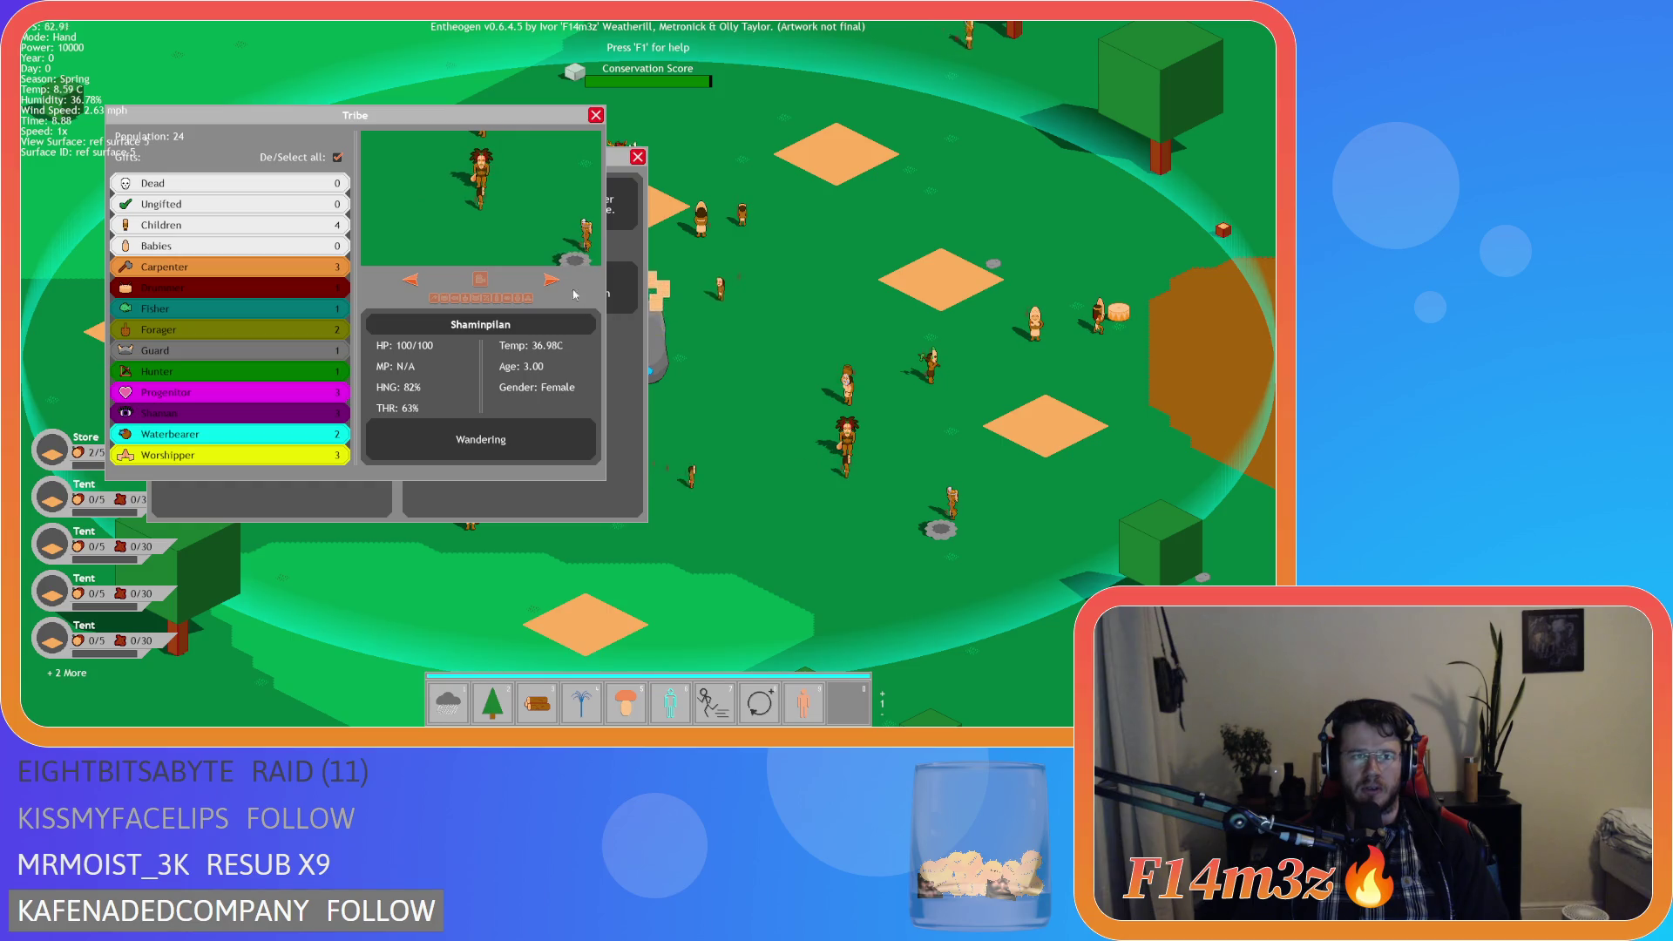
drag(129, 132, 443, 140)
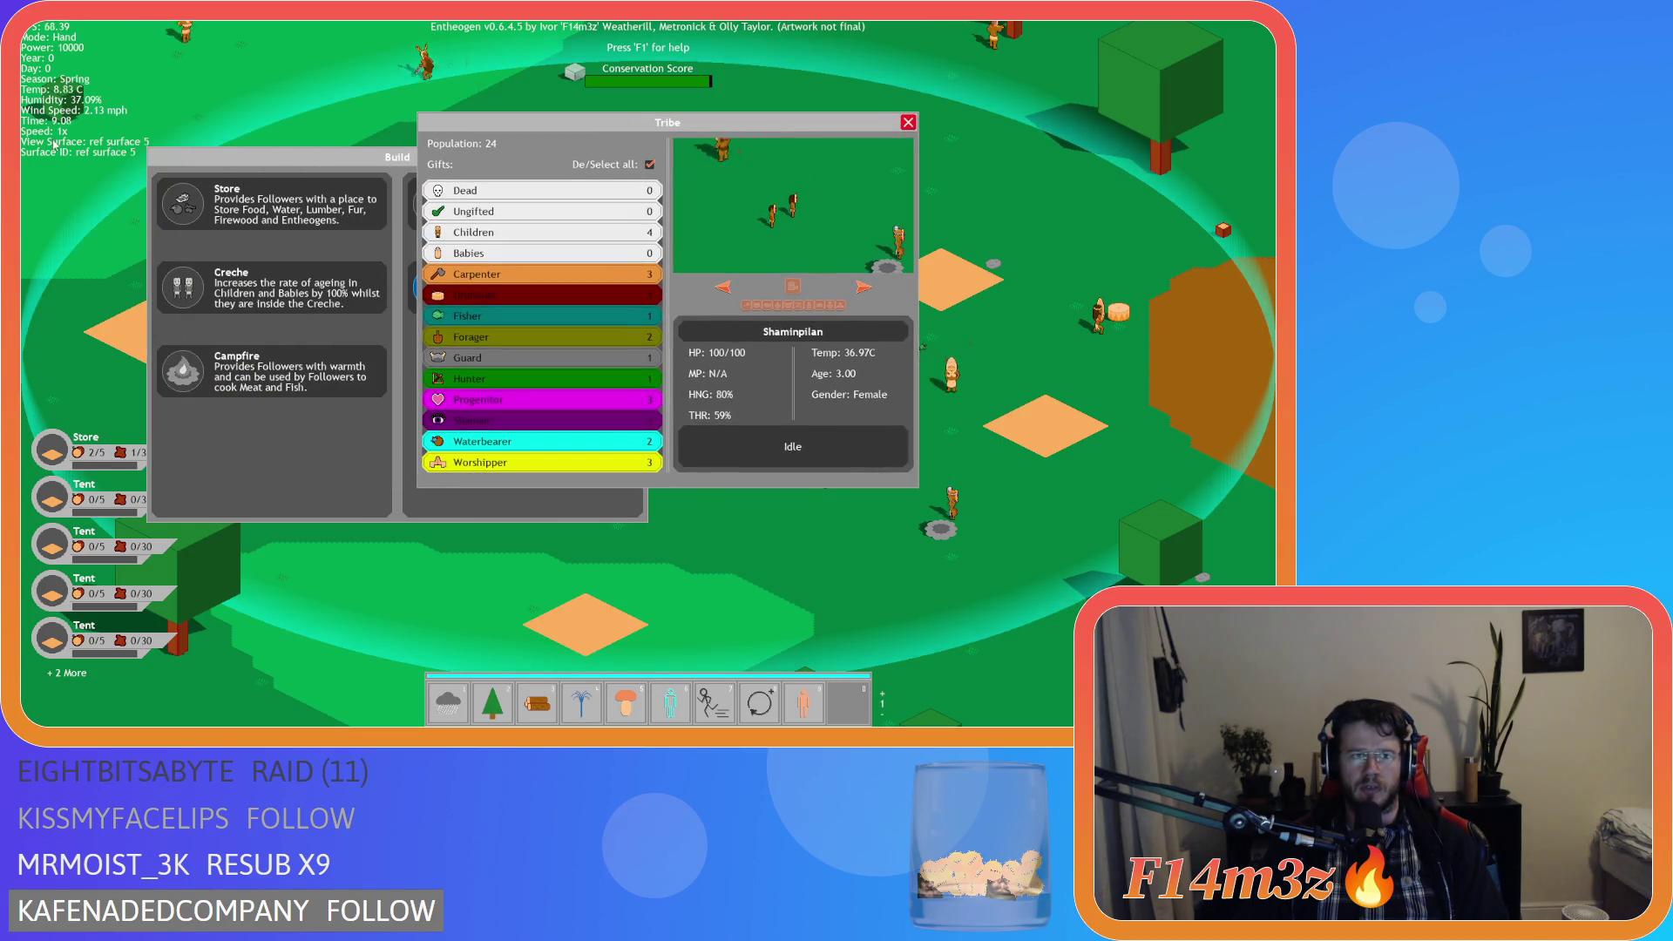
key(a)
drag(551, 135, 835, 114)
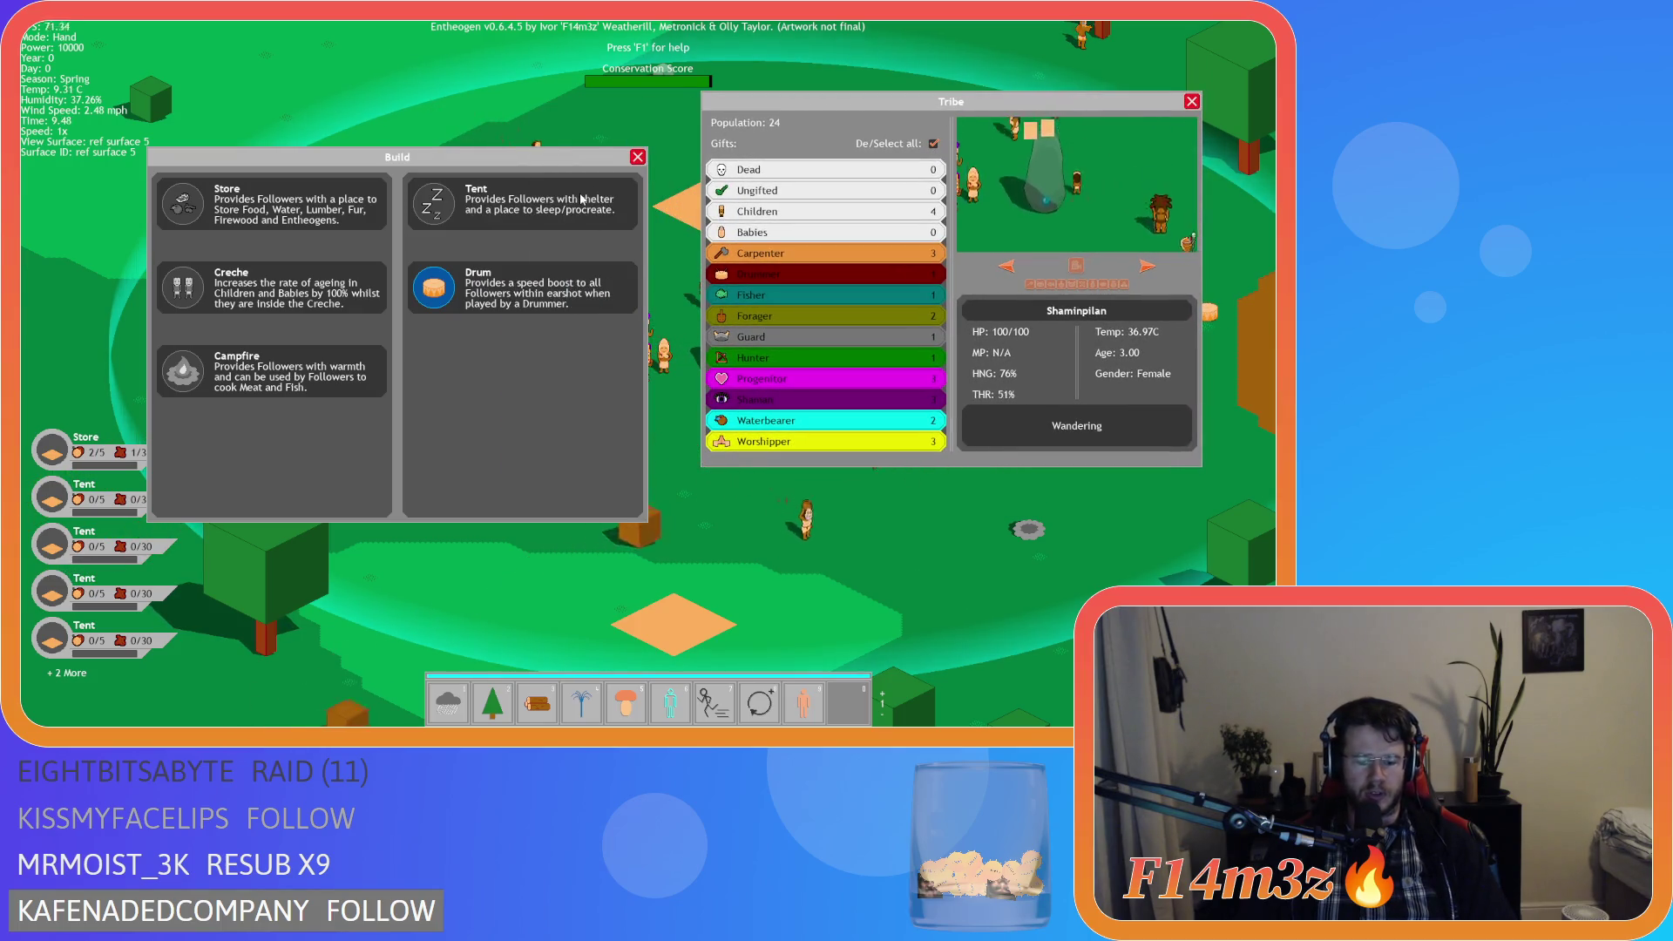
key(m)
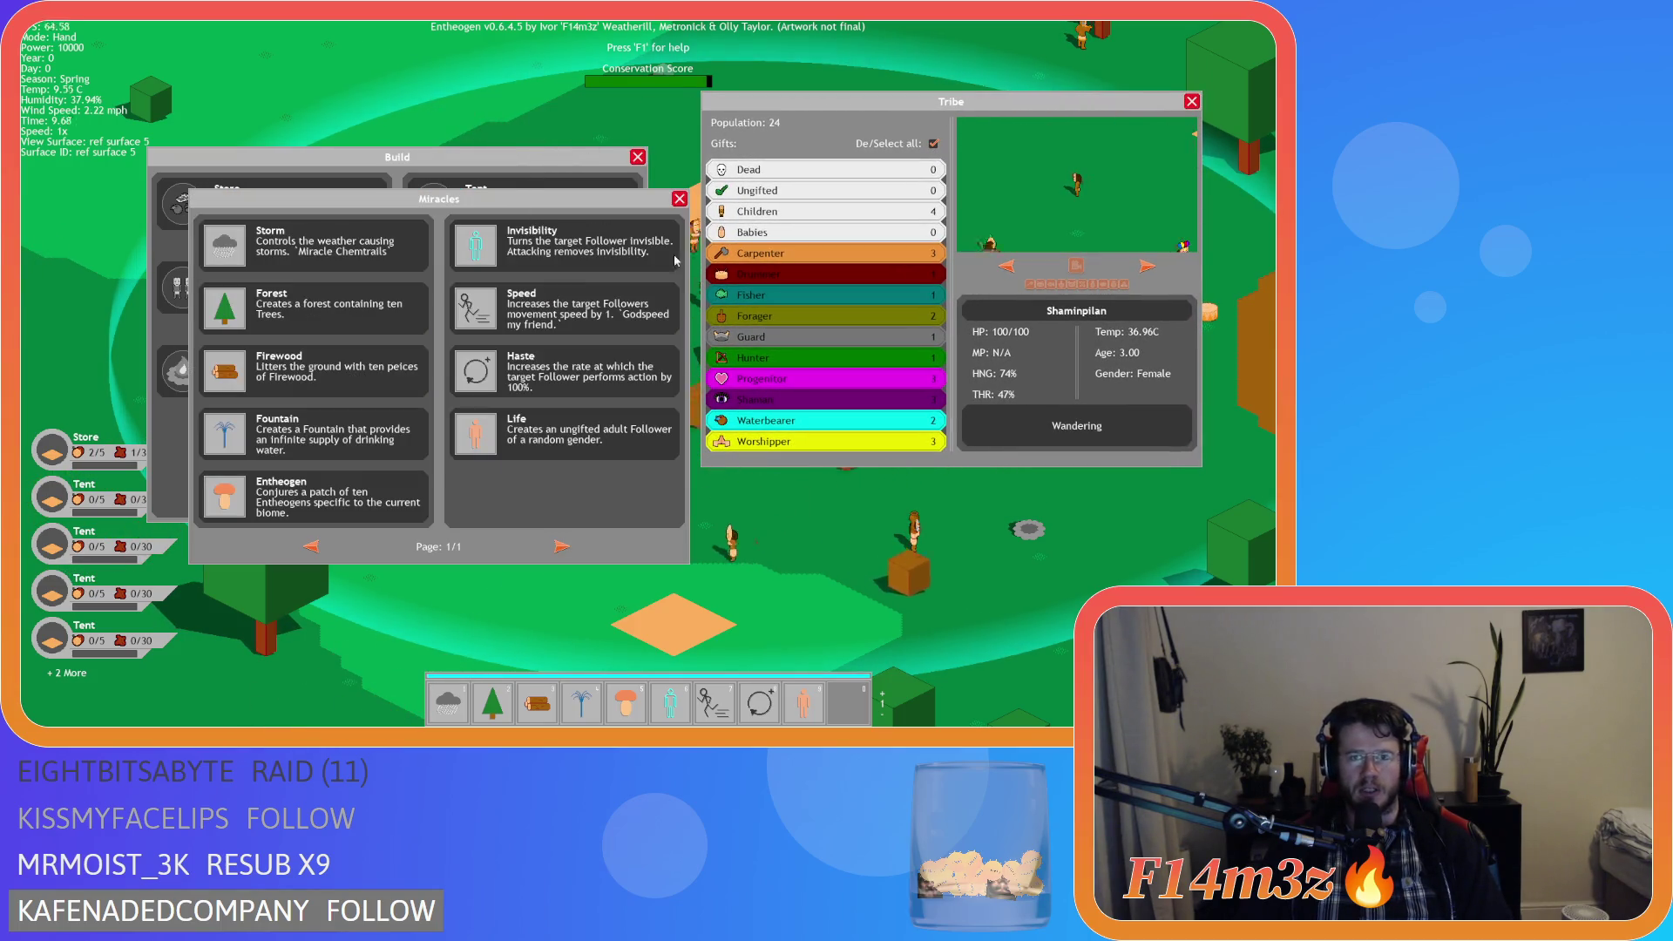
drag(517, 204, 800, 267)
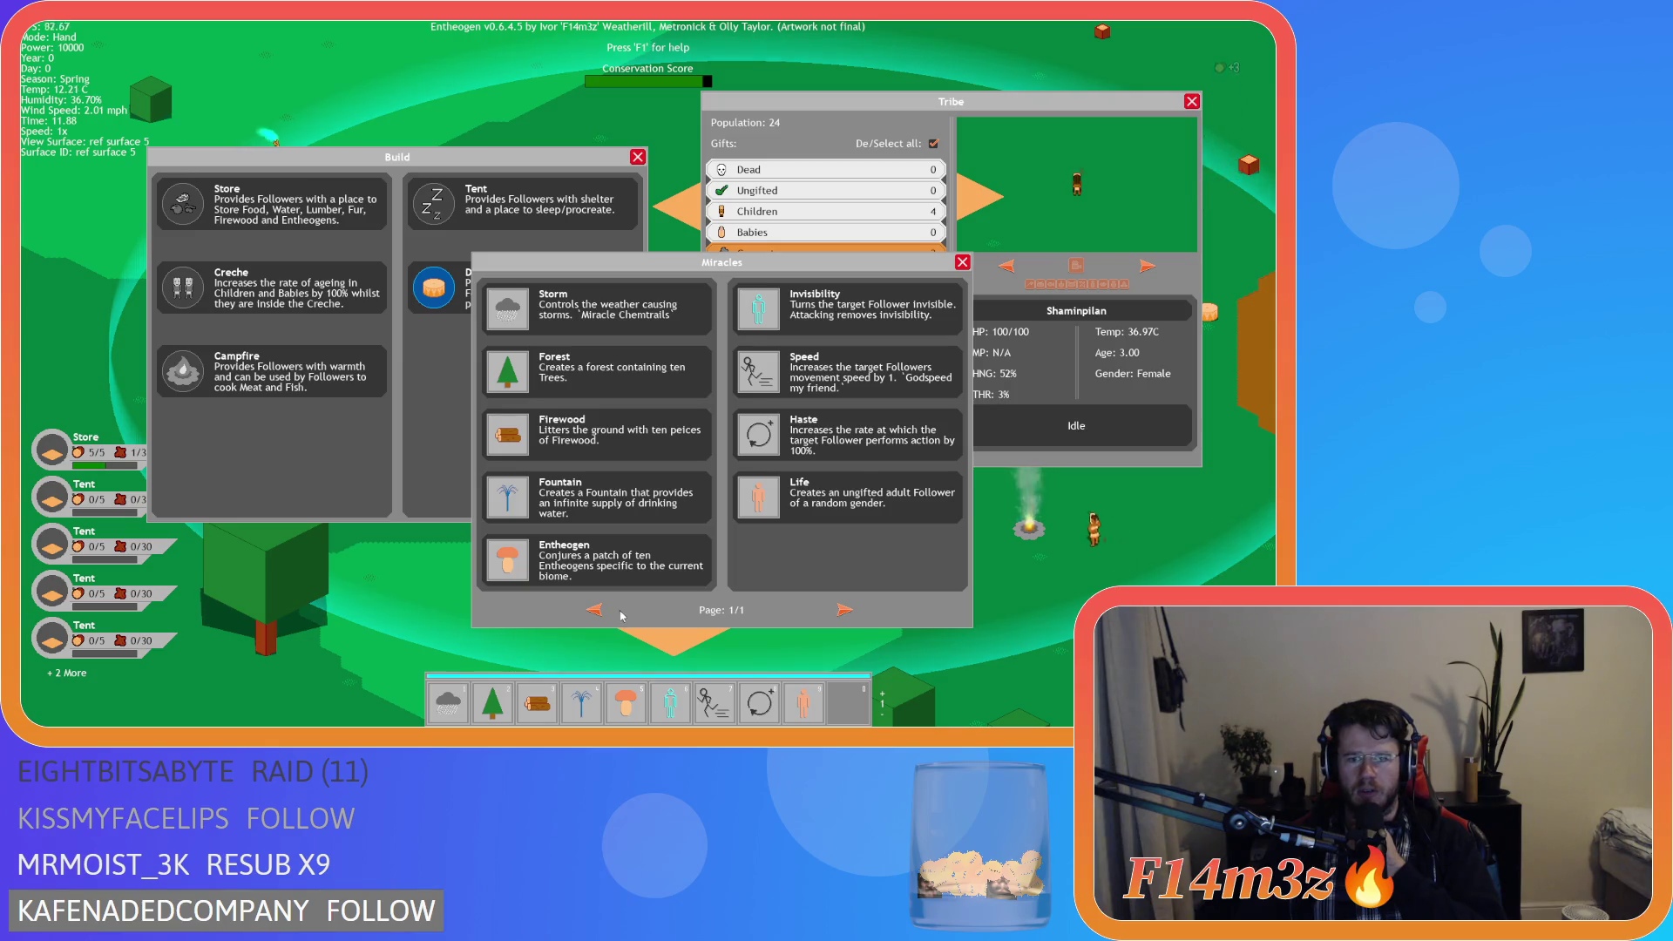
Browse the miracle pages, ending on the Hand, Light, Fire page.
click(594, 611)
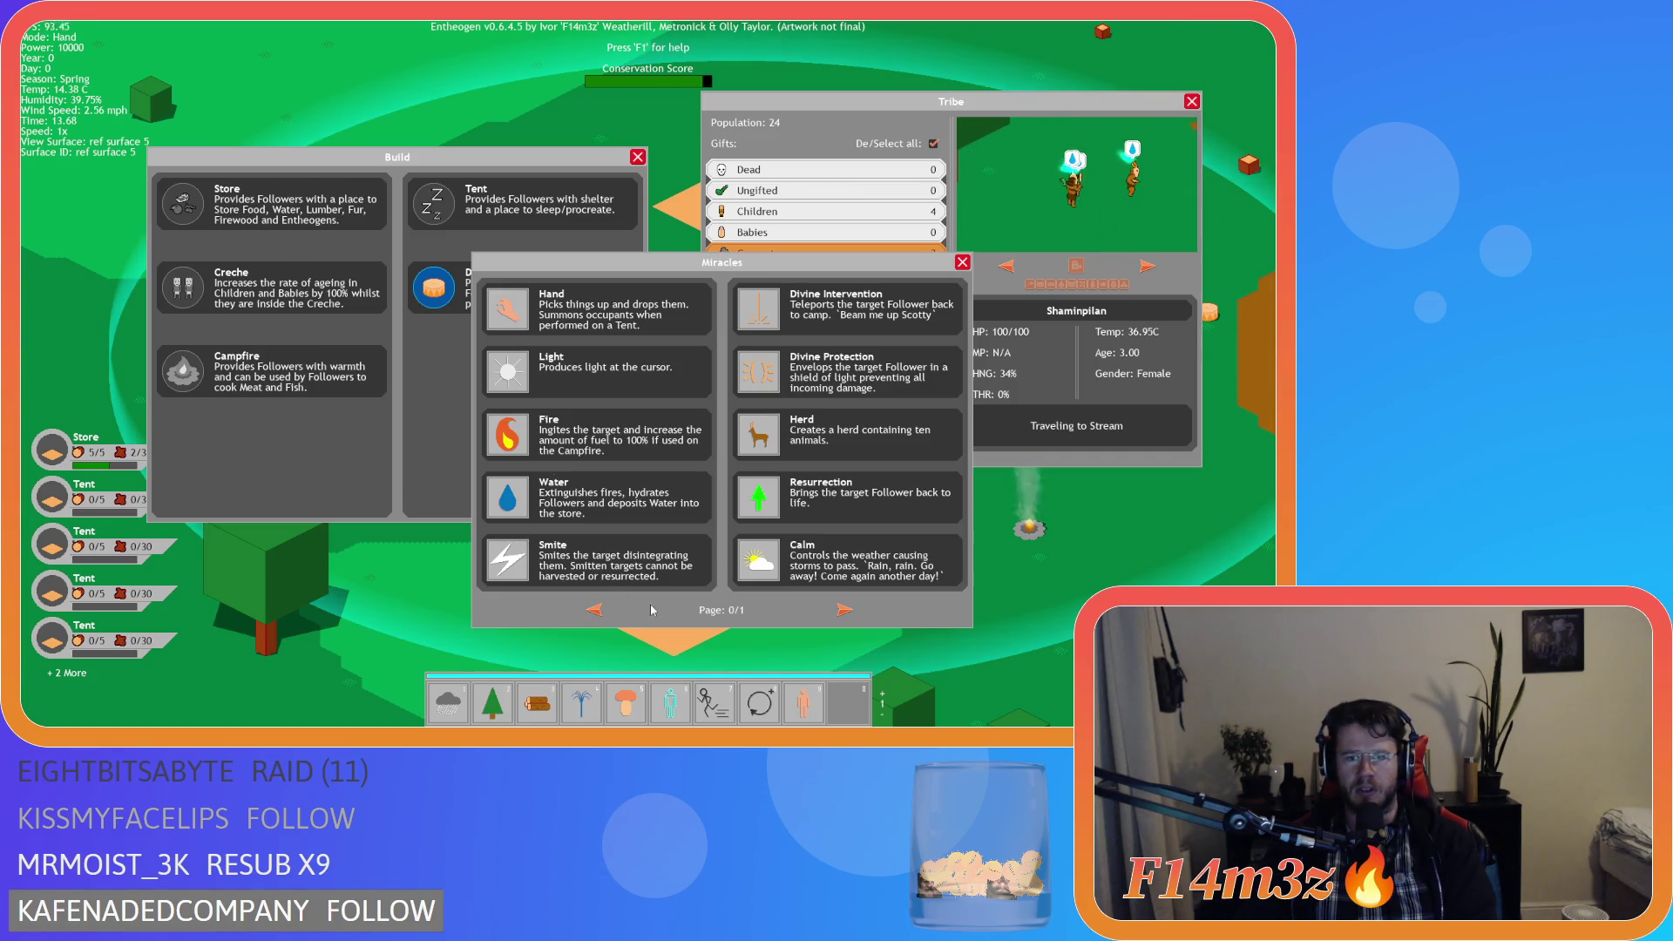
click(845, 610)
click(598, 610)
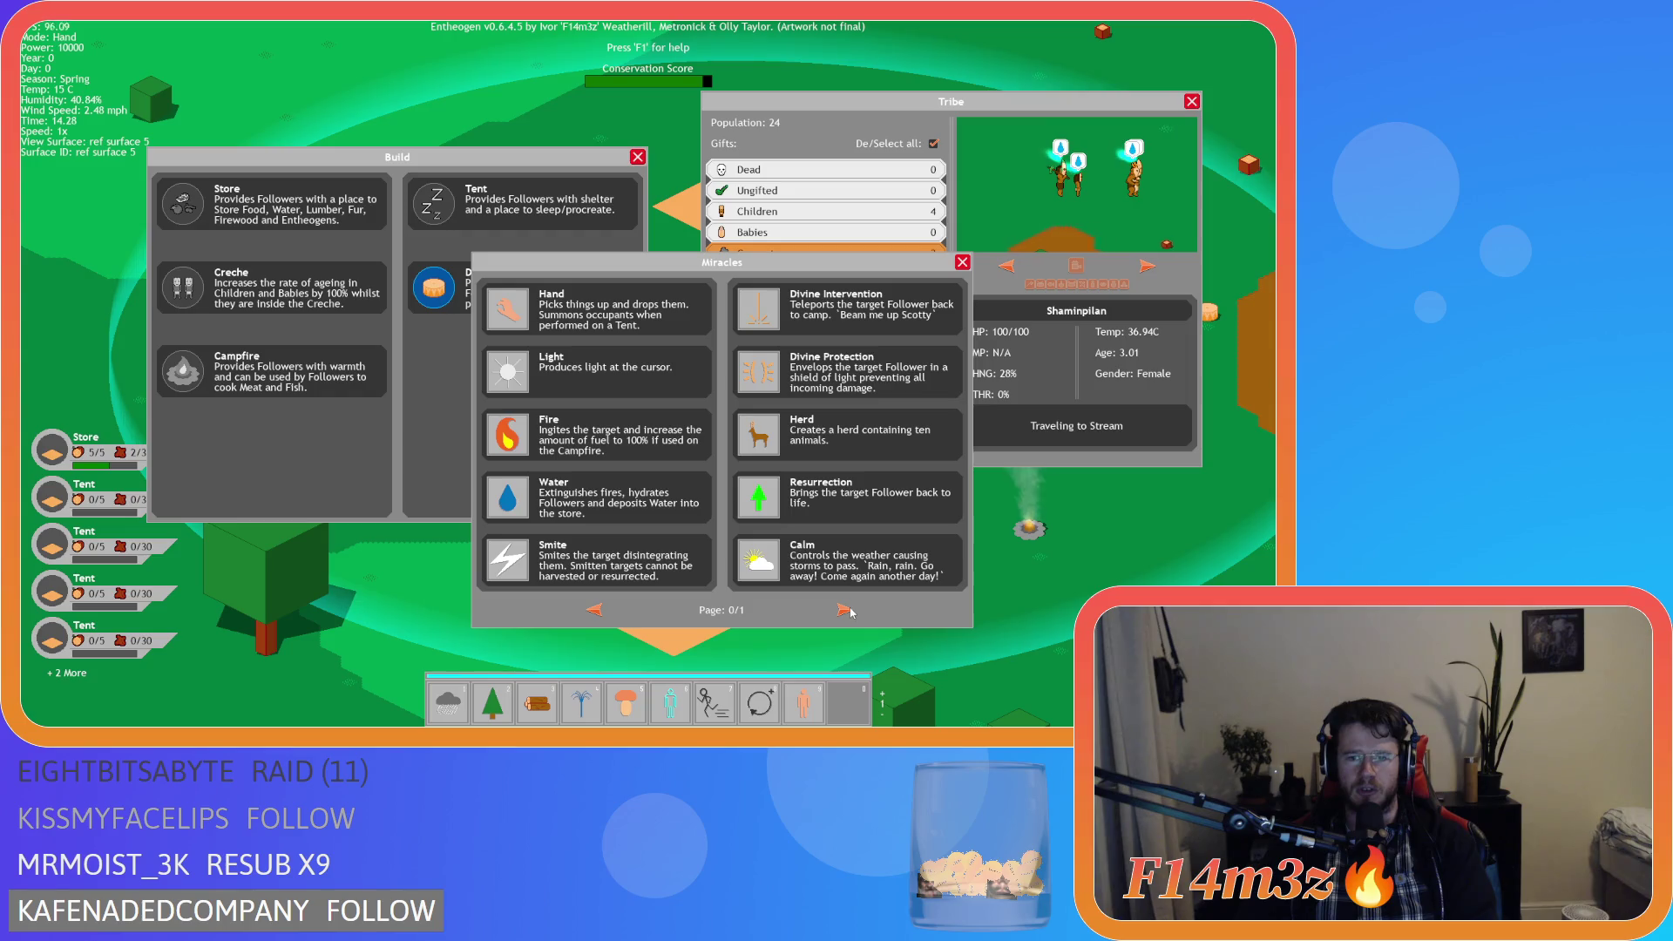
Open the Inventory window and rearrange the Tribe, Build, Miracles and Inventory windows.
click(1076, 265)
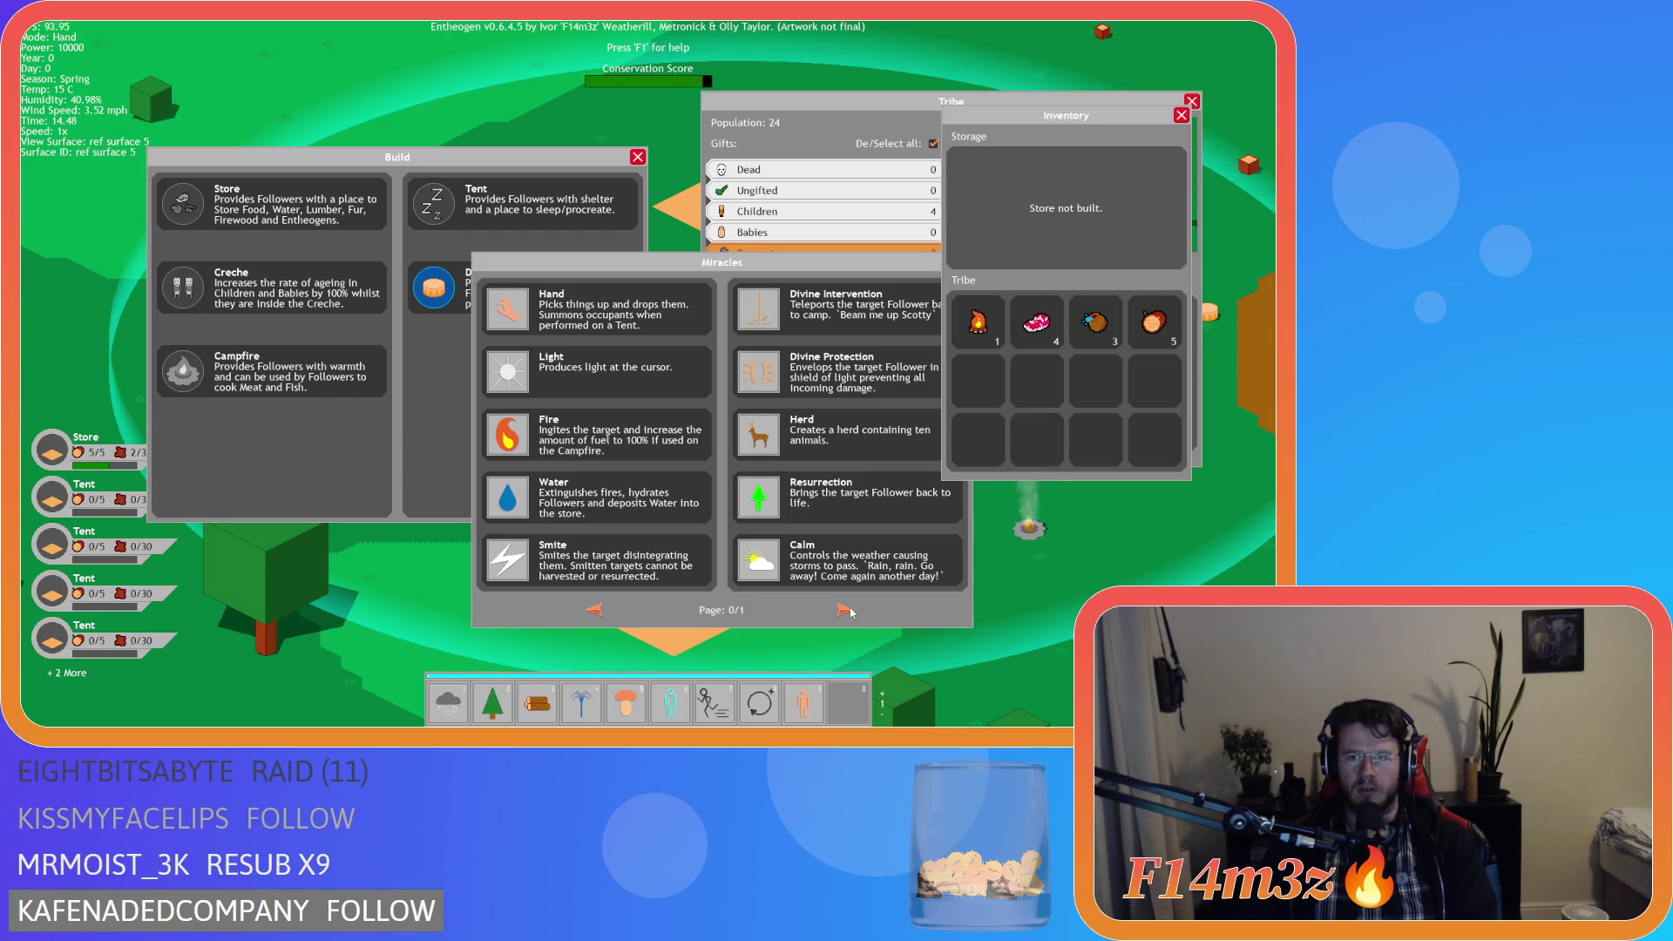
mouse_move(1070, 120)
mouse_down()
mouse_move(1087, 305)
mouse_move(1000, 146)
mouse_move(1011, 66)
mouse_move(971, 59)
mouse_move(933, 96)
mouse_up()
click(767, 130)
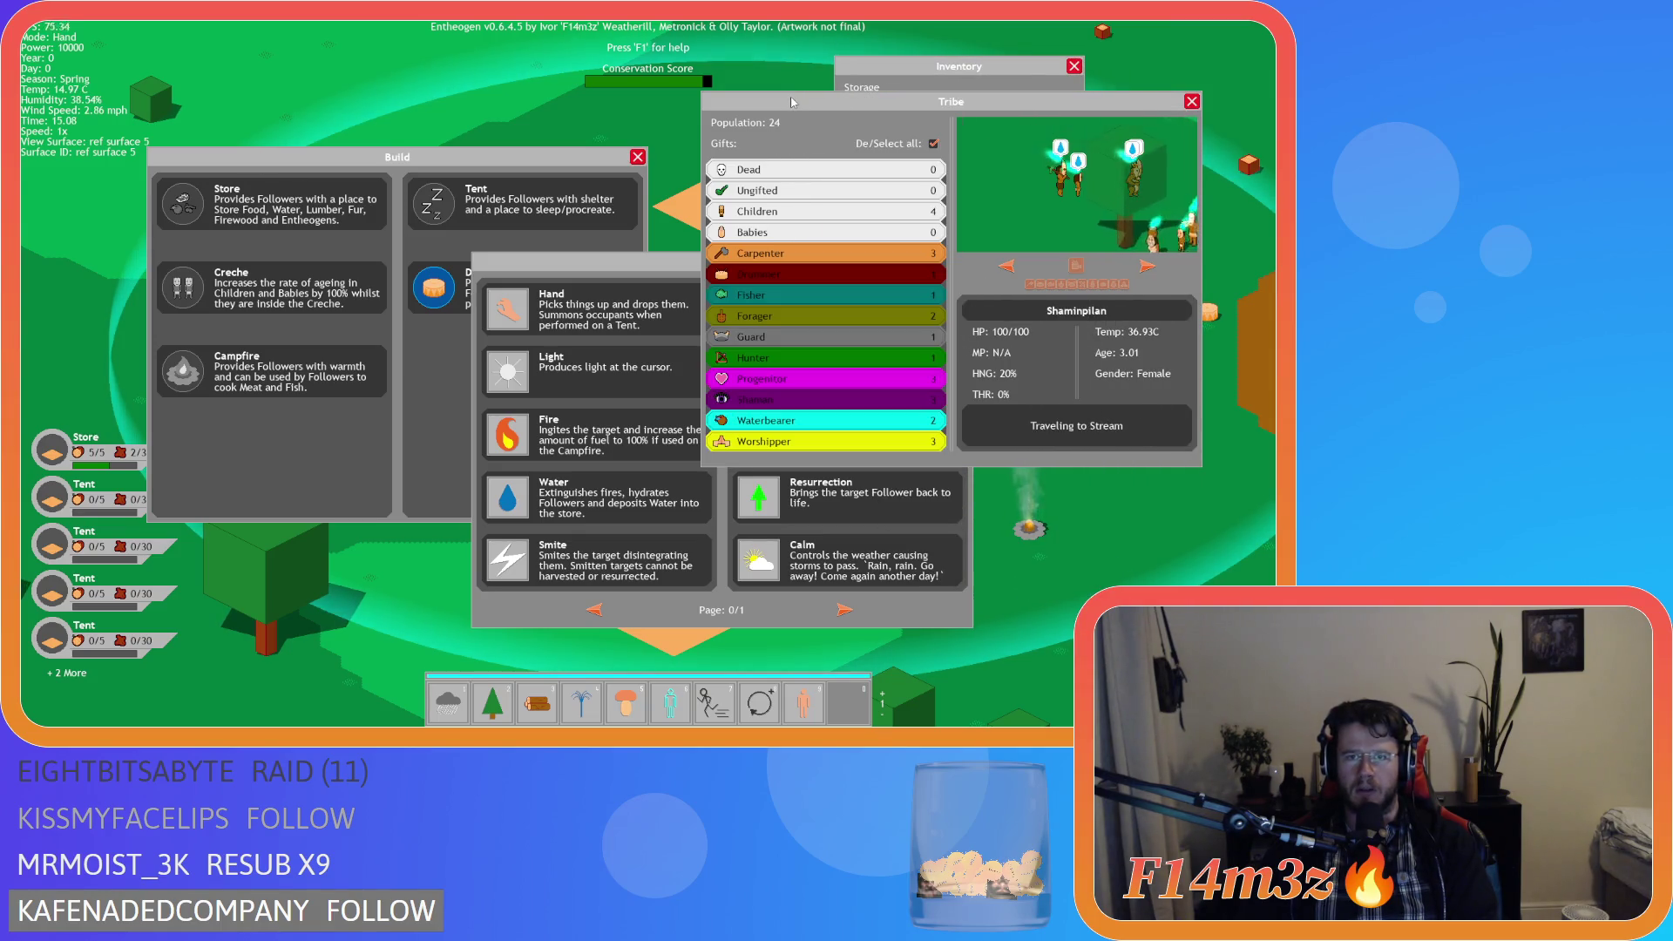
click(610, 261)
click(571, 194)
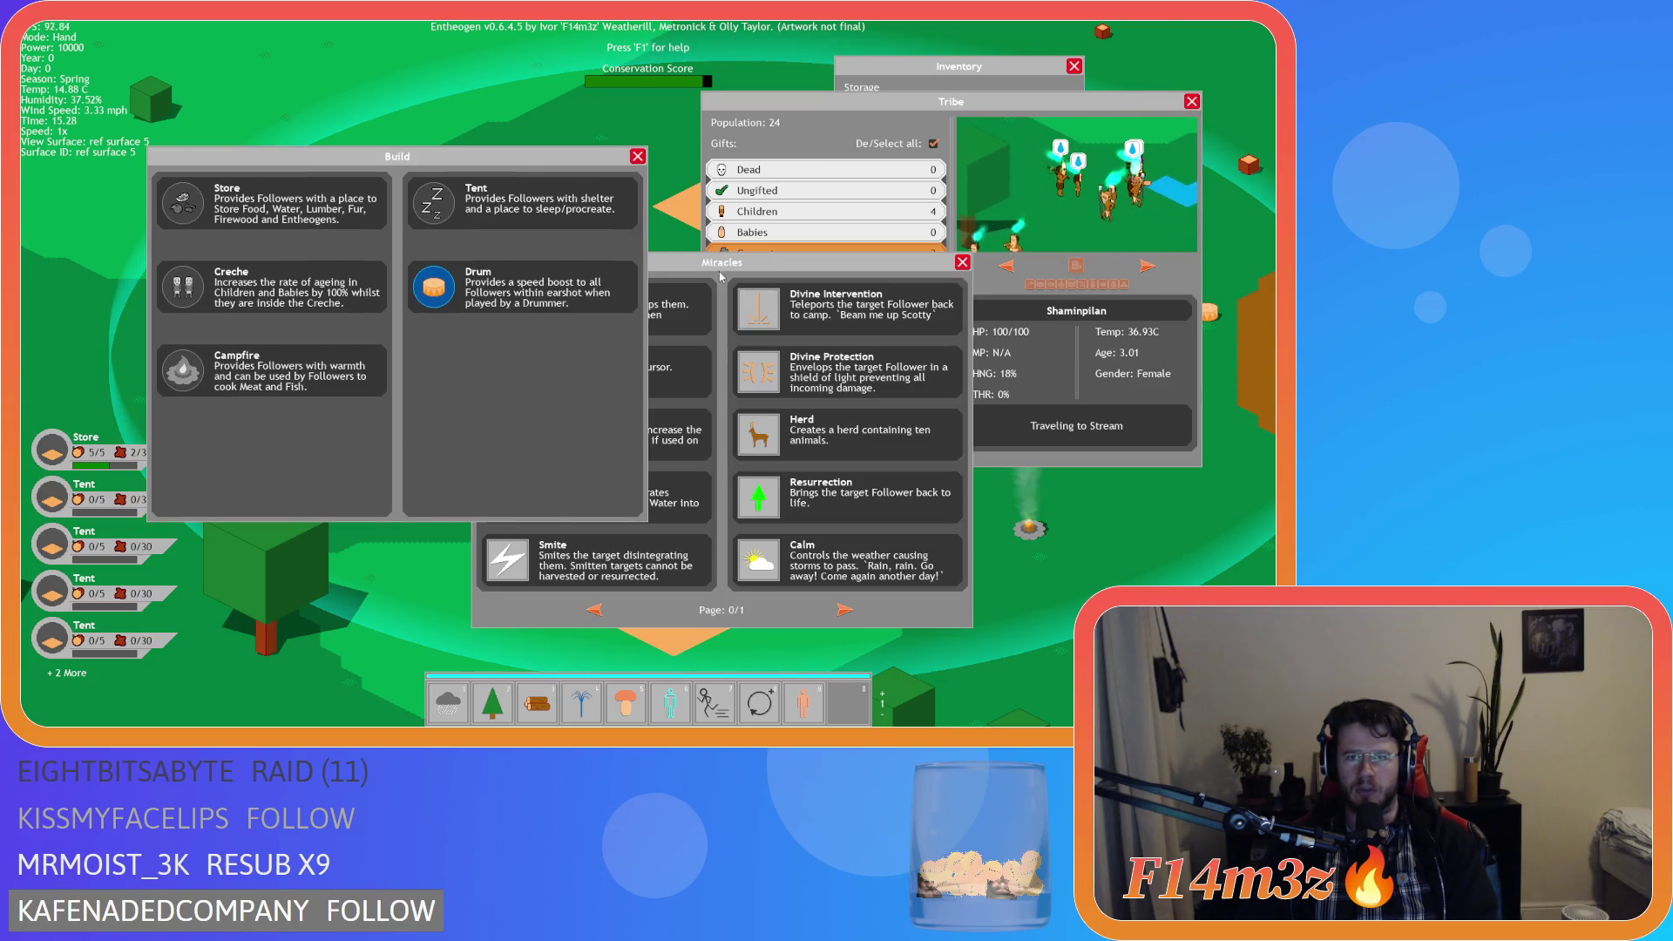
drag(662, 261, 666, 253)
click(854, 108)
mouse_move(854, 108)
mouse_down()
mouse_move(662, 152)
mouse_move(365, 172)
mouse_up()
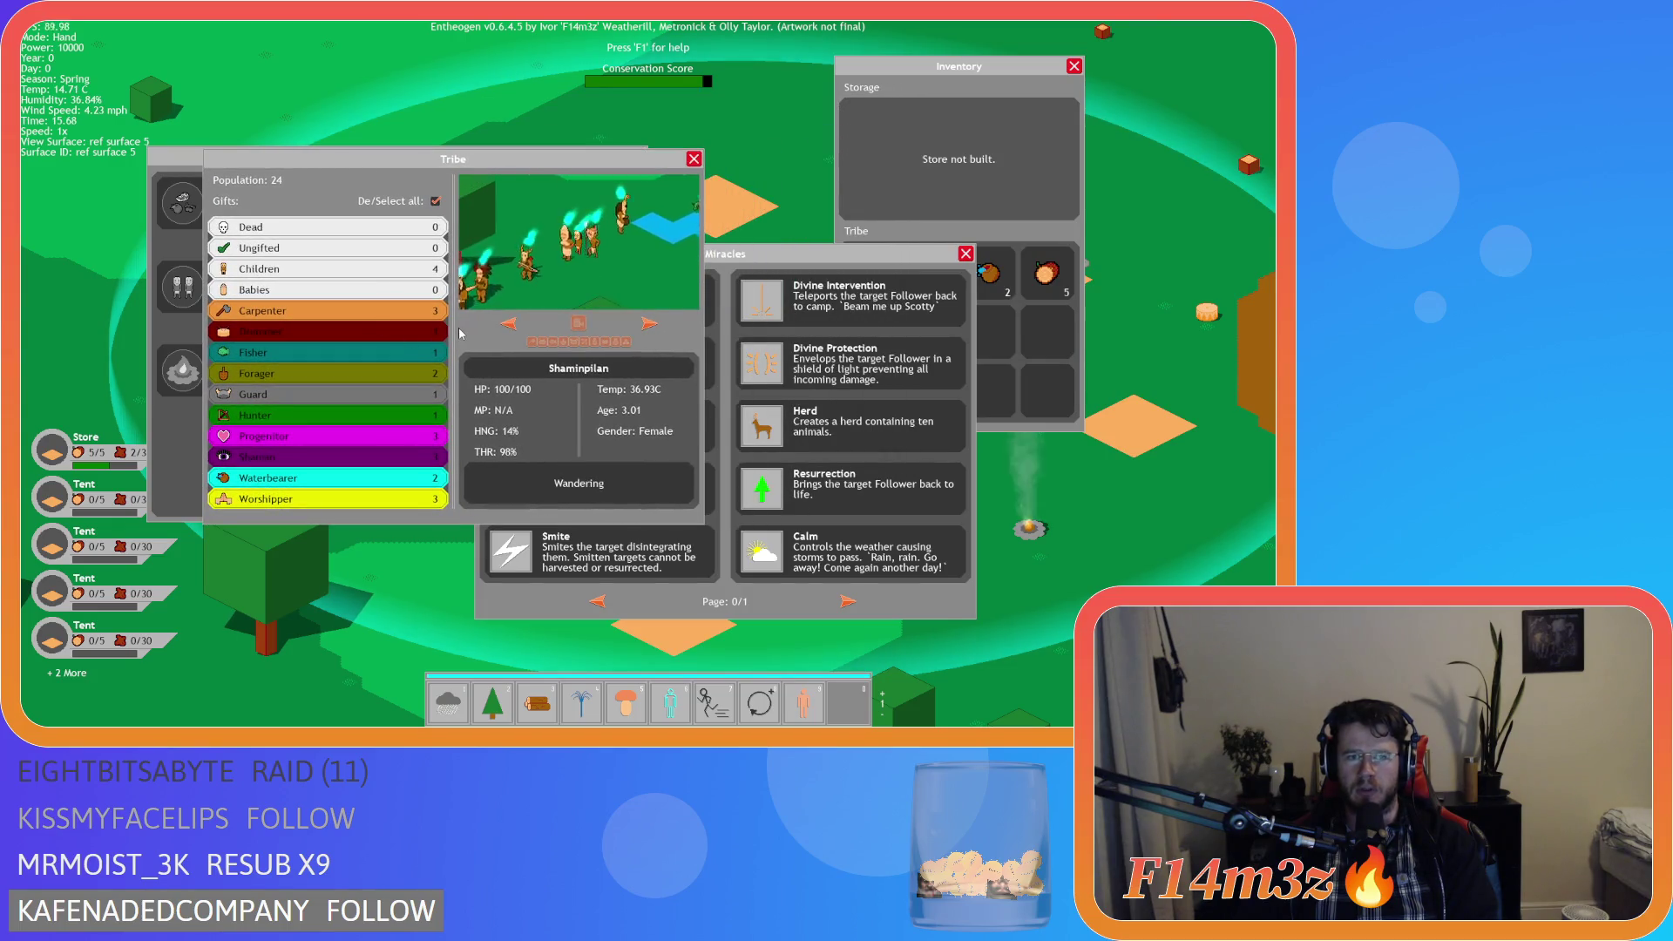
mouse_move(601, 157)
mouse_down()
mouse_move(750, 159)
mouse_move(720, 90)
mouse_up()
click(814, 279)
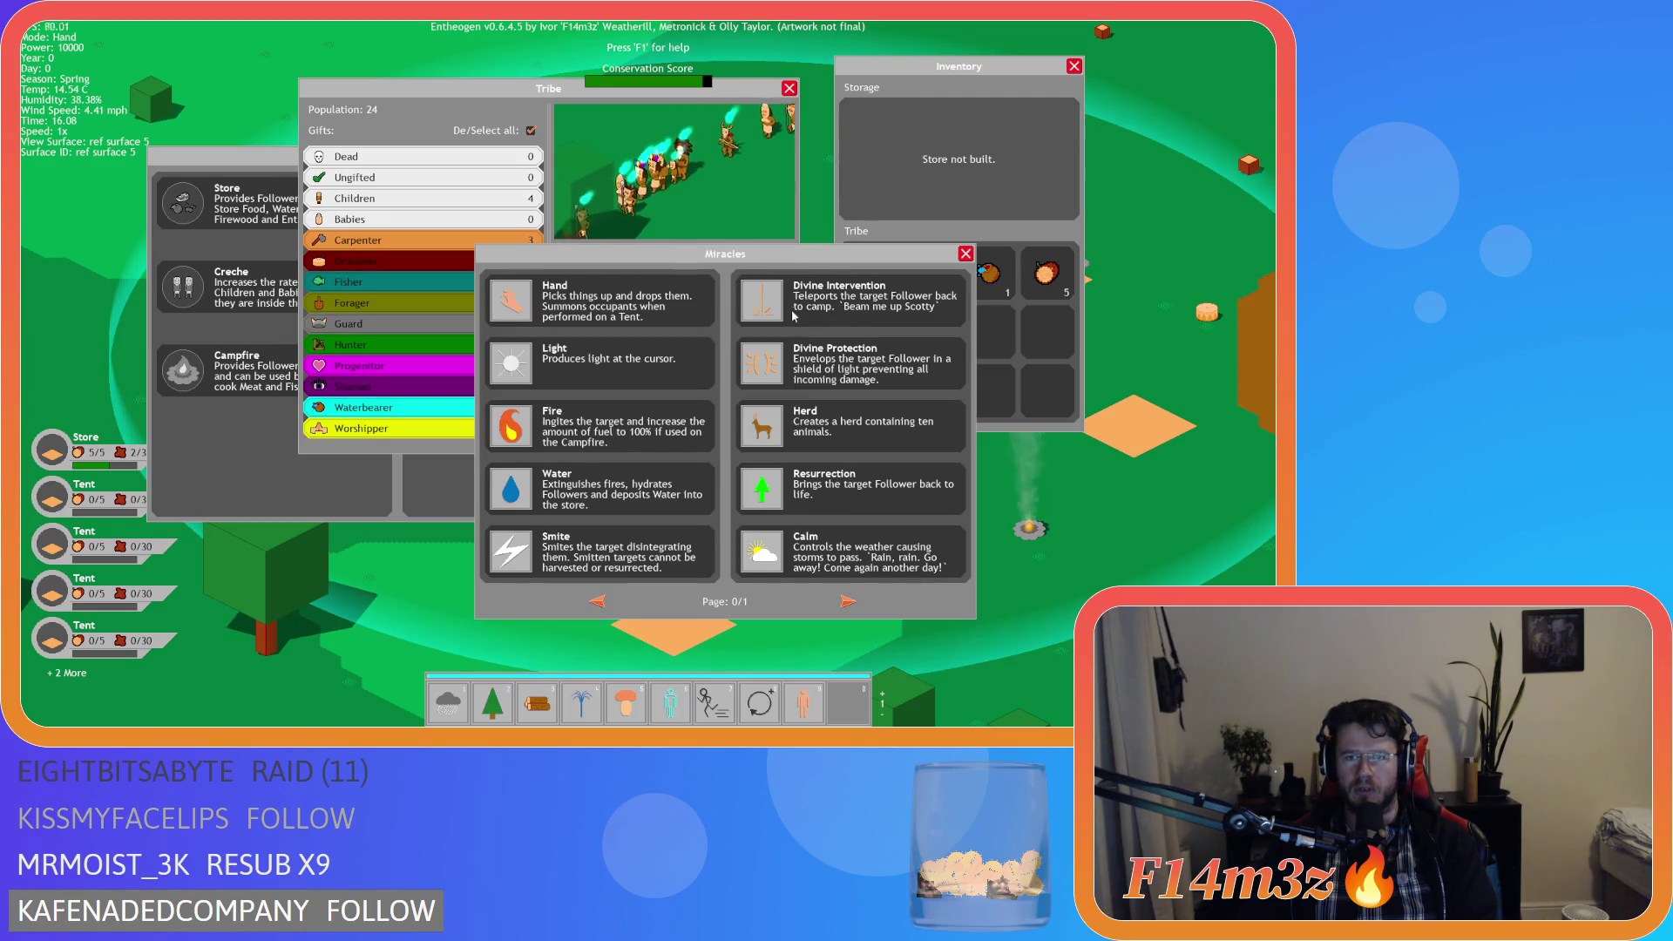
key(s)
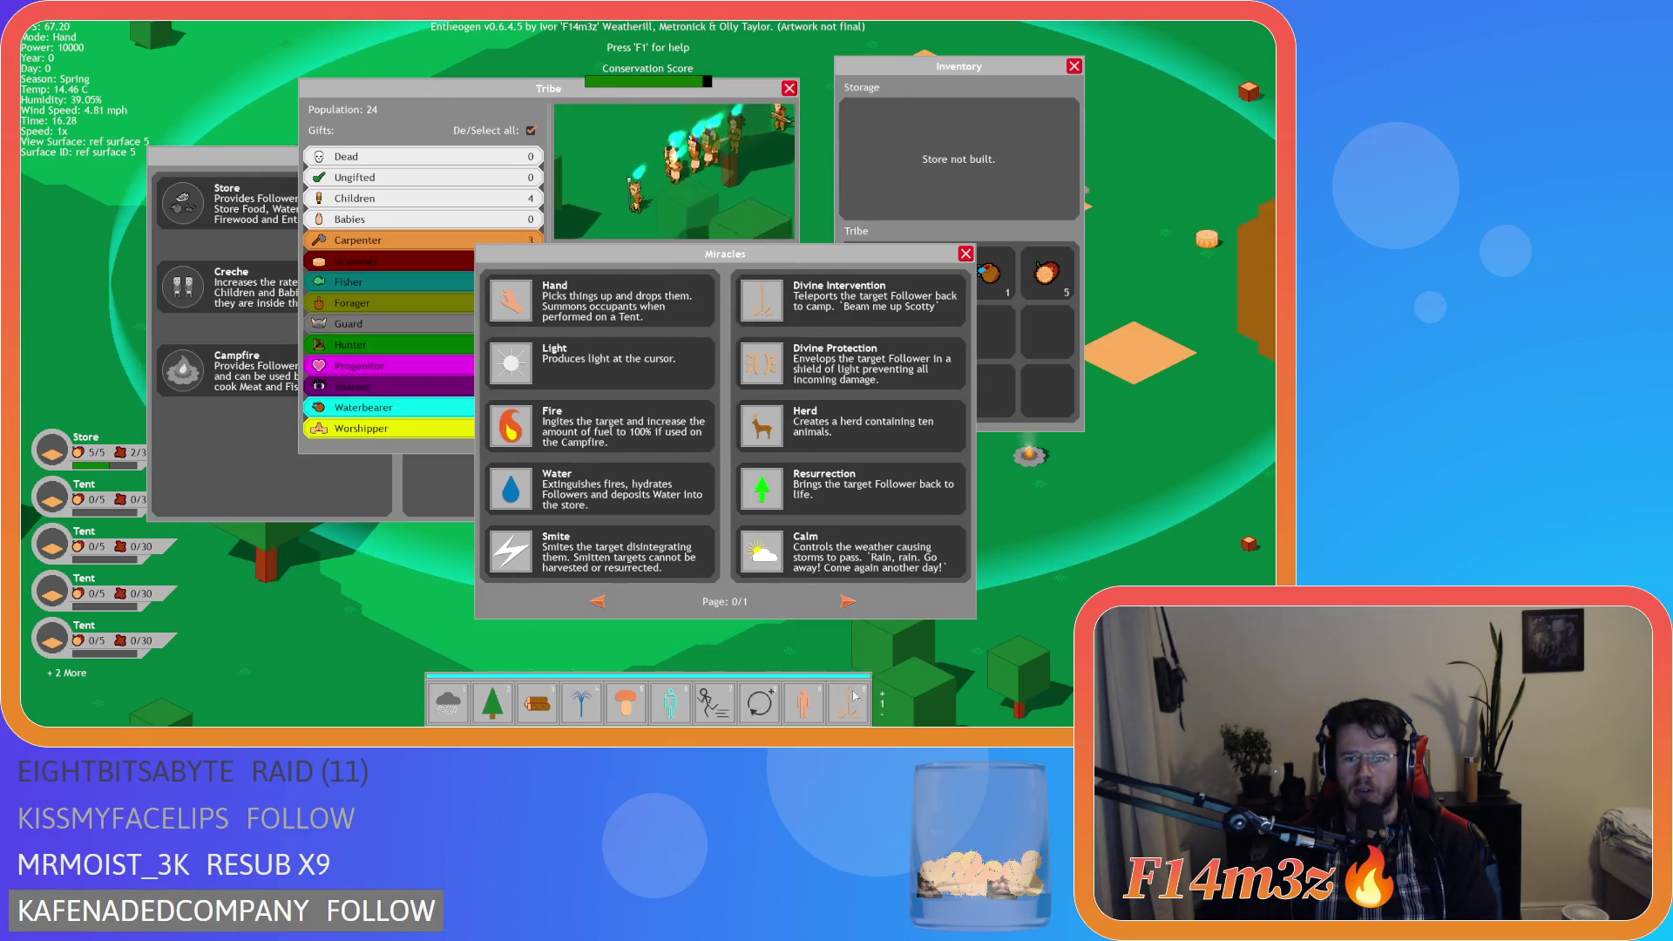
Reorder the quick-slot miracles, putting the circle in slot 3 and Calm in slot 9.
drag(759, 702, 537, 704)
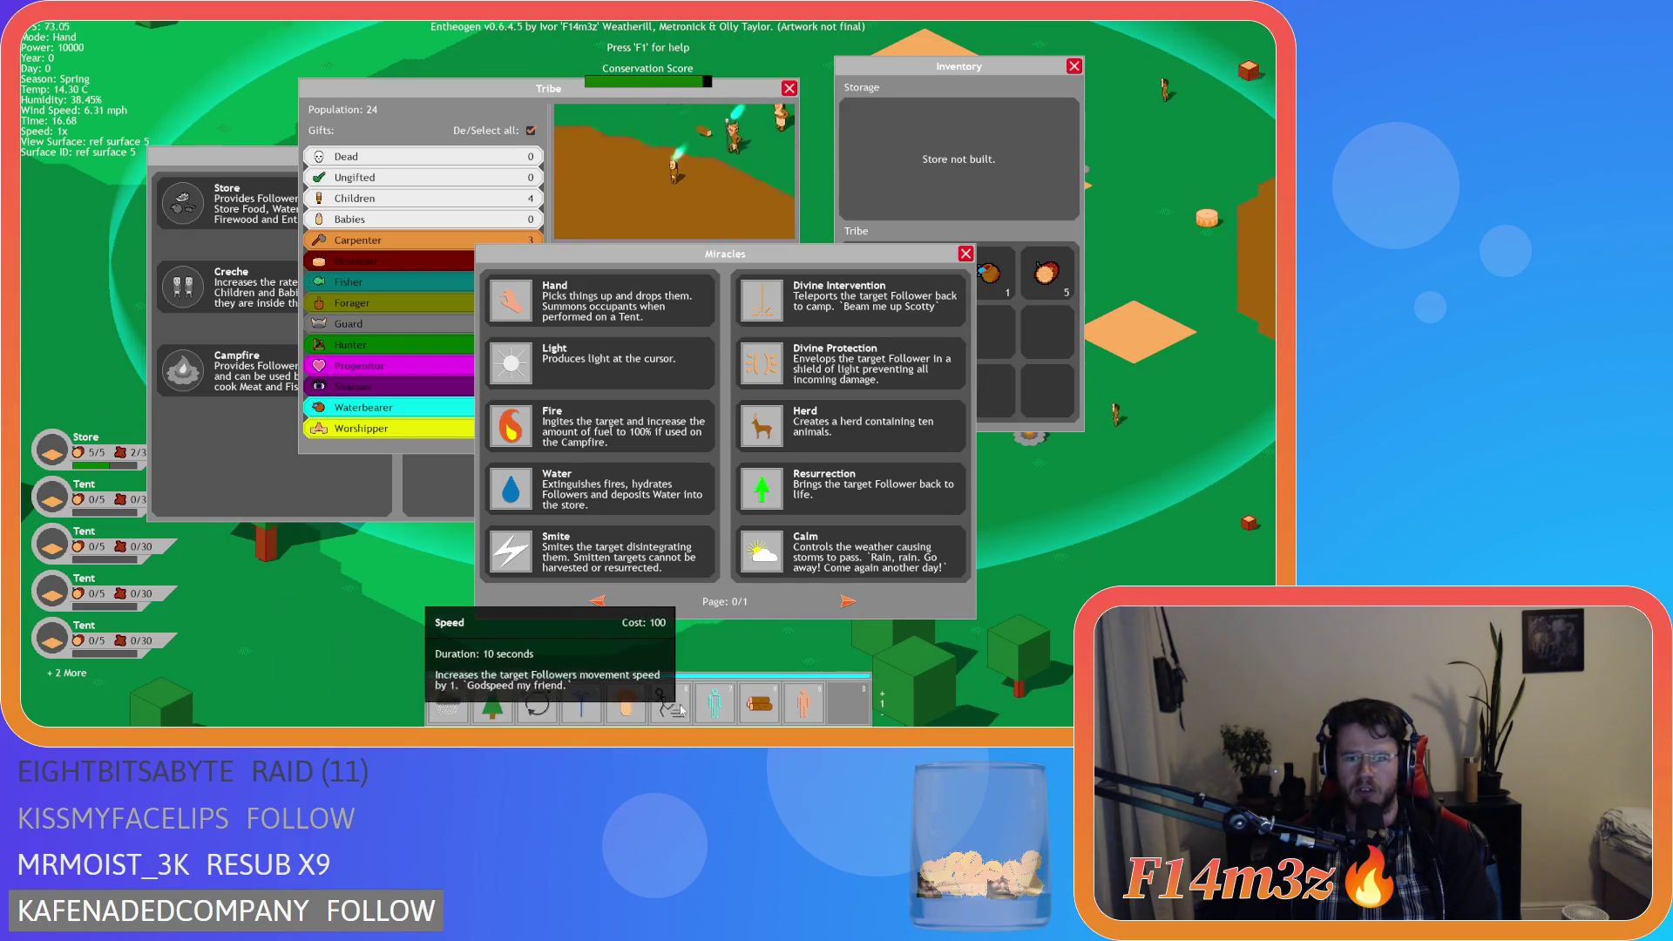
drag(687, 710, 715, 706)
drag(780, 565, 802, 702)
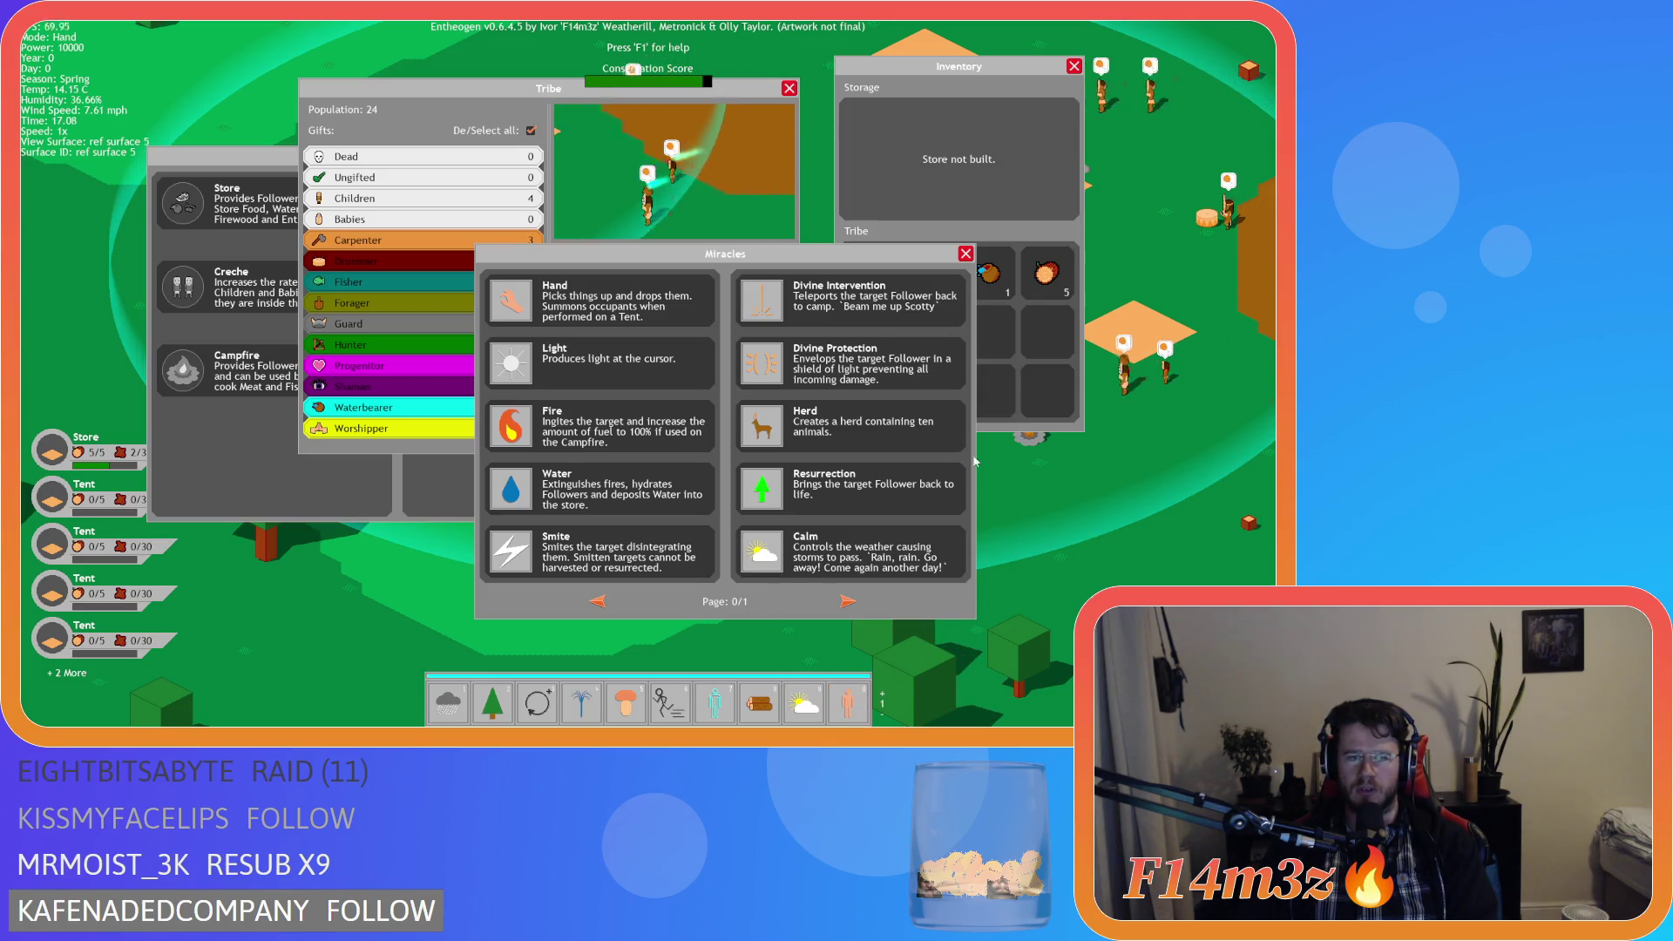
Close all game panels and confirm quitting the test game.
key(Escape)
key(Escape)
key(Escape)
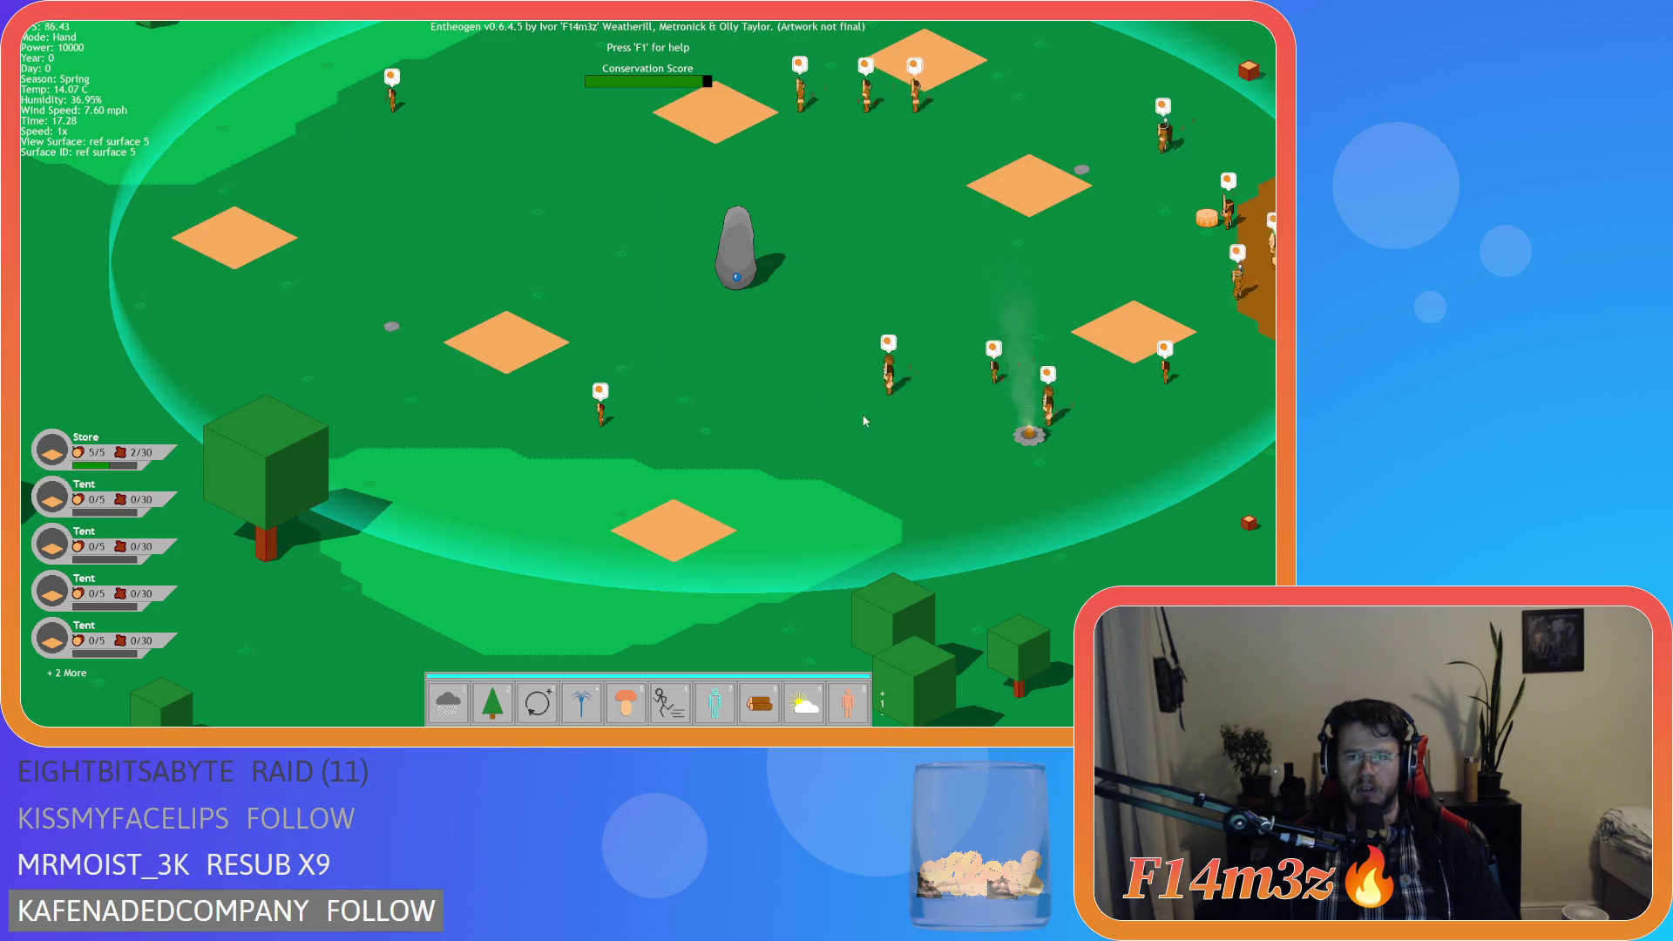
key(w)
key(Escape)
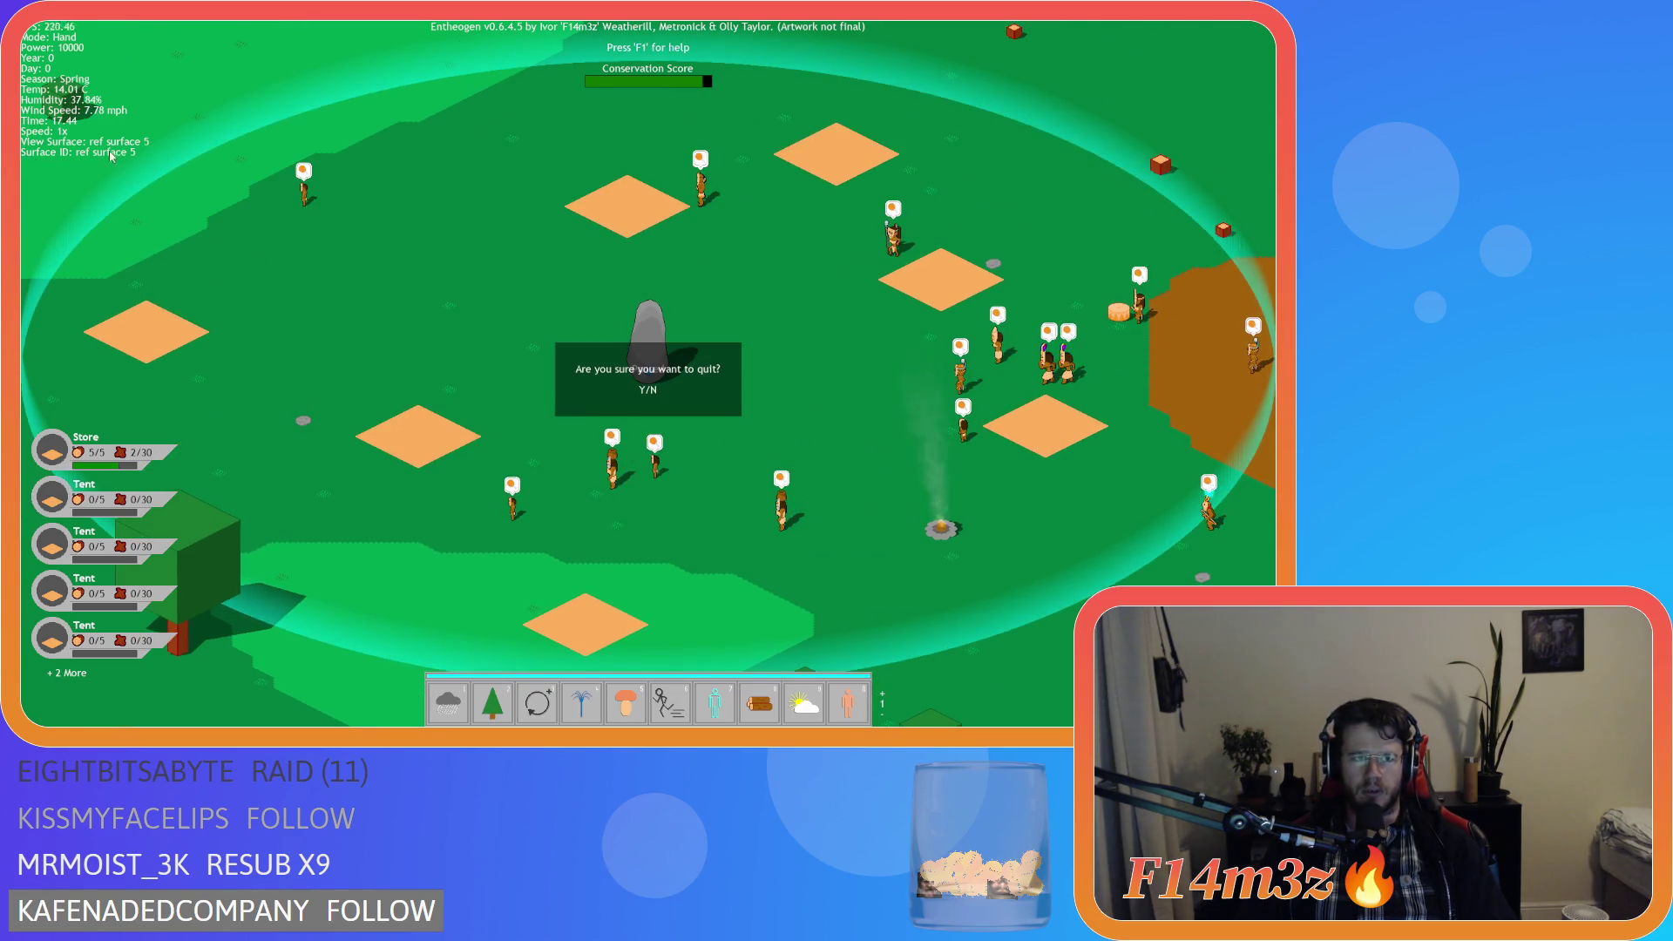
key(y)
right_click(485, 149)
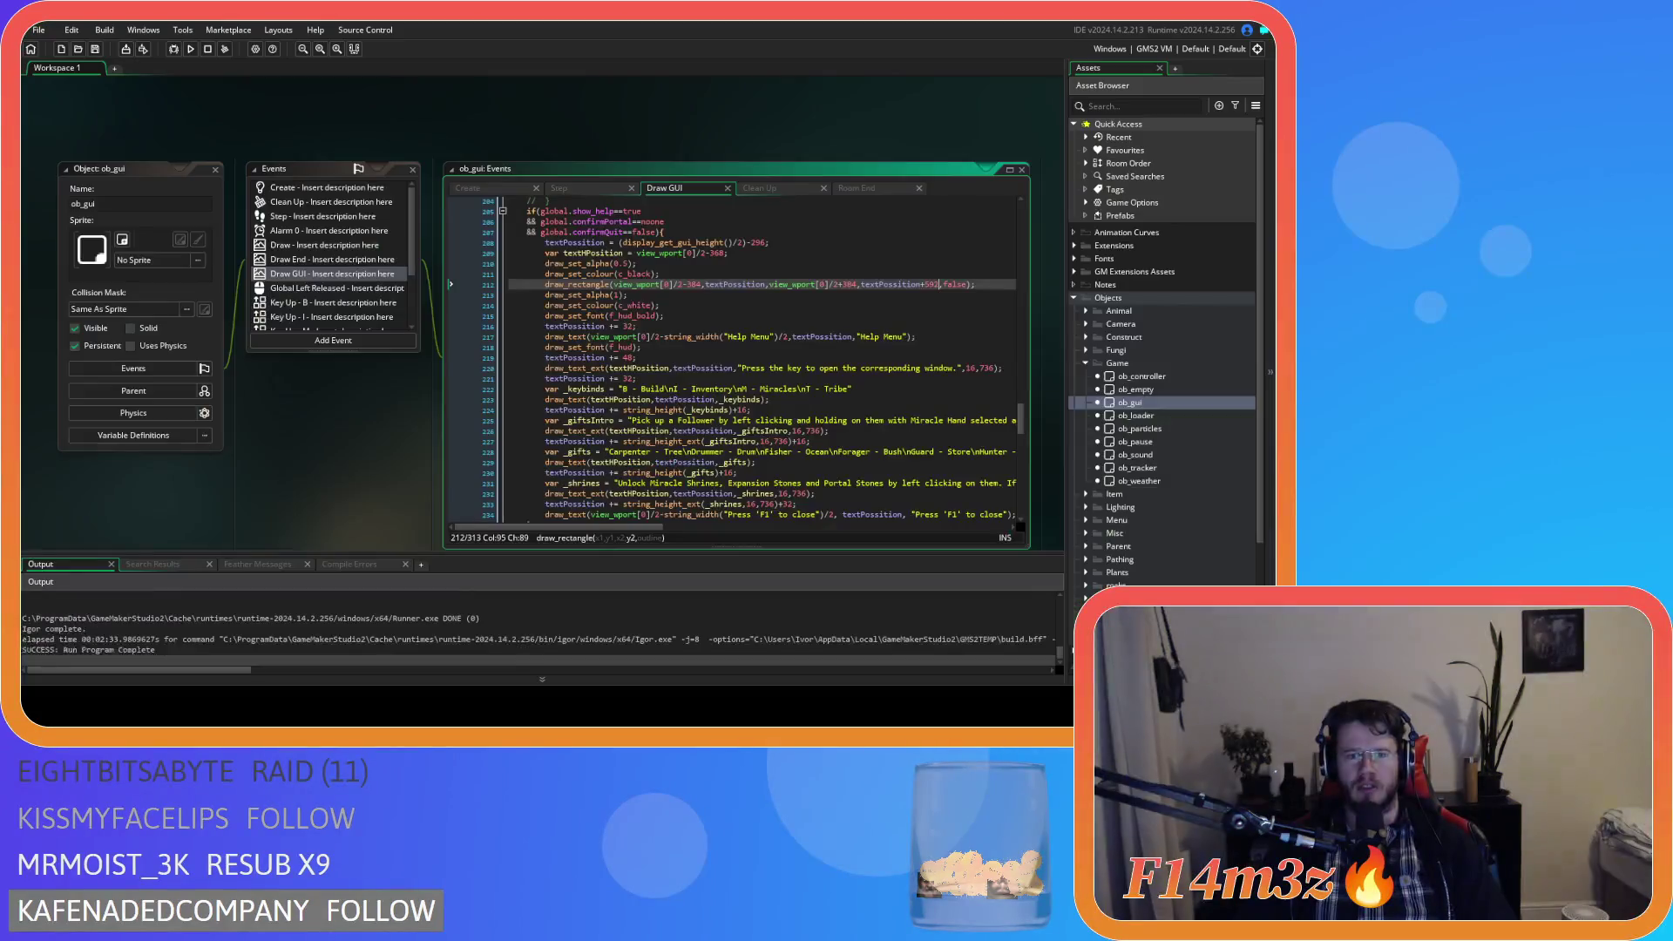
Close all workspace windows, then reopen ob_gui from Objects > Game on its Draw GUI event.
mouse_move(507, 166)
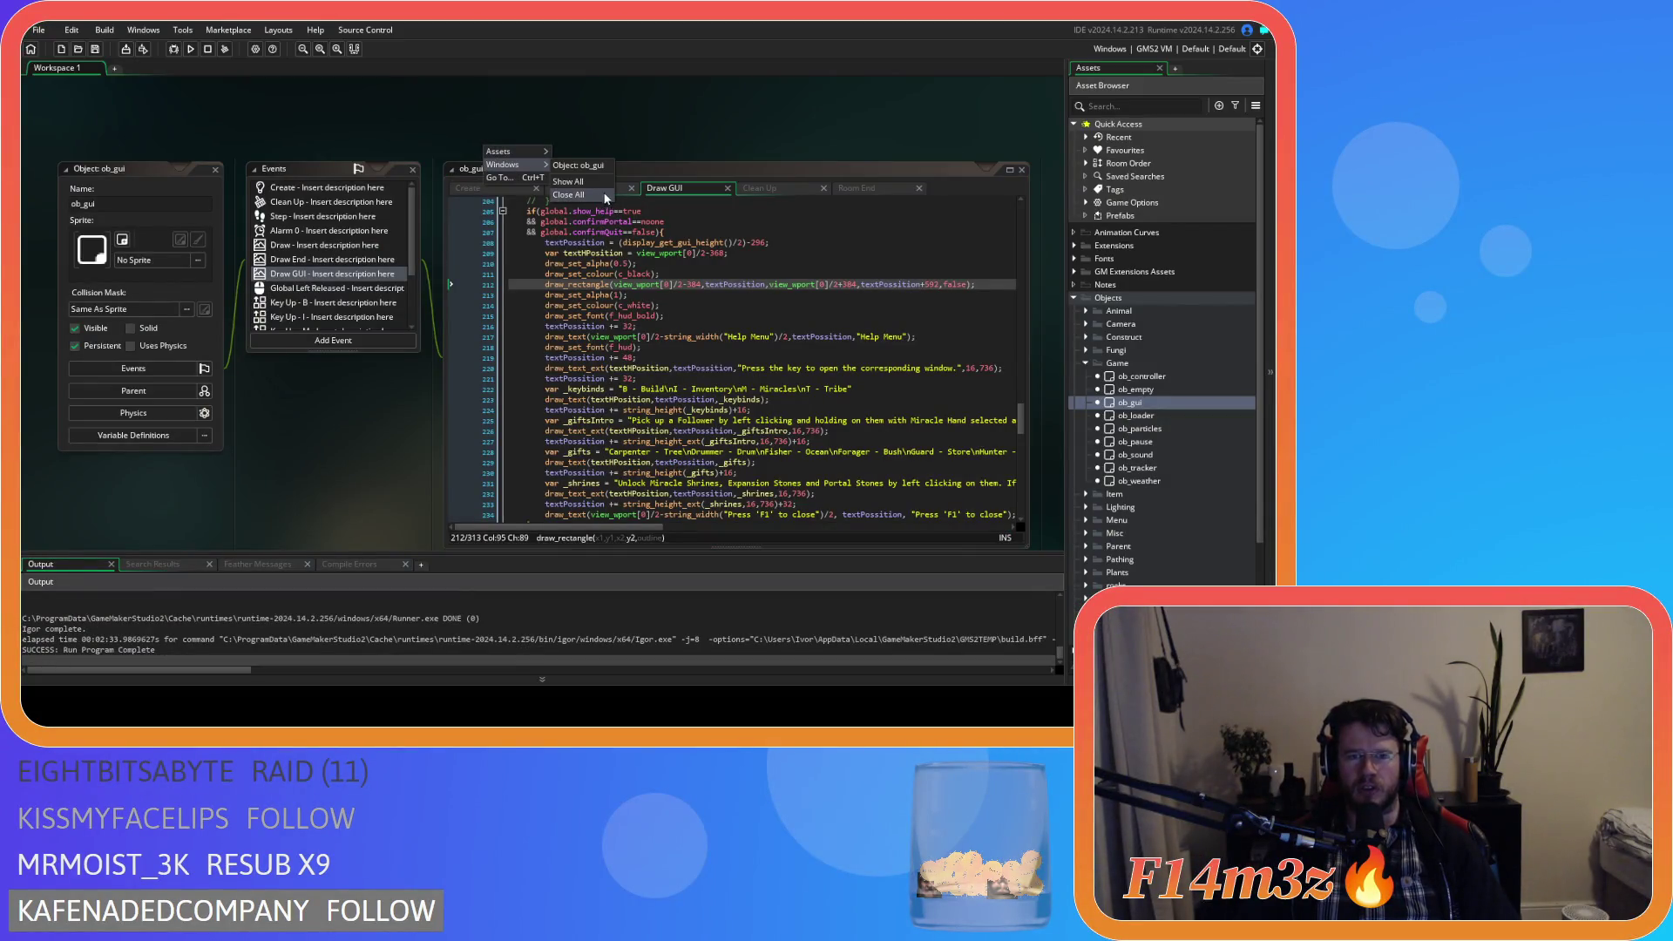
click(605, 195)
click(1085, 365)
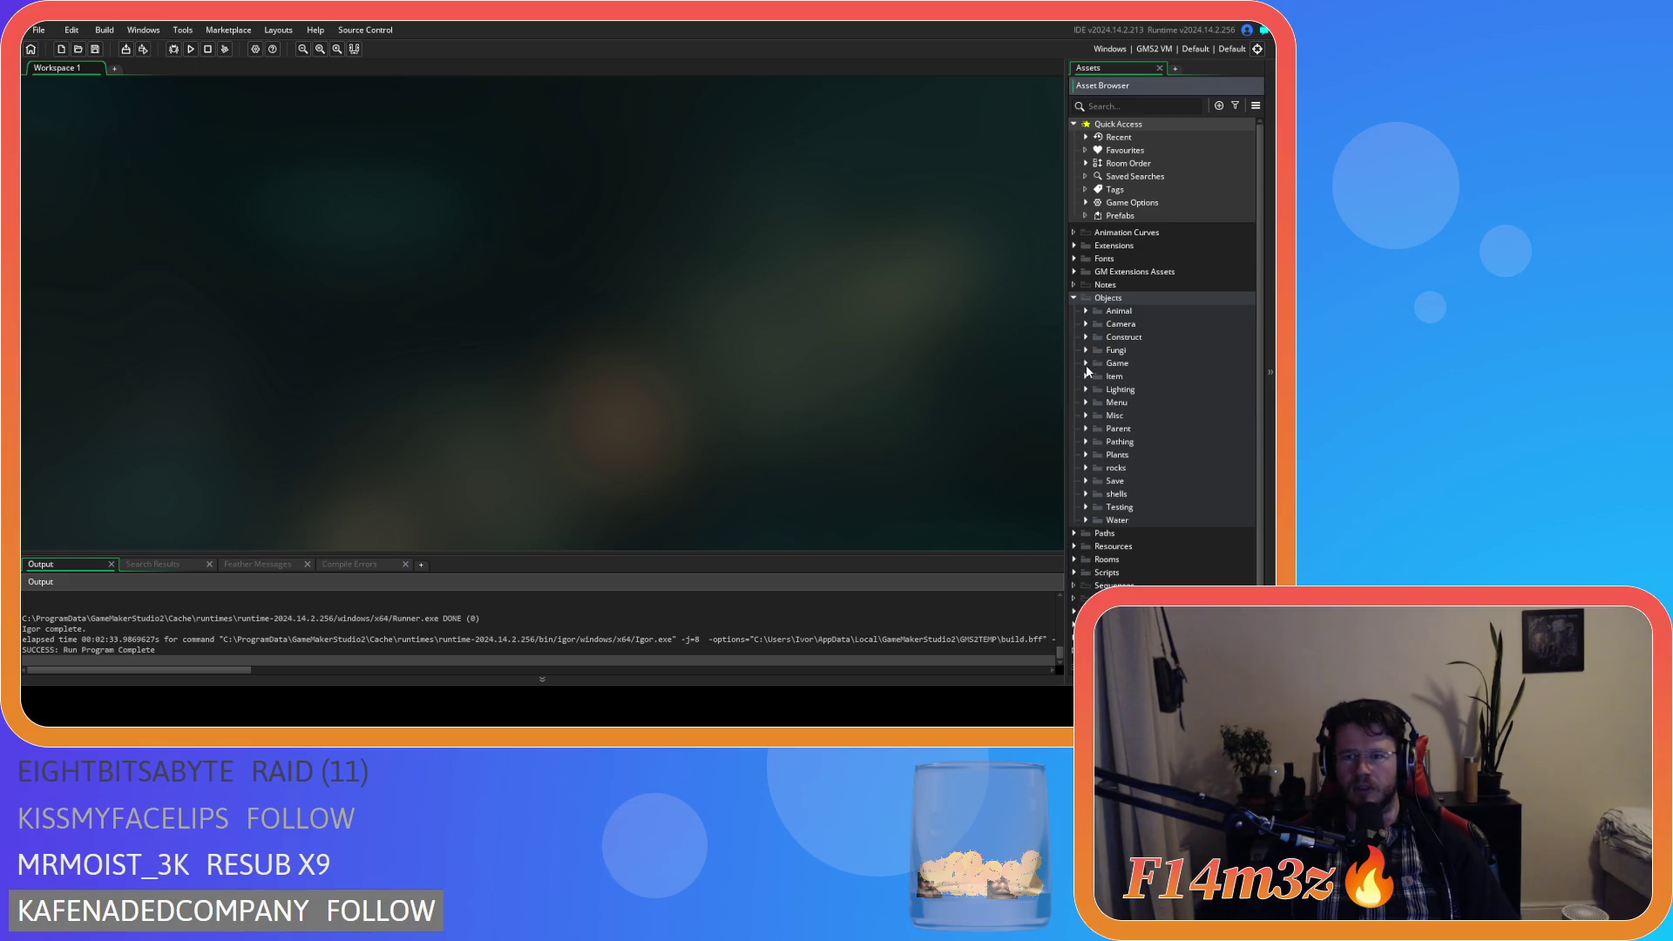
click(1074, 298)
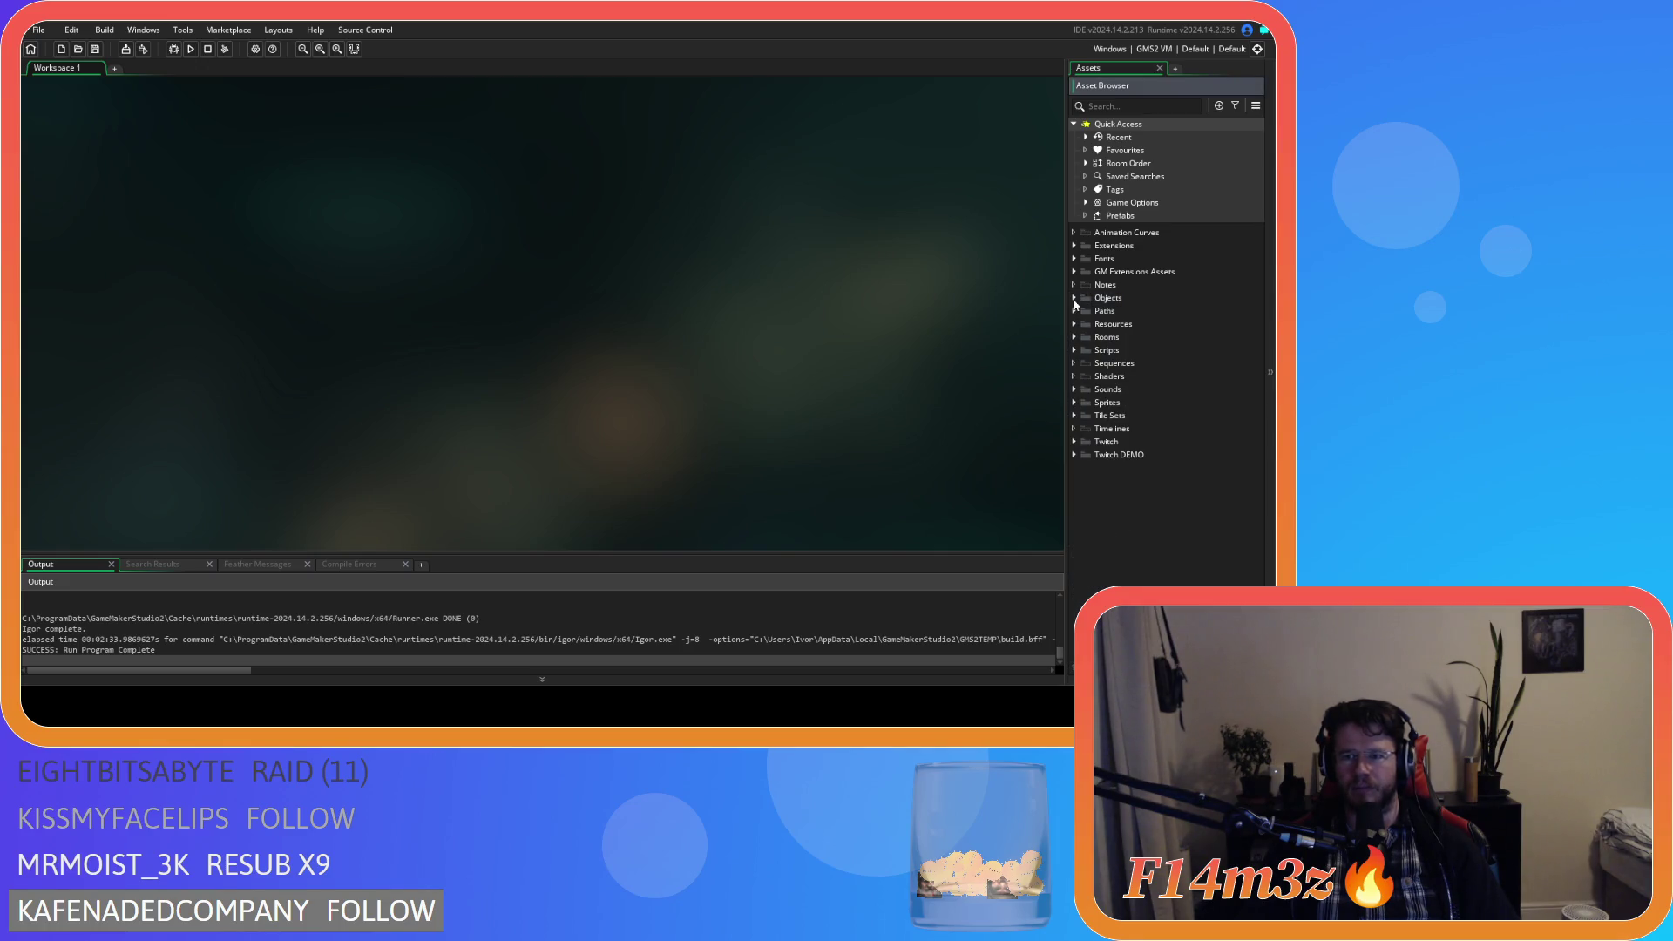
click(1075, 298)
click(1086, 364)
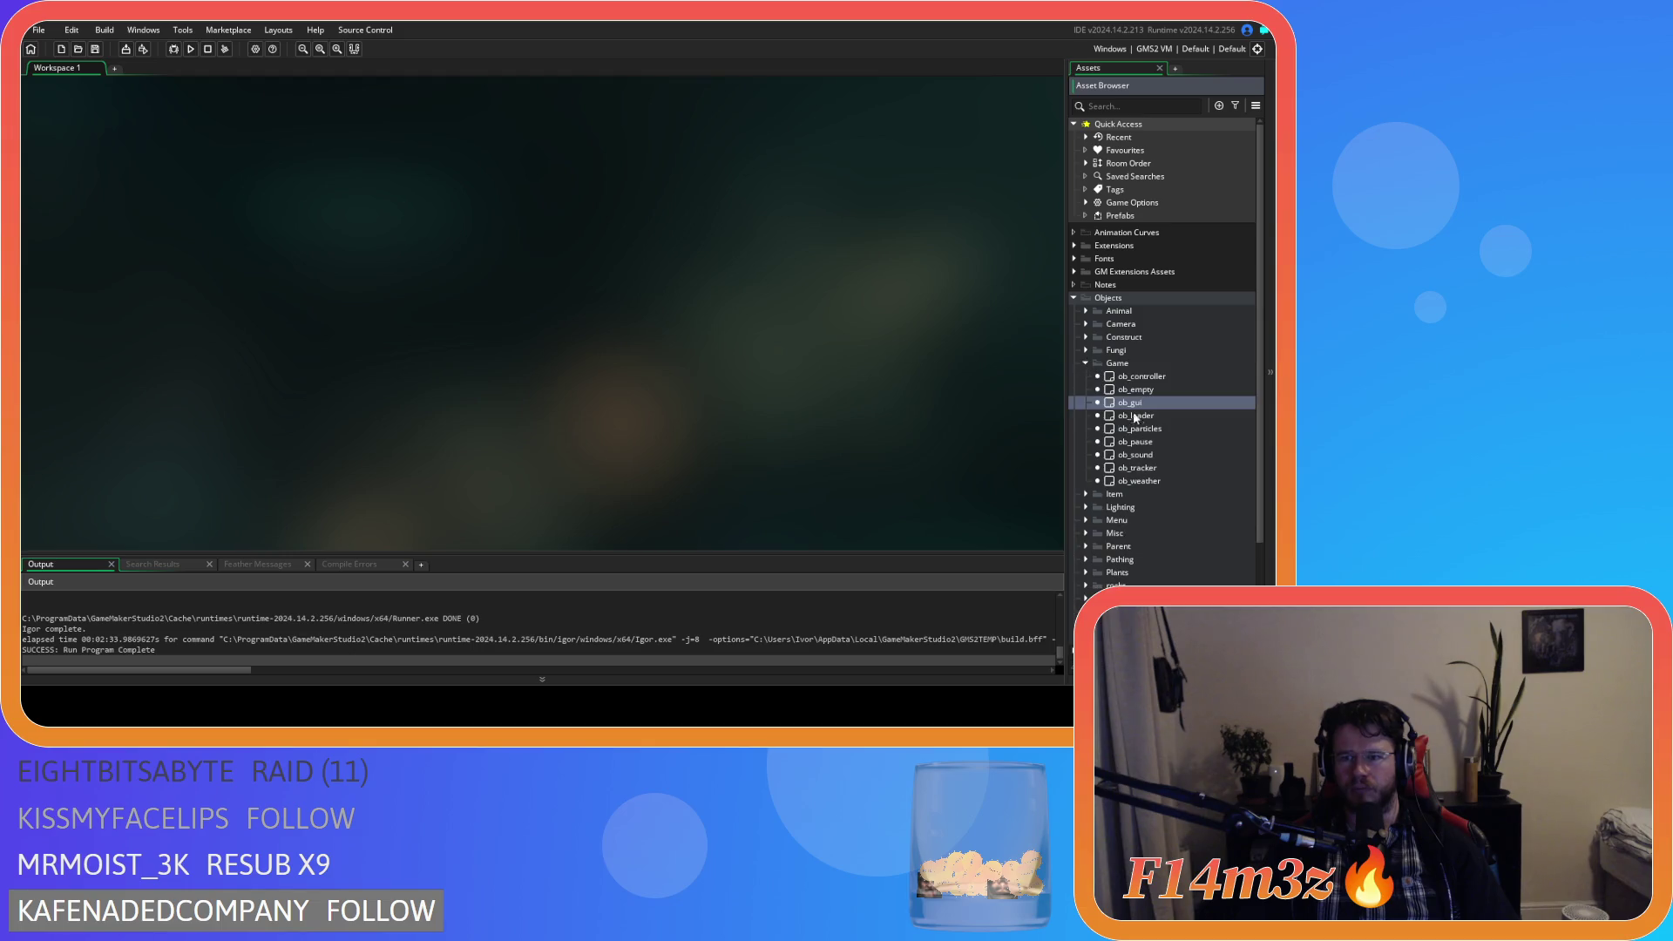
double_click(1148, 407)
click(713, 191)
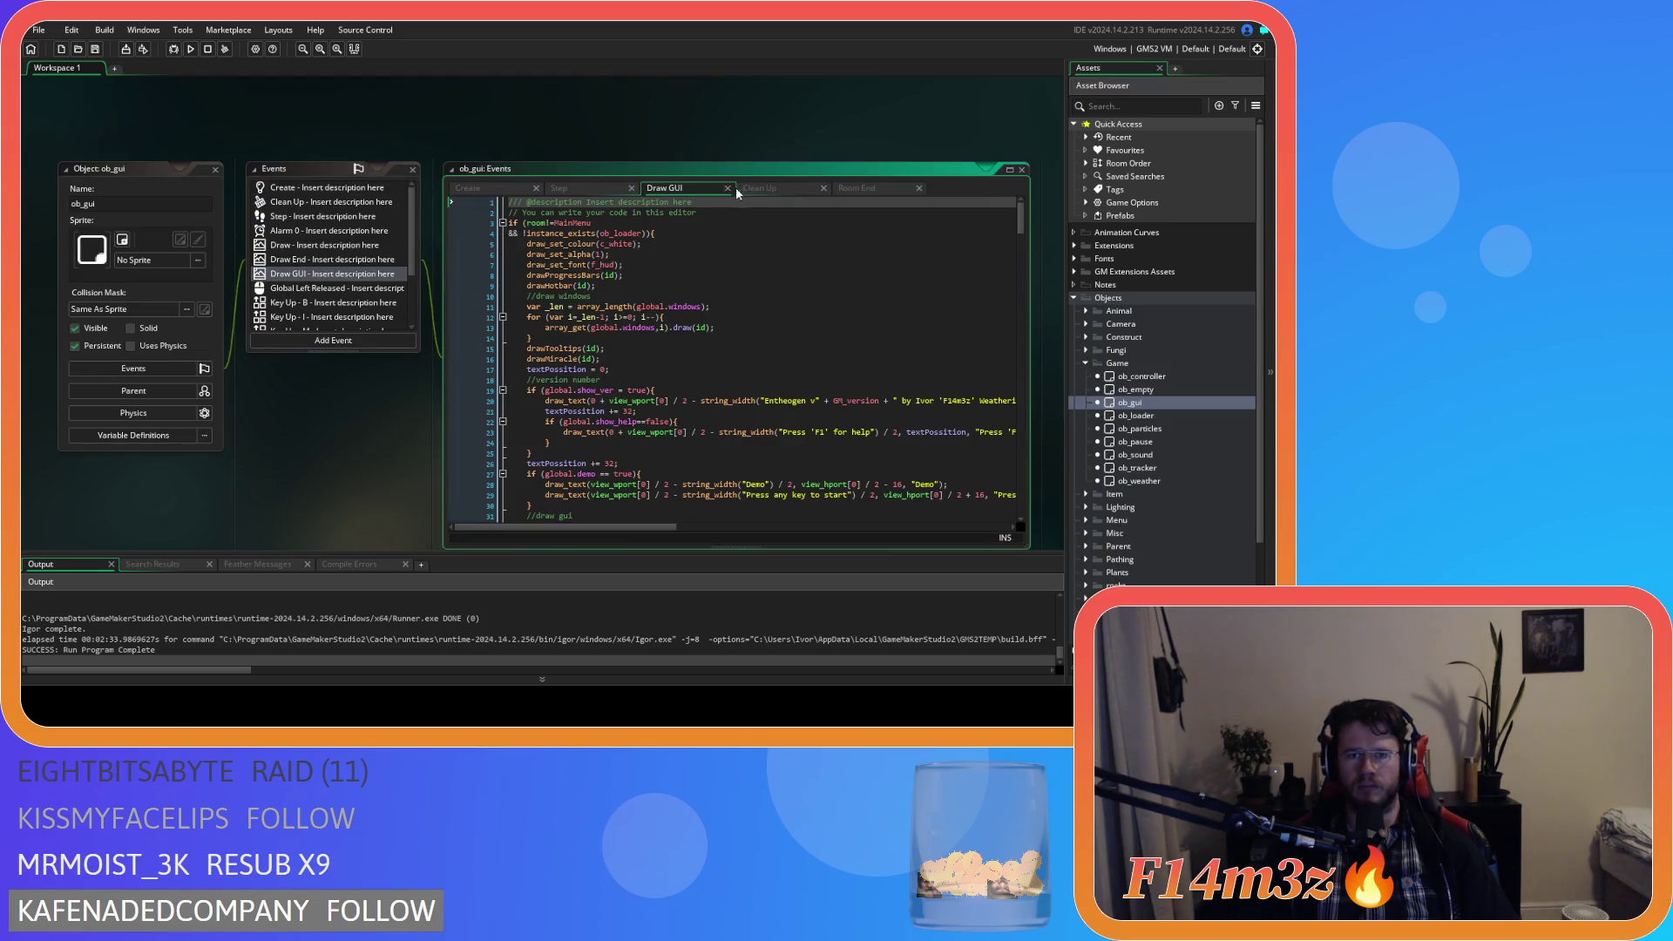
Comment out the View Surface and Surface ID debug lines with Ctrl+K.
scroll(763, 433, down, 20)
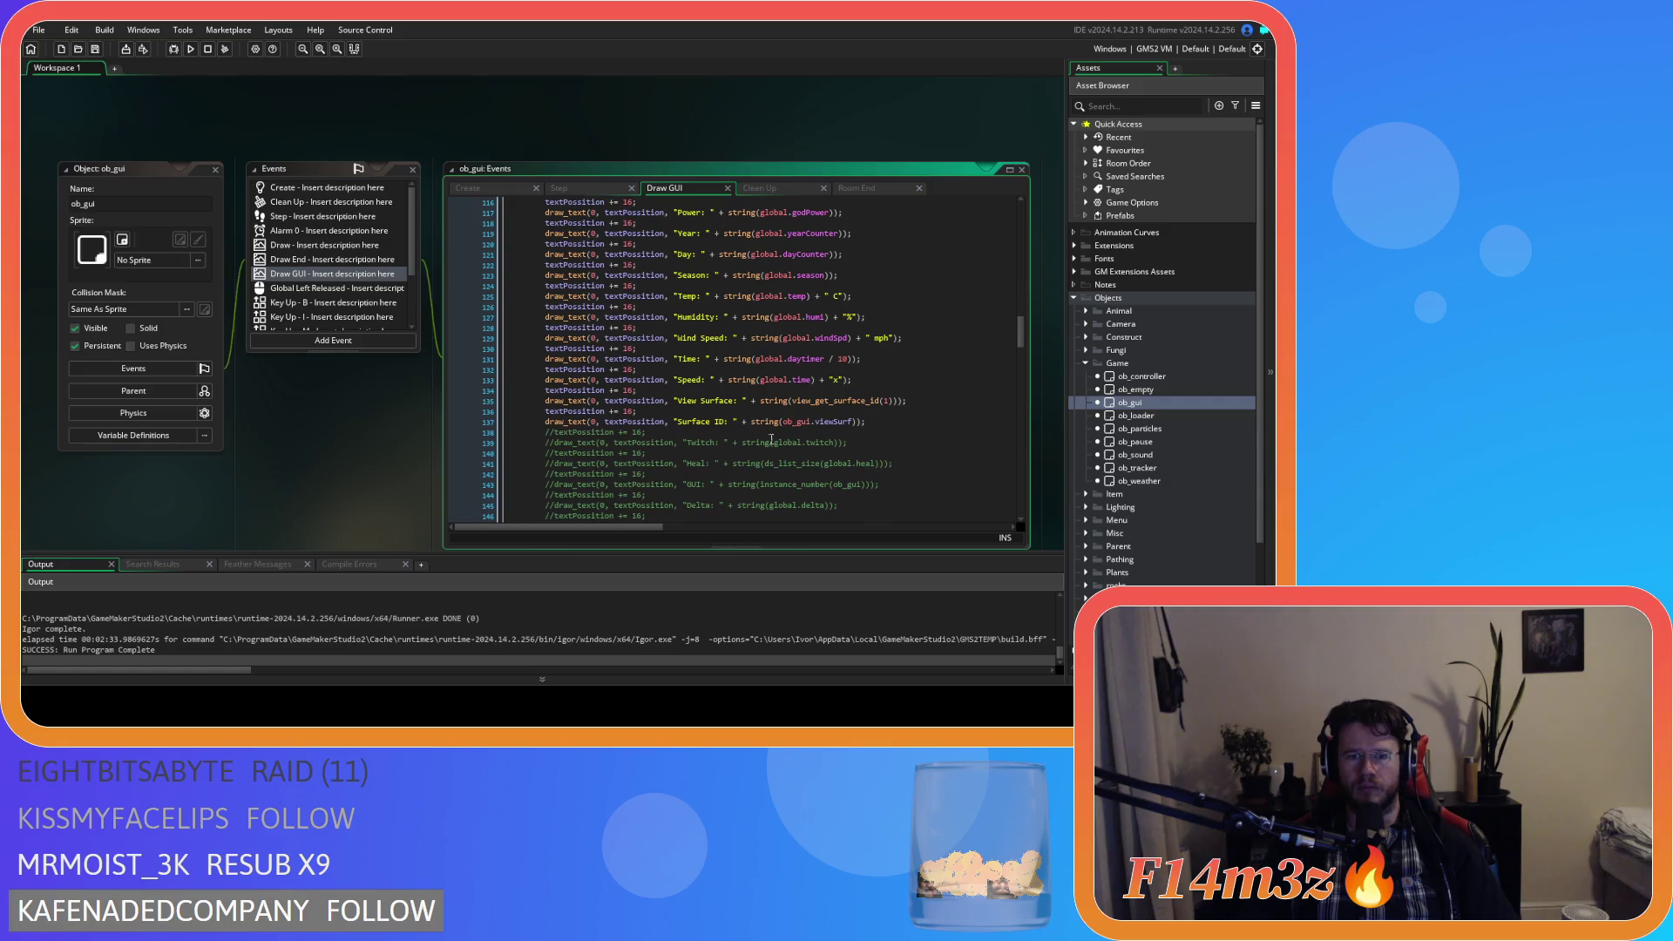
drag(867, 423, 542, 394)
key(ctrl+k)
click(819, 401)
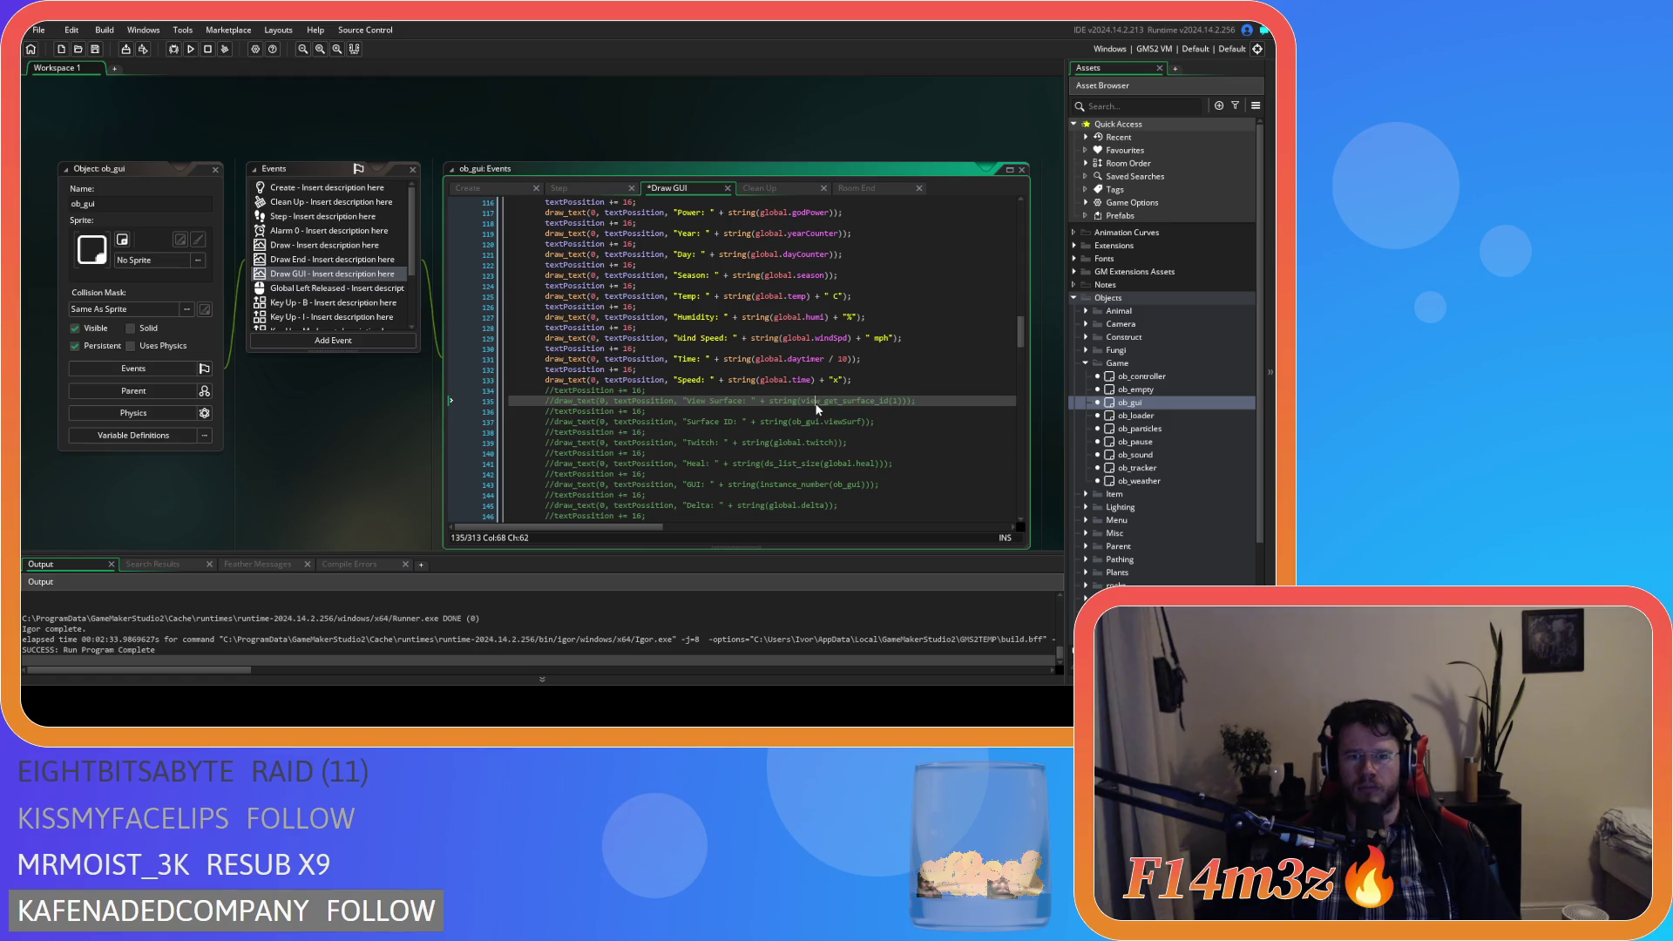
Close all workspace windows and collapse the Game and Objects folders.
right_click(166, 122)
mouse_move(206, 140)
click(276, 174)
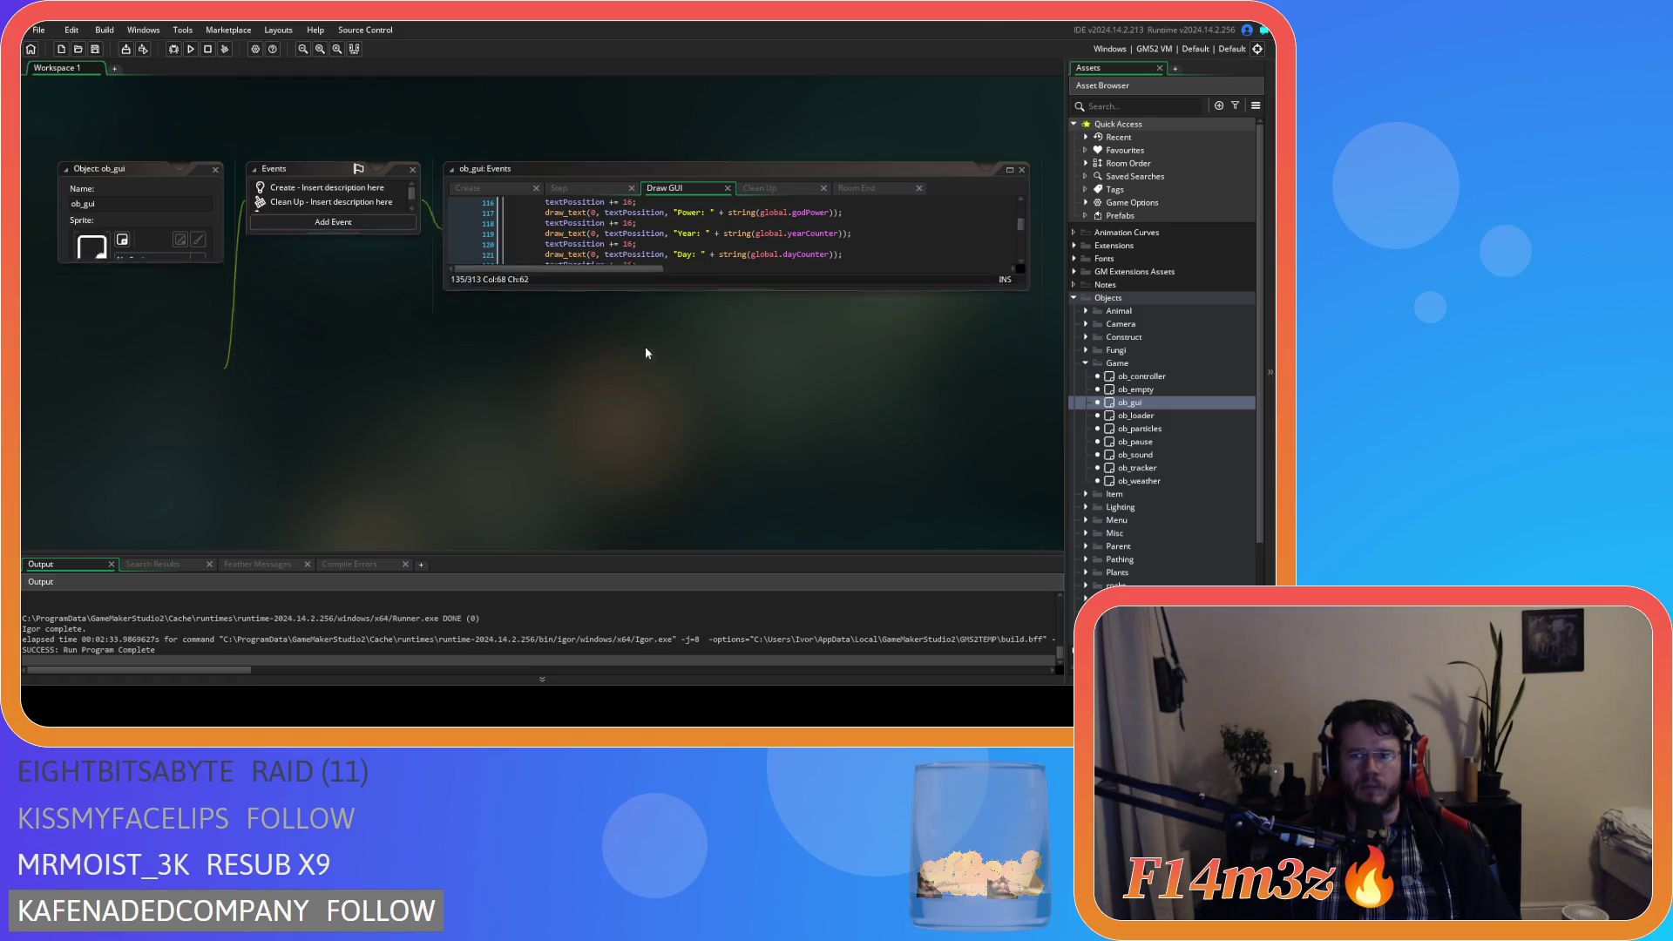
click(1084, 362)
click(1074, 297)
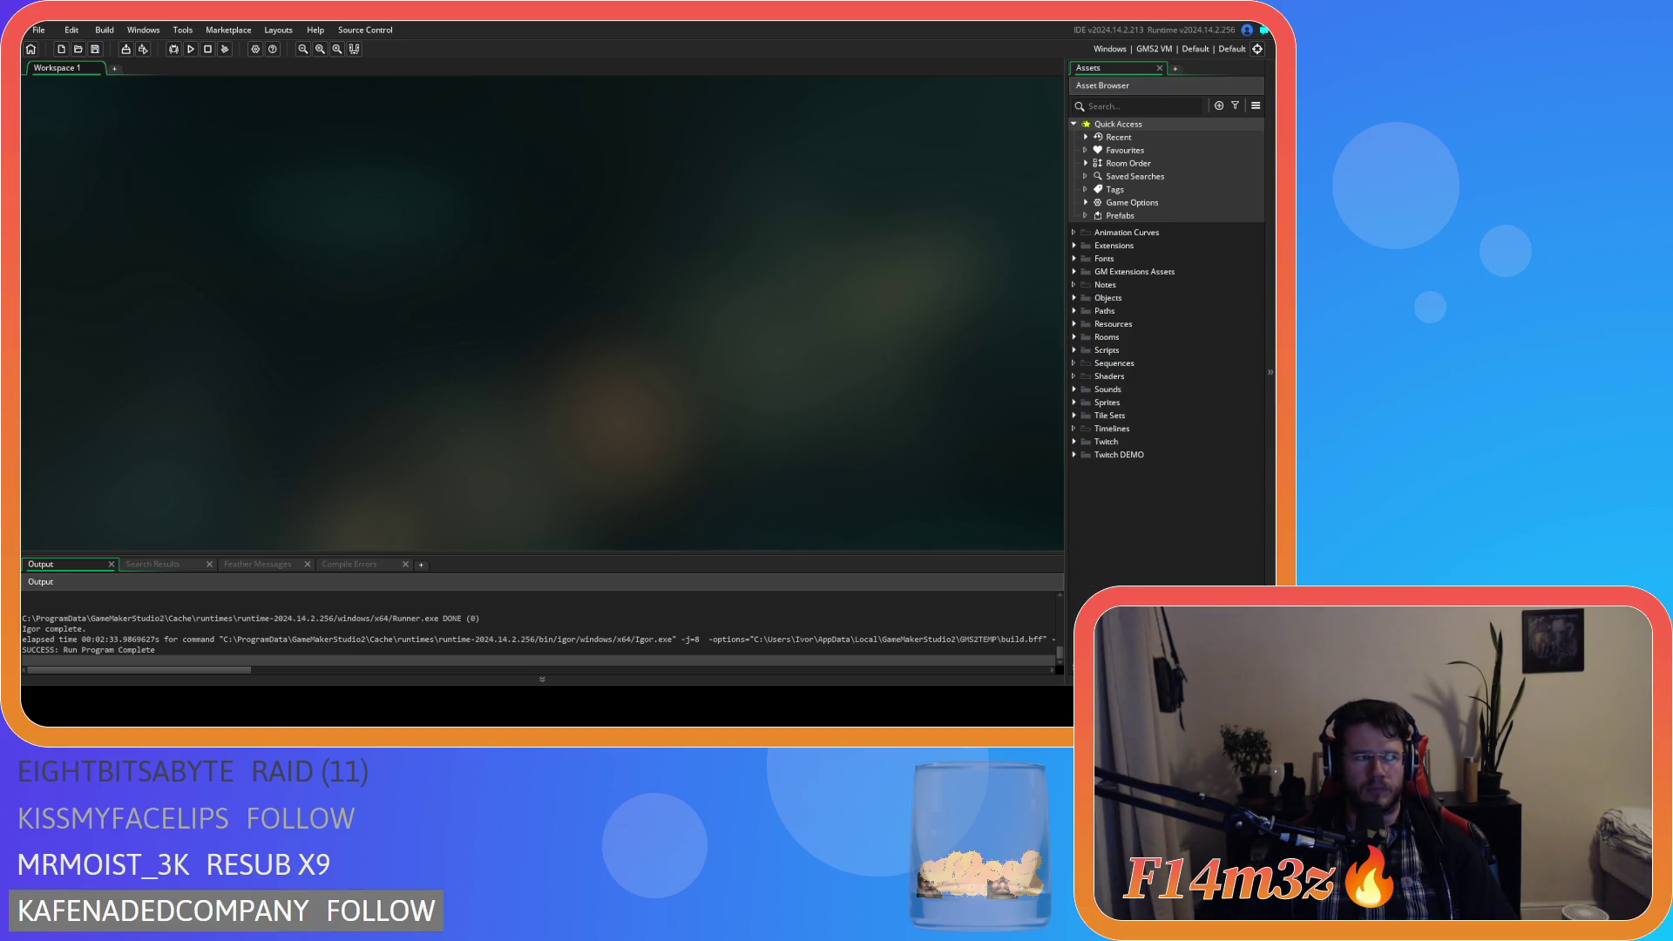
Change the Windows game version from 0.6.4.5 to 0.6.4.6 and apply it.
click(255, 49)
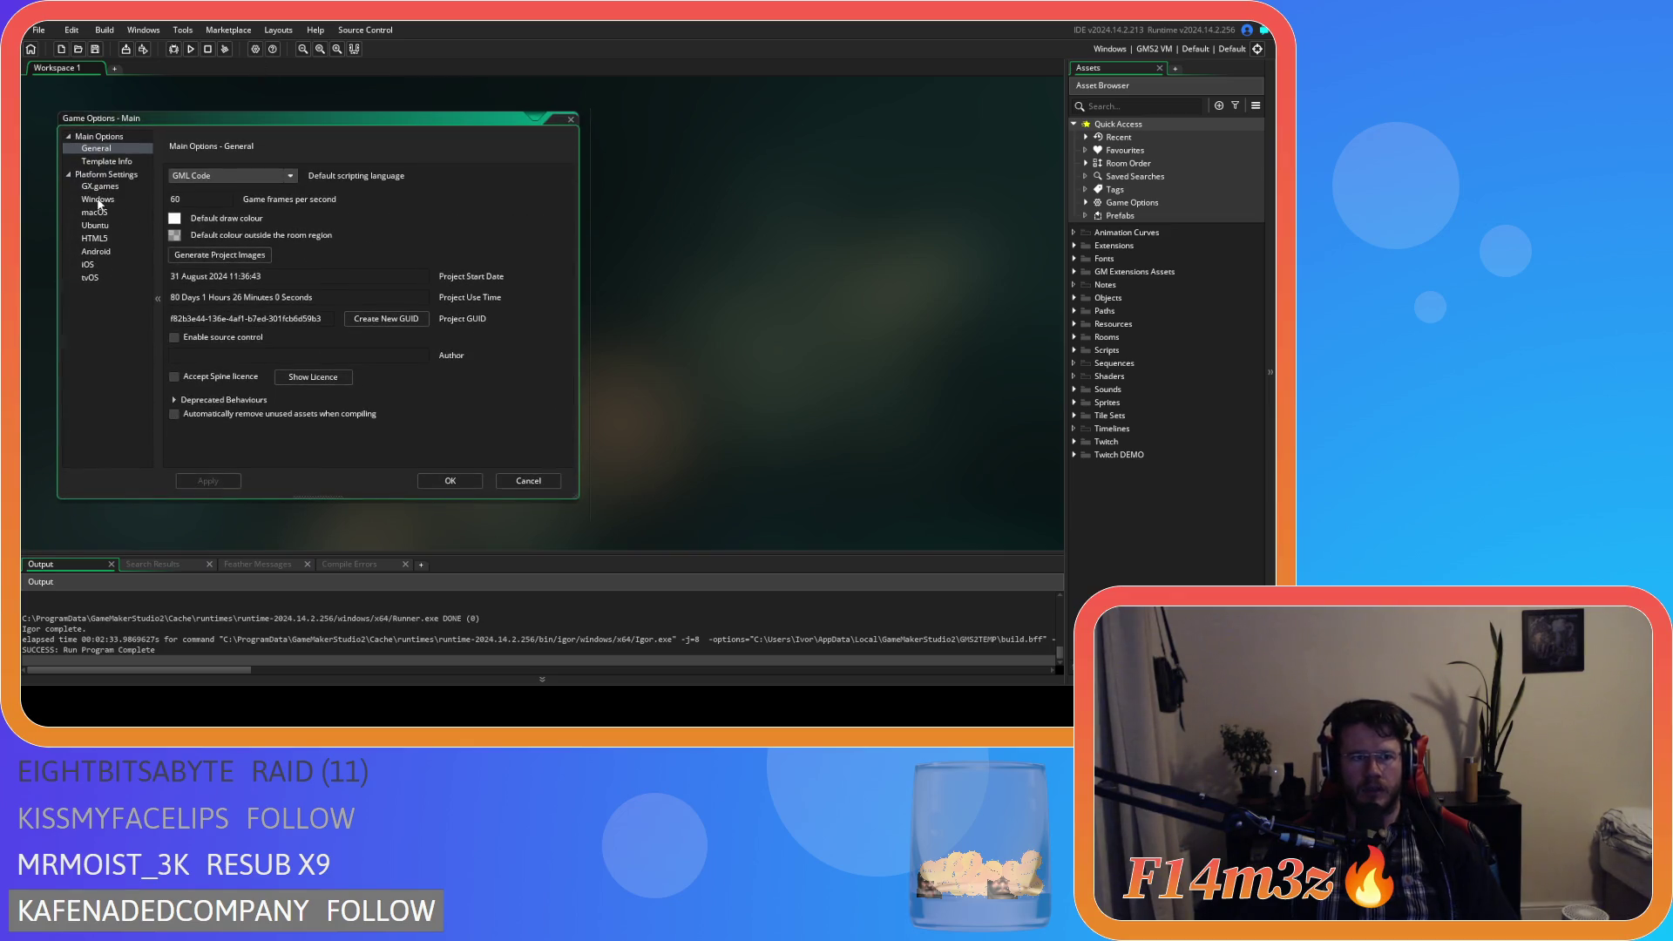
click(100, 200)
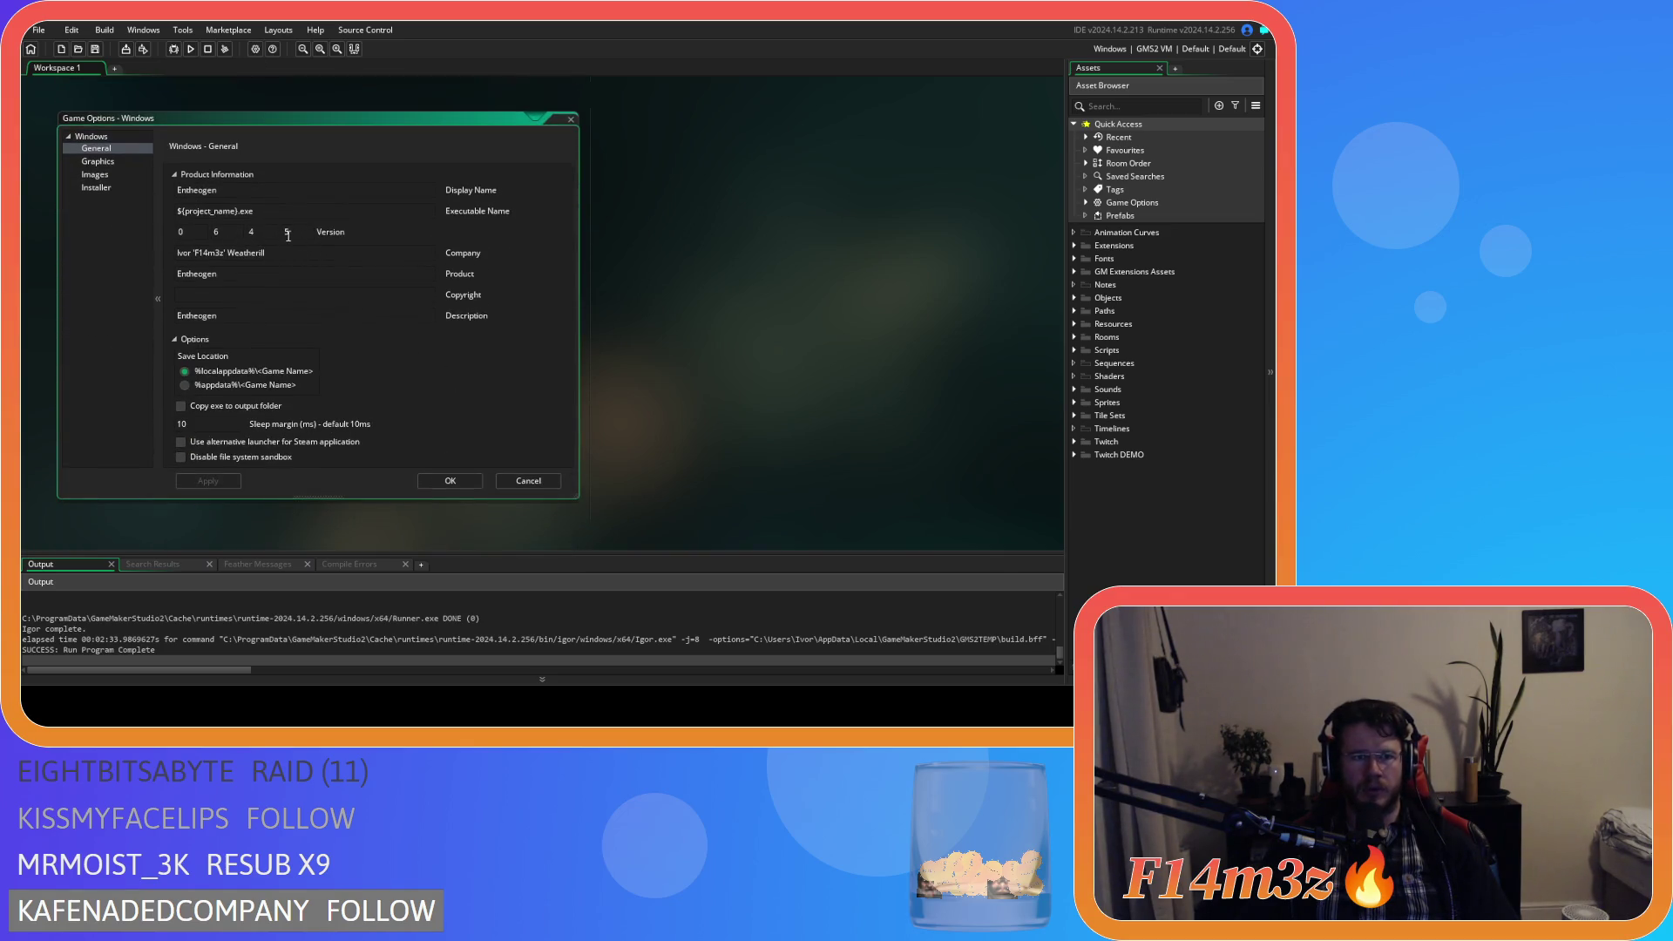
text(6)
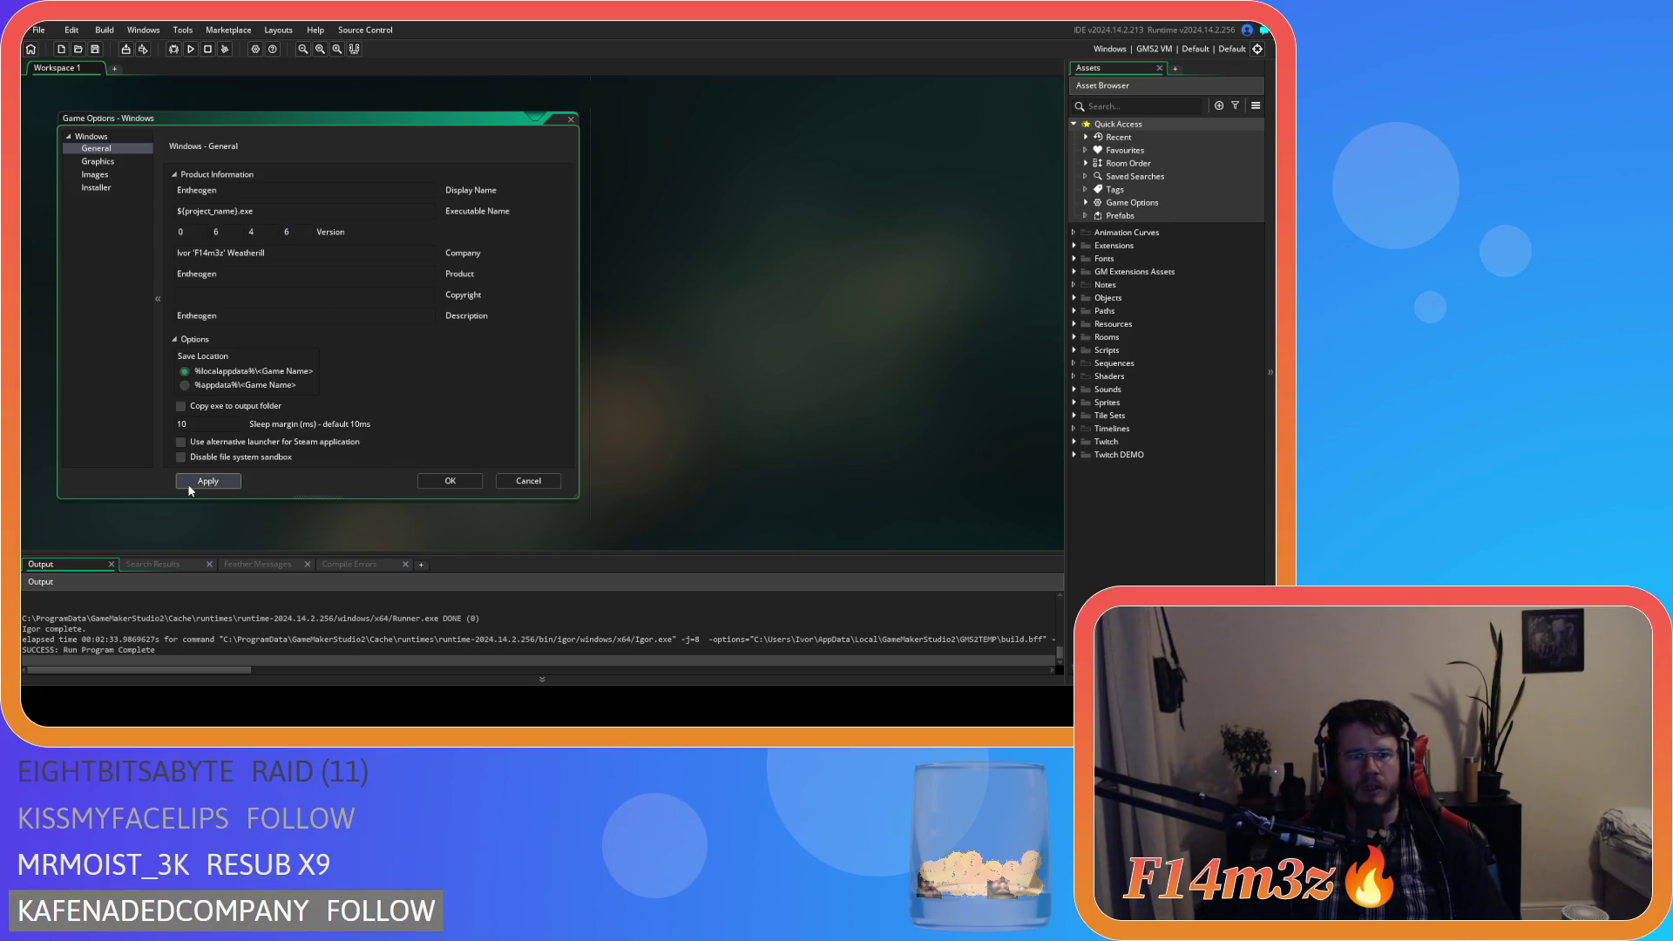
click(439, 491)
Close all workspace windows via Windows > Close All.
right_click(672, 322)
mouse_move(702, 340)
click(777, 372)
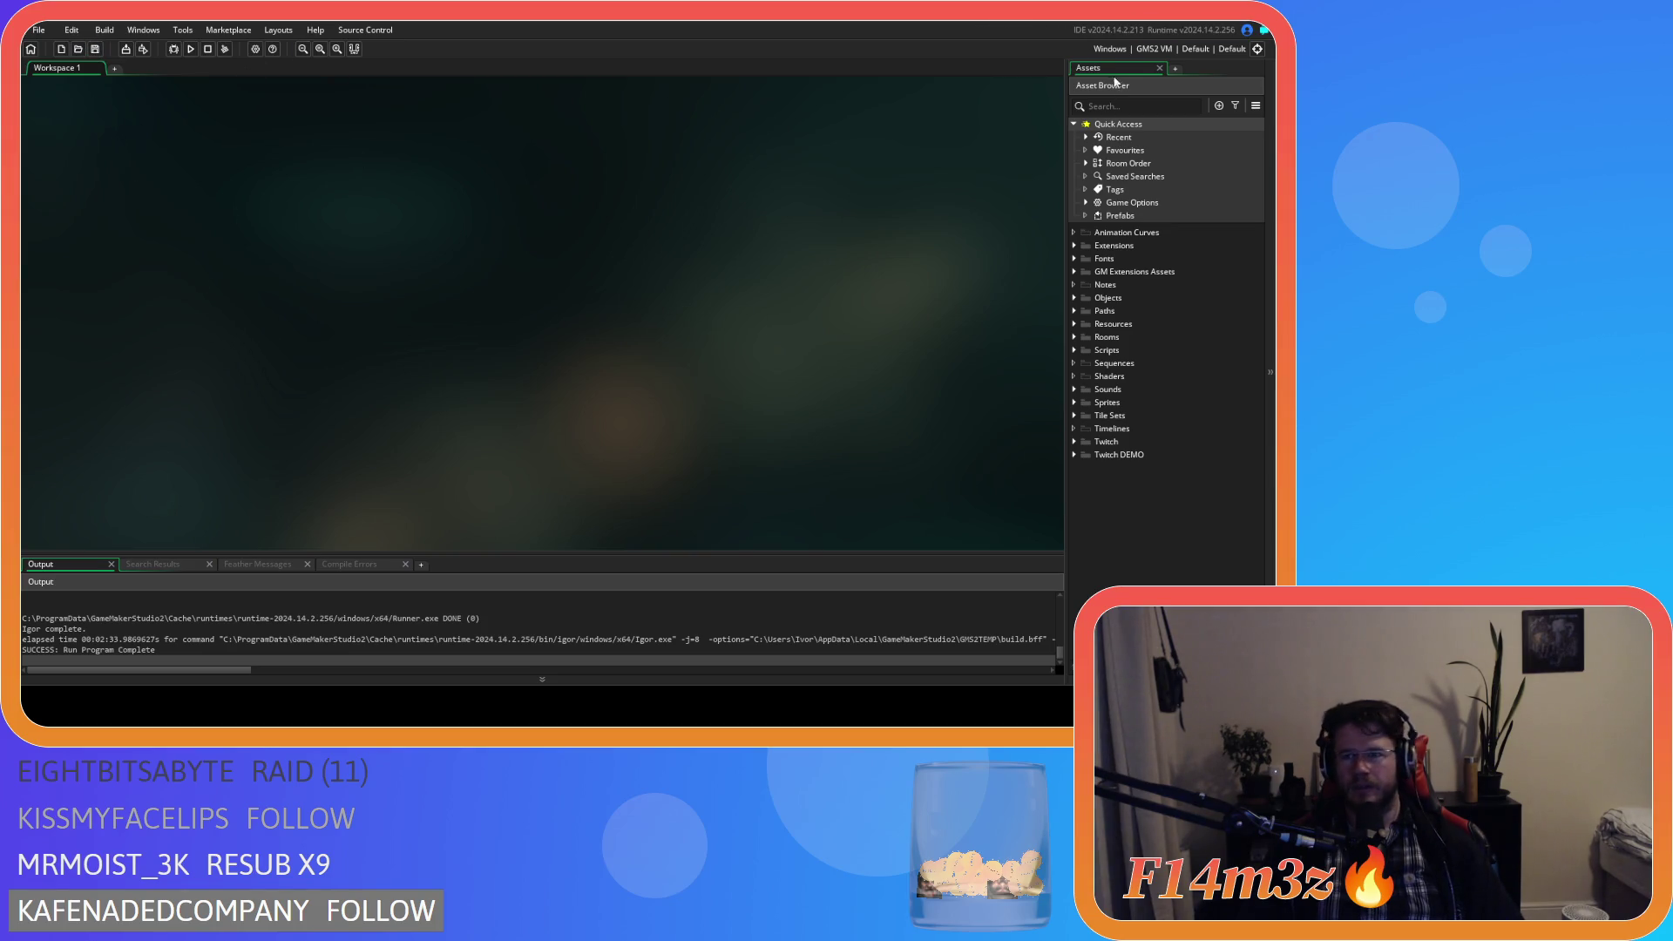
Switch the build output to GMS2 YYC and package the executable as a zip.
click(1147, 48)
click(875, 98)
click(876, 316)
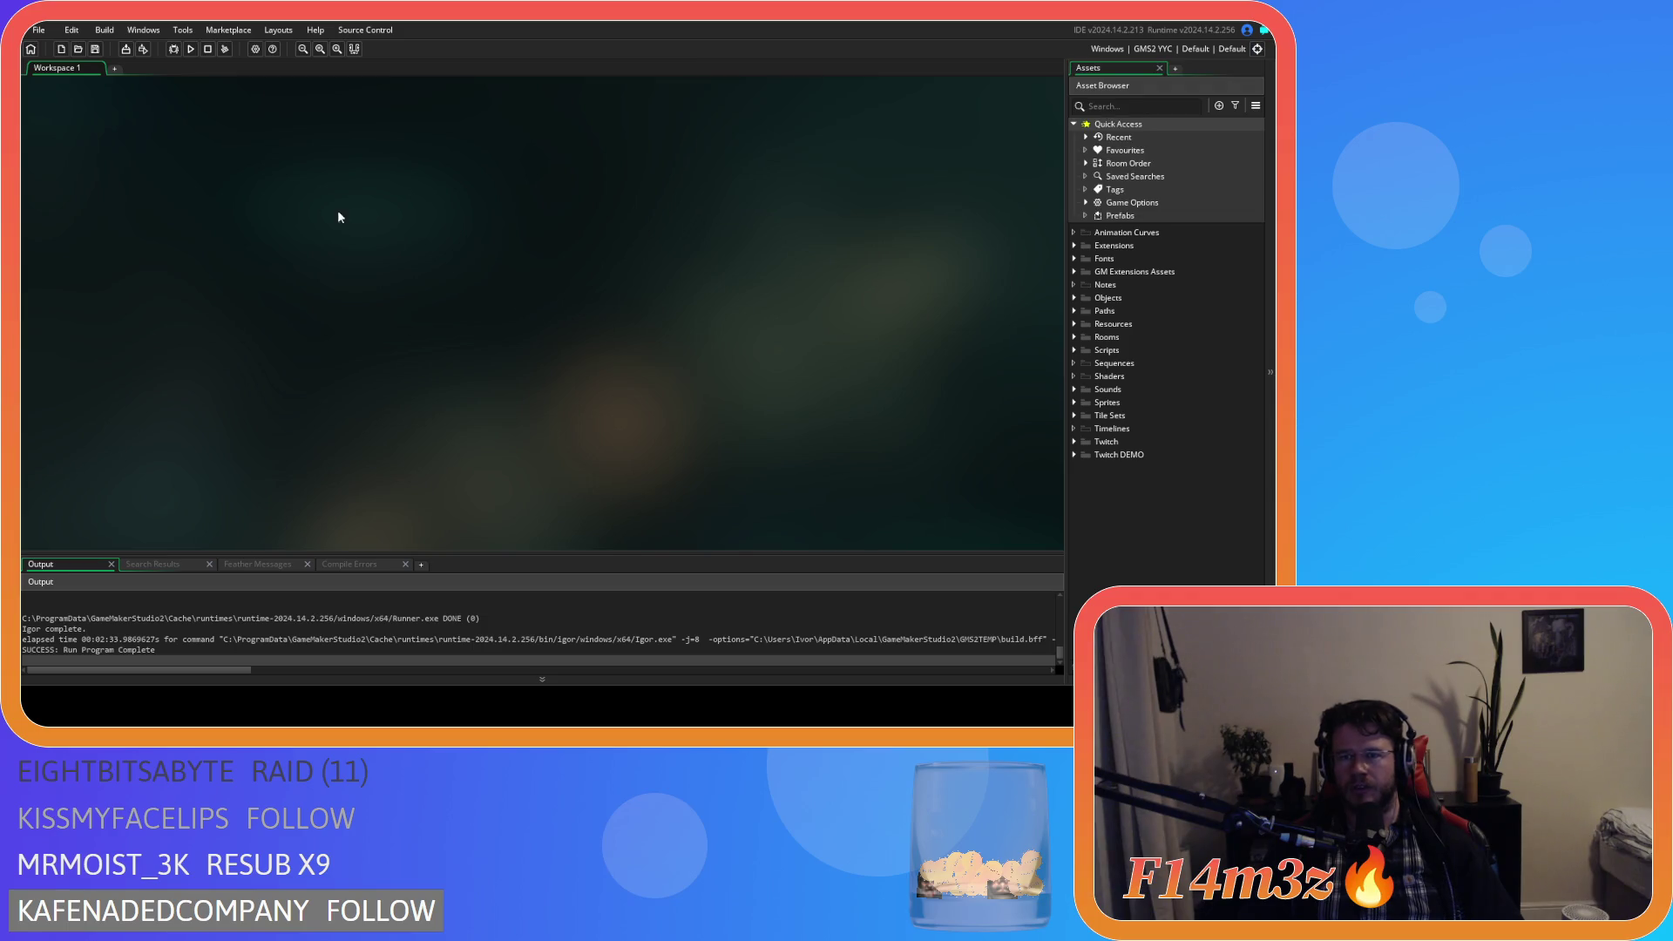
click(128, 50)
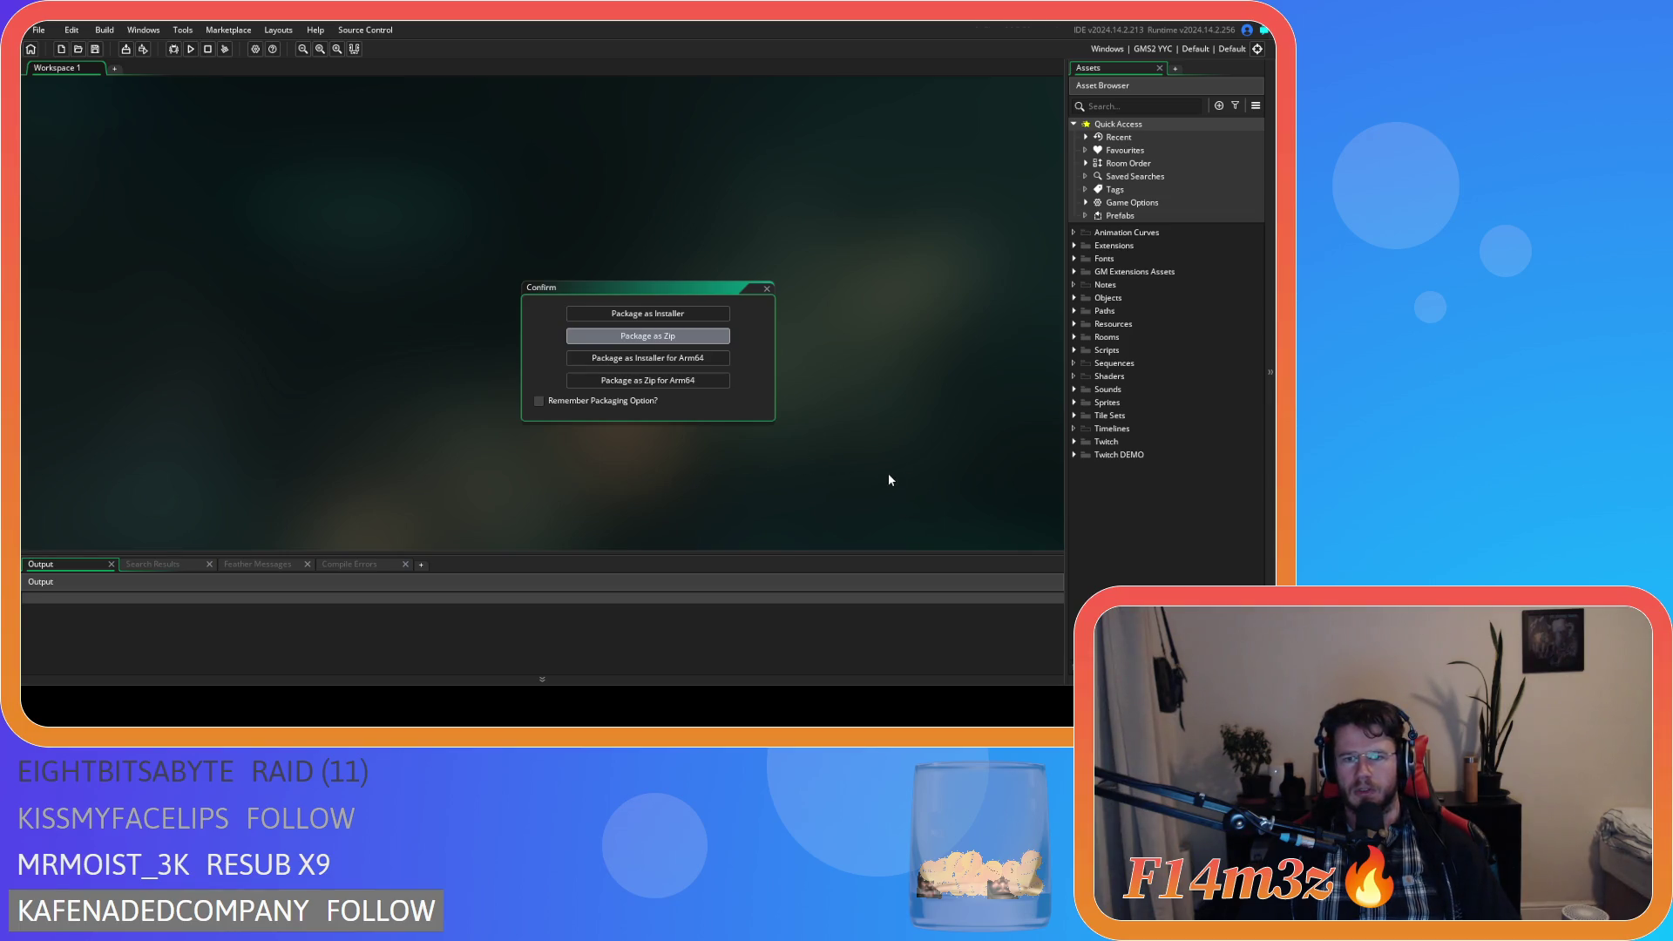
click(568, 361)
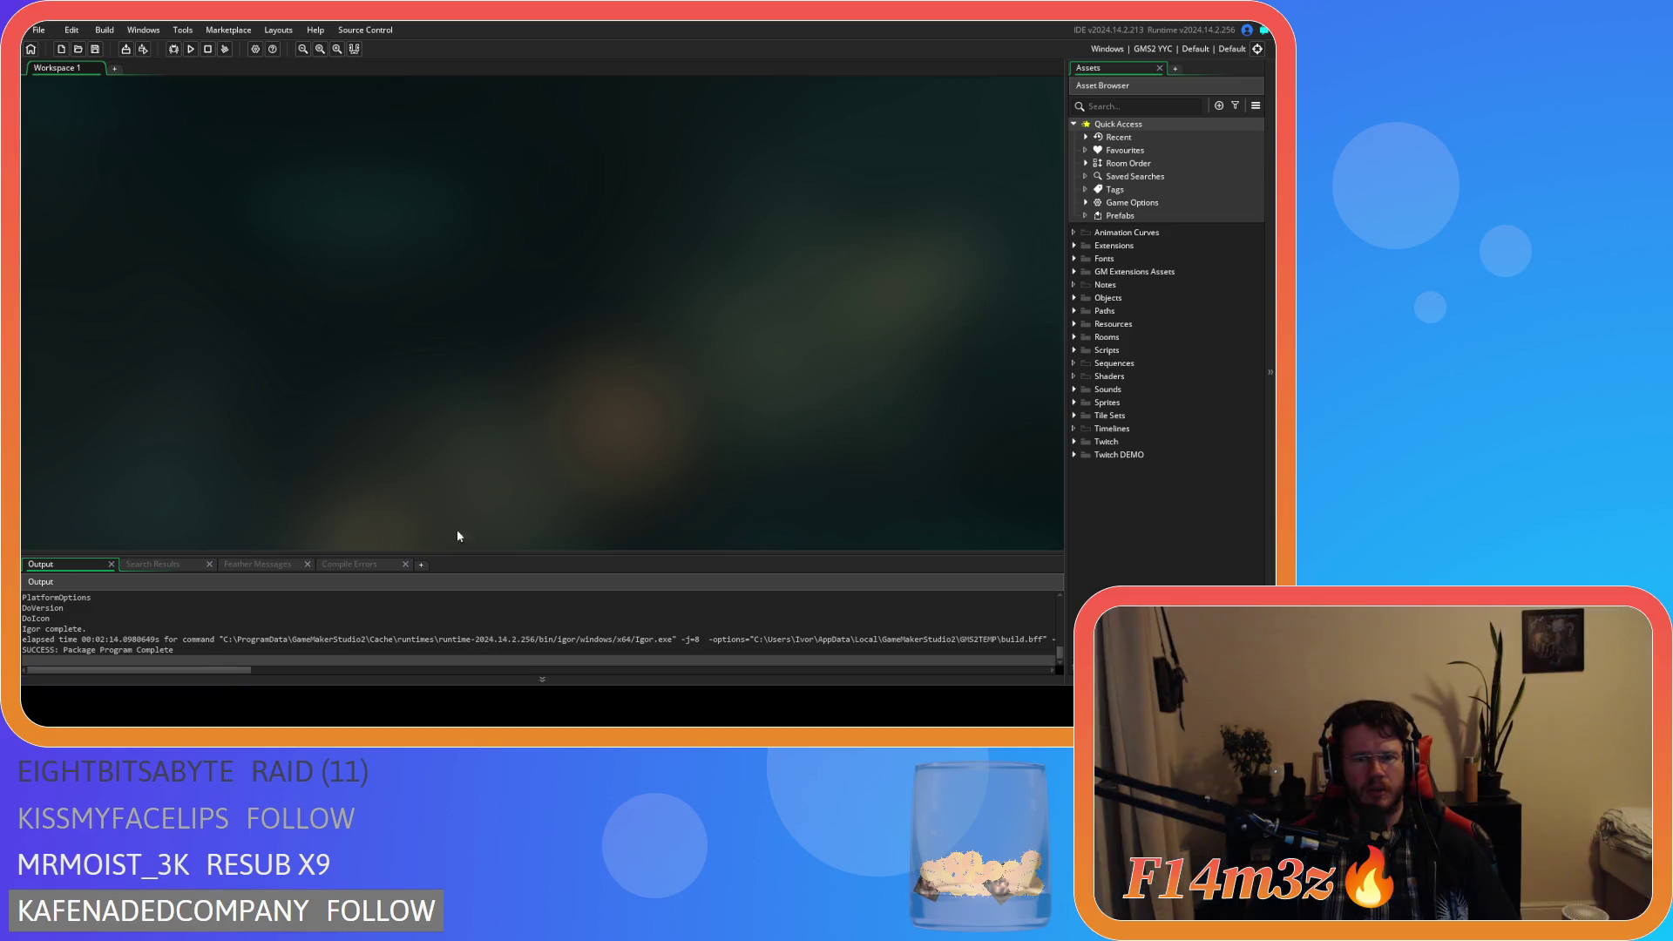
click(1073, 298)
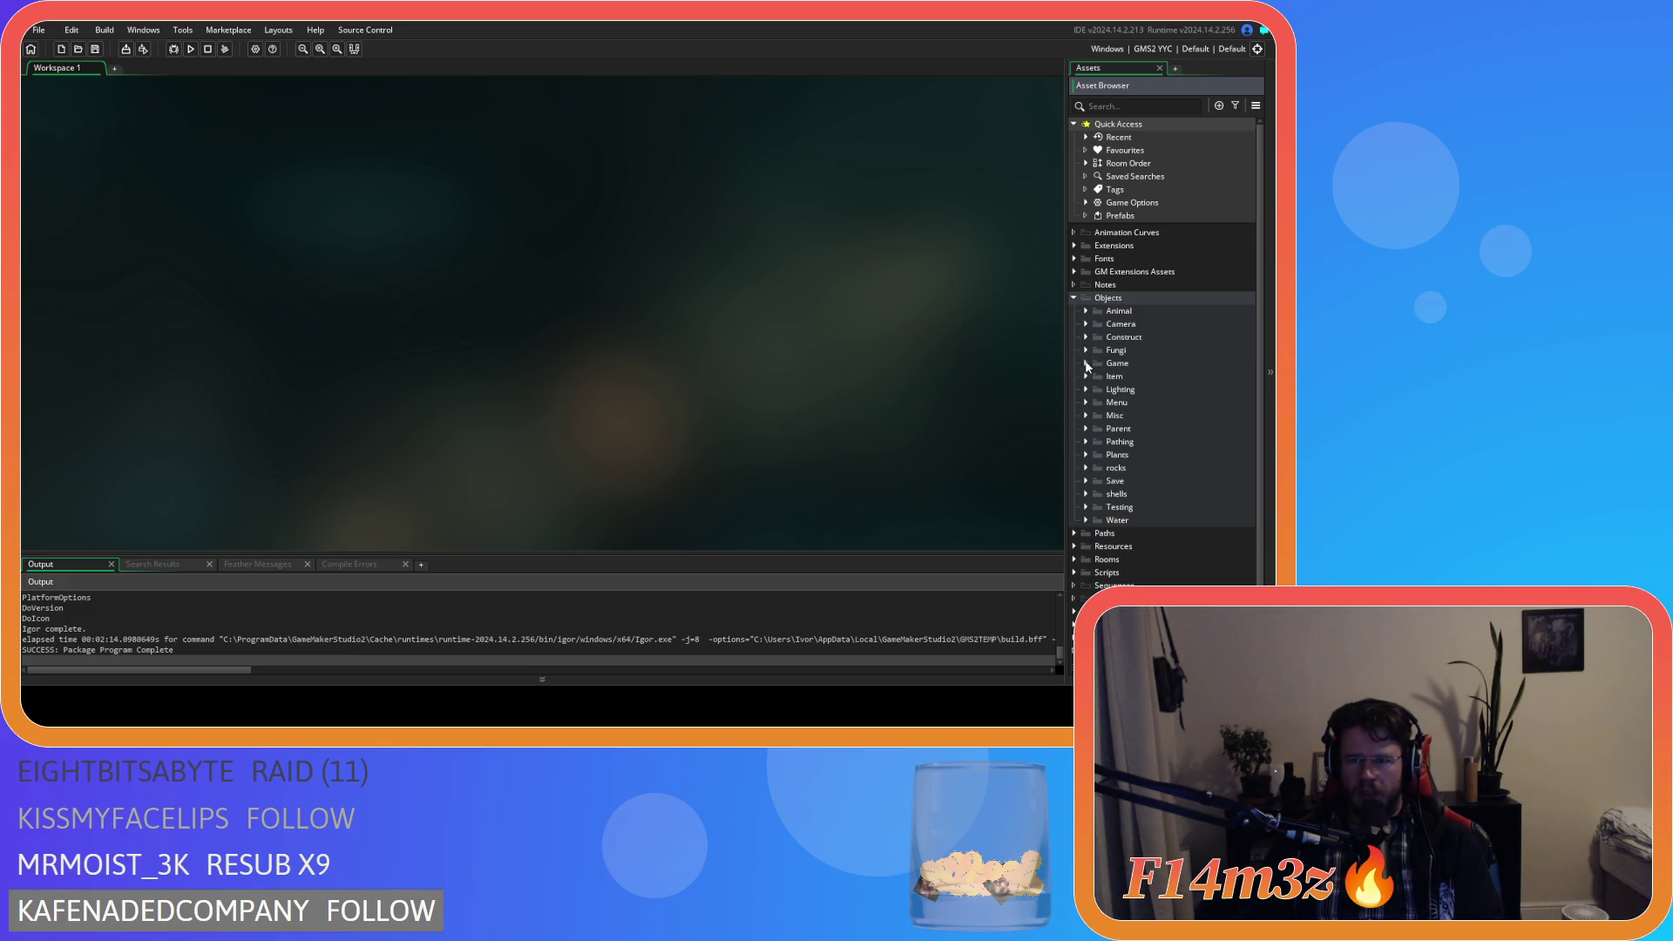
click(1086, 337)
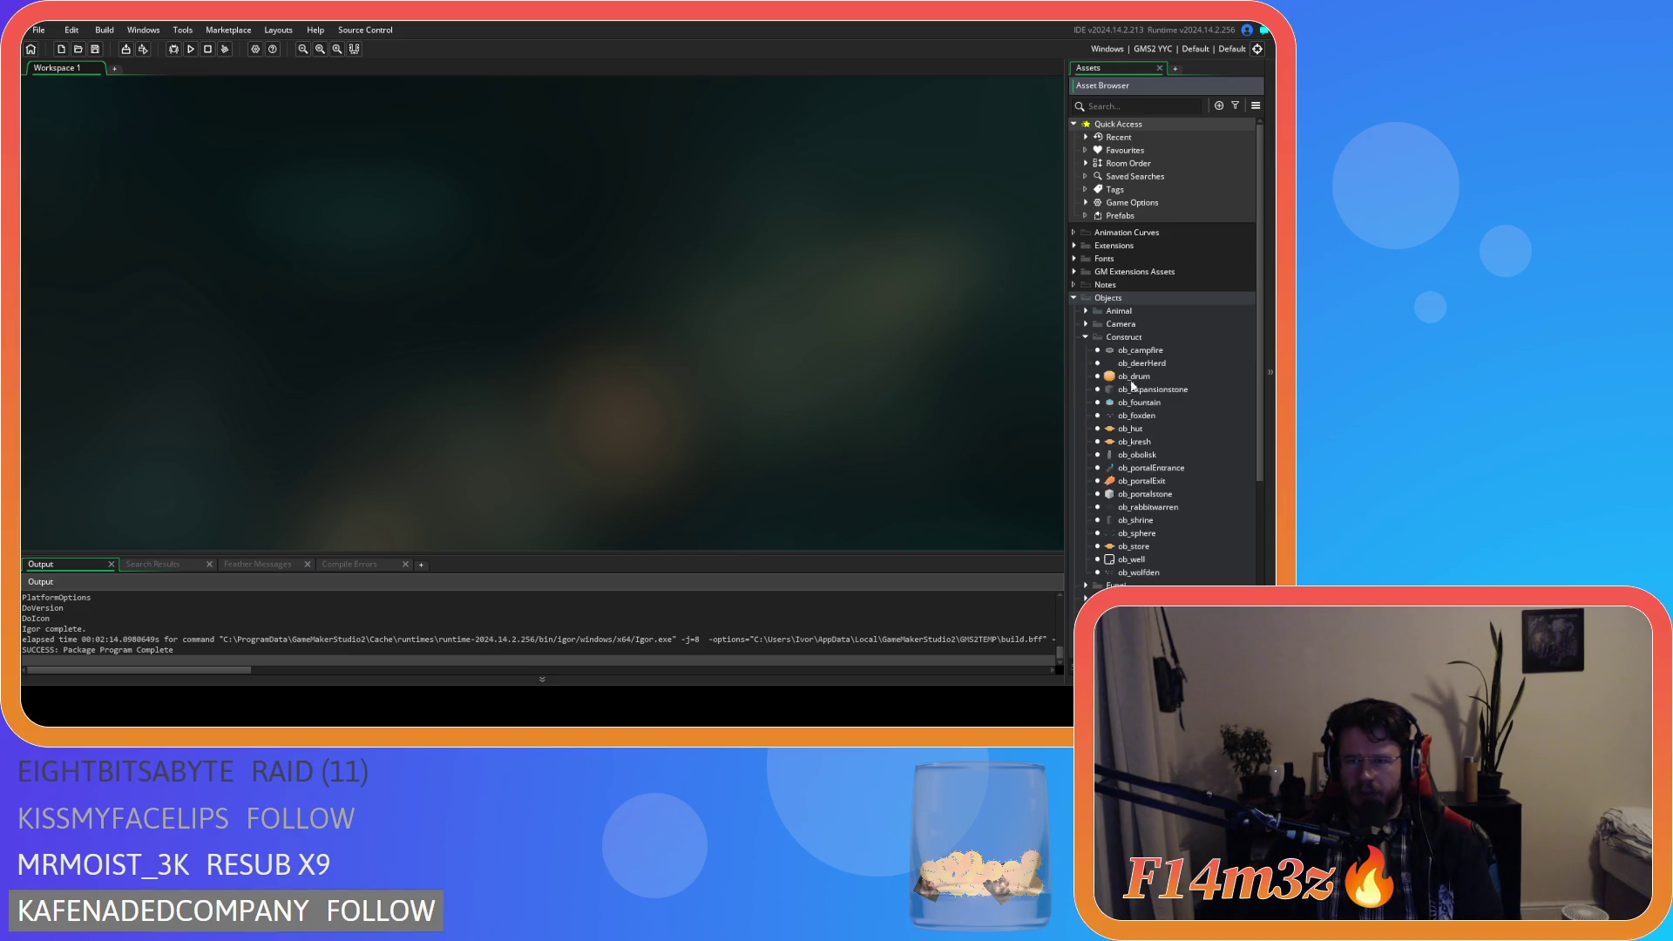
scroll(1133, 384, down, 2)
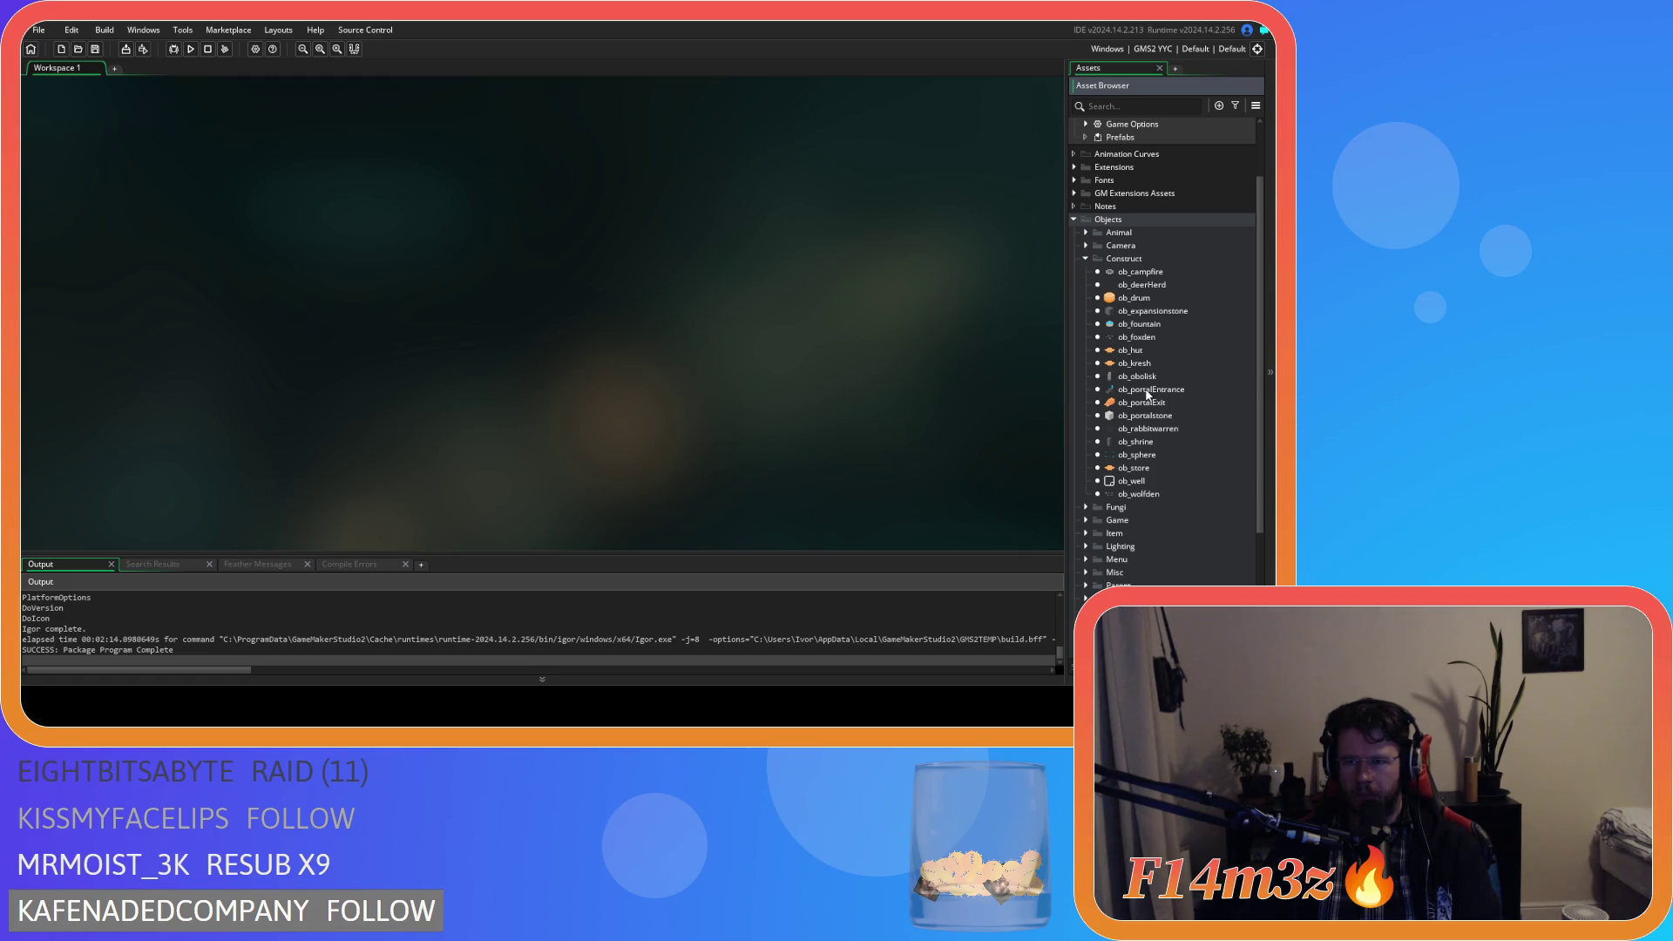
double_click(1133, 441)
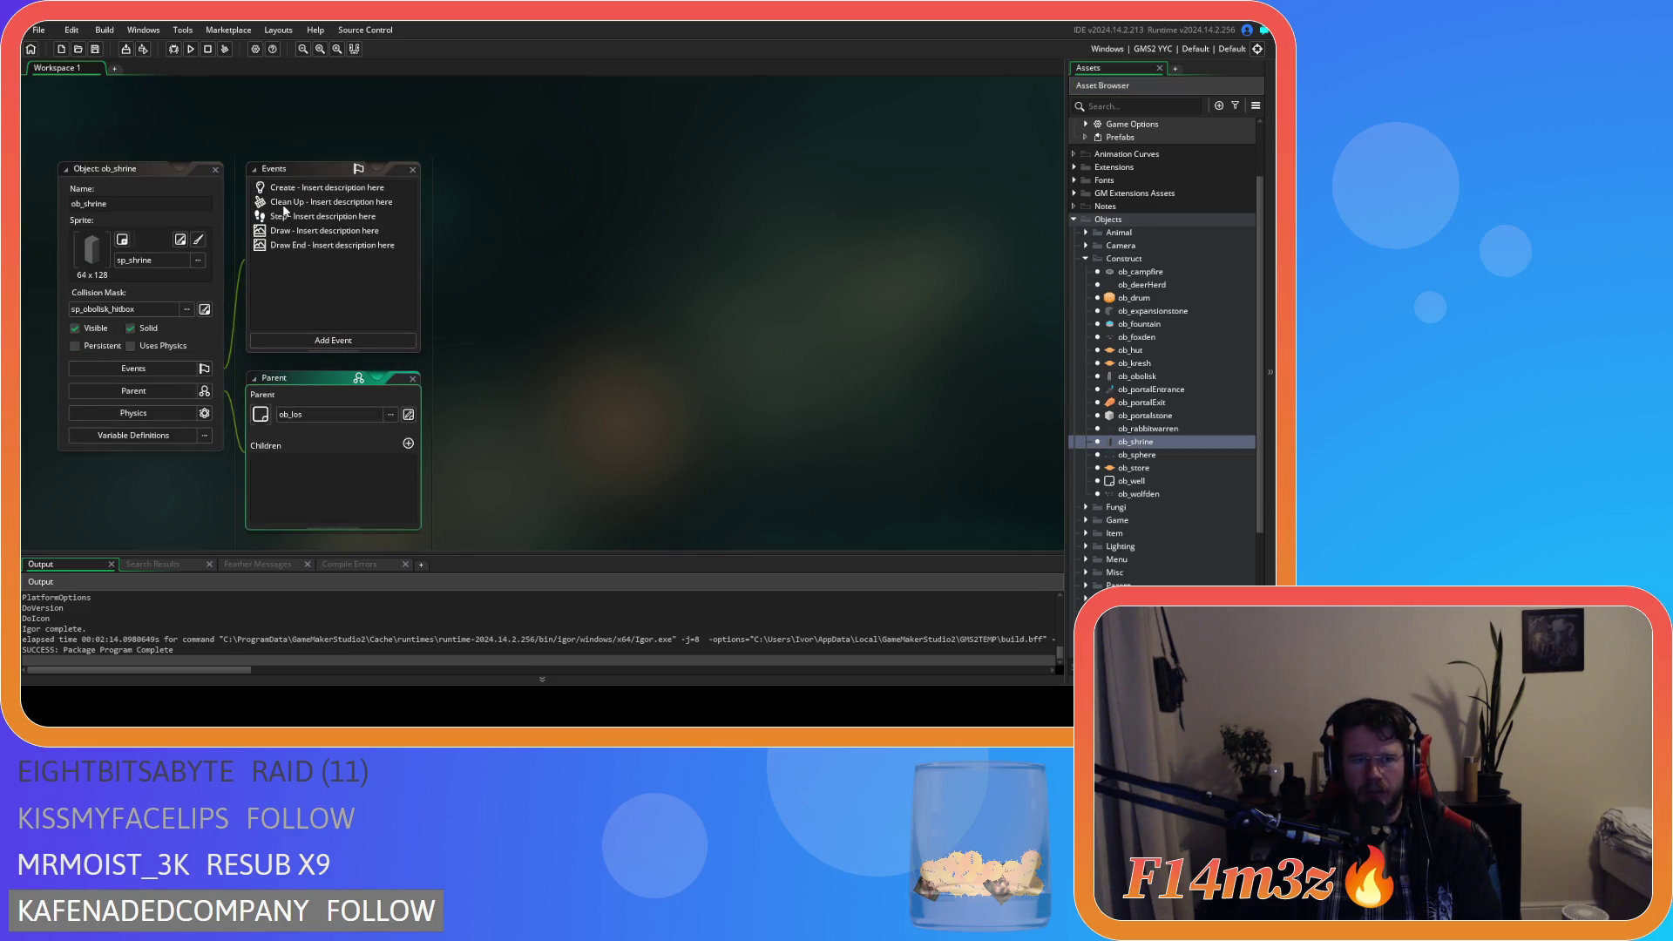
click(293, 190)
double_click(293, 190)
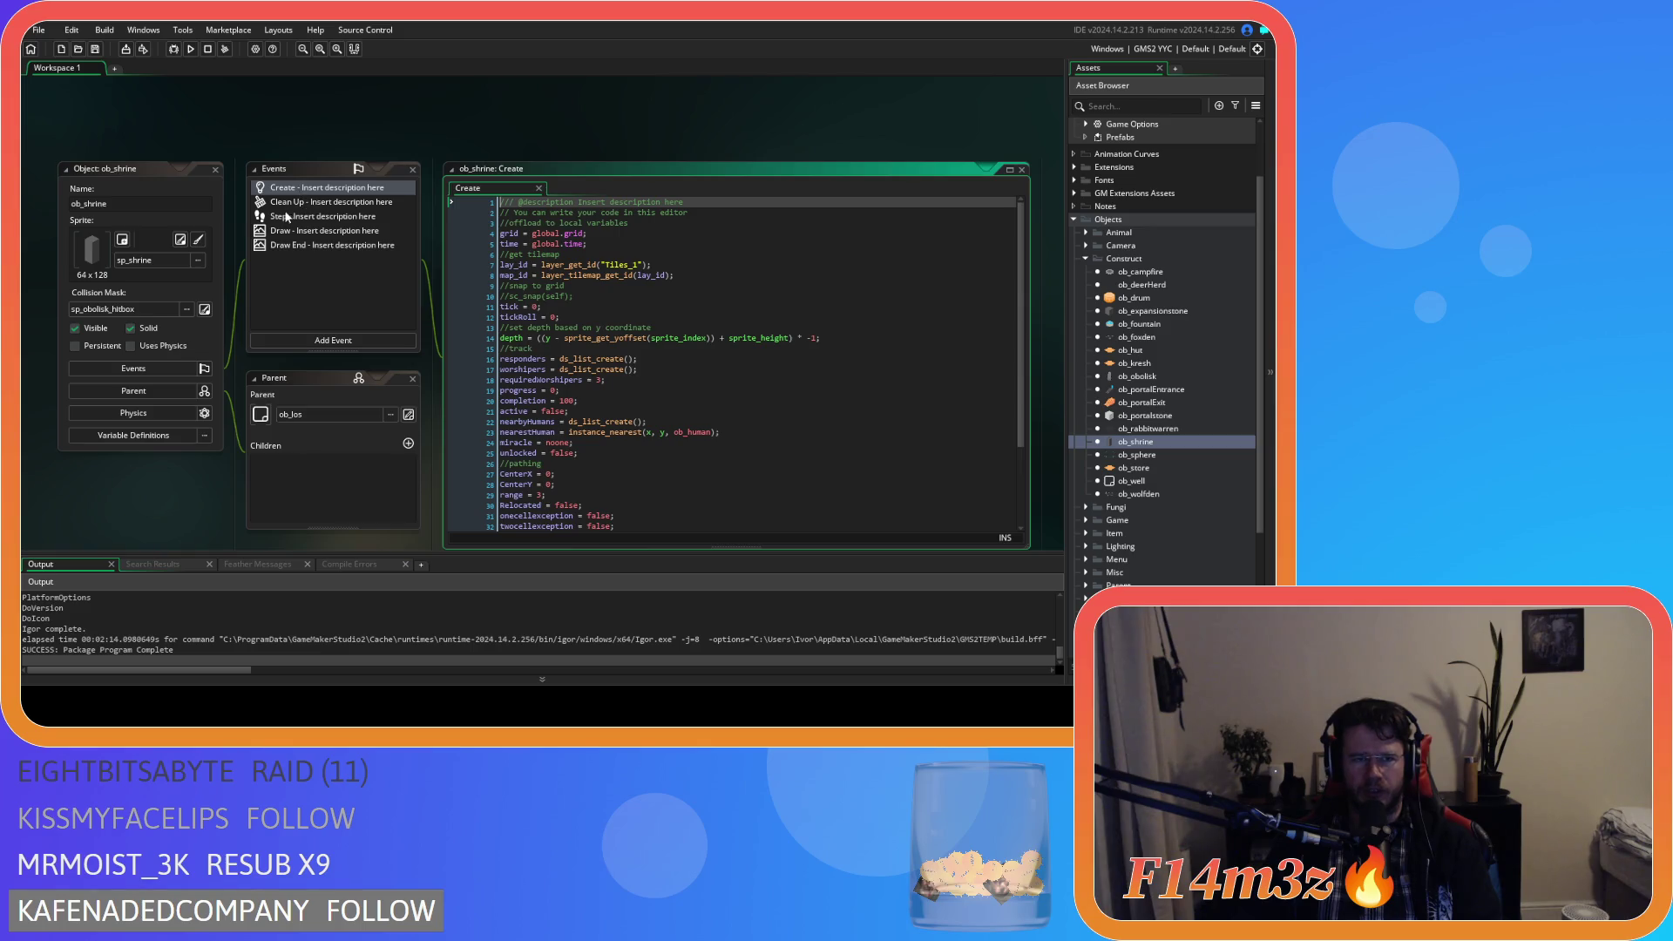
double_click(289, 218)
scroll(738, 355, down, 5)
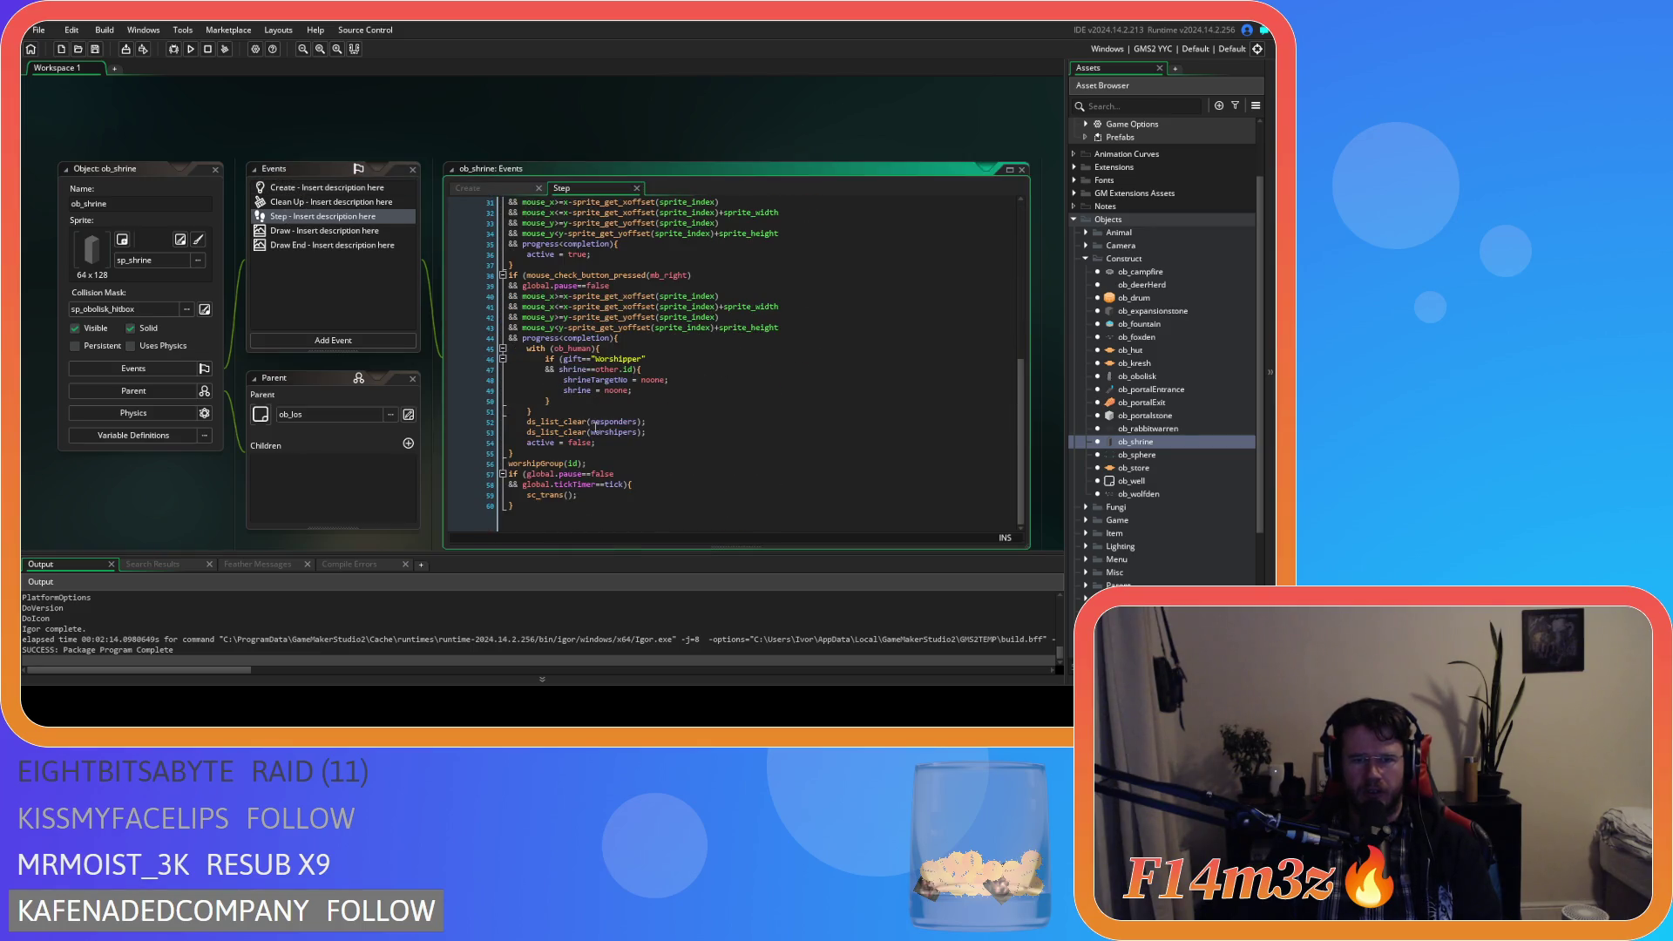
scroll(593, 440, up, 4)
scroll(584, 462, down, 3)
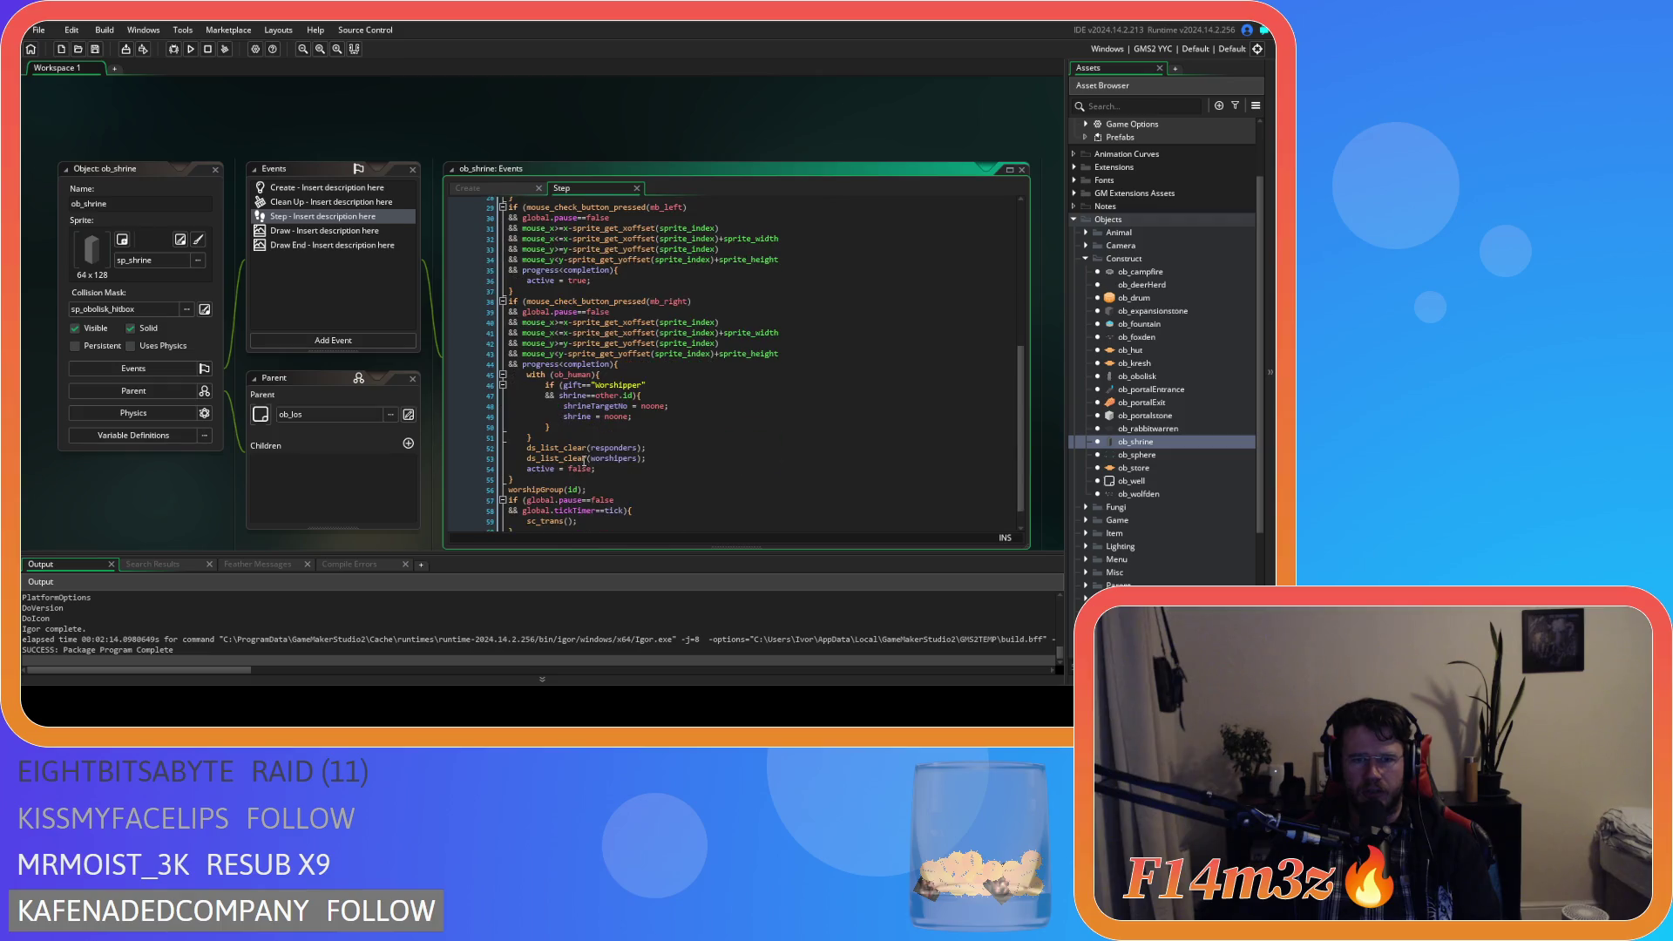
scroll(588, 477, down, 1)
scroll(590, 485, up, 5)
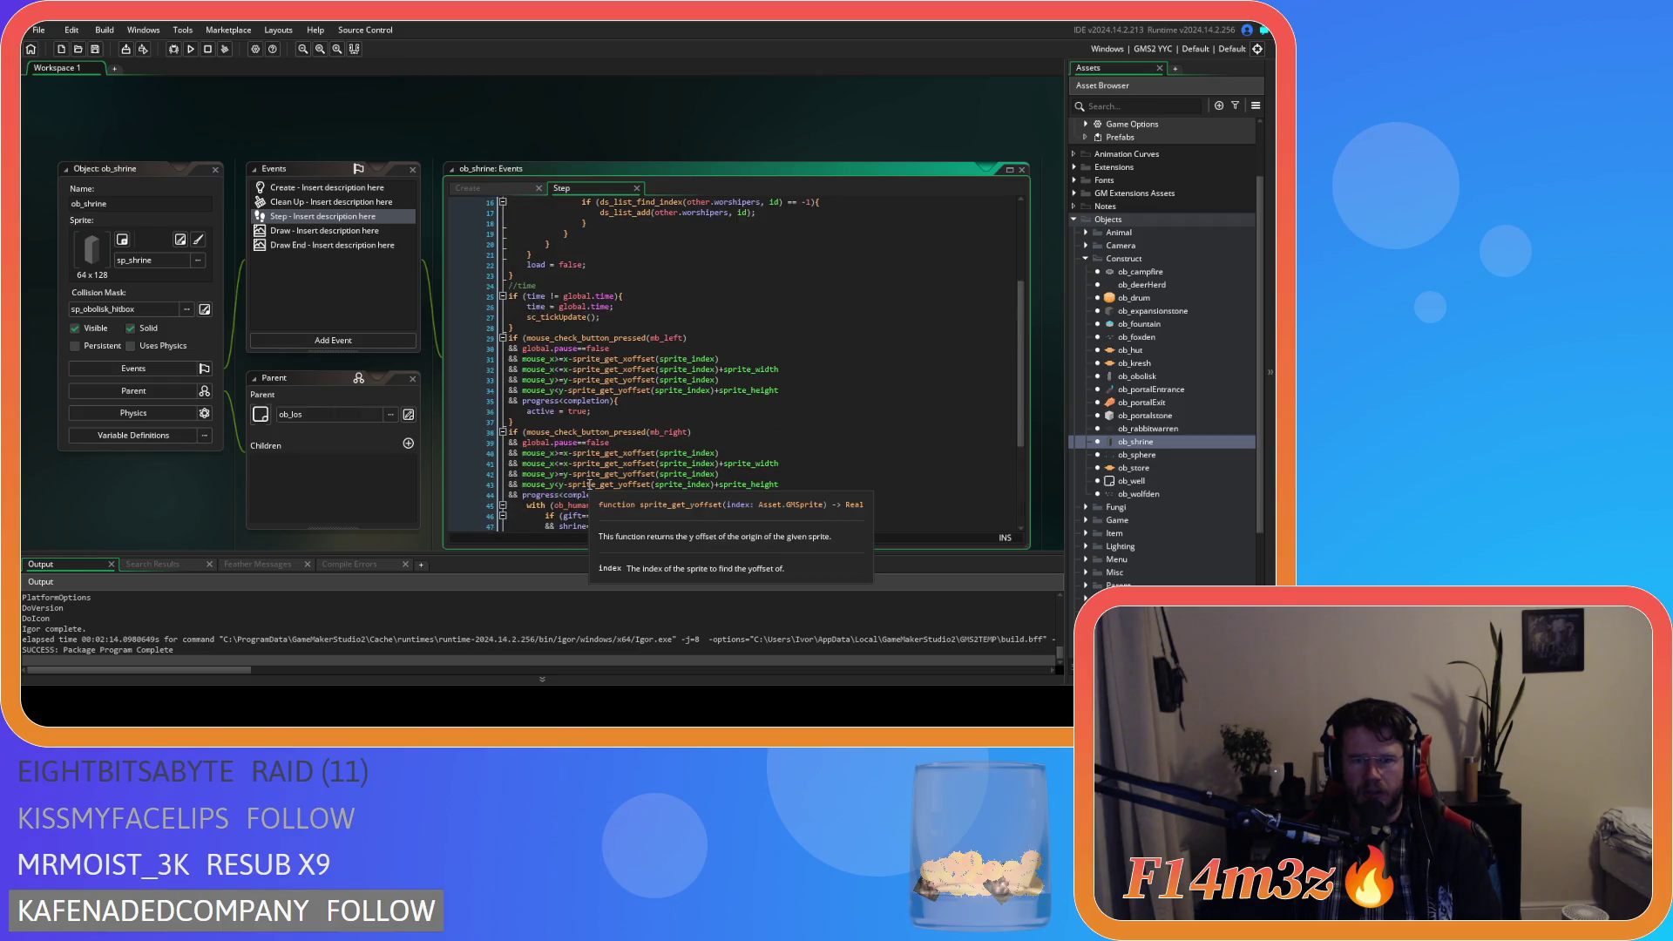
double_click(679, 458)
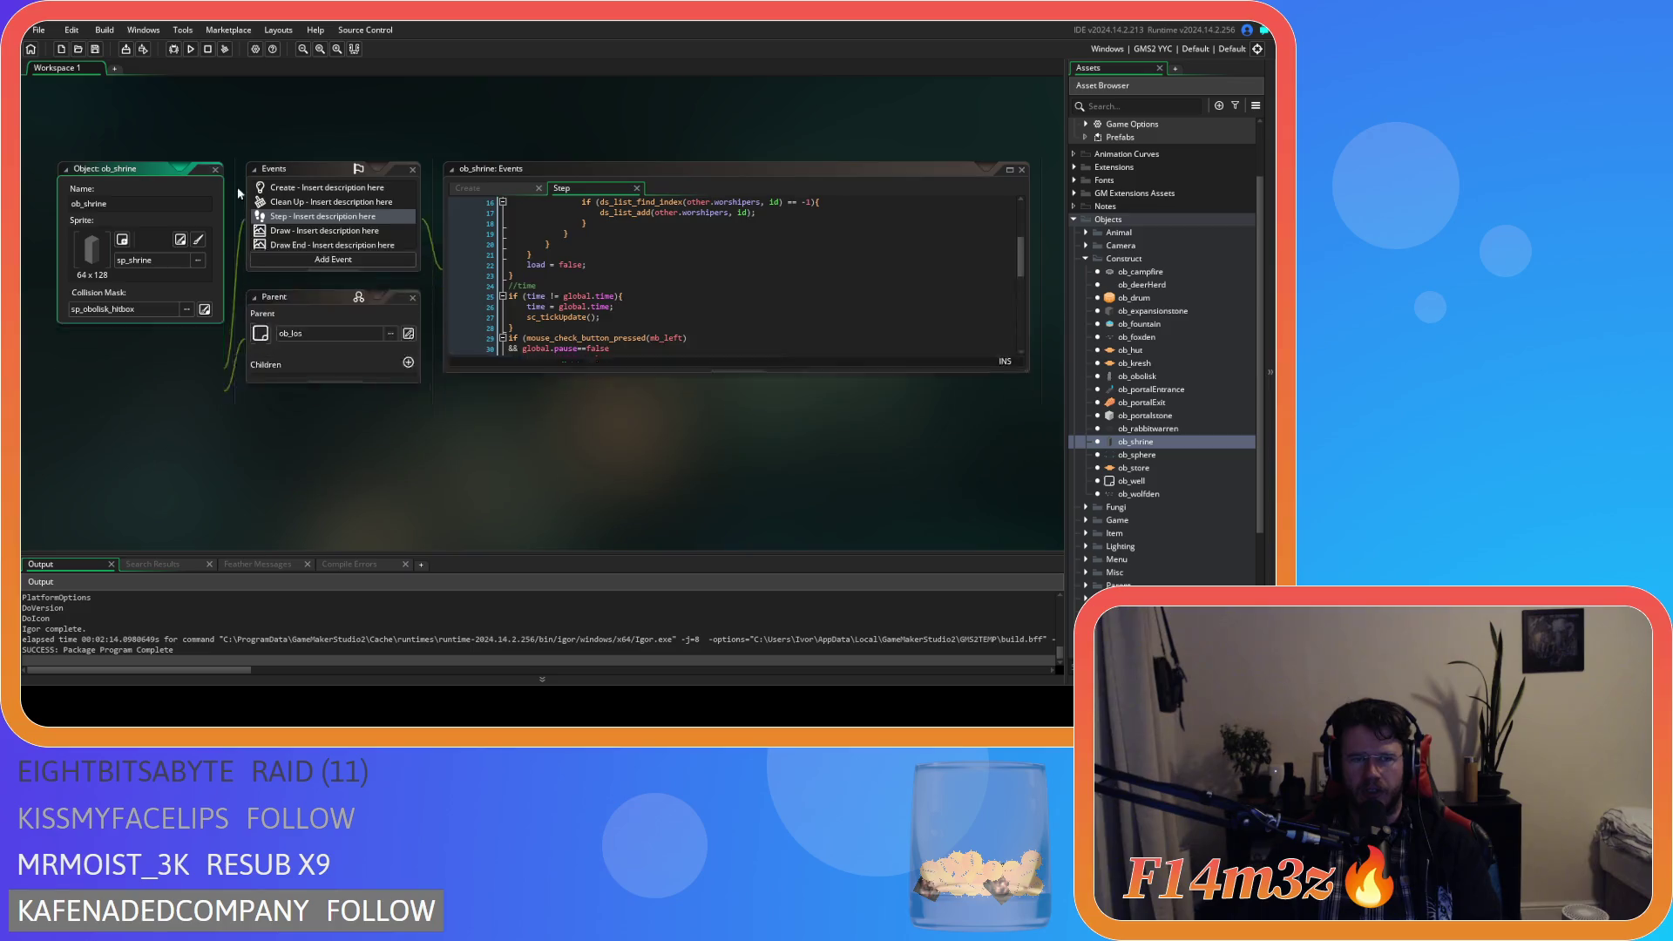
click(1085, 258)
click(1074, 273)
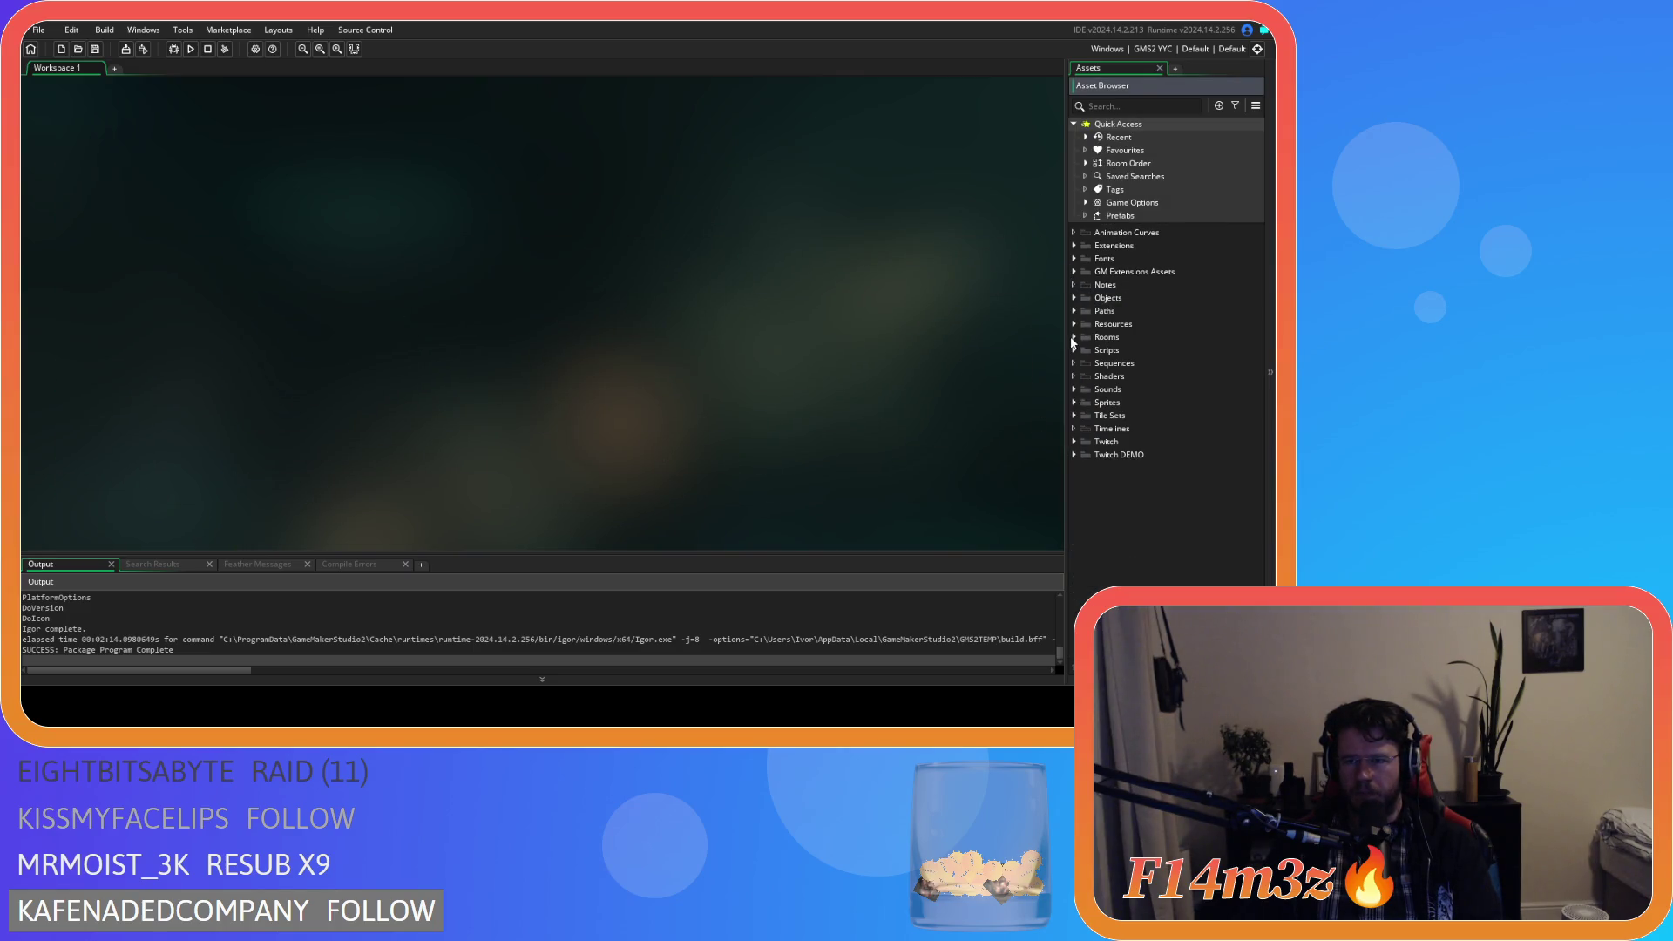
Open the sc_unlock script from Scripts > Construct.
click(1075, 299)
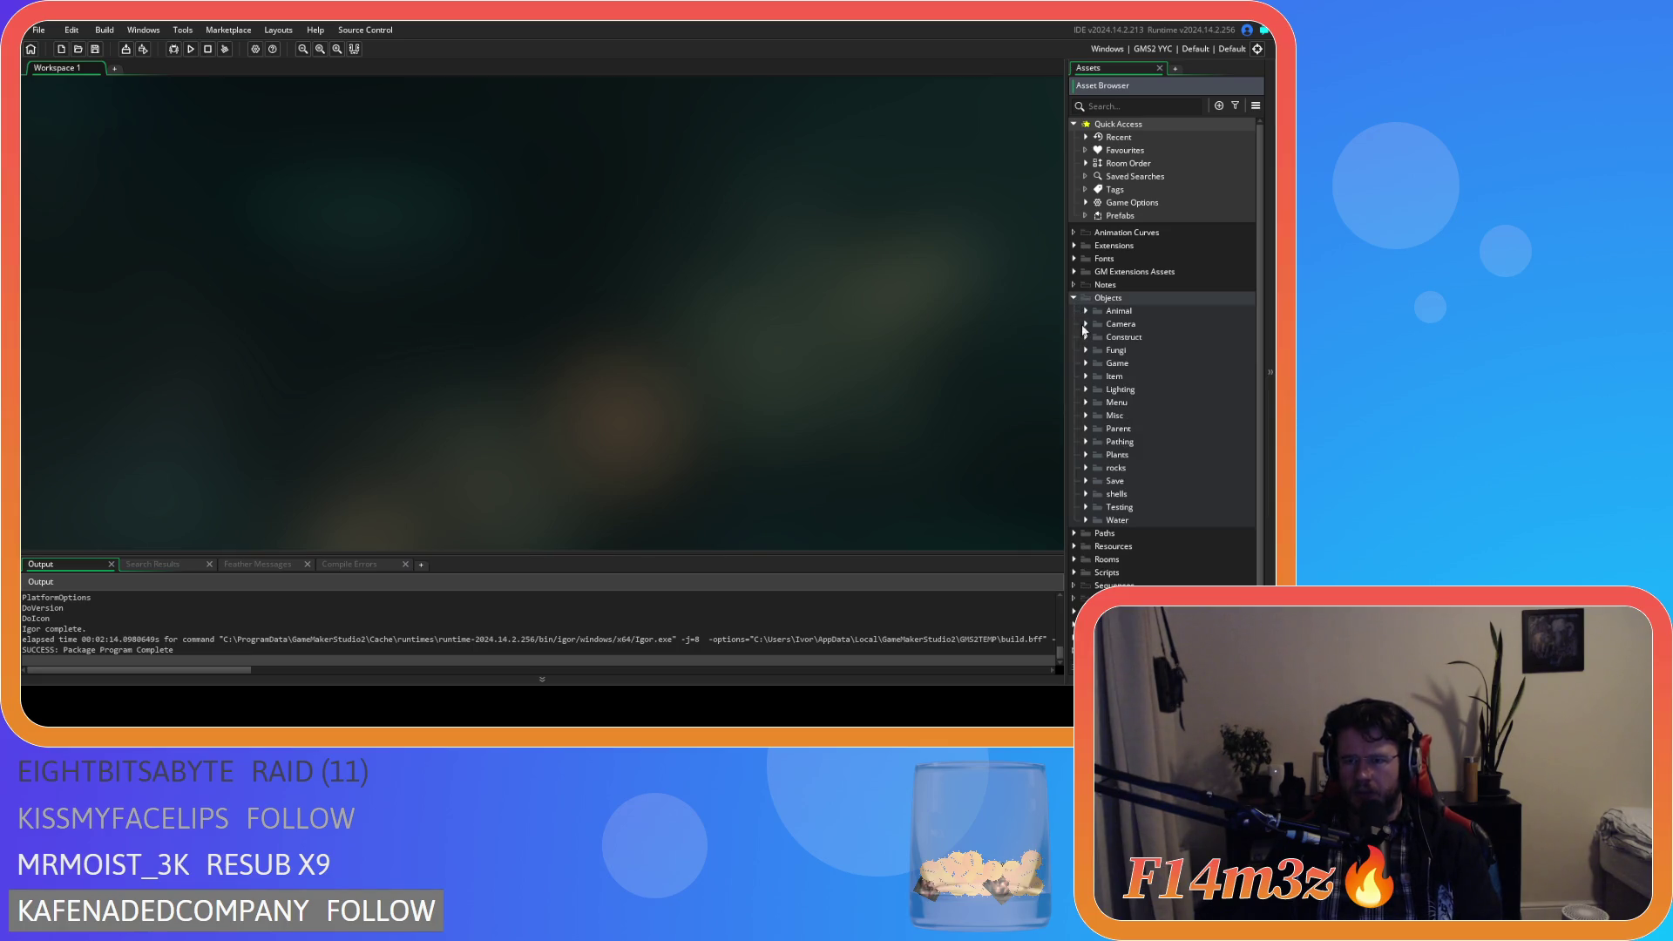
click(1075, 298)
click(1075, 350)
scroll(1089, 366, down, 5)
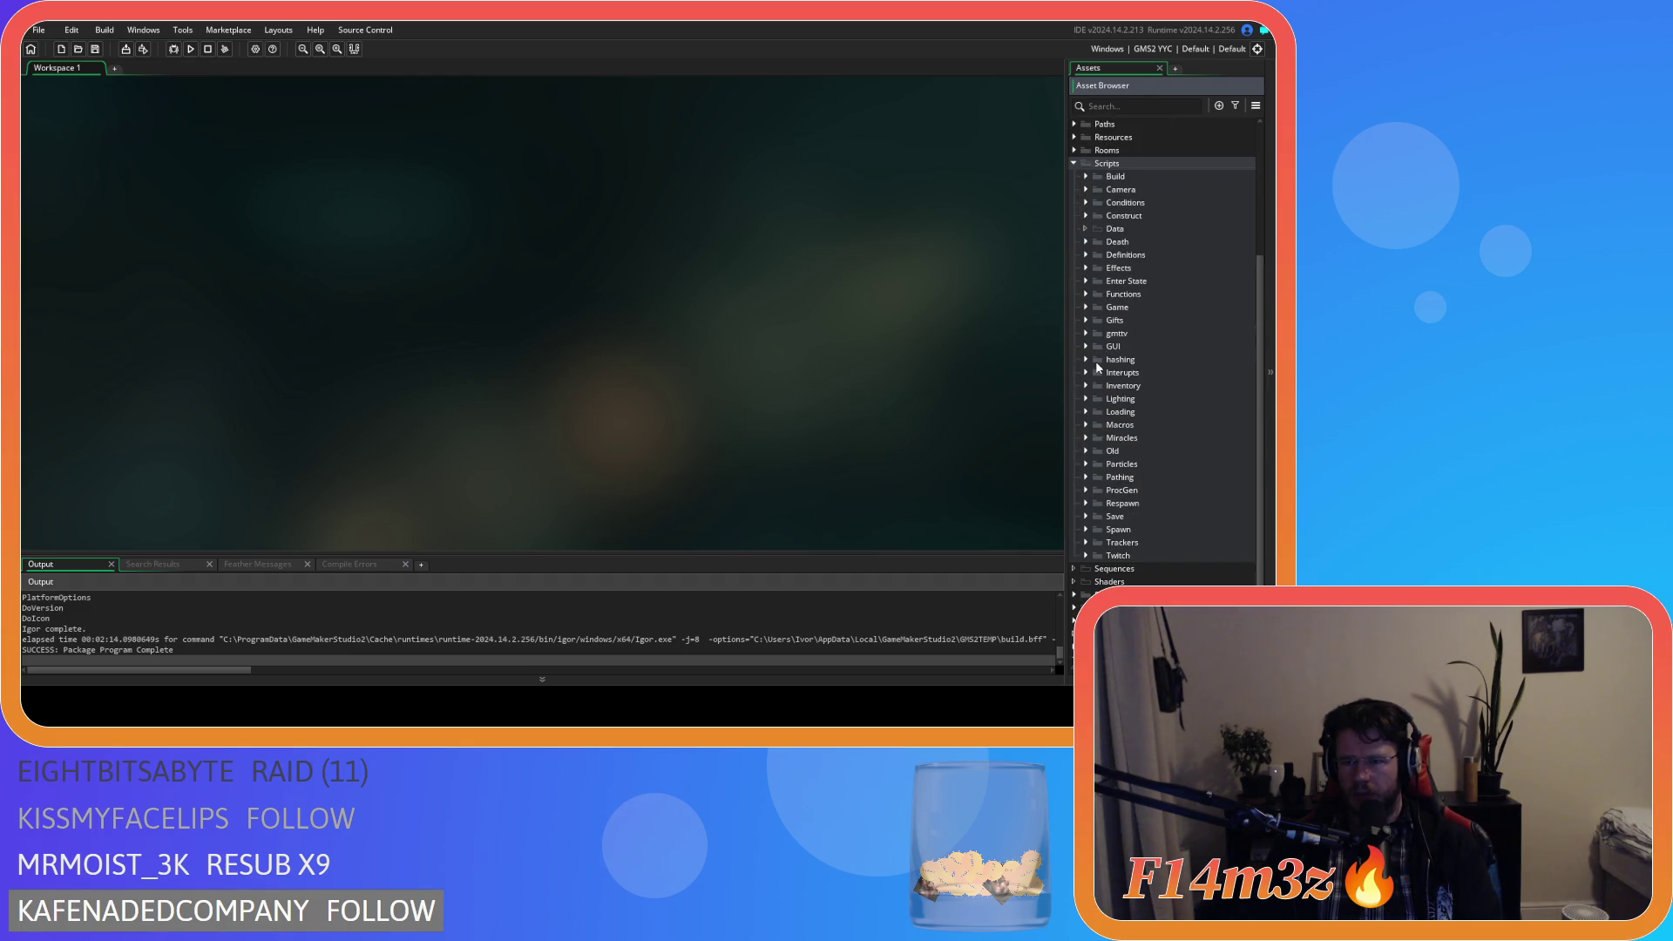
click(1086, 215)
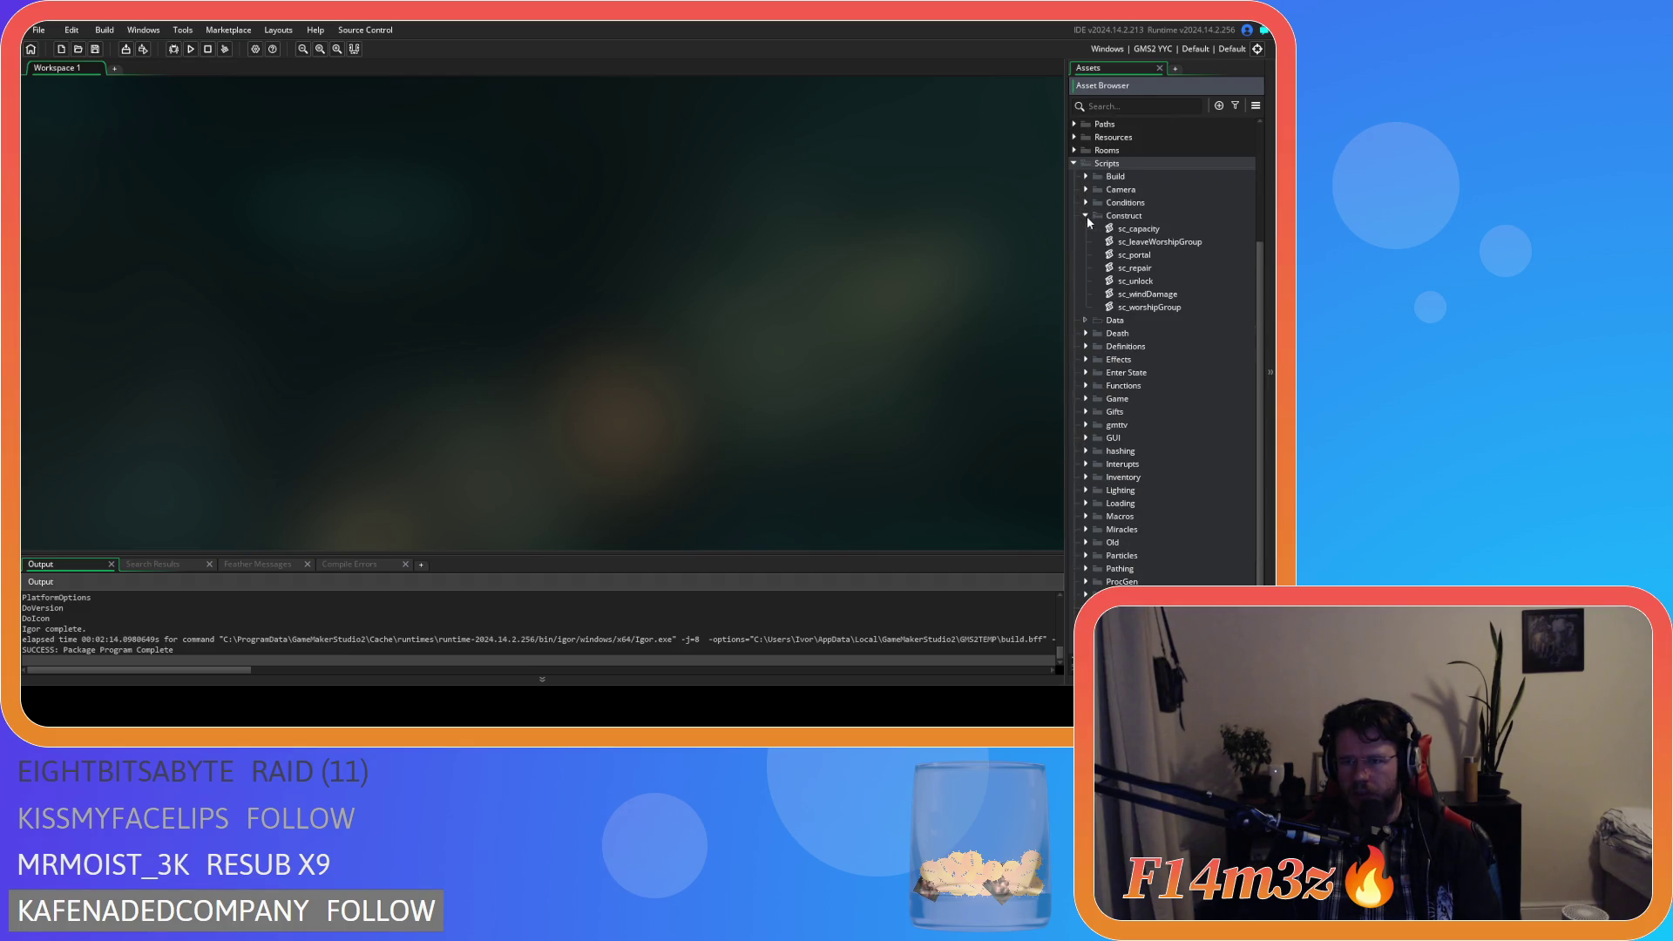
double_click(1136, 281)
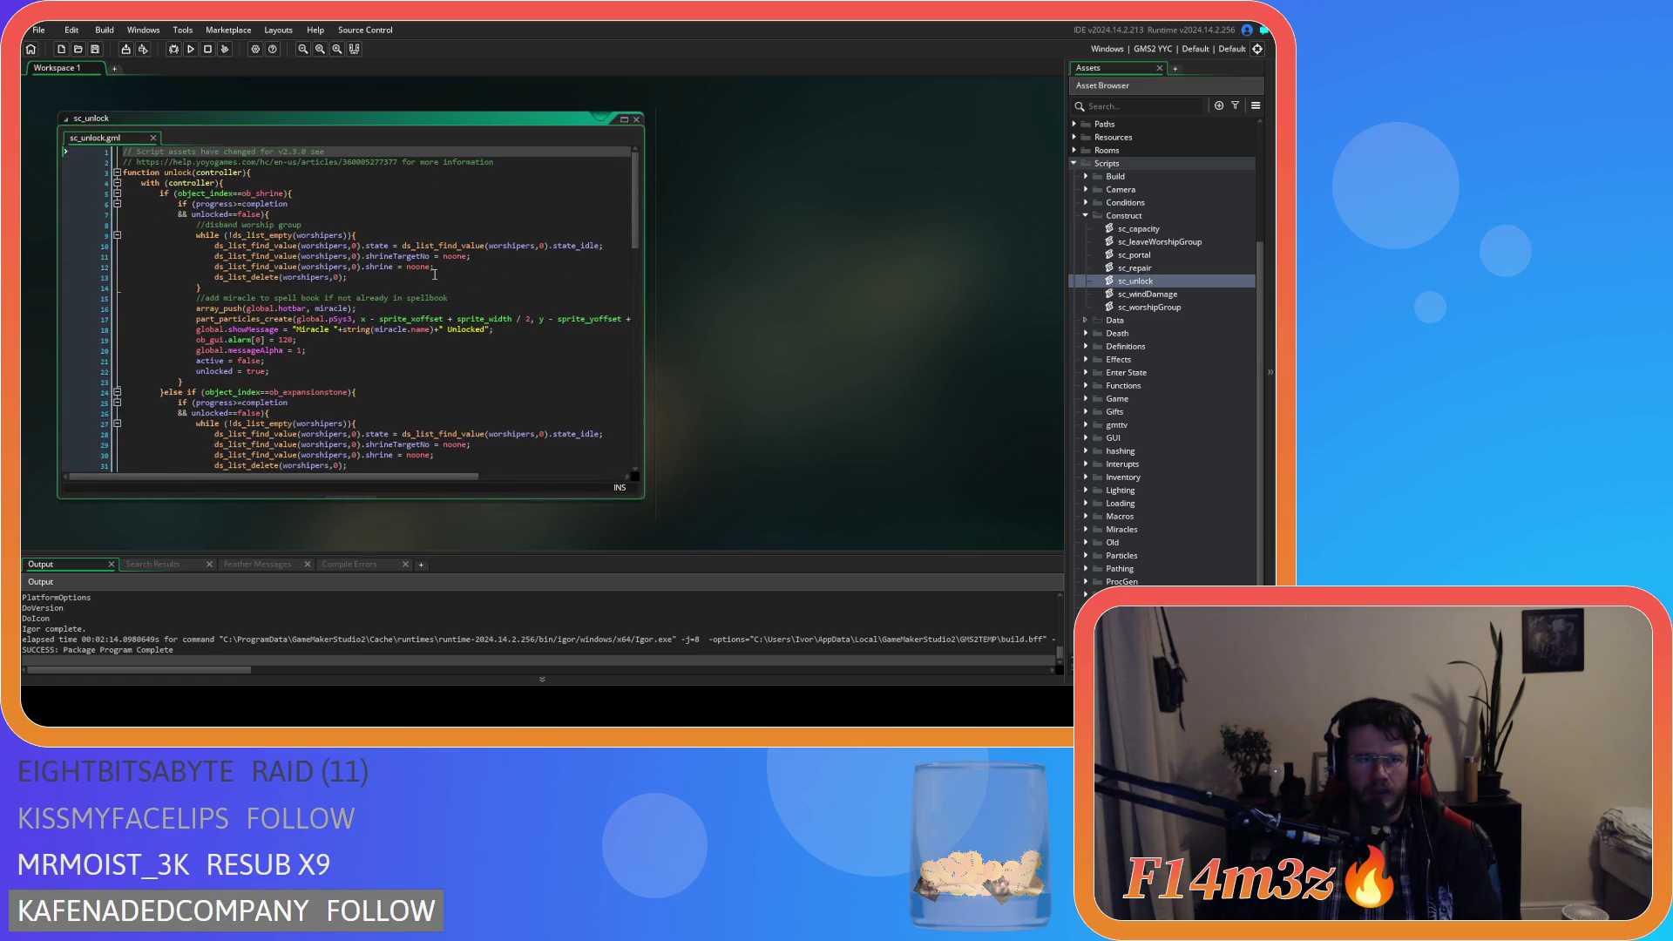
Review sc_unlock's shrine block, checking line 16's array_push(global.hotbar, miracle) call.
click(318, 192)
scroll(380, 255, down, 3)
scroll(380, 255, up, 3)
click(522, 333)
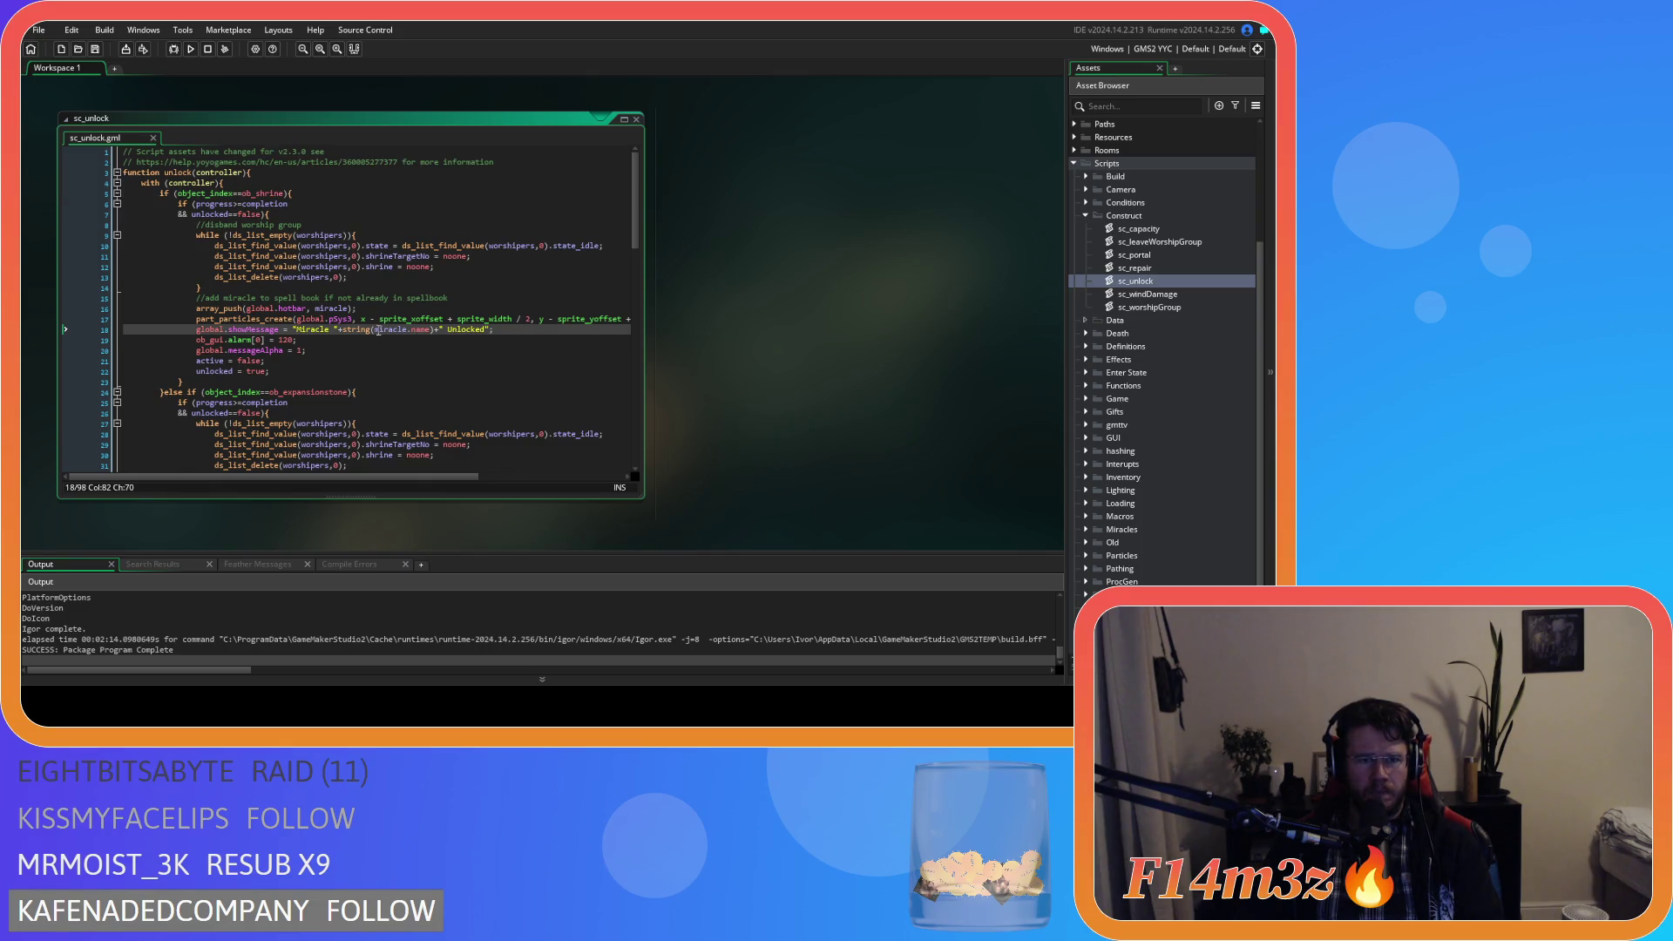
mouse_move(243, 322)
double_click(292, 309)
mouse_move(370, 320)
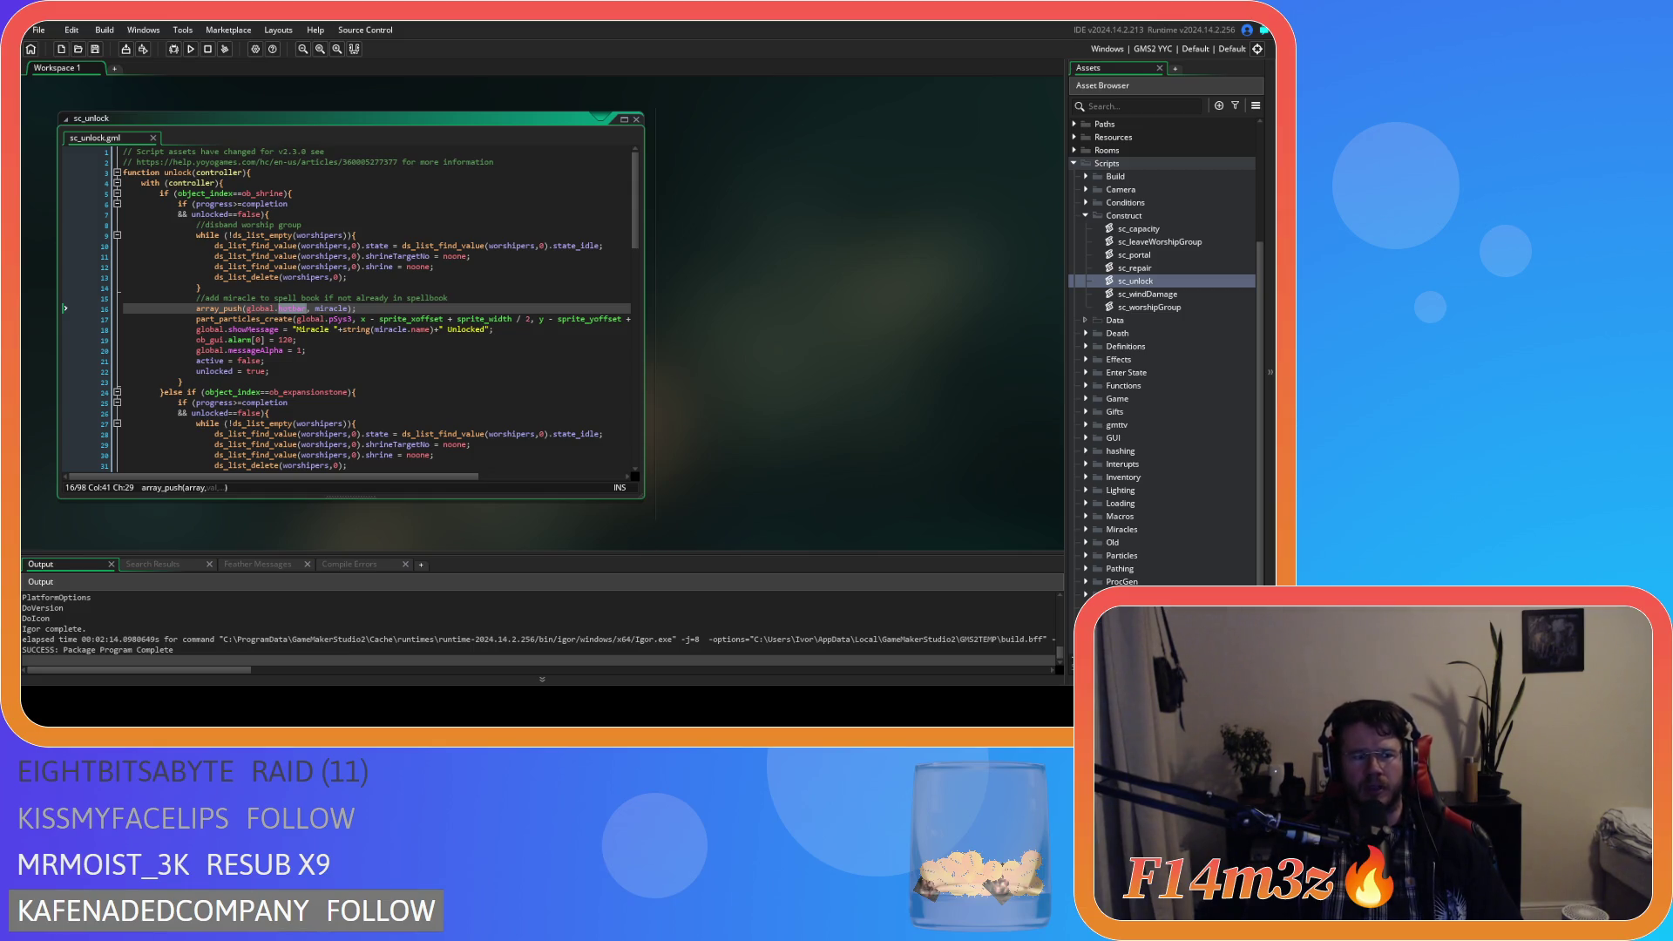
click(375, 308)
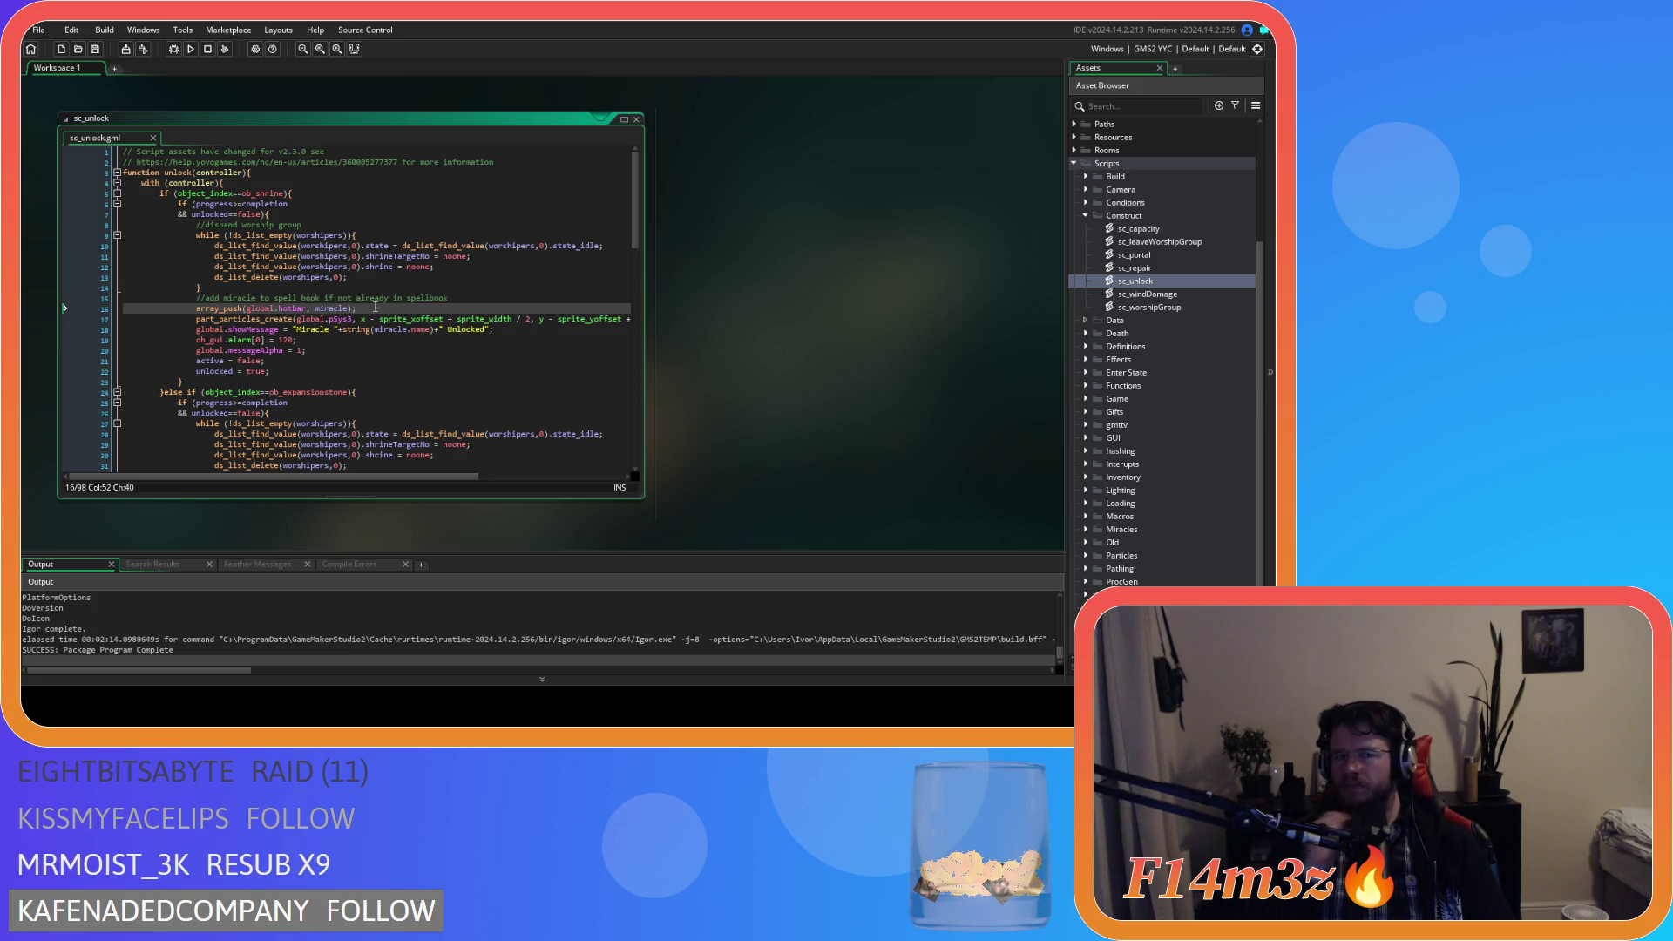
Change line 16 to array_push(global.spellbook, miracle); and save sc_unlock.
double_click(291, 308)
text(sp)
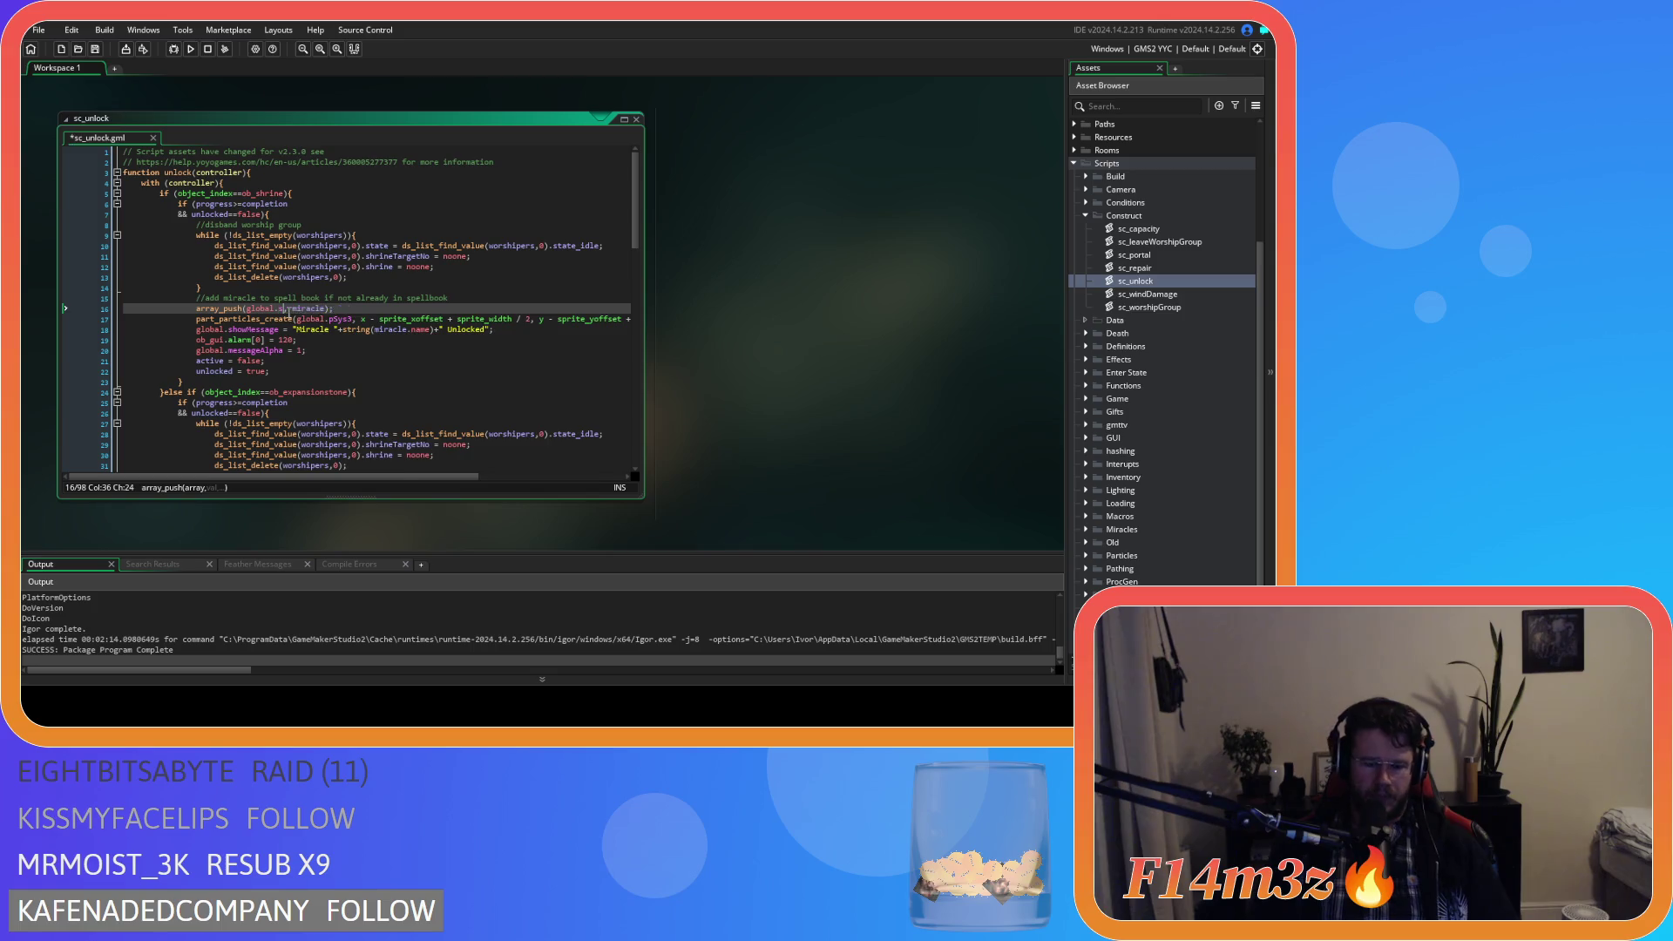
text(ell)
key(Return)
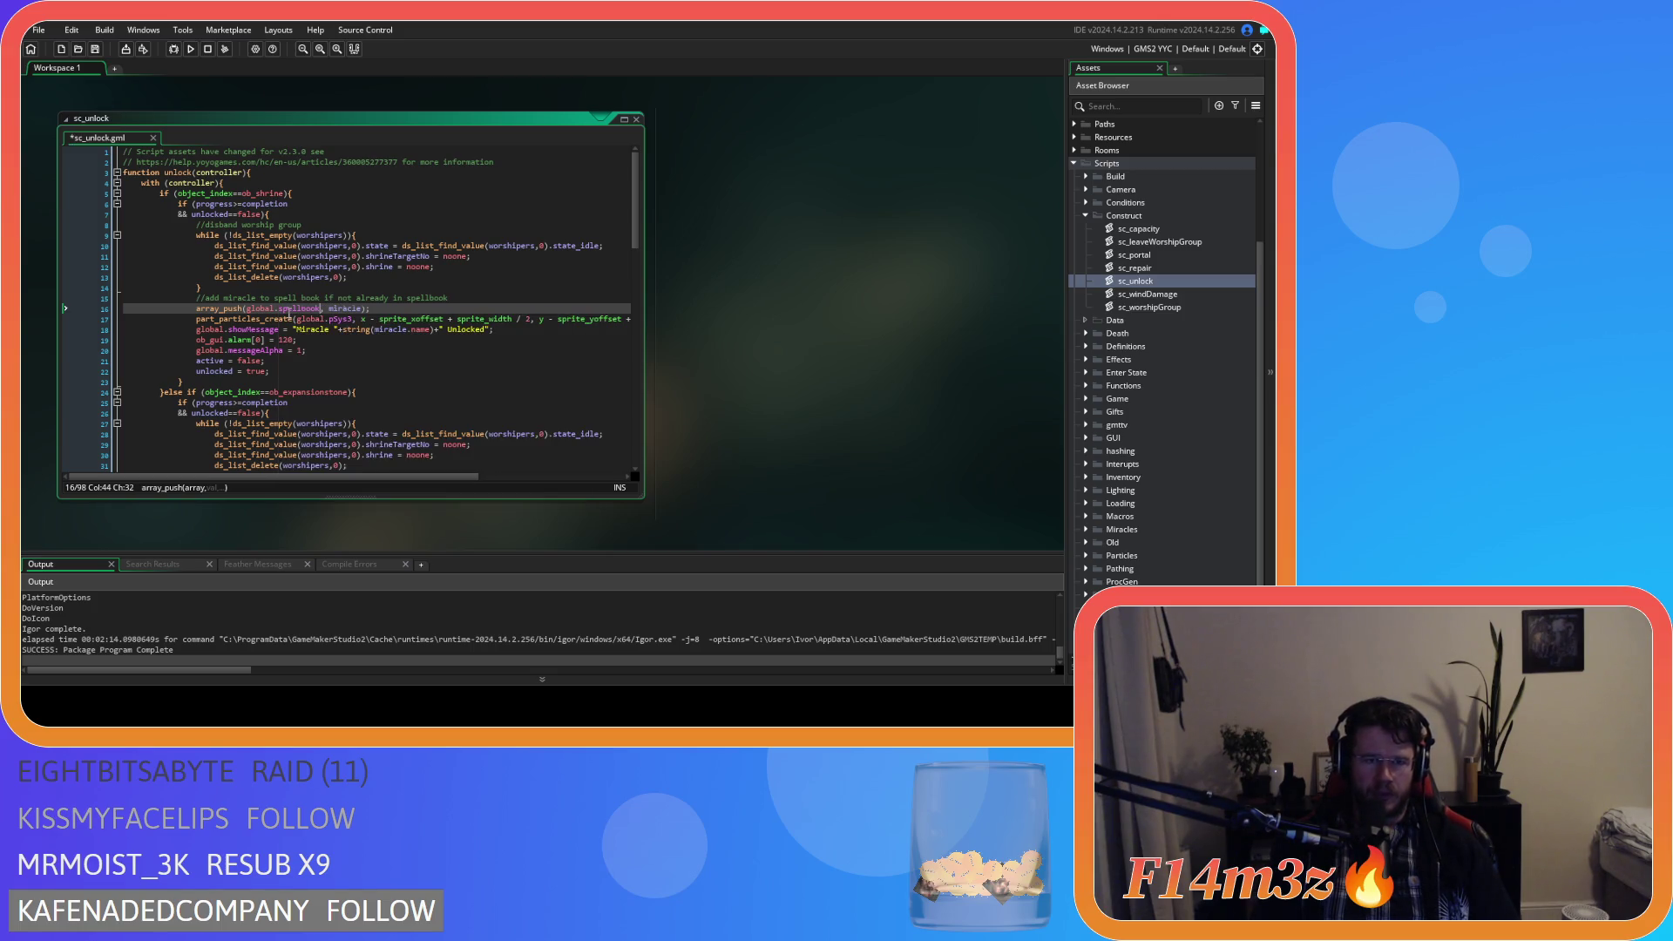
key(End)
key(ctrl+s)
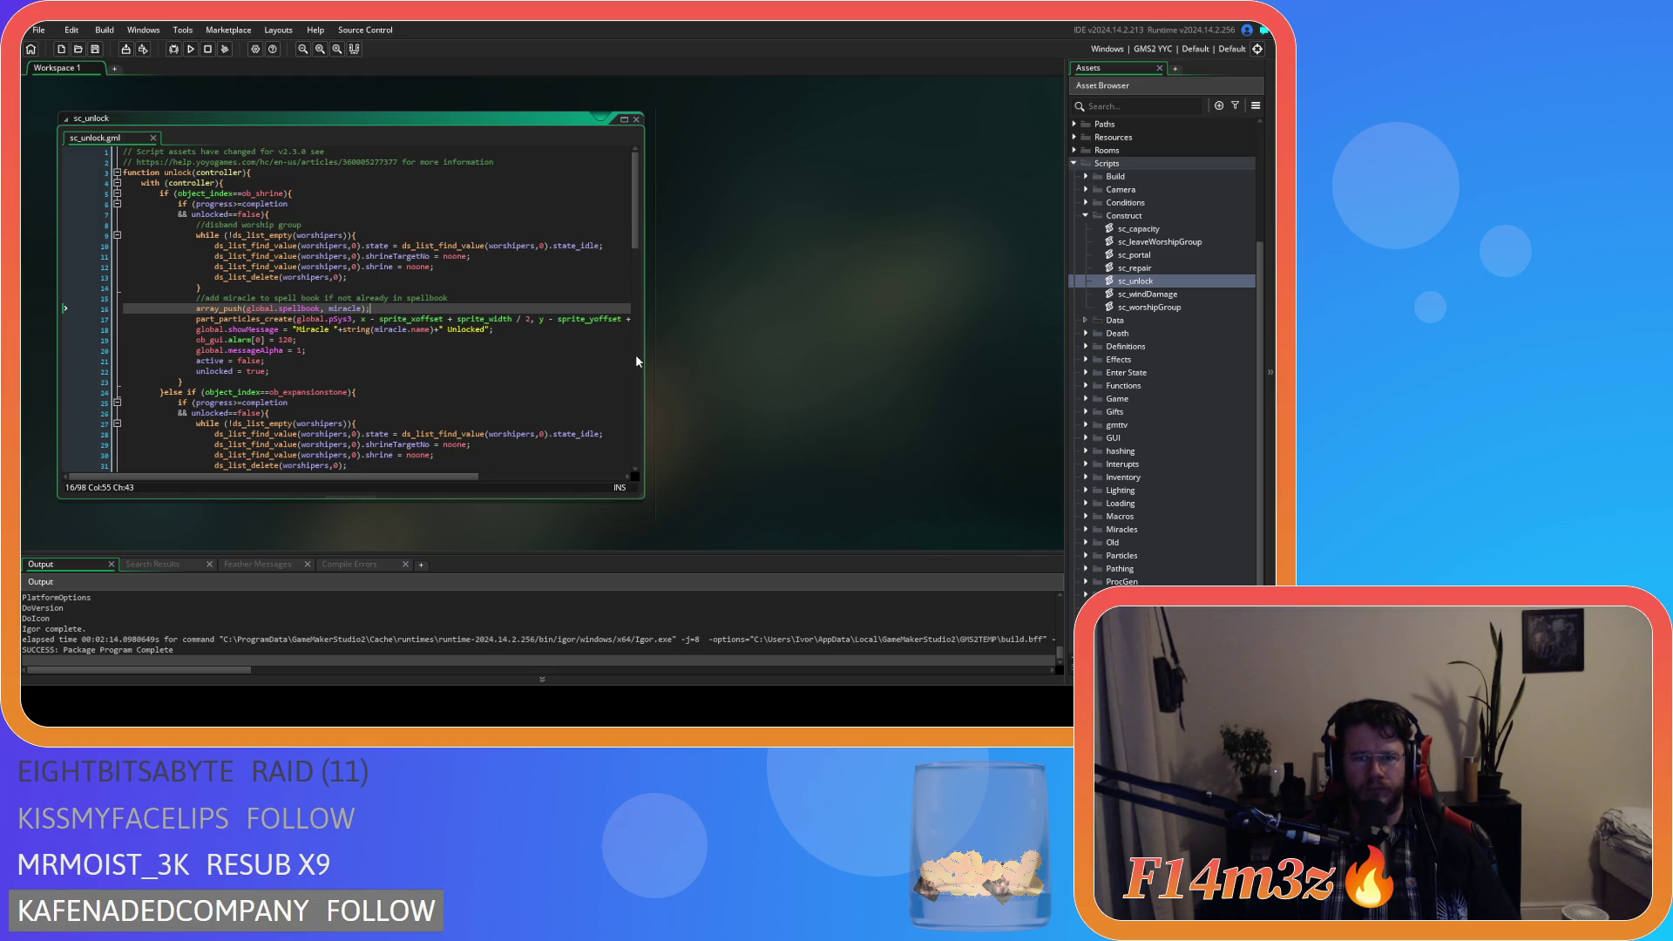
Close the sc_unlock editor and fold up the Construct and Scripts folders.
right_click(688, 348)
click(771, 383)
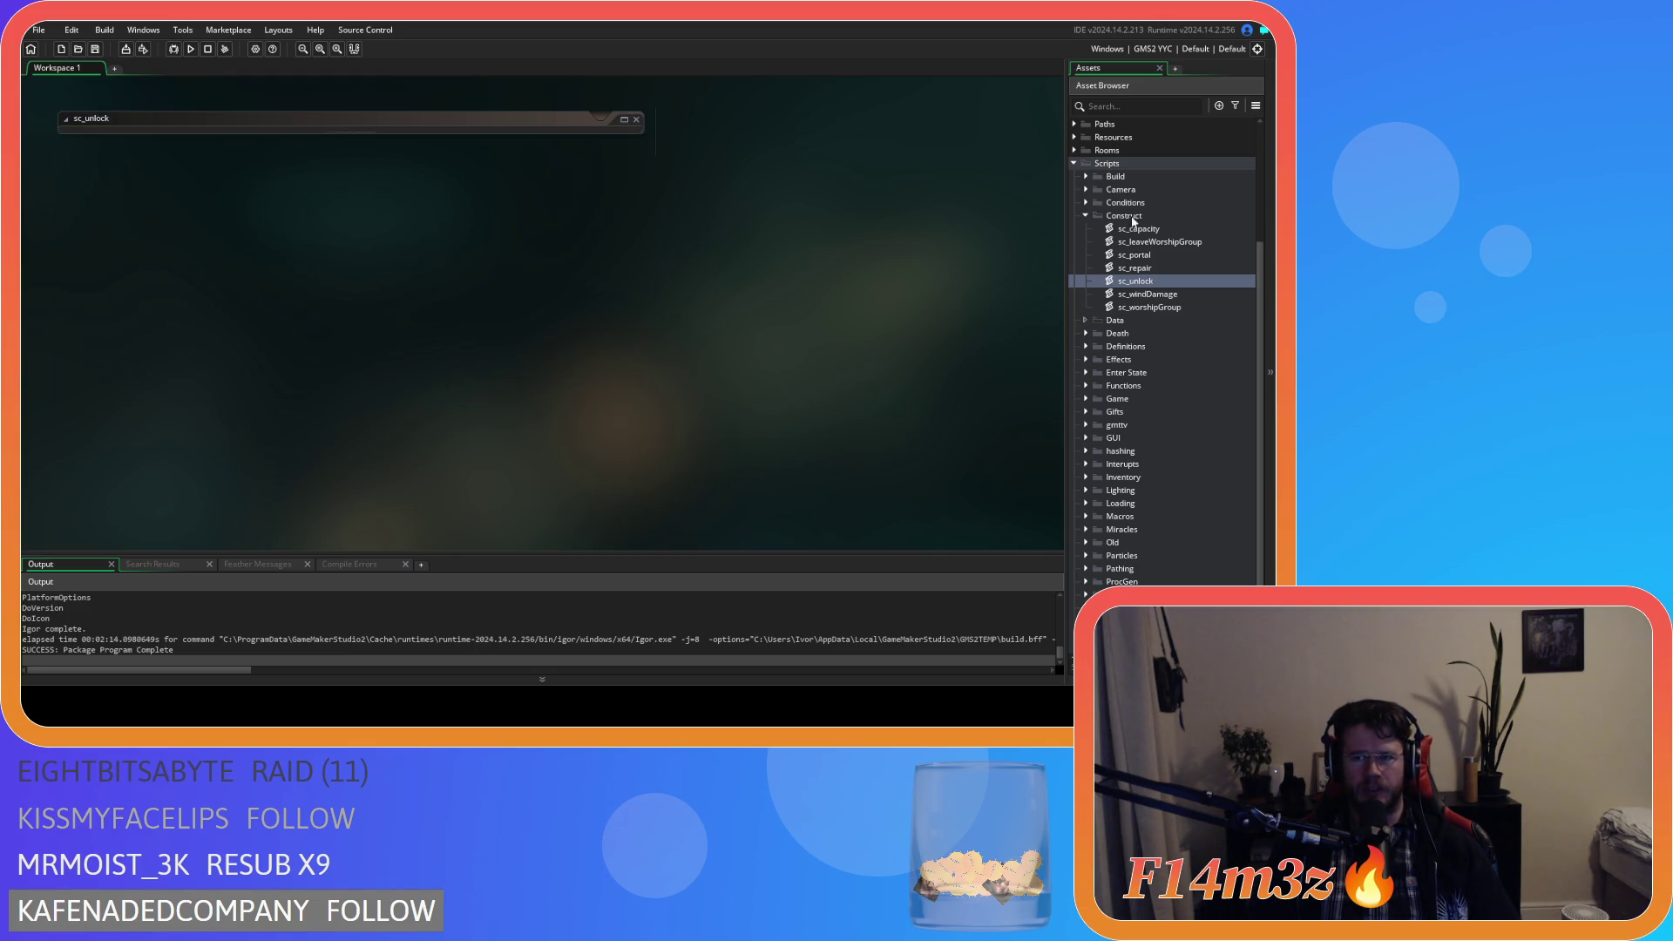
click(1085, 215)
click(1074, 163)
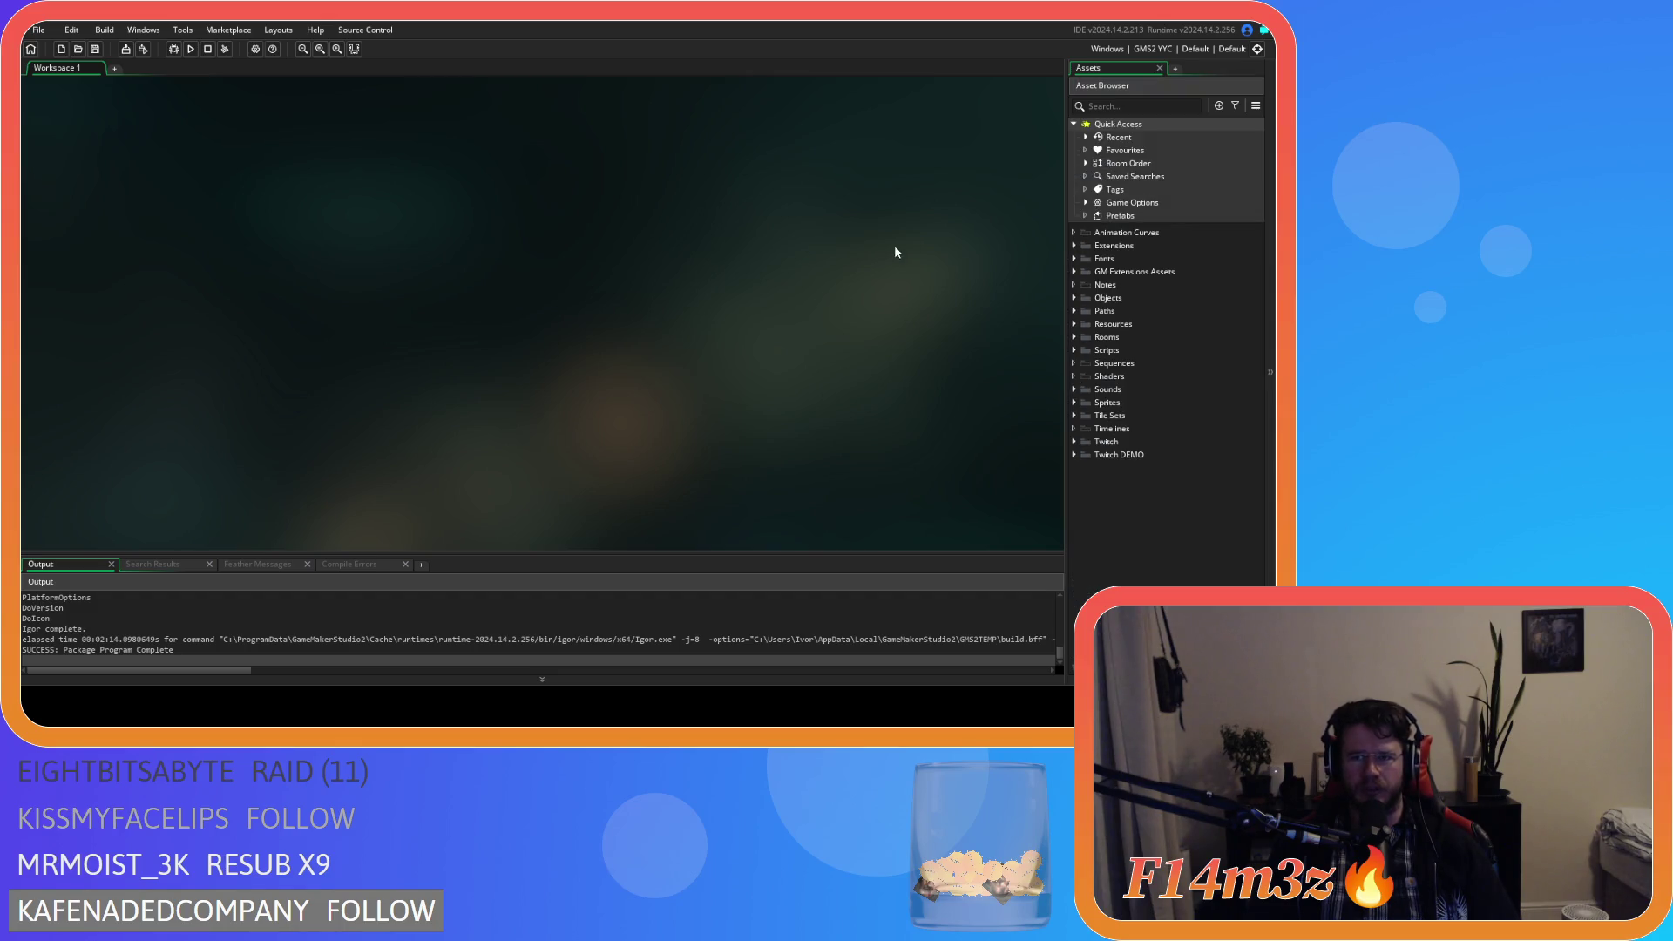
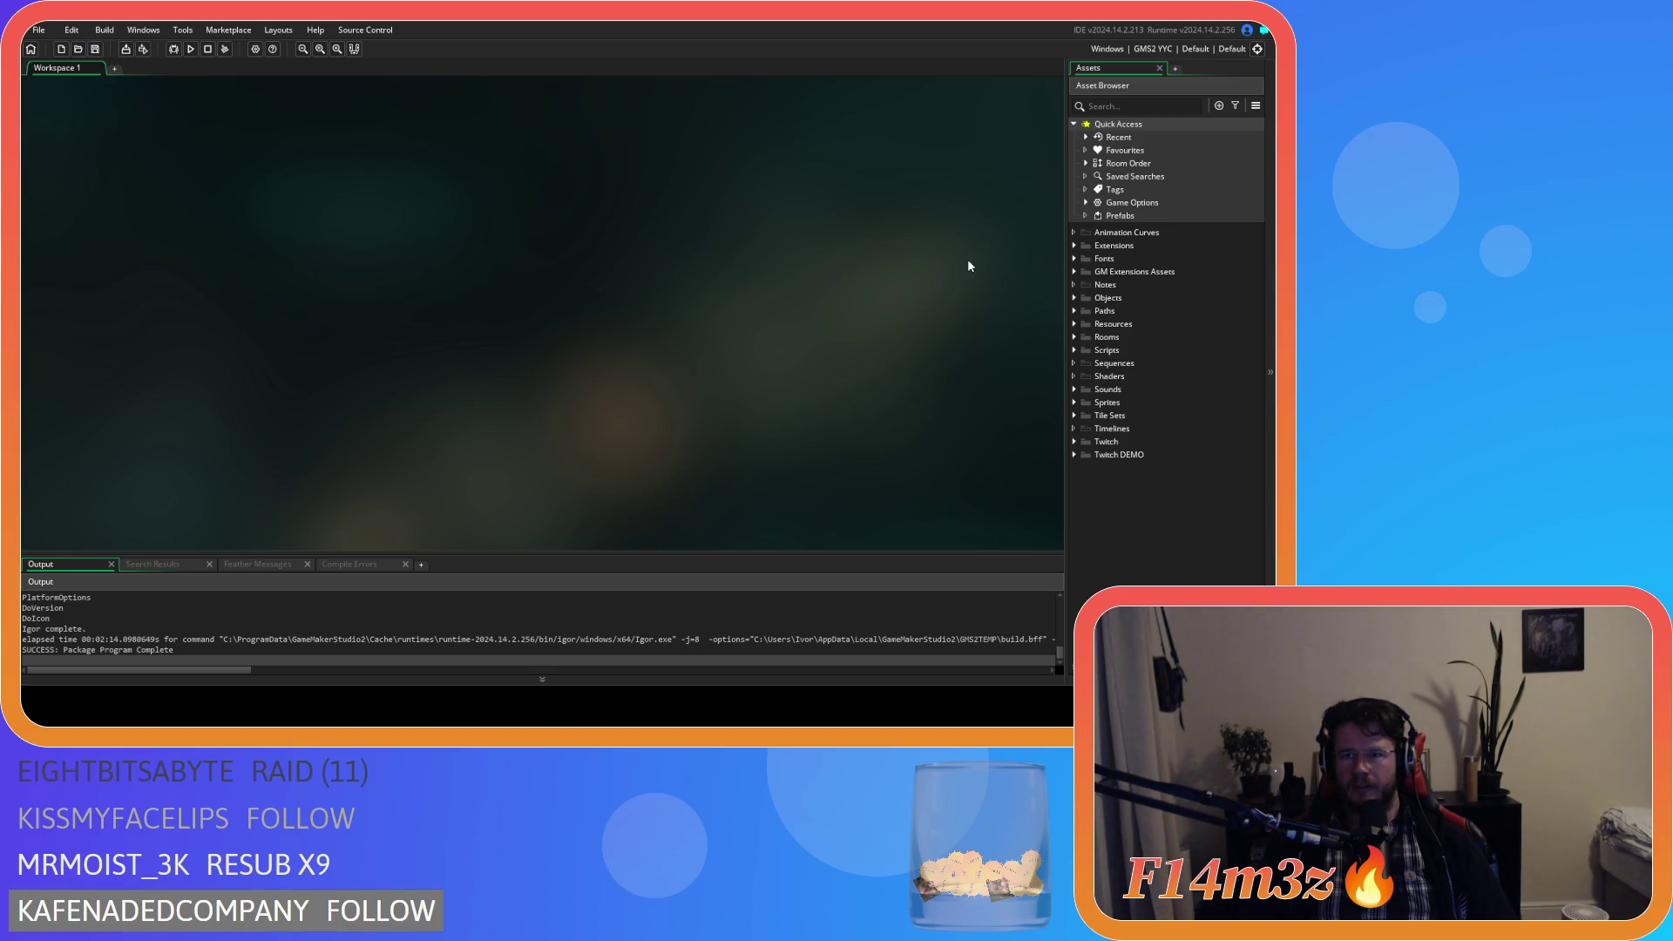
Run the YYC build, stop it, and bring up the build target list.
key(F5)
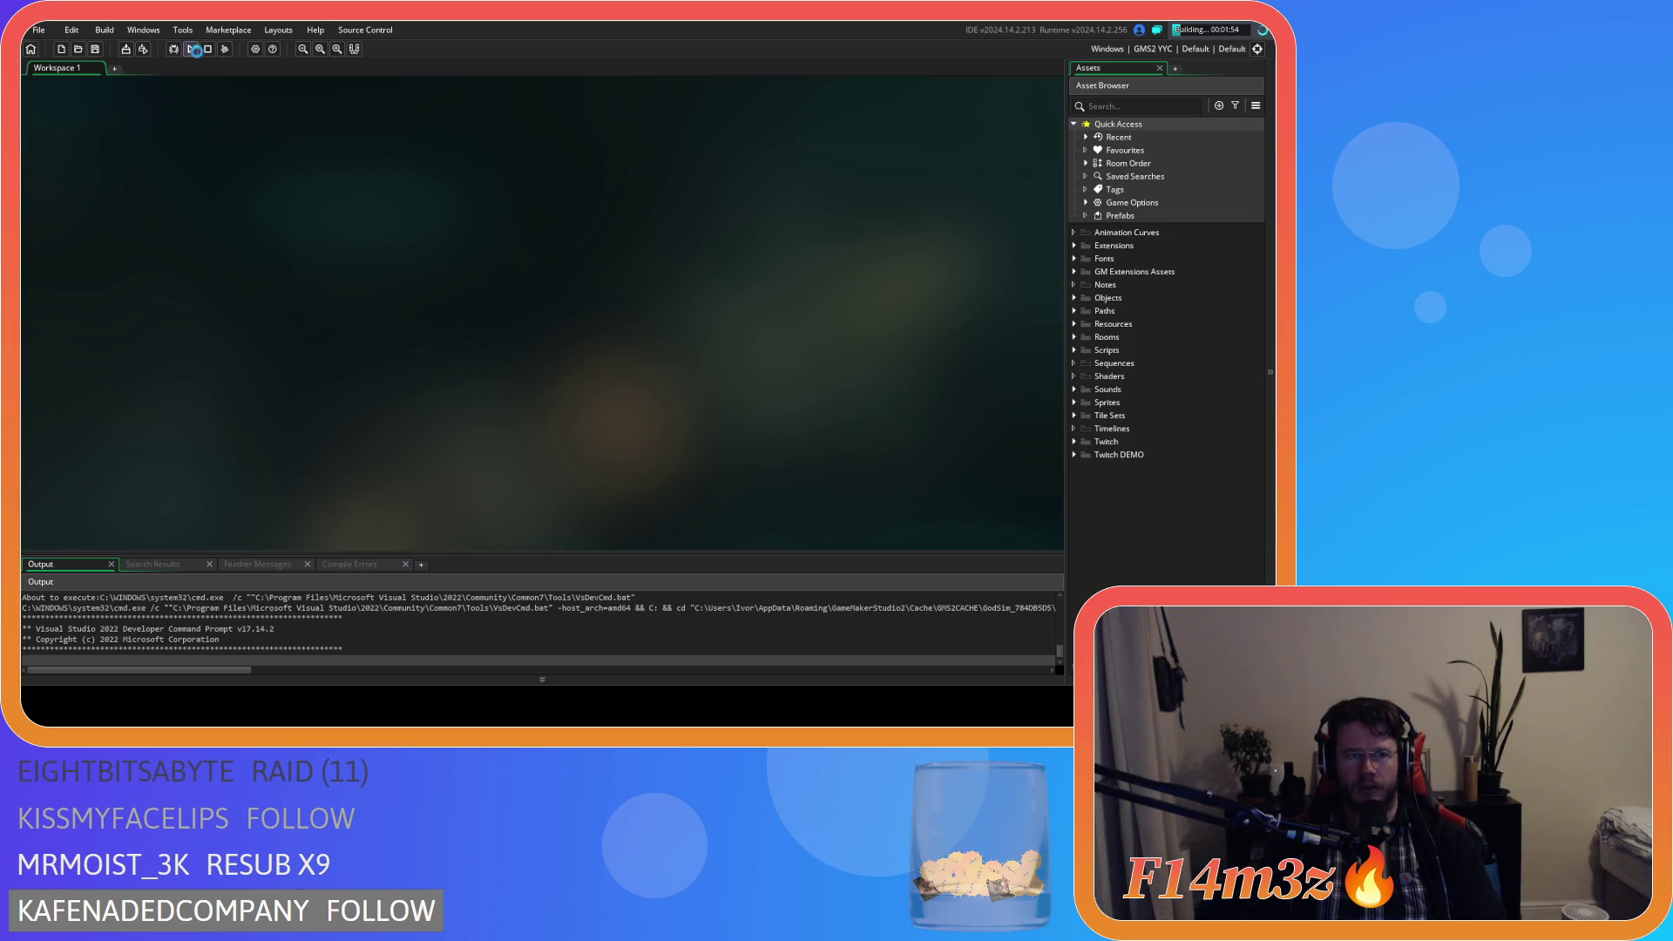
click(207, 49)
click(1142, 50)
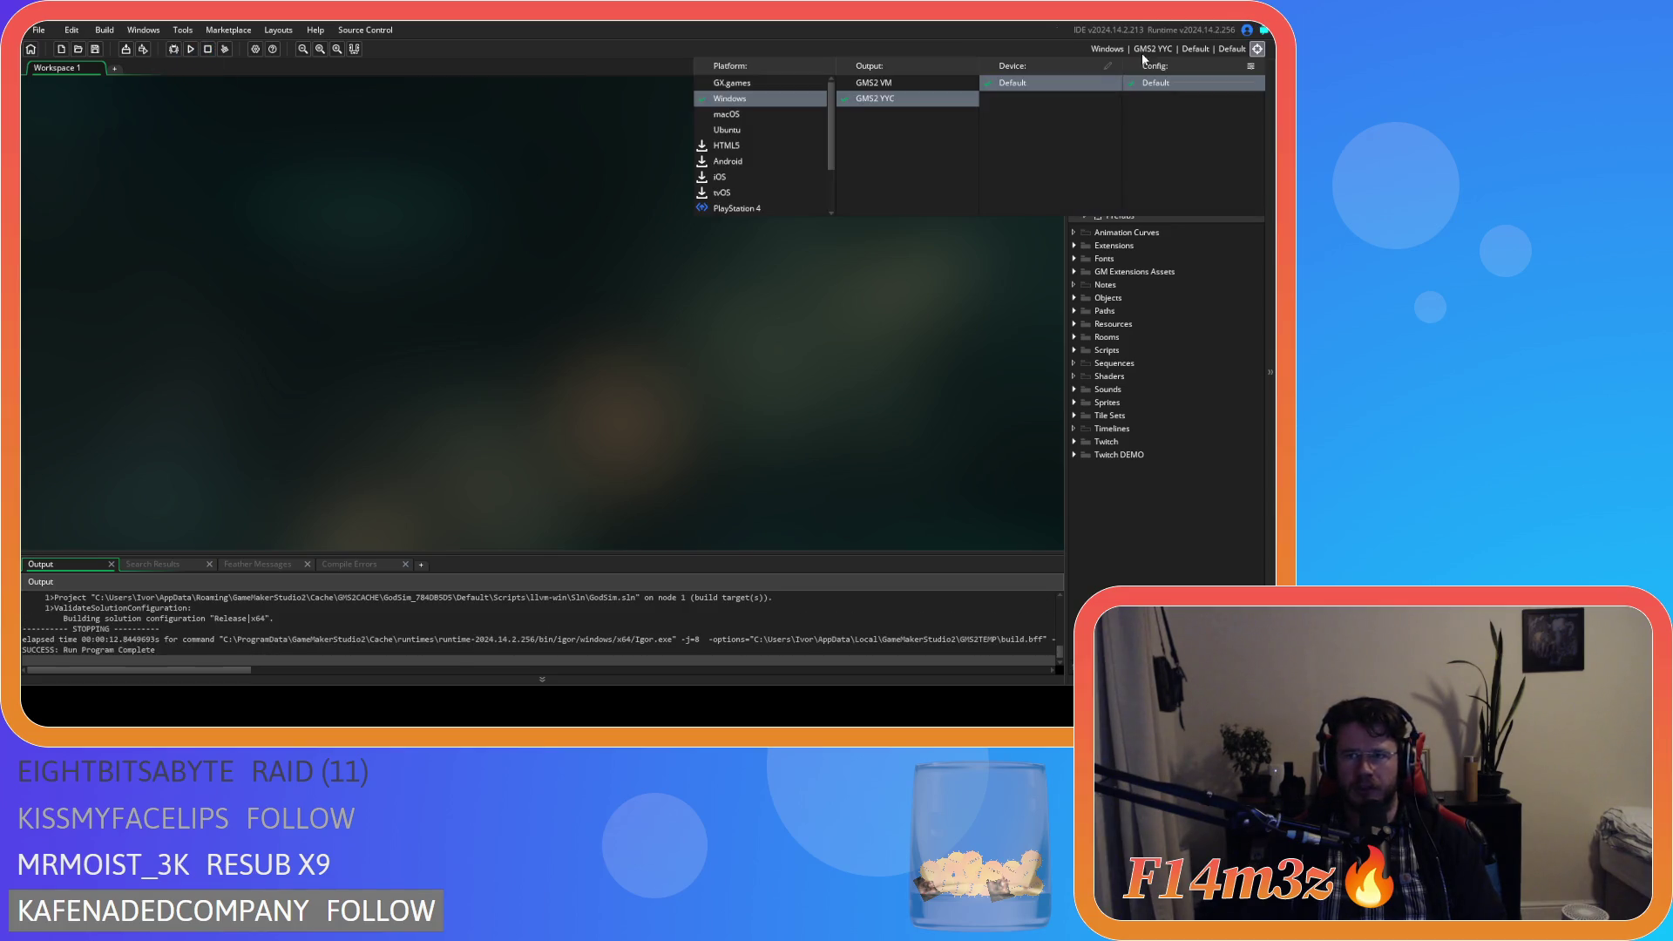
Switch the target to GMS2 VM and rerun the game, which ends in FAILED.
click(945, 82)
click(190, 49)
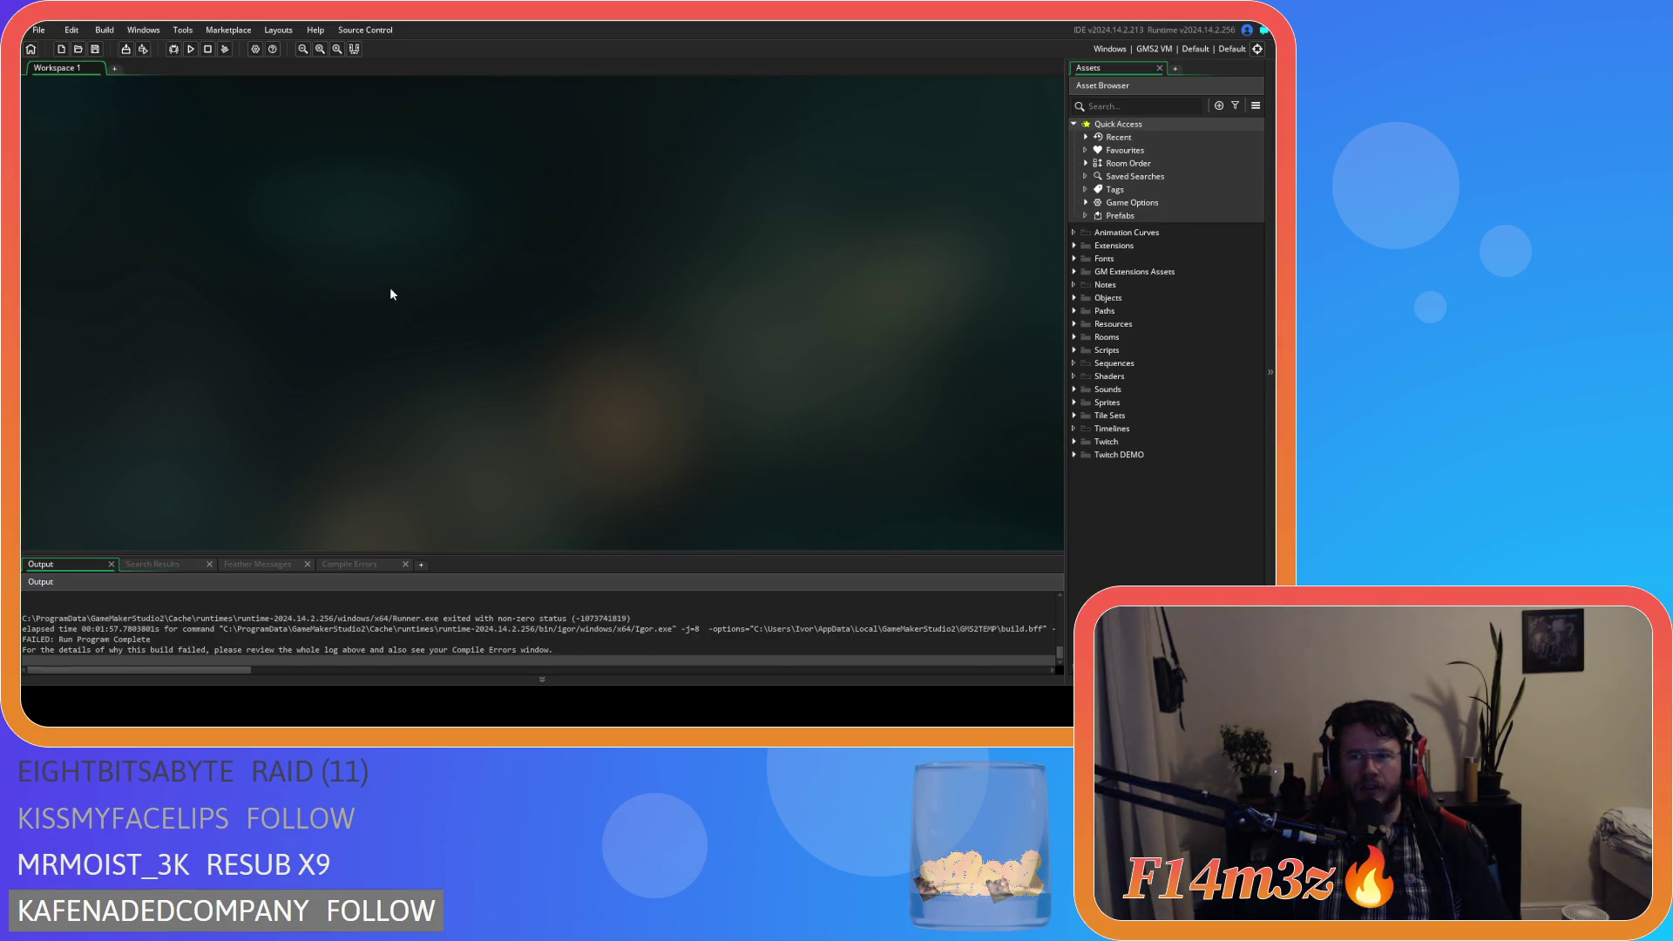
click(1073, 297)
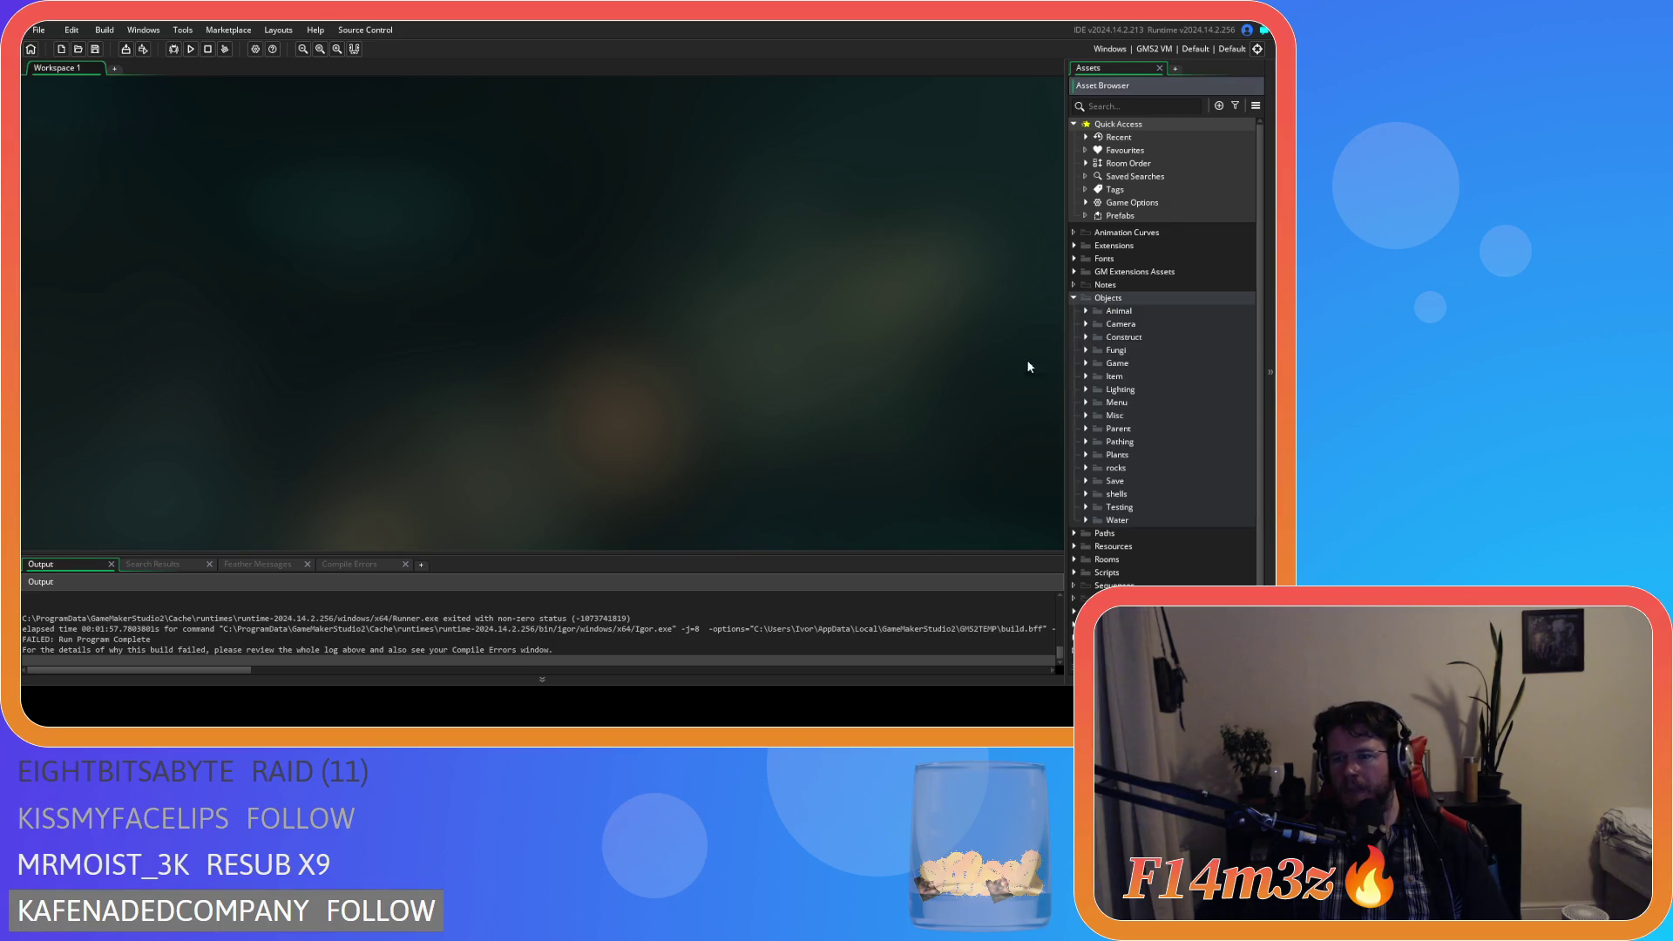
Open ob_controller from Objects > Game and show its Key Press - 0 event code.
click(1086, 363)
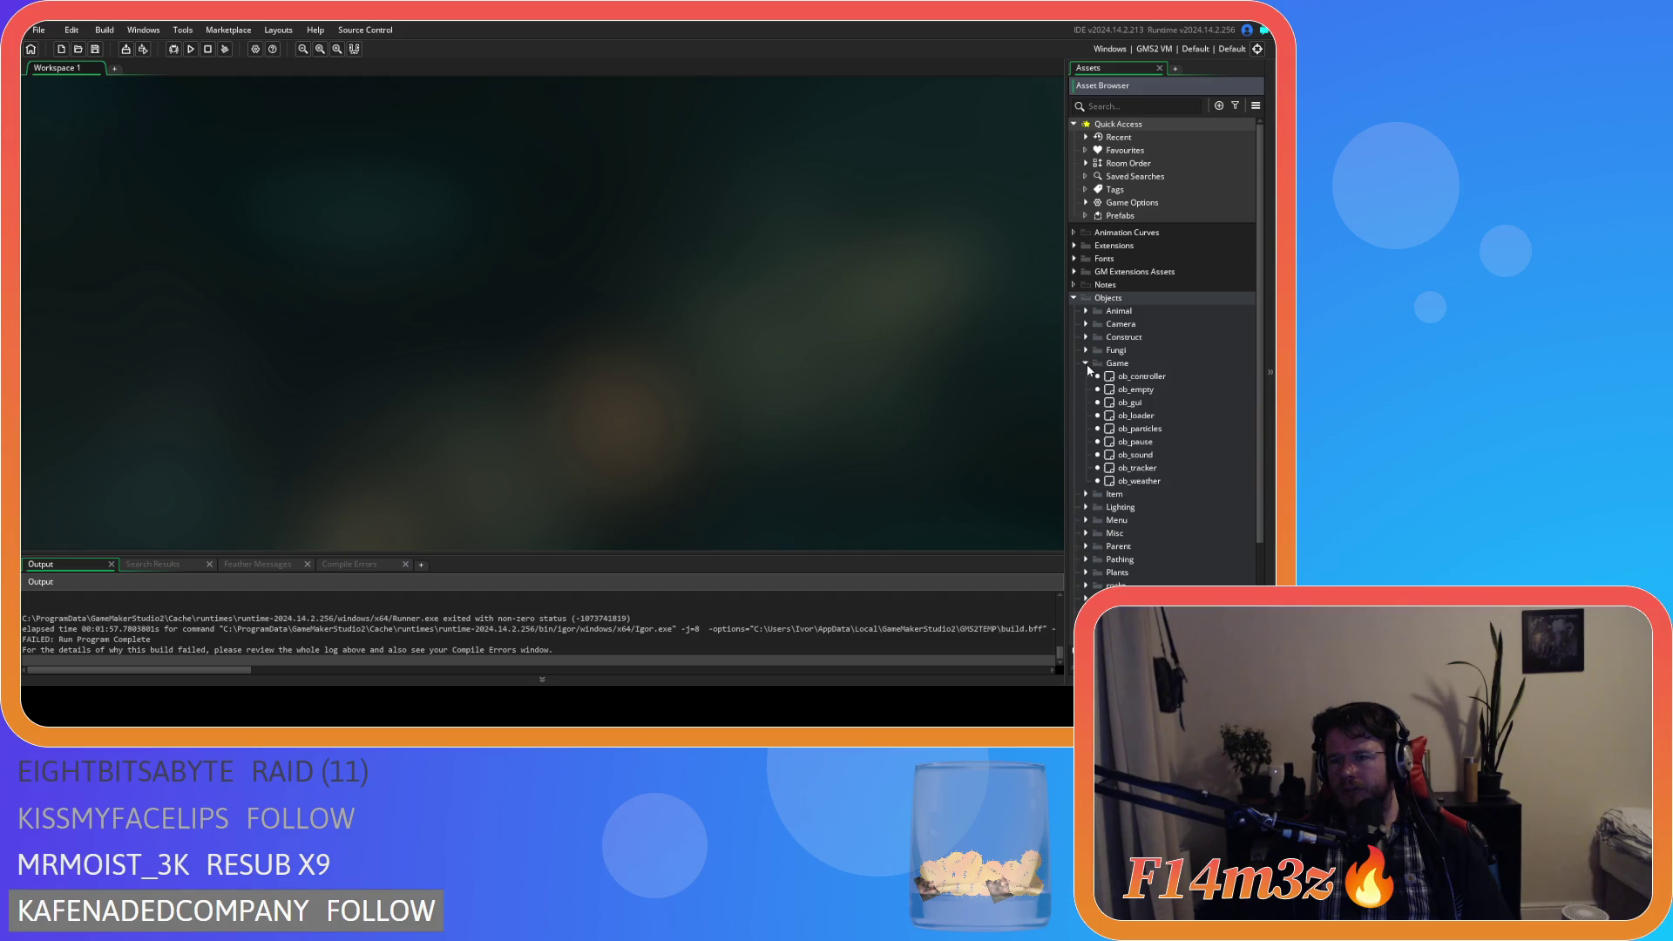
double_click(1133, 376)
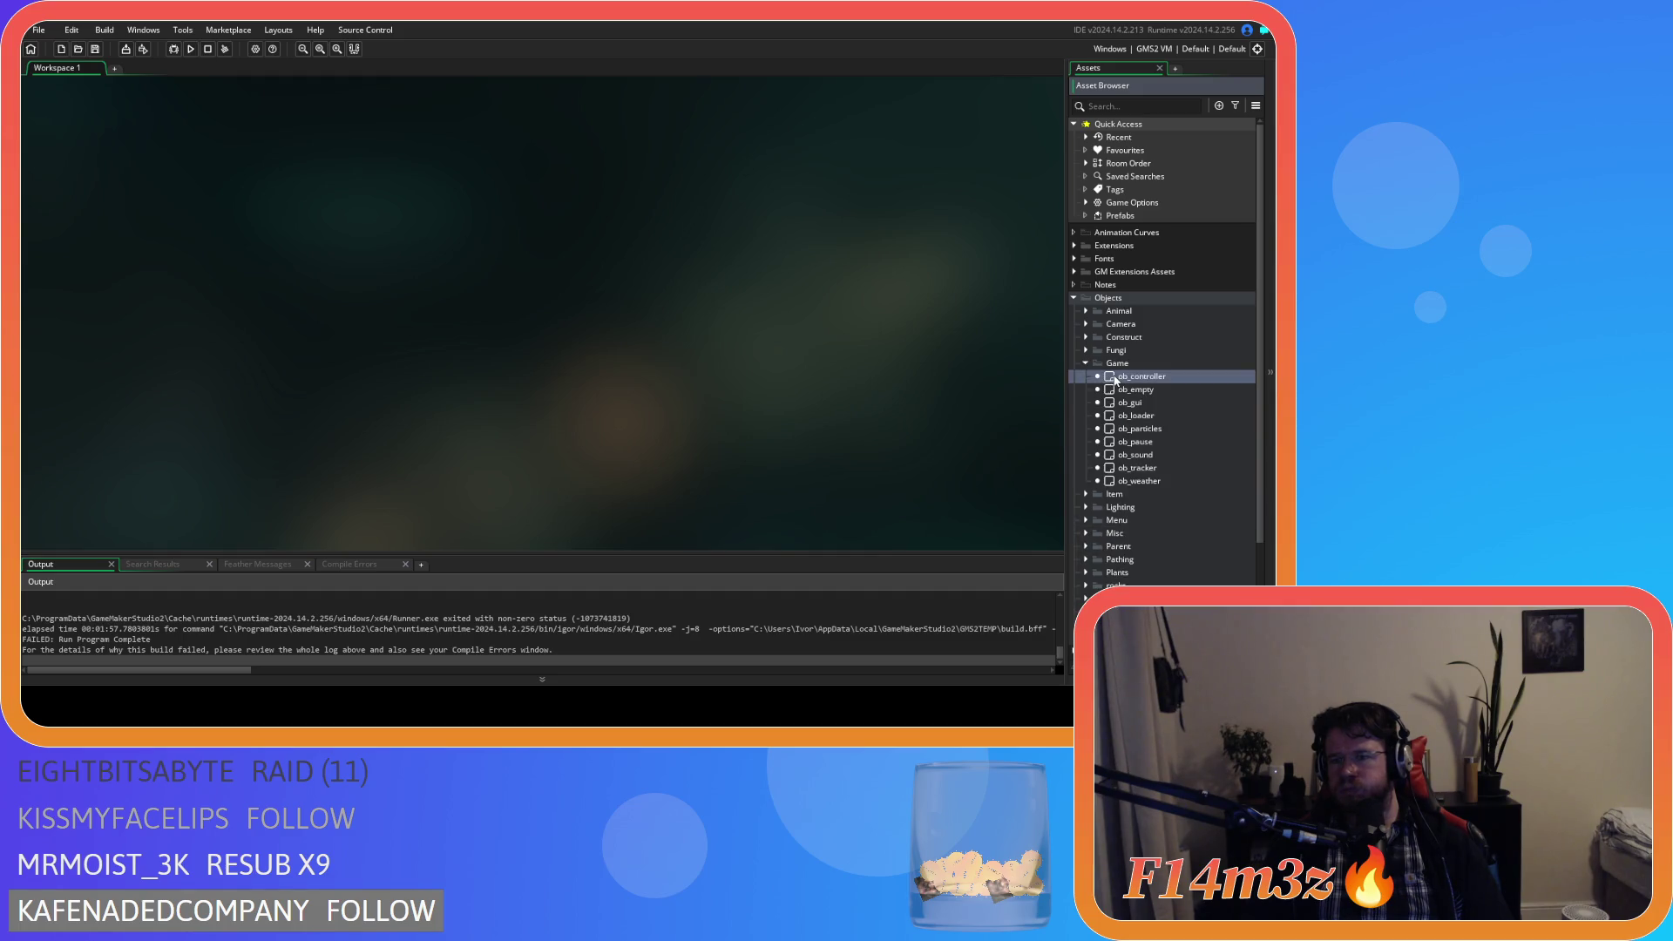
scroll(392, 287, down, 5)
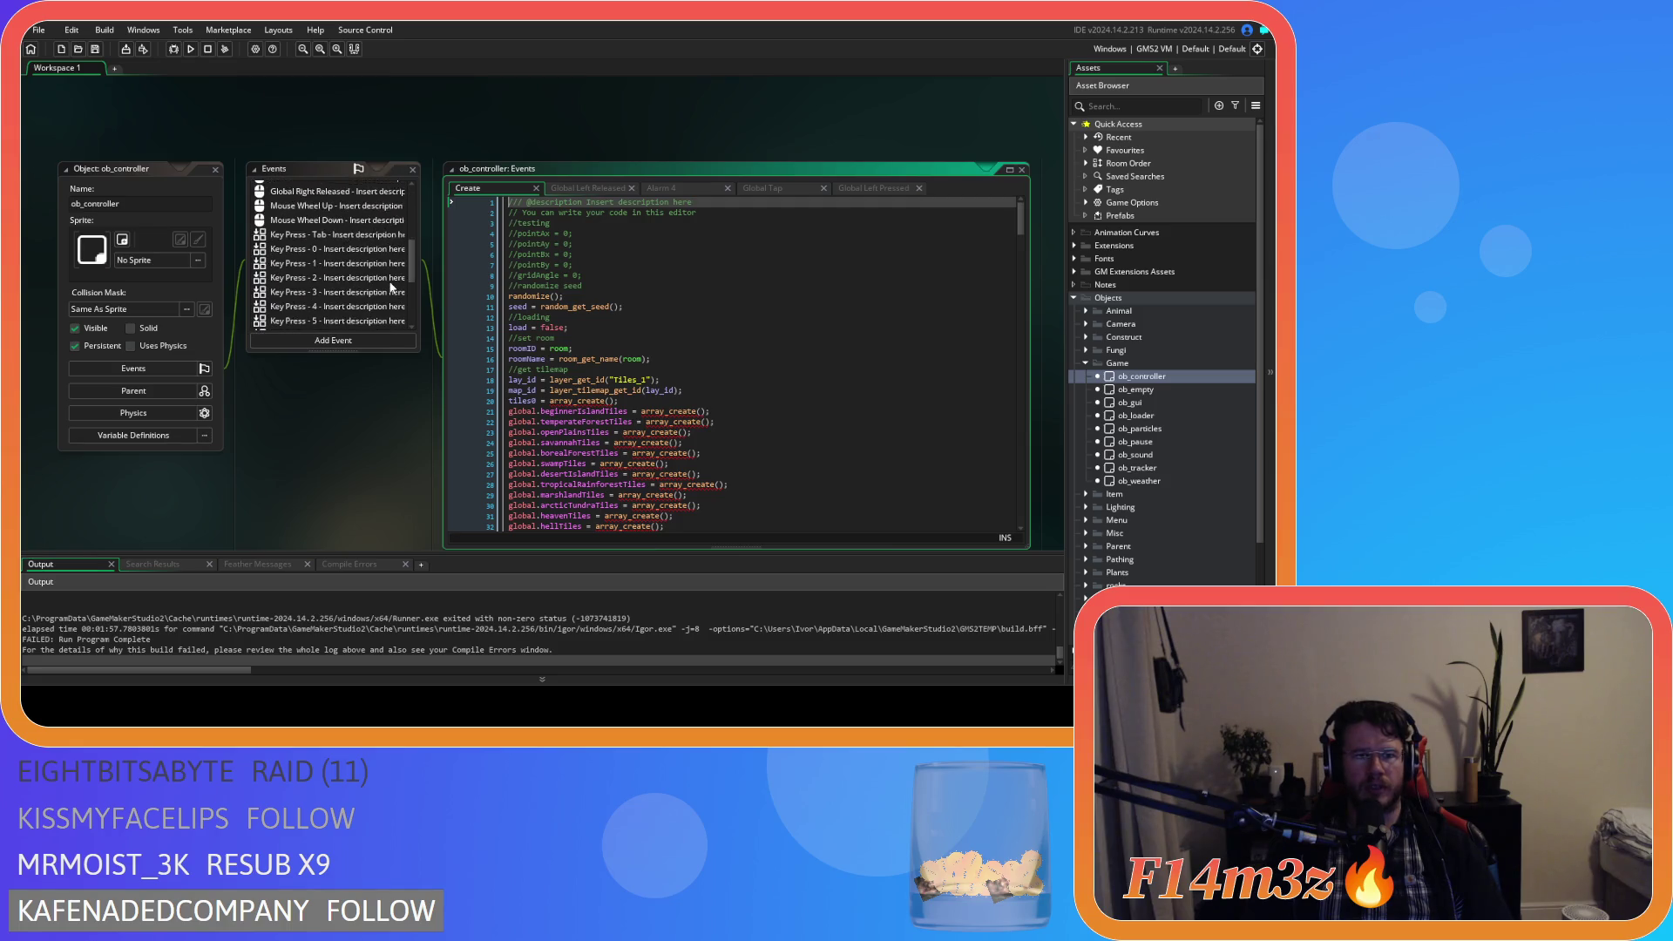
click(332, 222)
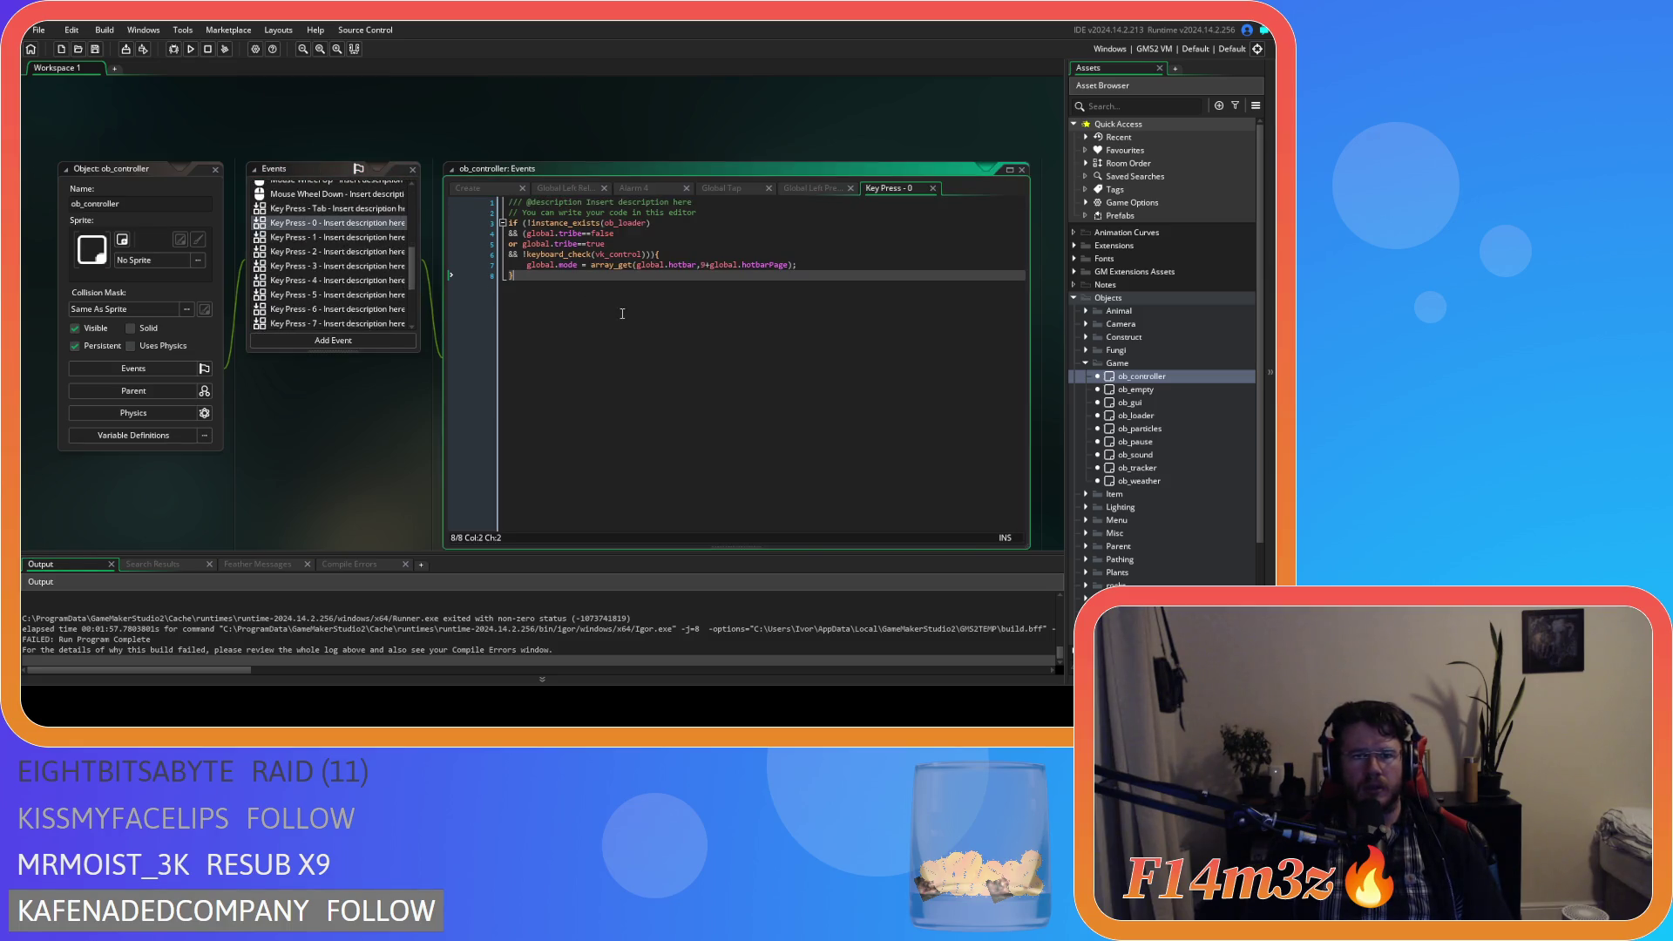
click(668, 266)
Remove the extra closing parenthesis on line 6 and move the opening brace onto its own line.
click(642, 295)
mouse_move(610, 266)
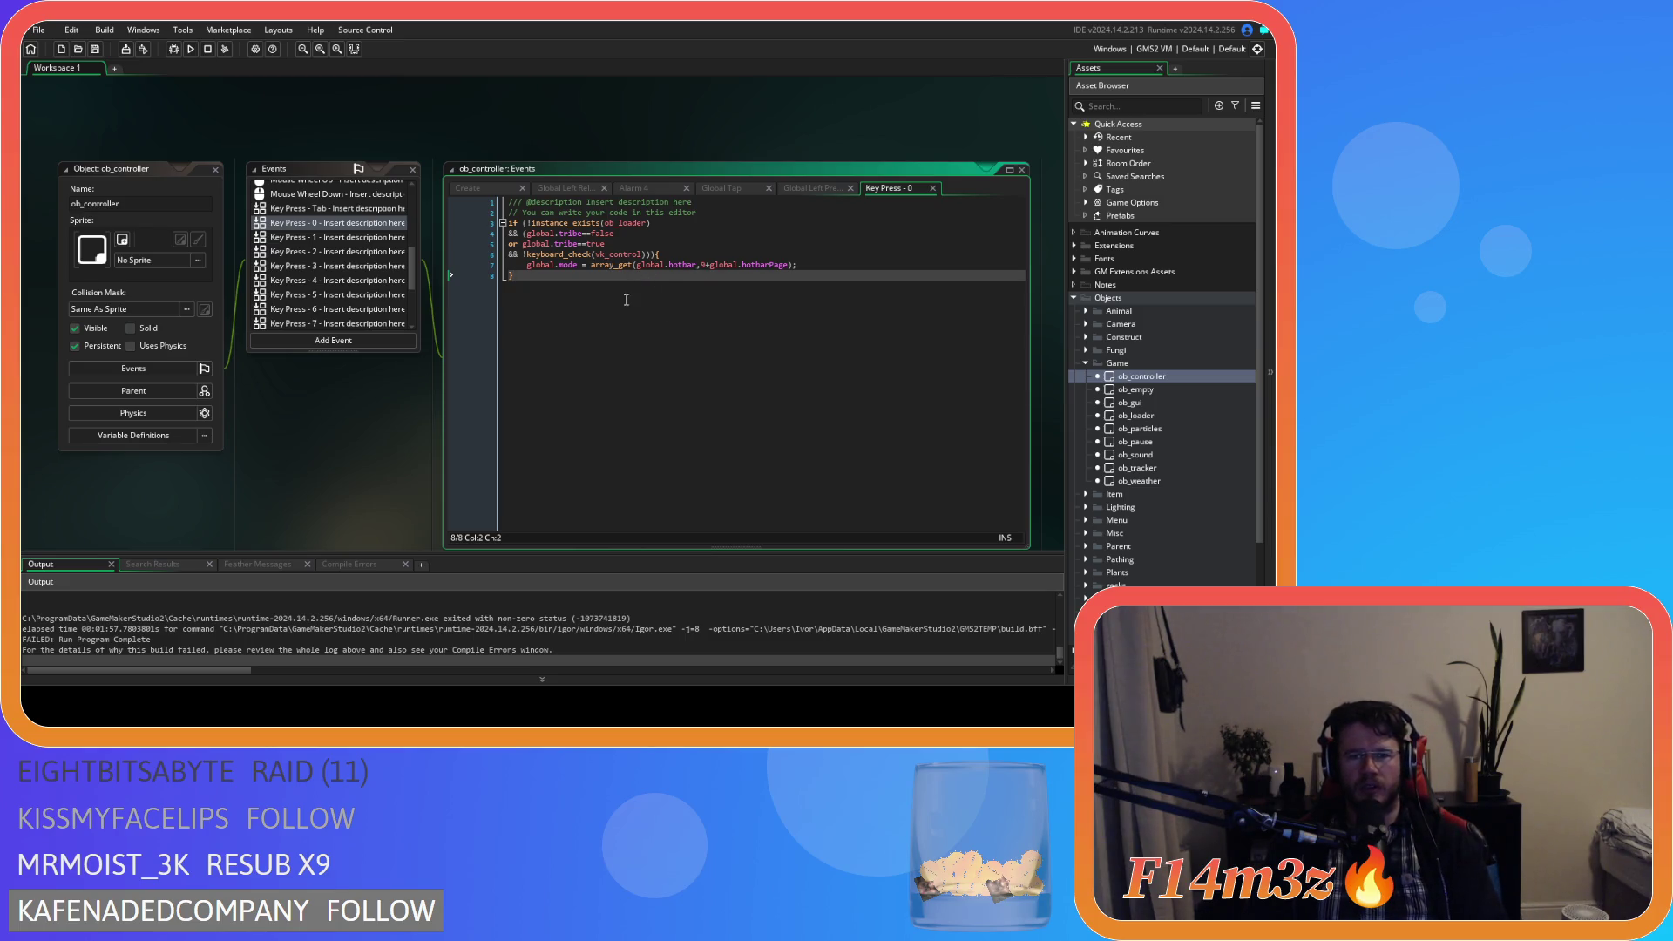
click(670, 255)
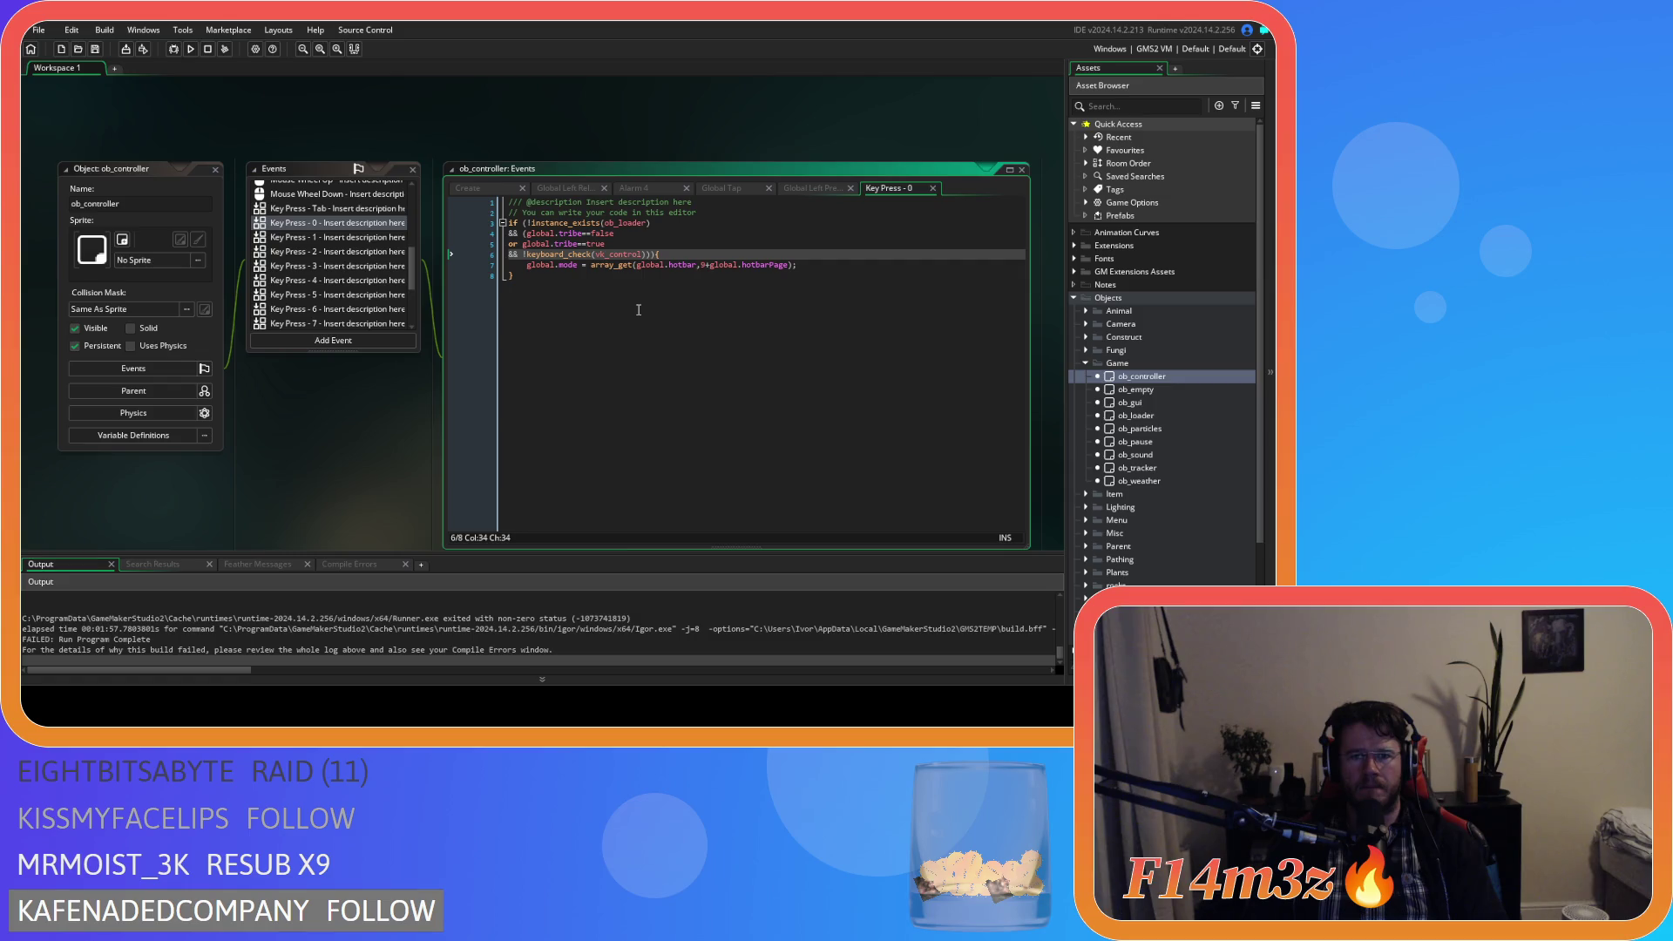
key(Return)
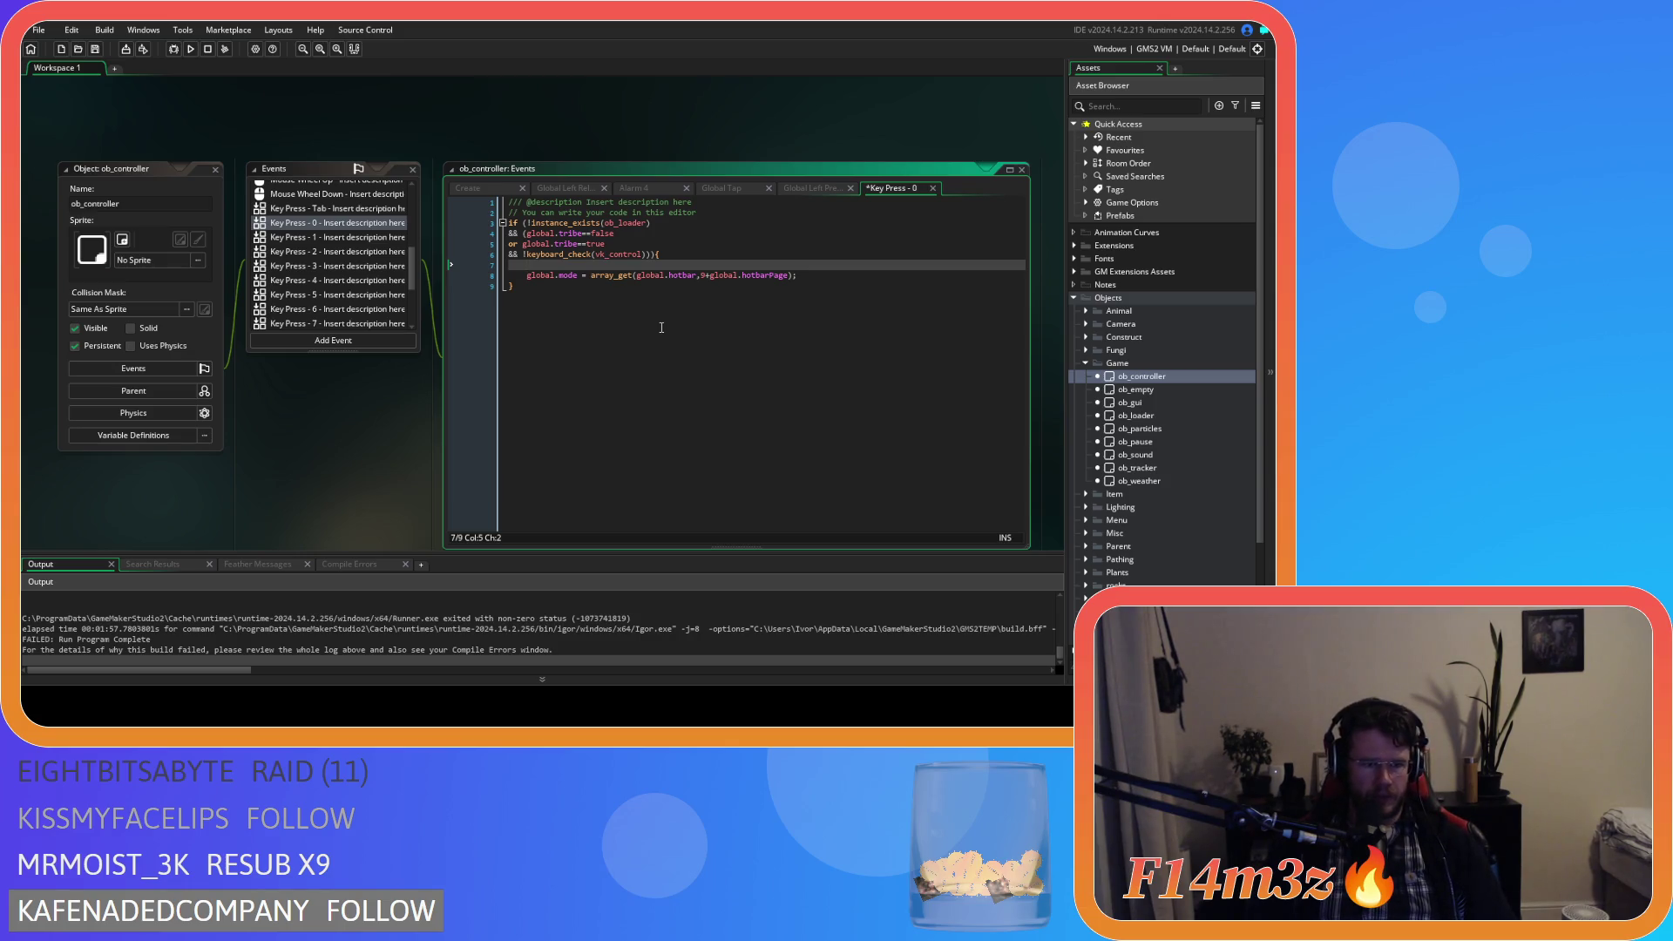
text(if *()
key(BackSpace)
key(BackSpace)
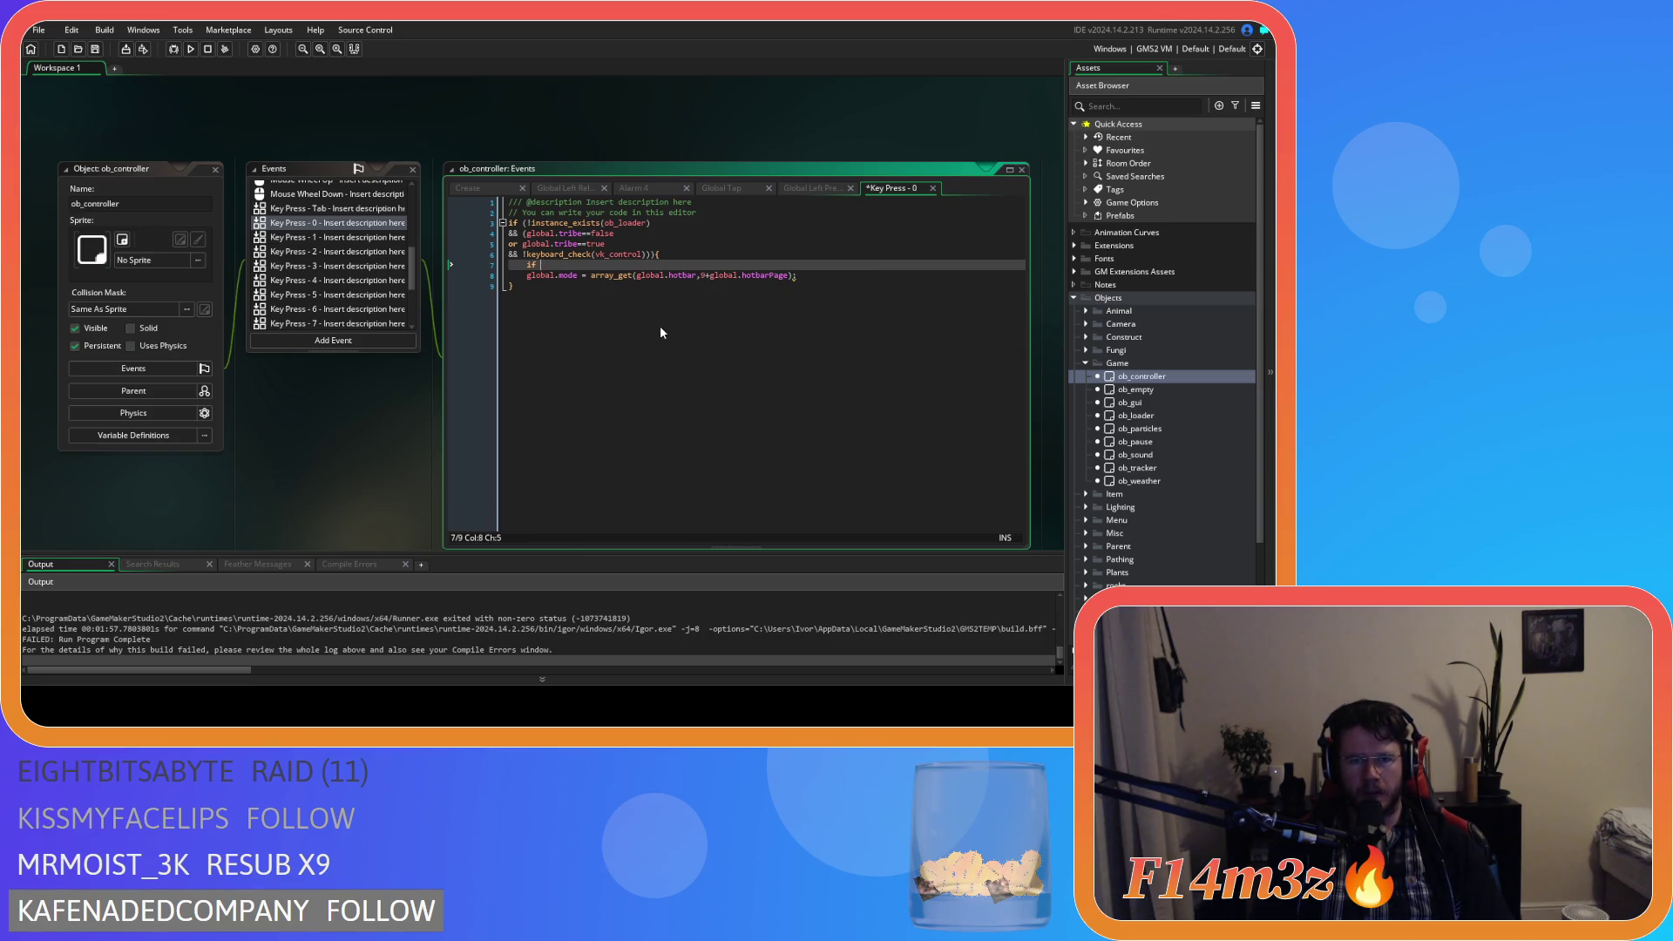
key(BackSpace)
key(BackSpace)
key(BackSpace)
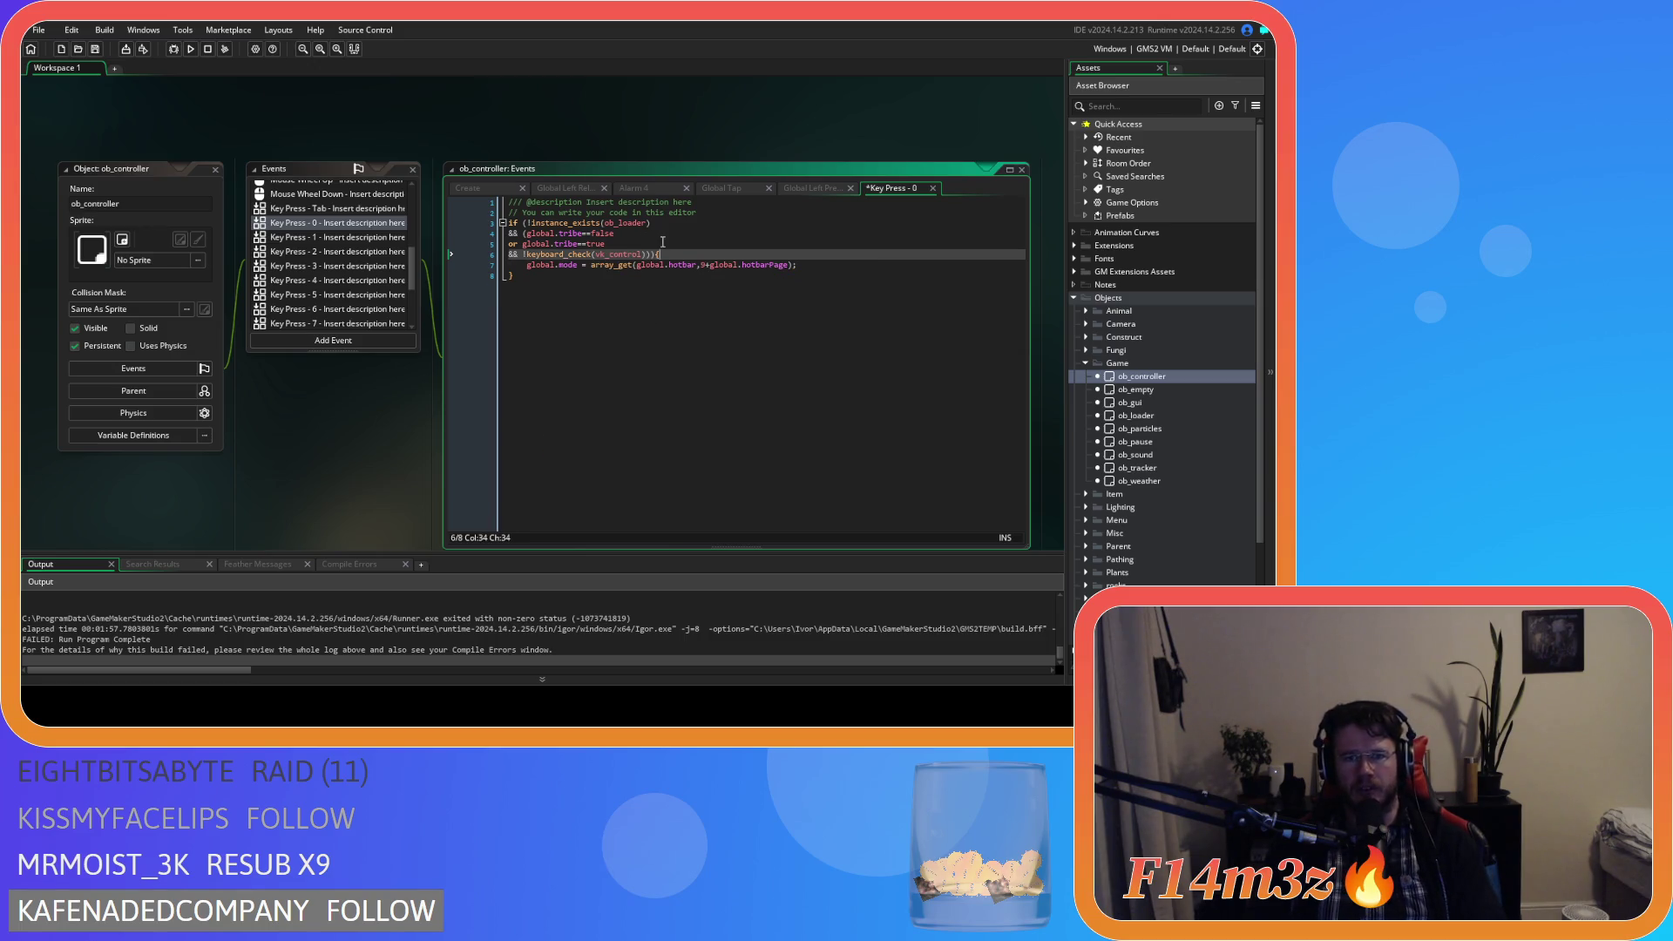
key(BackSpace)
key(Return)
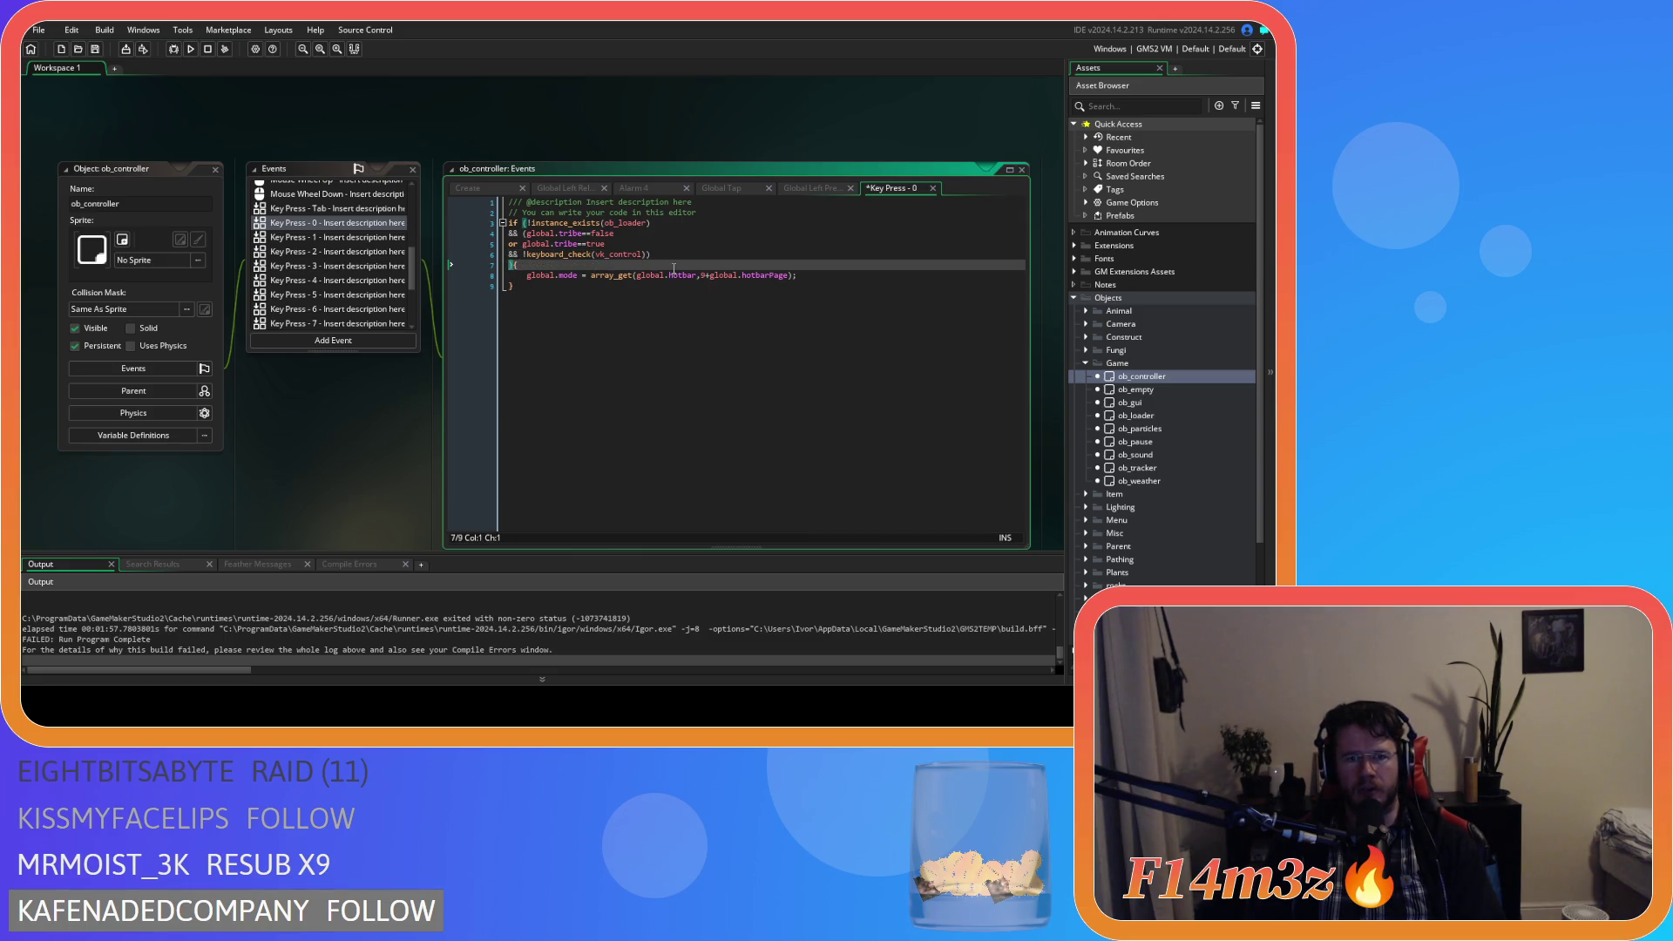
Add a '&& array_get(global.hotbar,9+global.hotbarPage)!=-1' condition on line 7.
text(&&)
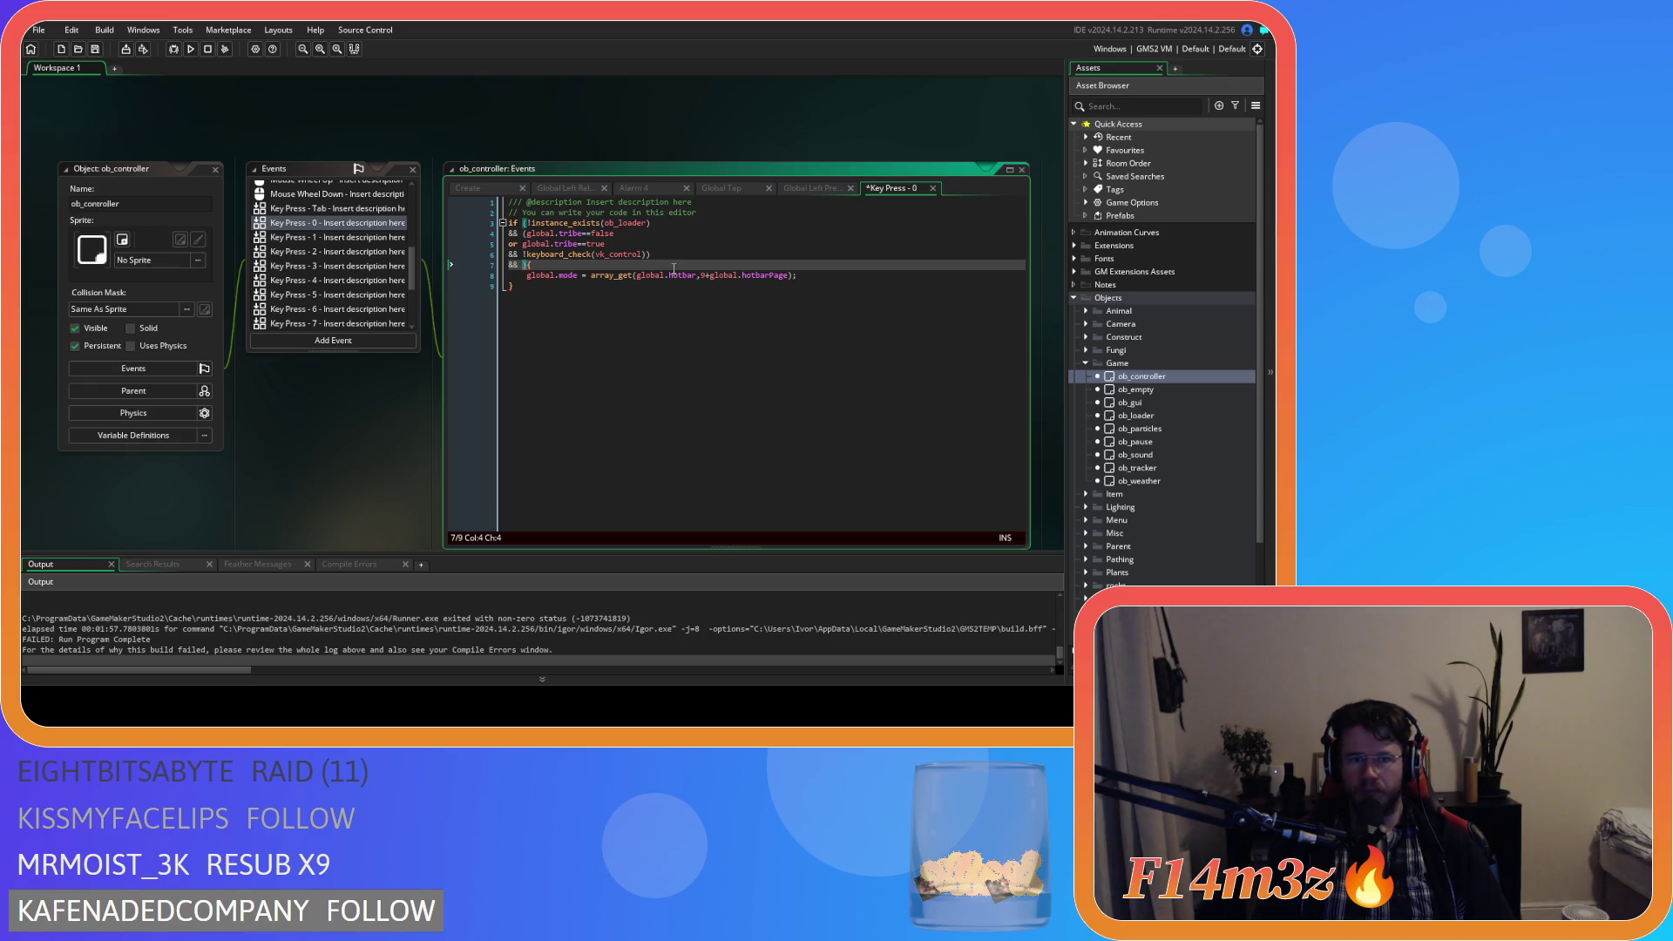
text(array_get)
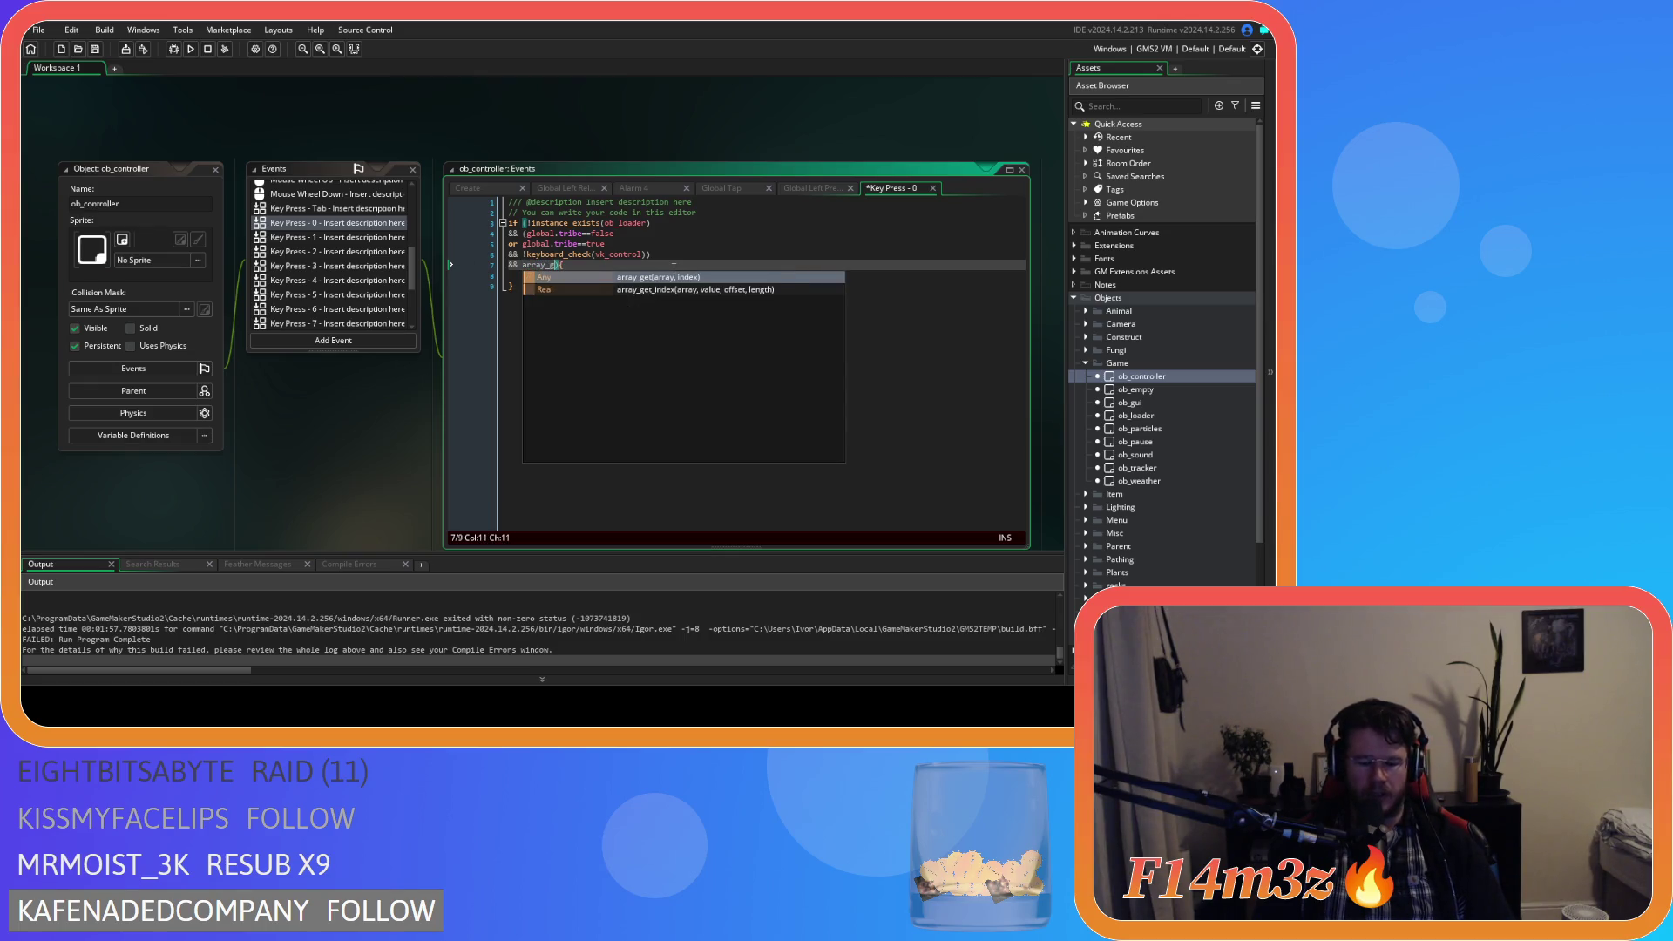
text(()
drag(591, 276, 794, 276)
key(ctrl+c)
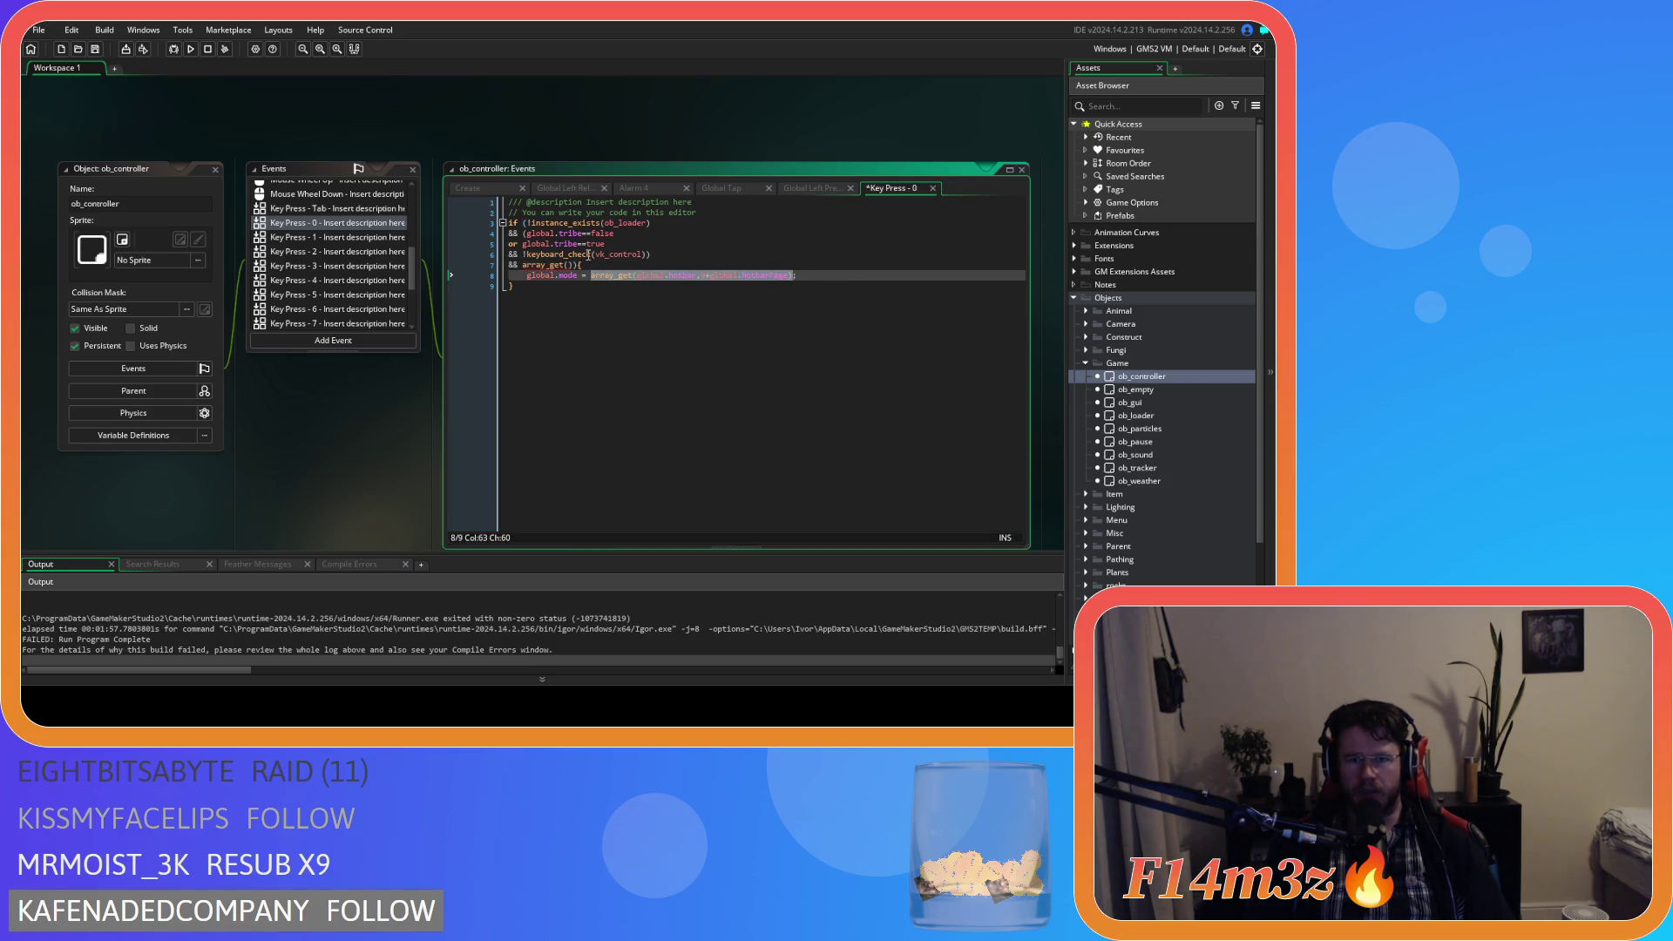
click(531, 266)
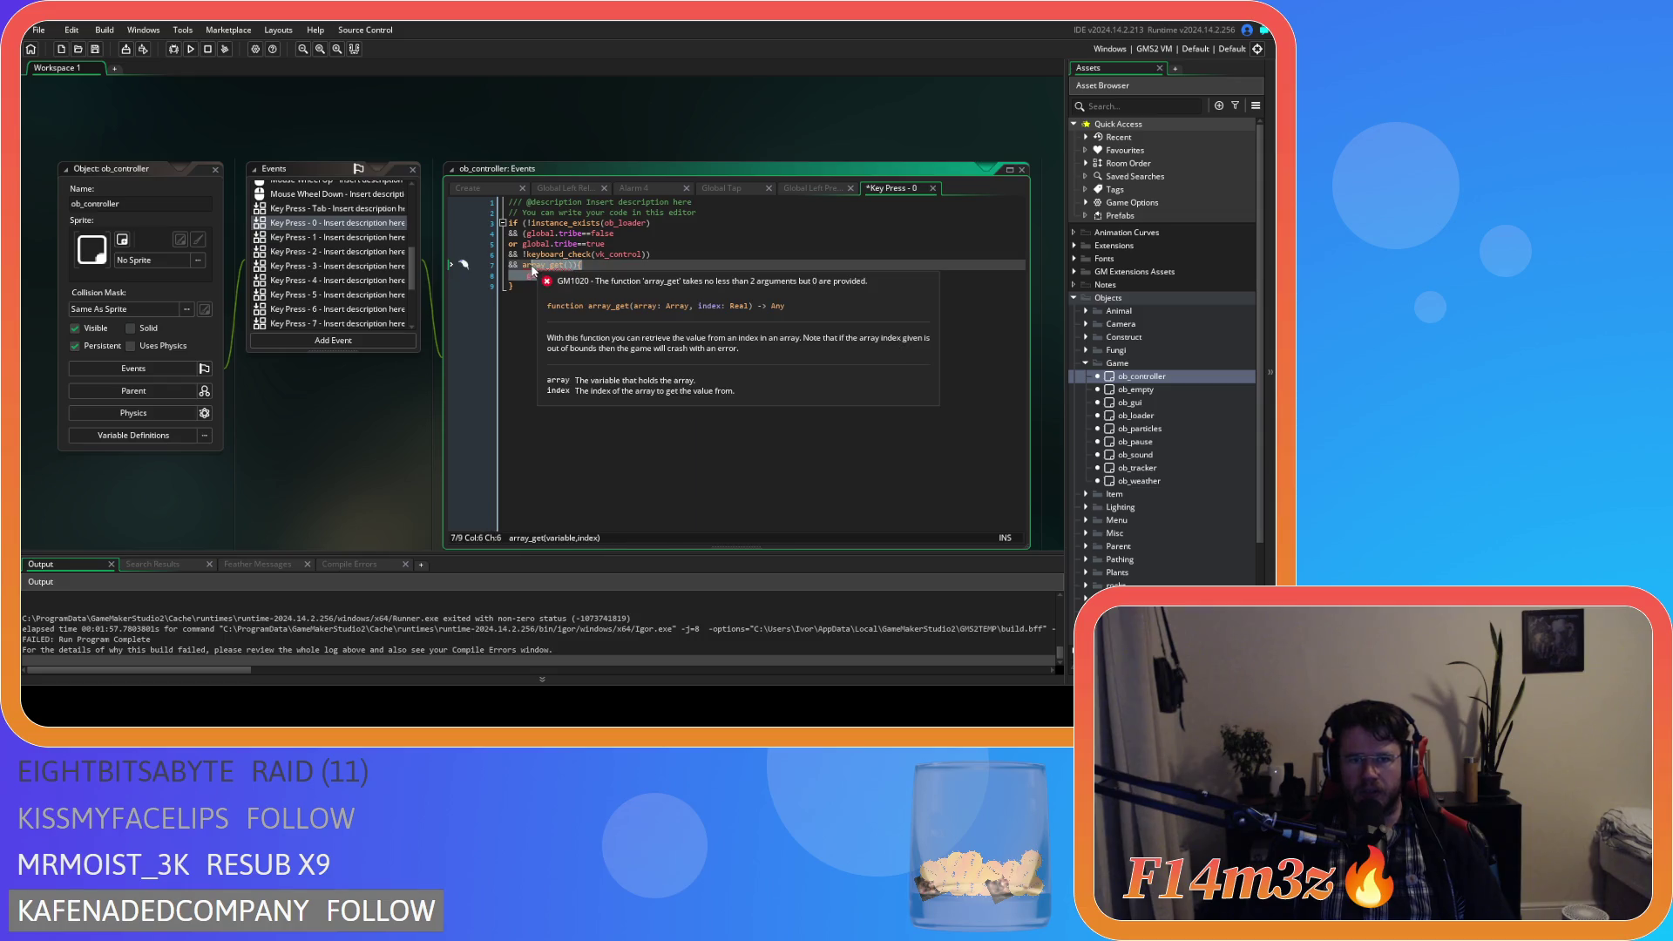
drag(522, 265, 582, 265)
key(ctrl+v)
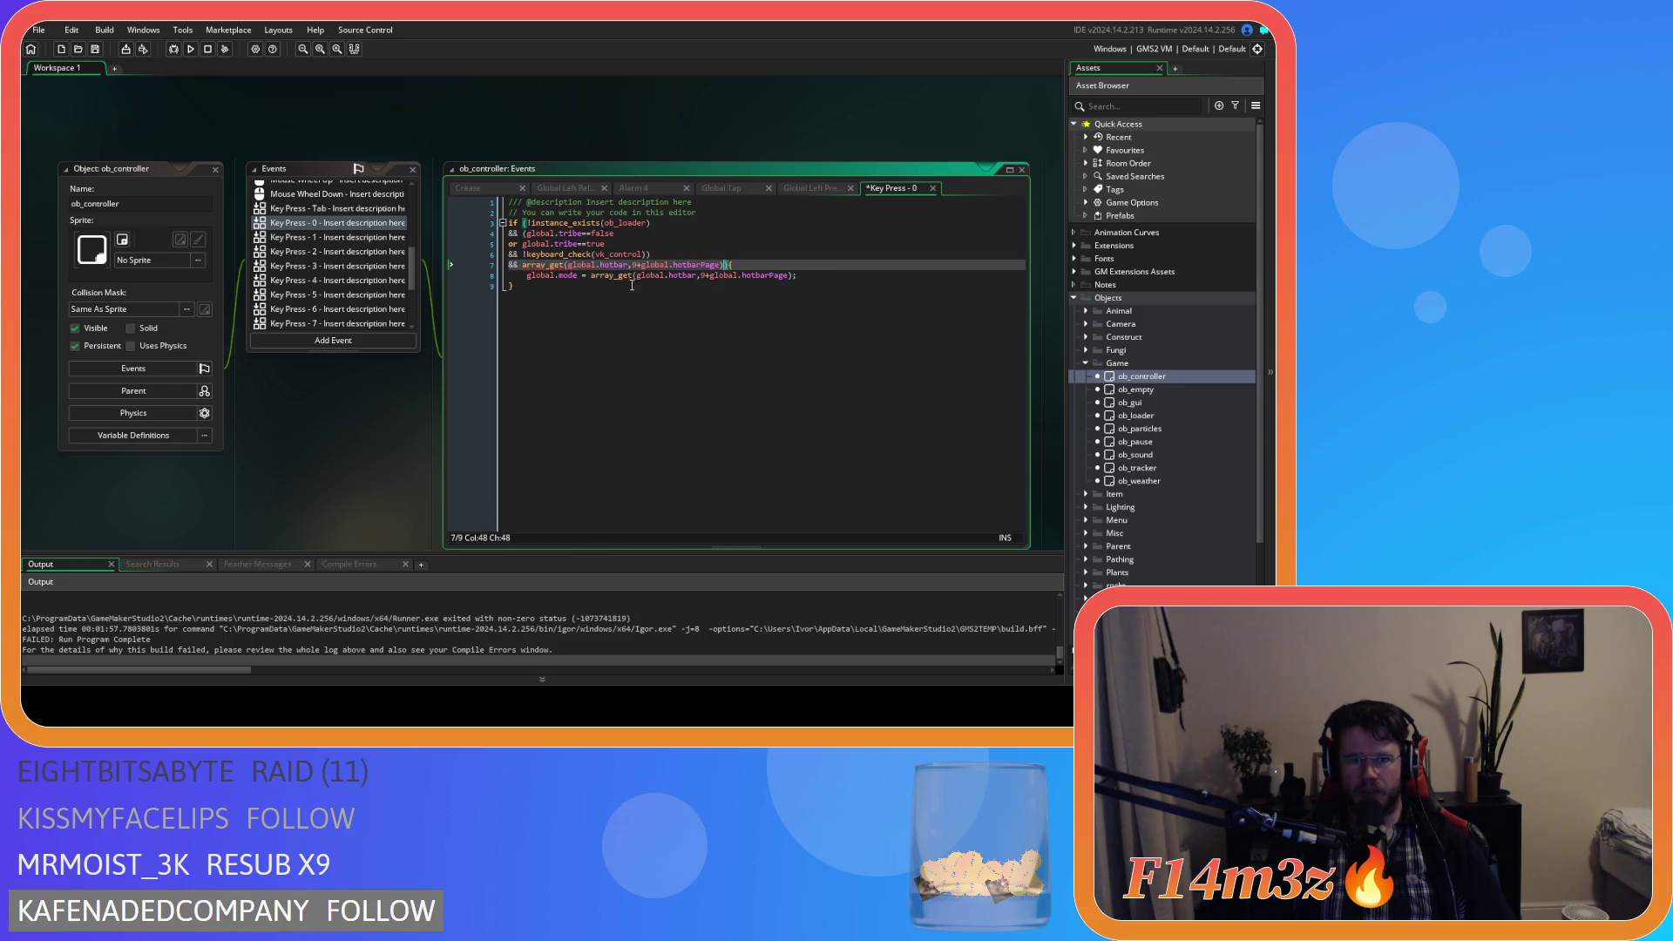
text(!=-1)
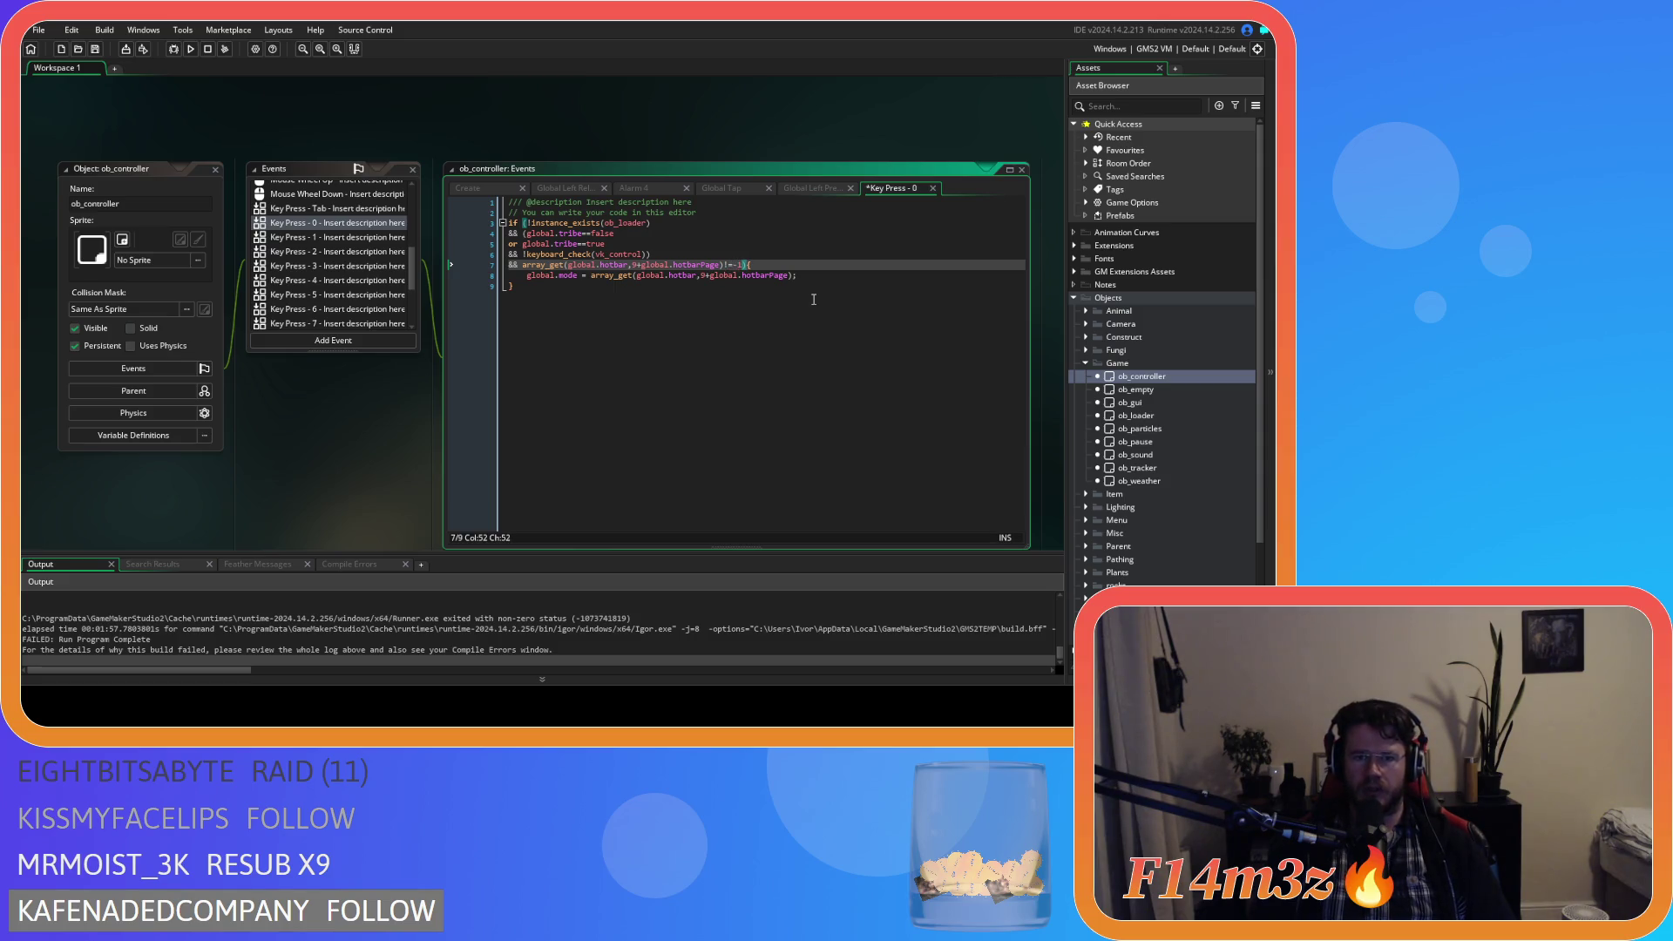
Add a second hotbar check line, save Key Press - 0, and select both check lines.
drag(743, 265, 522, 270)
click(520, 267)
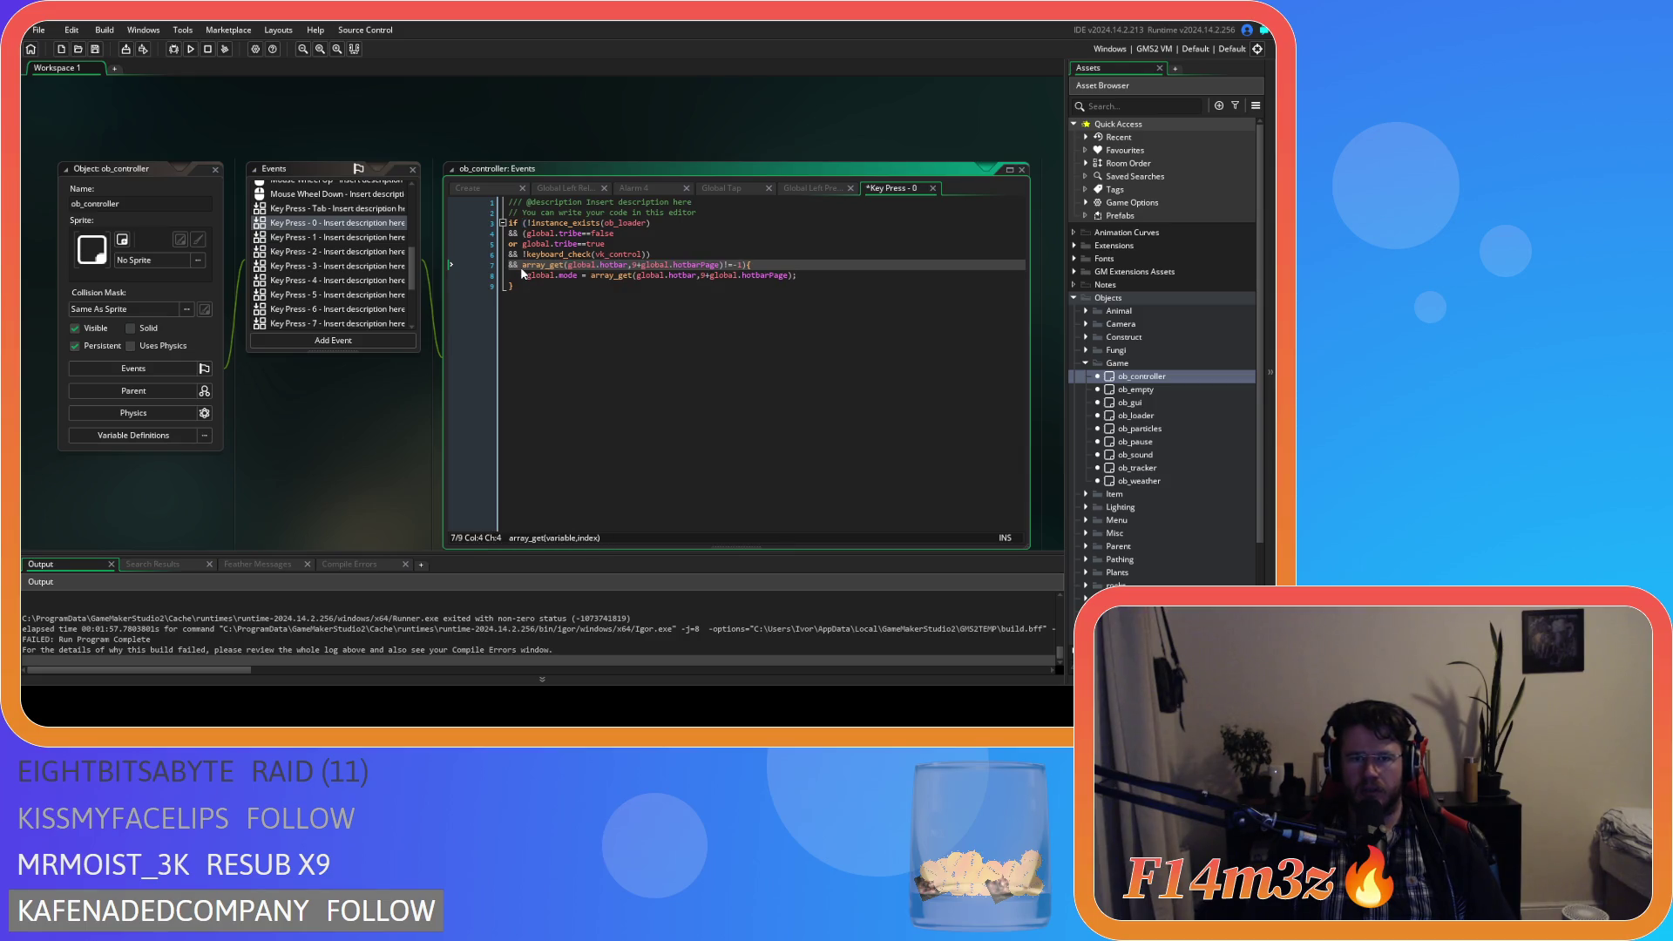
drag(744, 265, 522, 265)
key(ctrl+c)
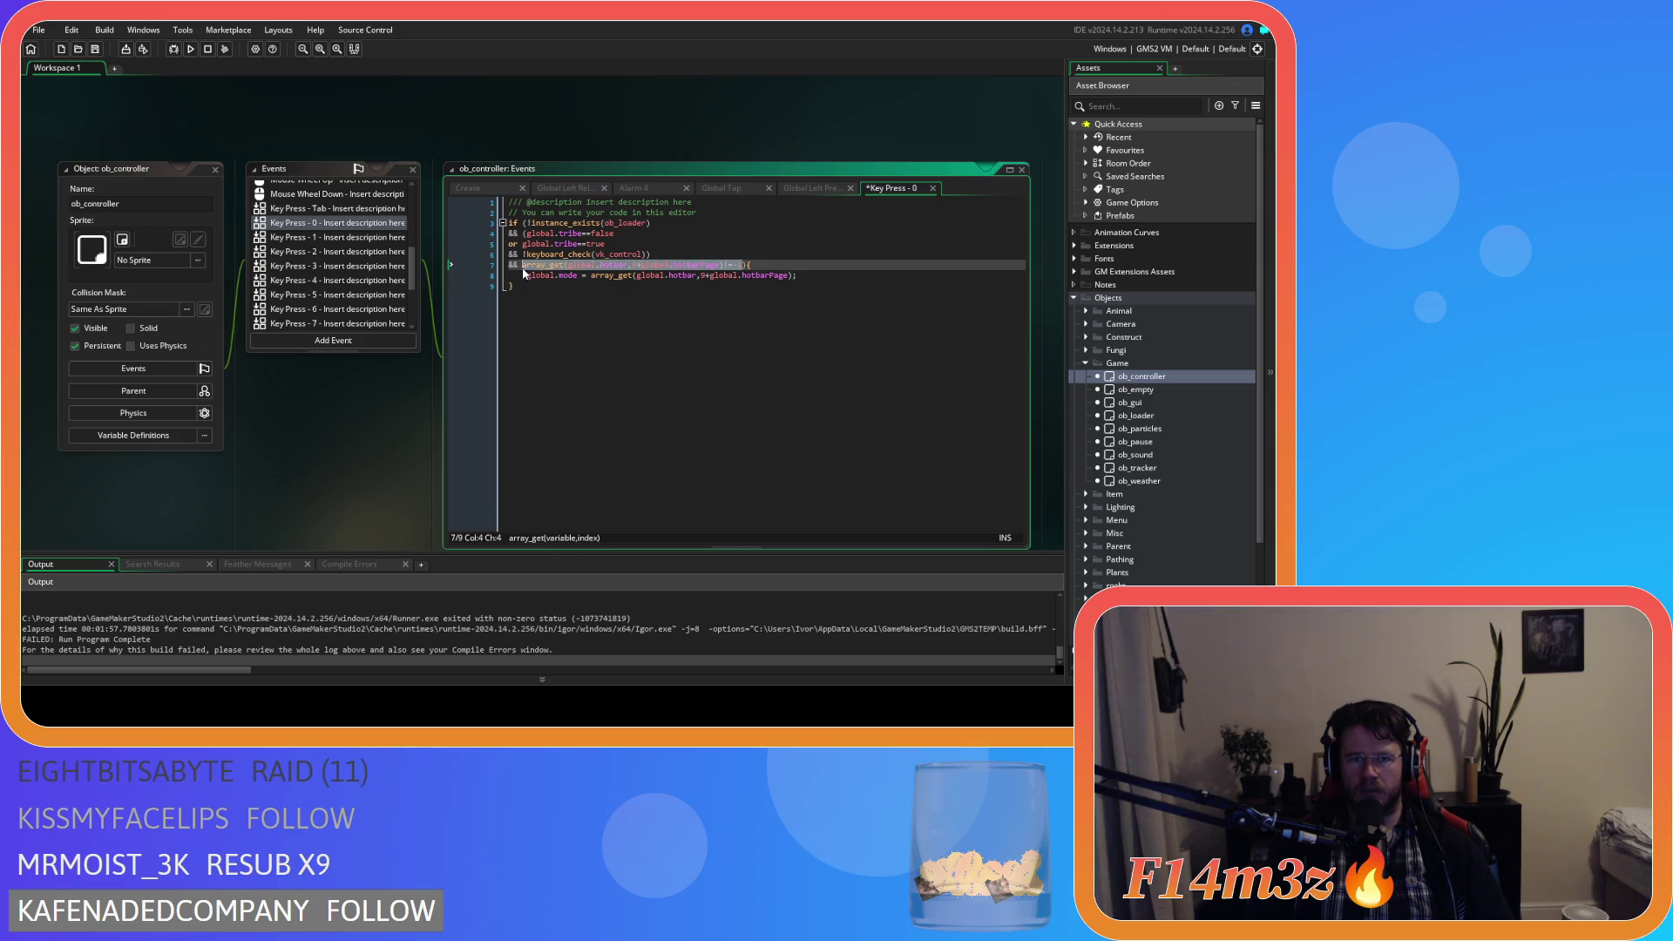
click(742, 266)
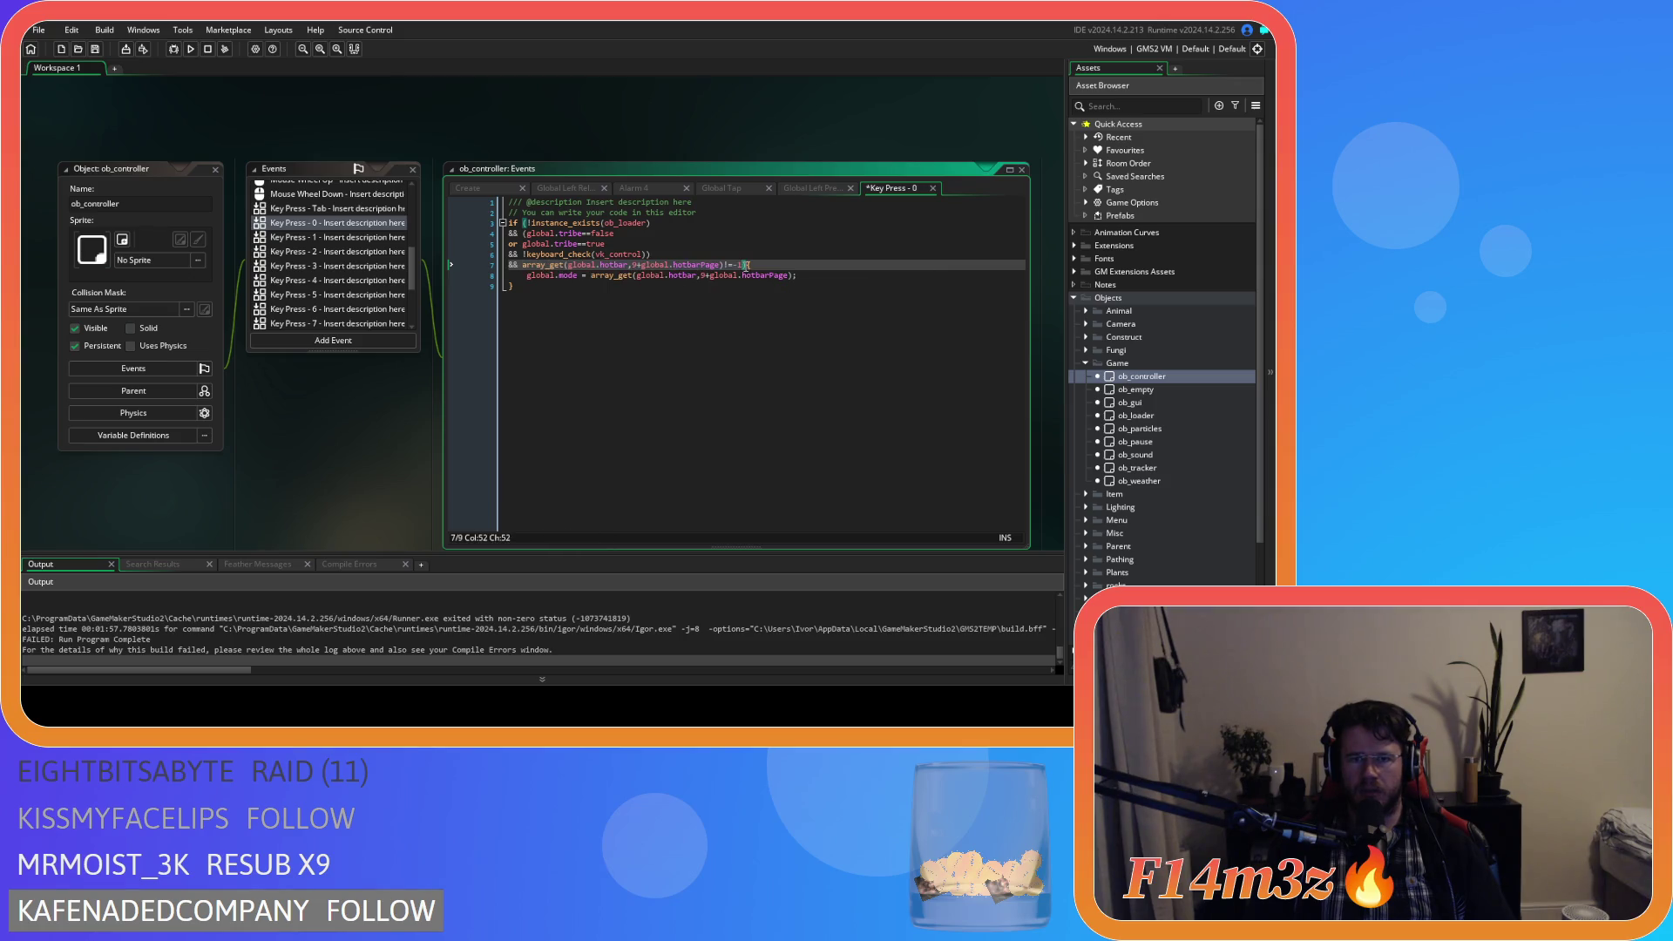
key(Return)
text(&&)
key(ctrl+v)
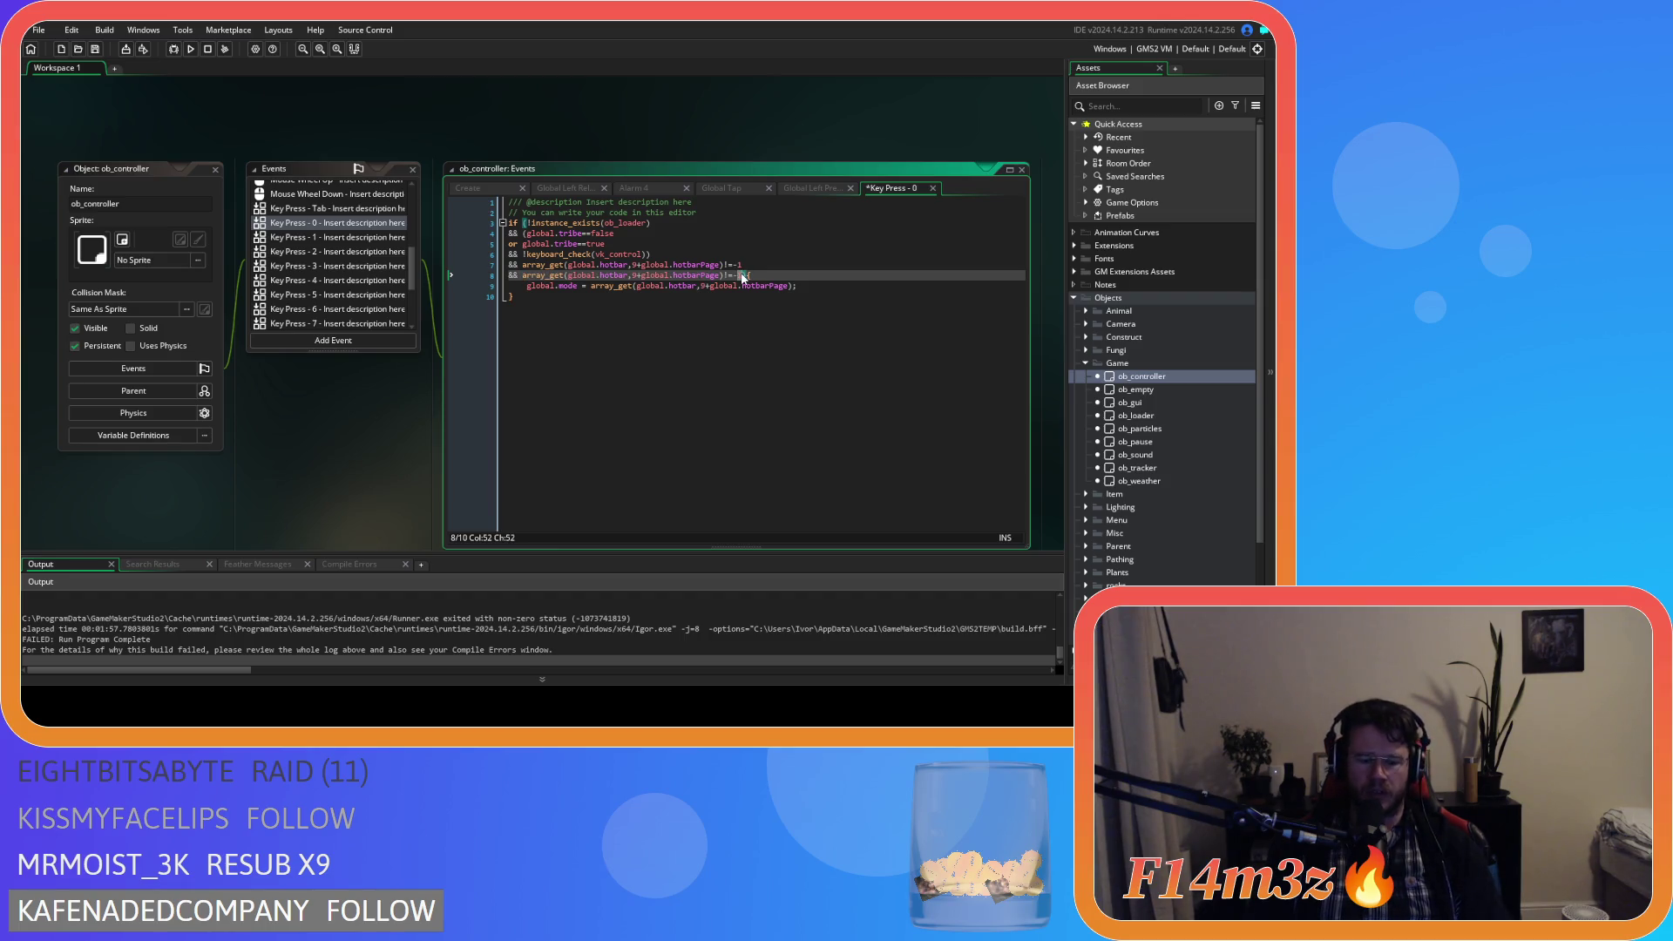
key(ctrl+s)
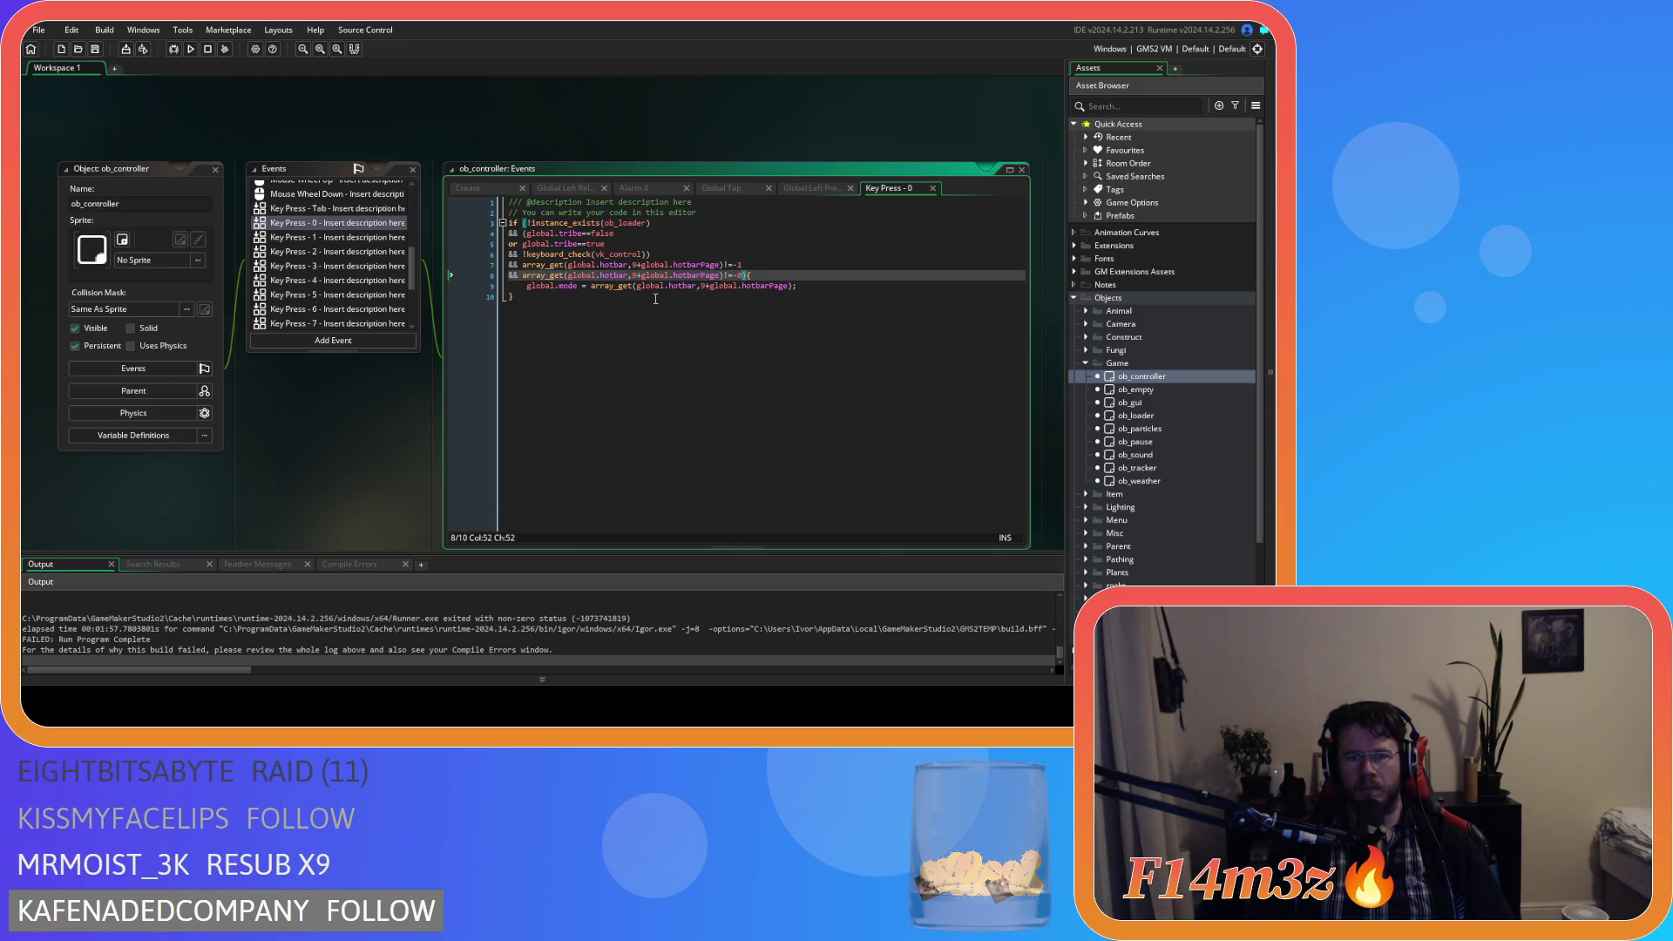
drag(742, 275, 481, 267)
click(329, 237)
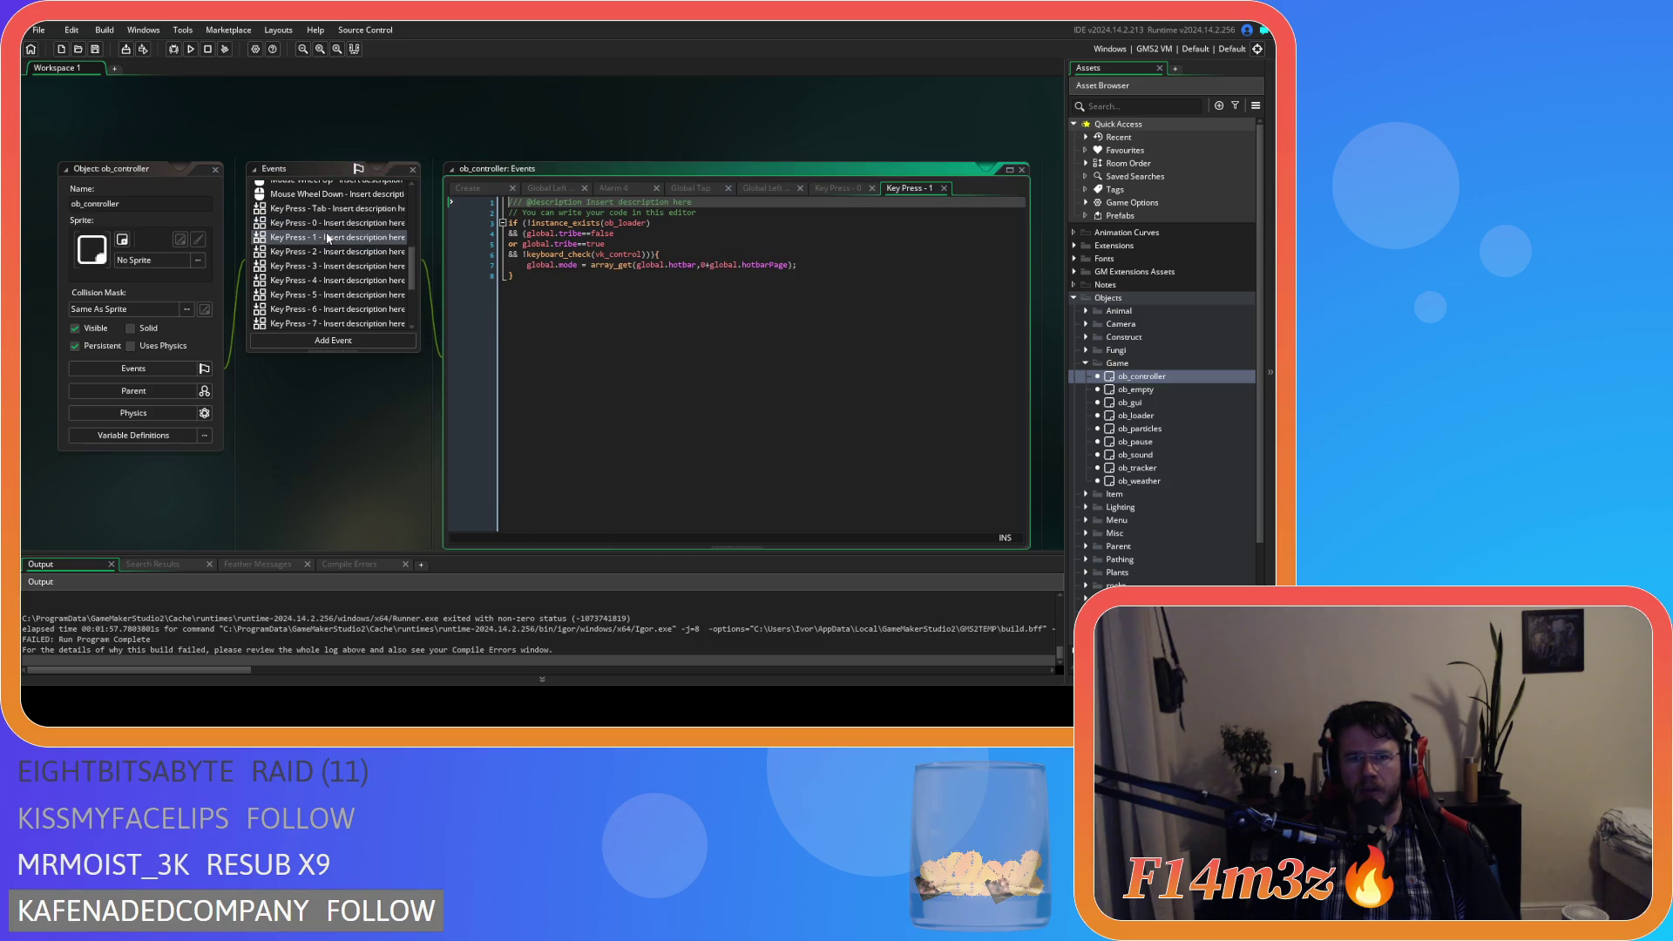
Paste the two hotbar slot checks into Key Press - 1 (slot 0) and Key Press - 2.
click(655, 255)
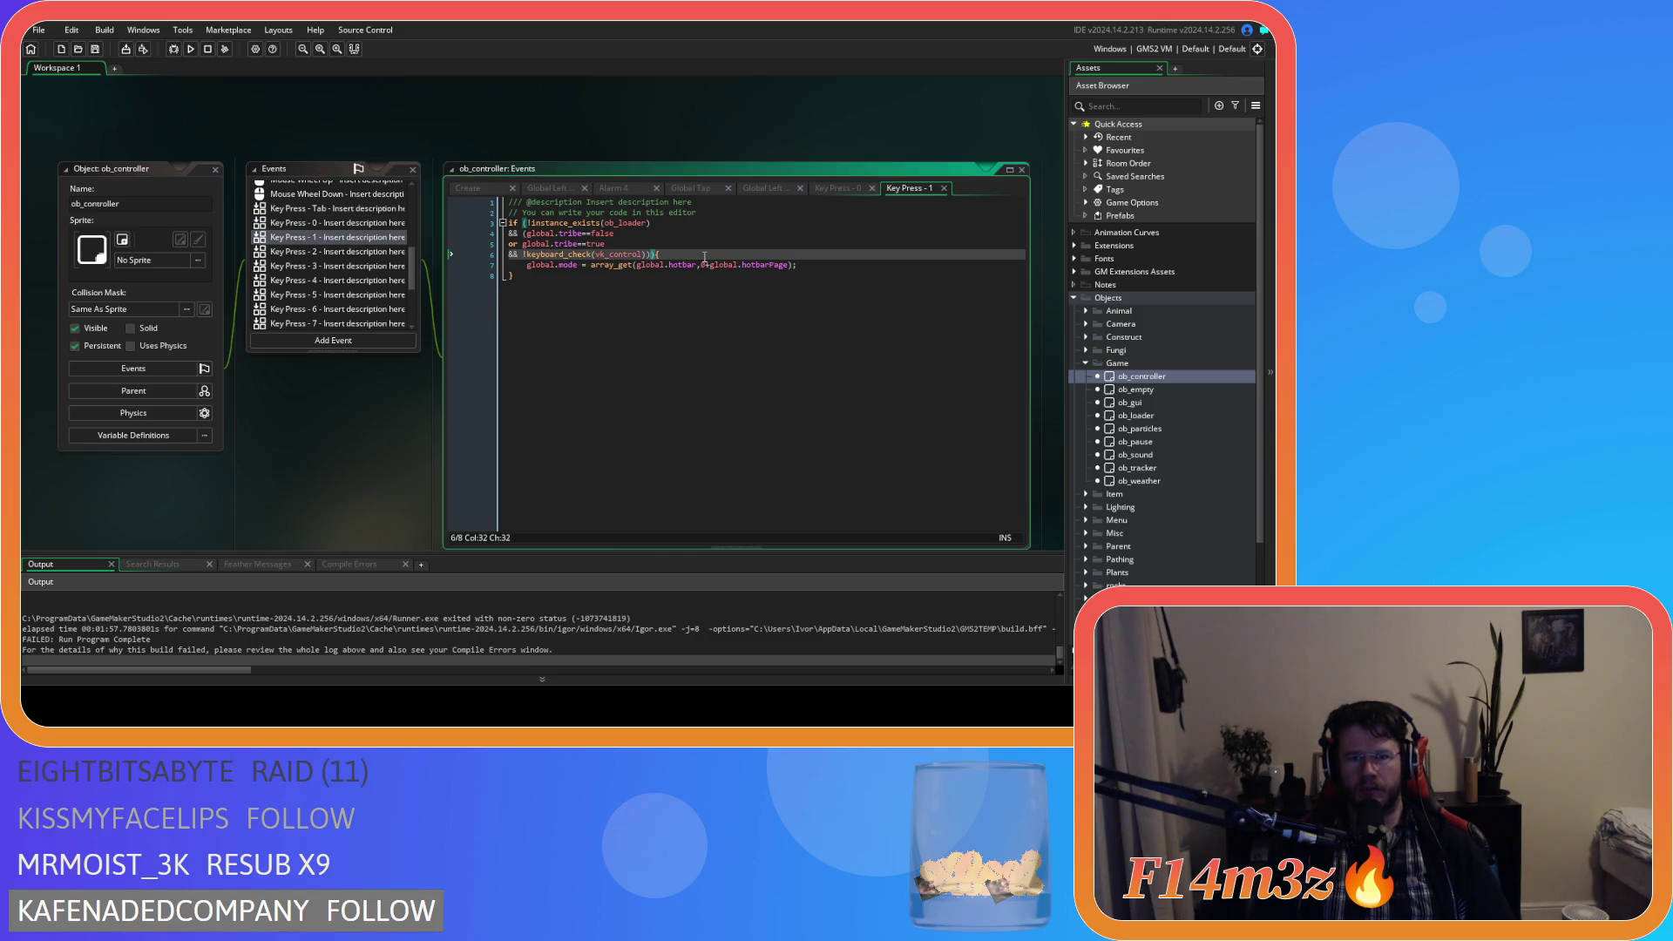
key(ctrl+v)
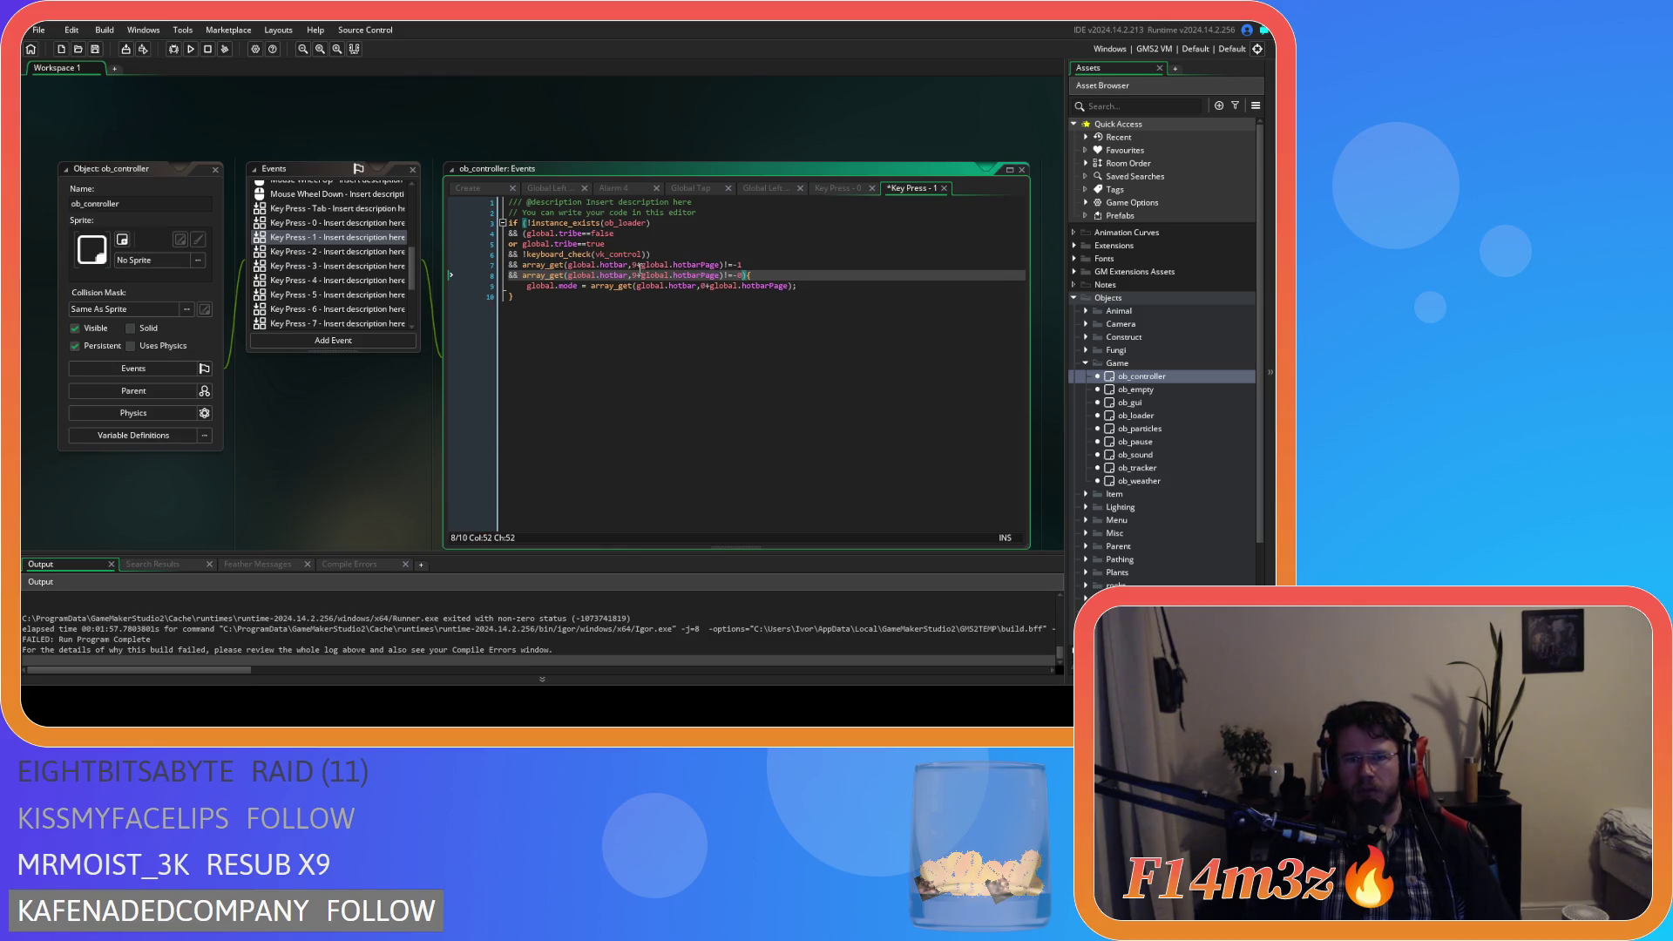
double_click(635, 265)
text(0)
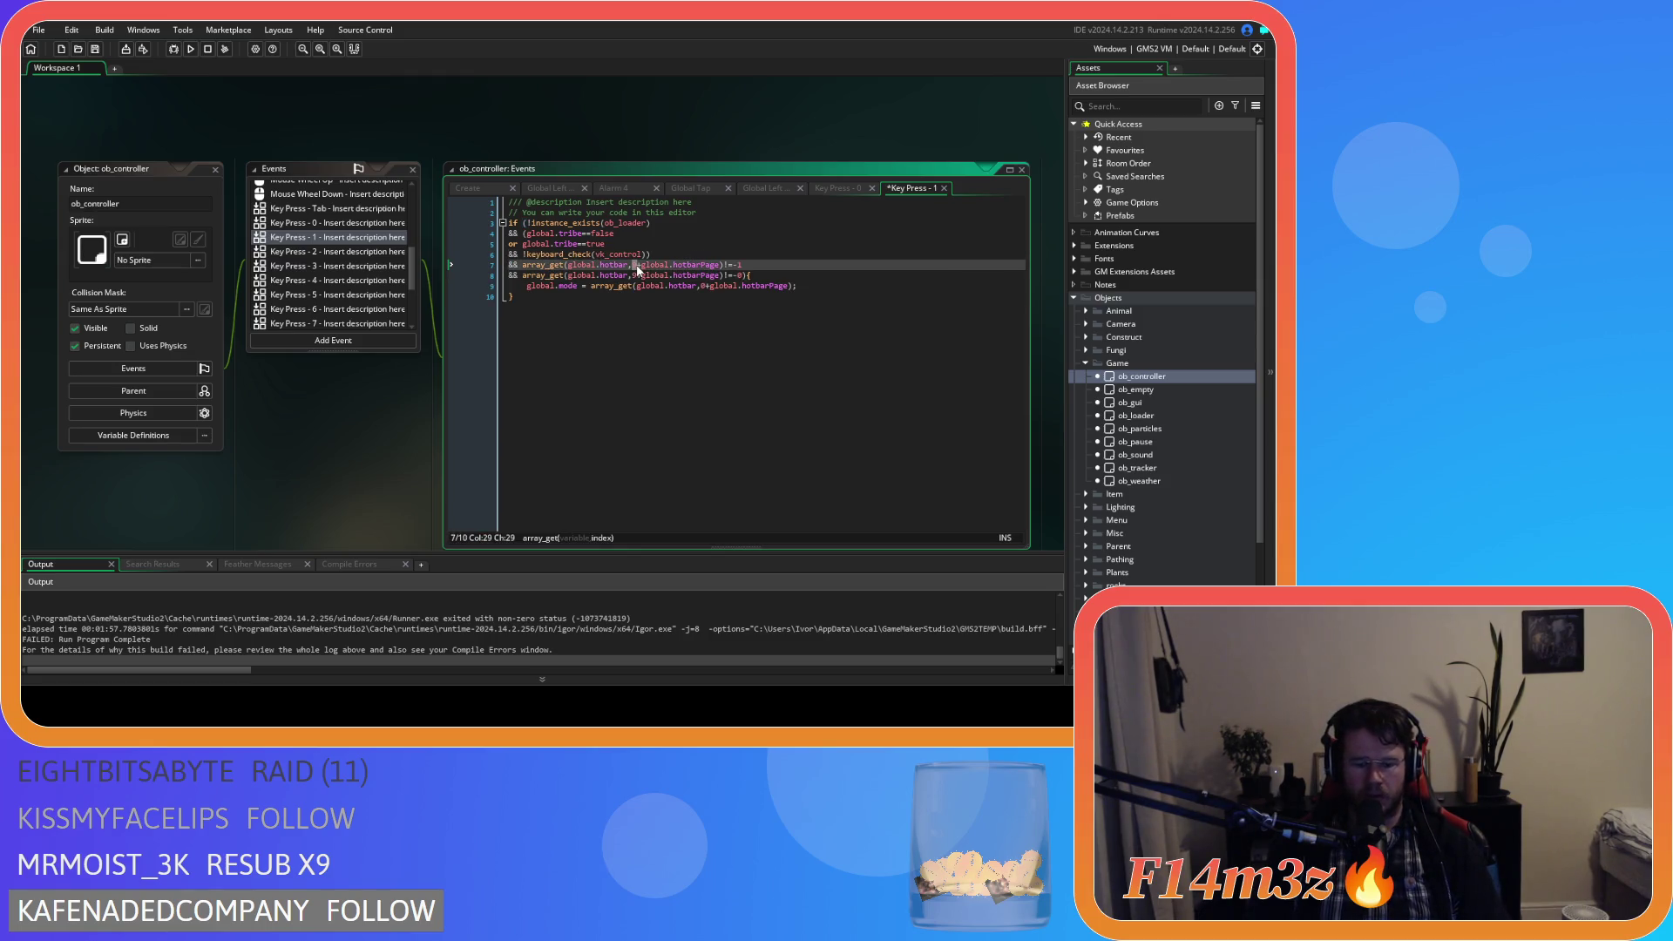
double_click(635, 275)
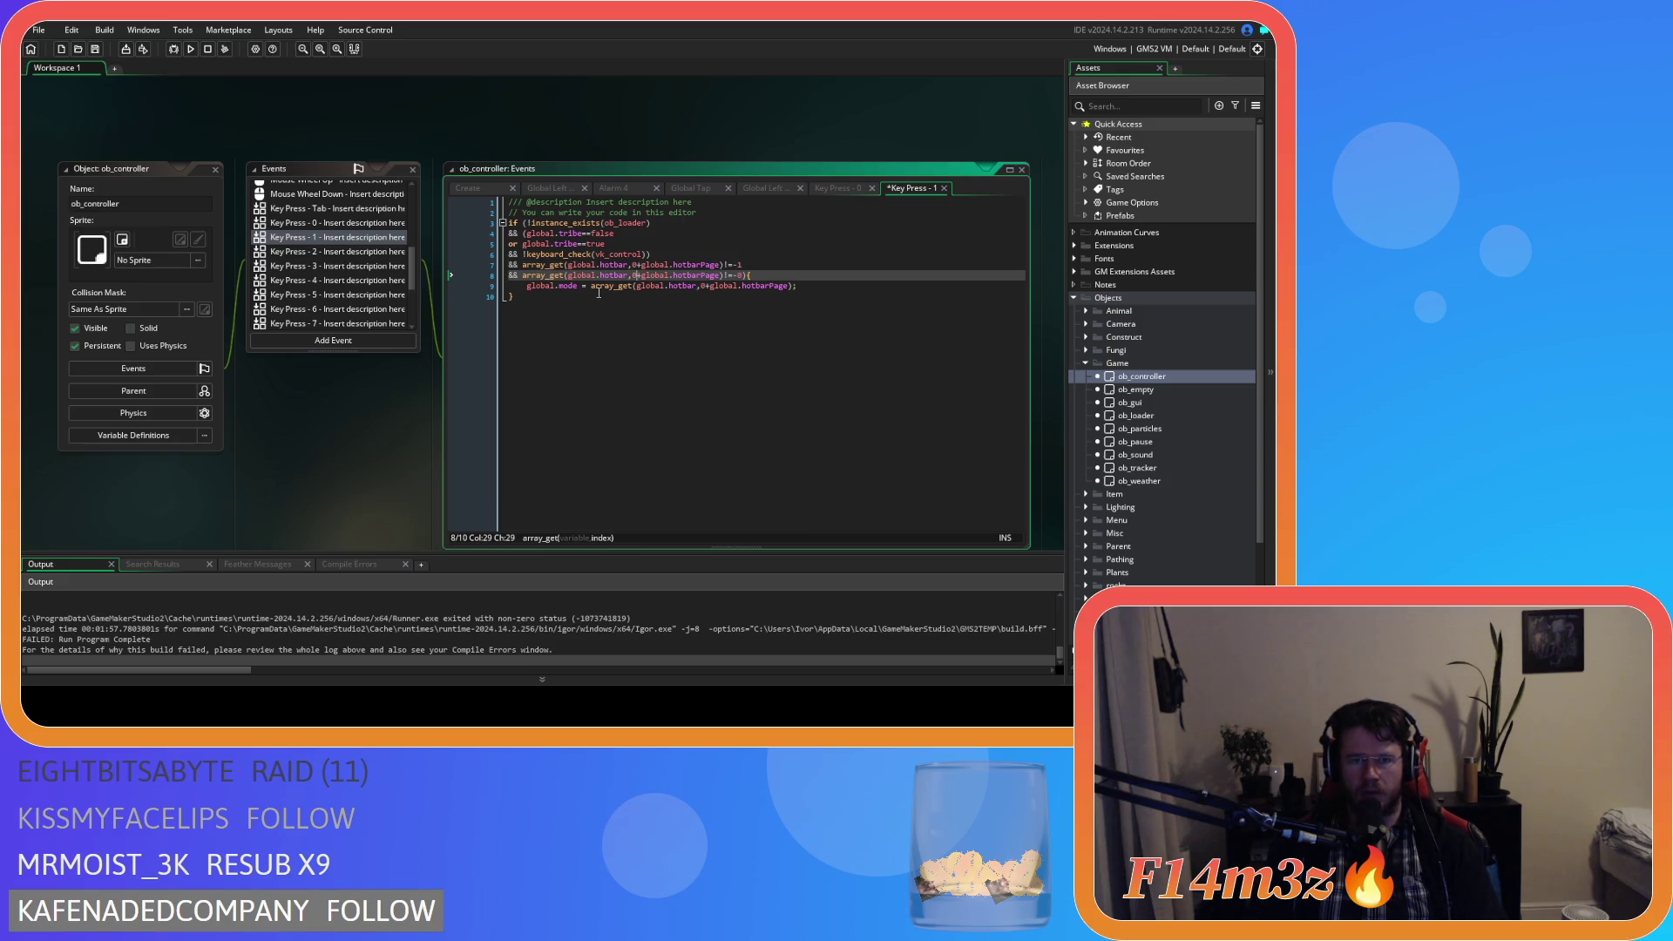
click(337, 251)
key(ctrl+v)
key(ctrl+v)
click(634, 264)
click(635, 275)
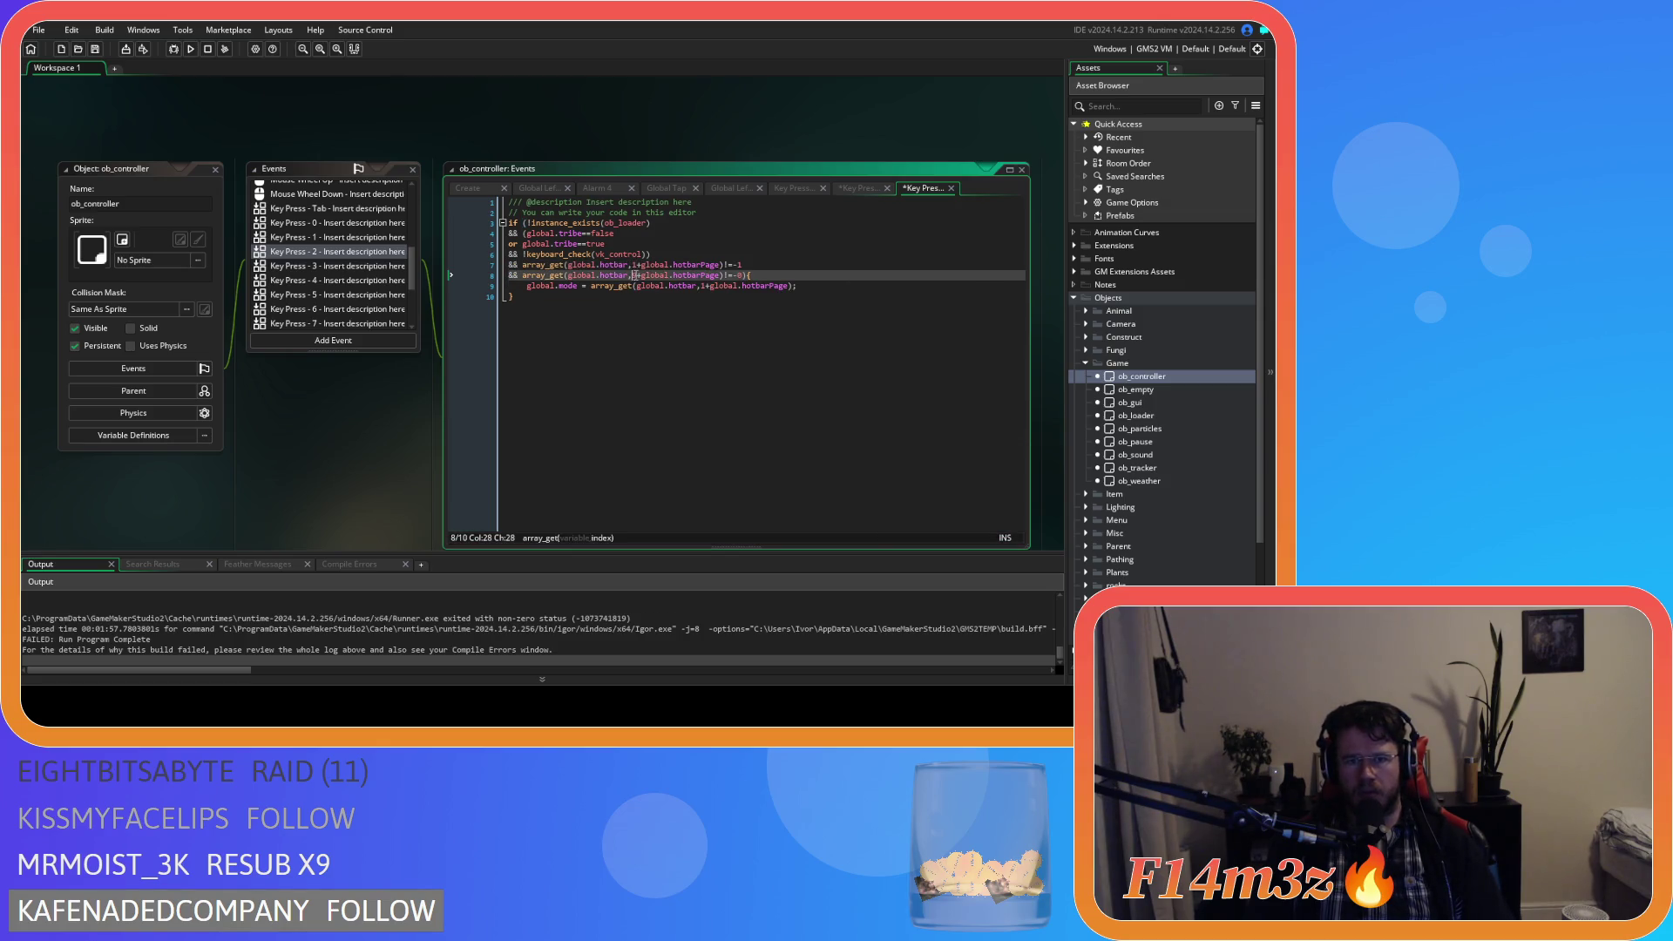
Paste the hotbar slot checks into Key Press - 3, using slot index 2.
click(310, 267)
key(ctrl+v)
key(ctrl+v)
key(BackSpace)
text(0)
click(633, 265)
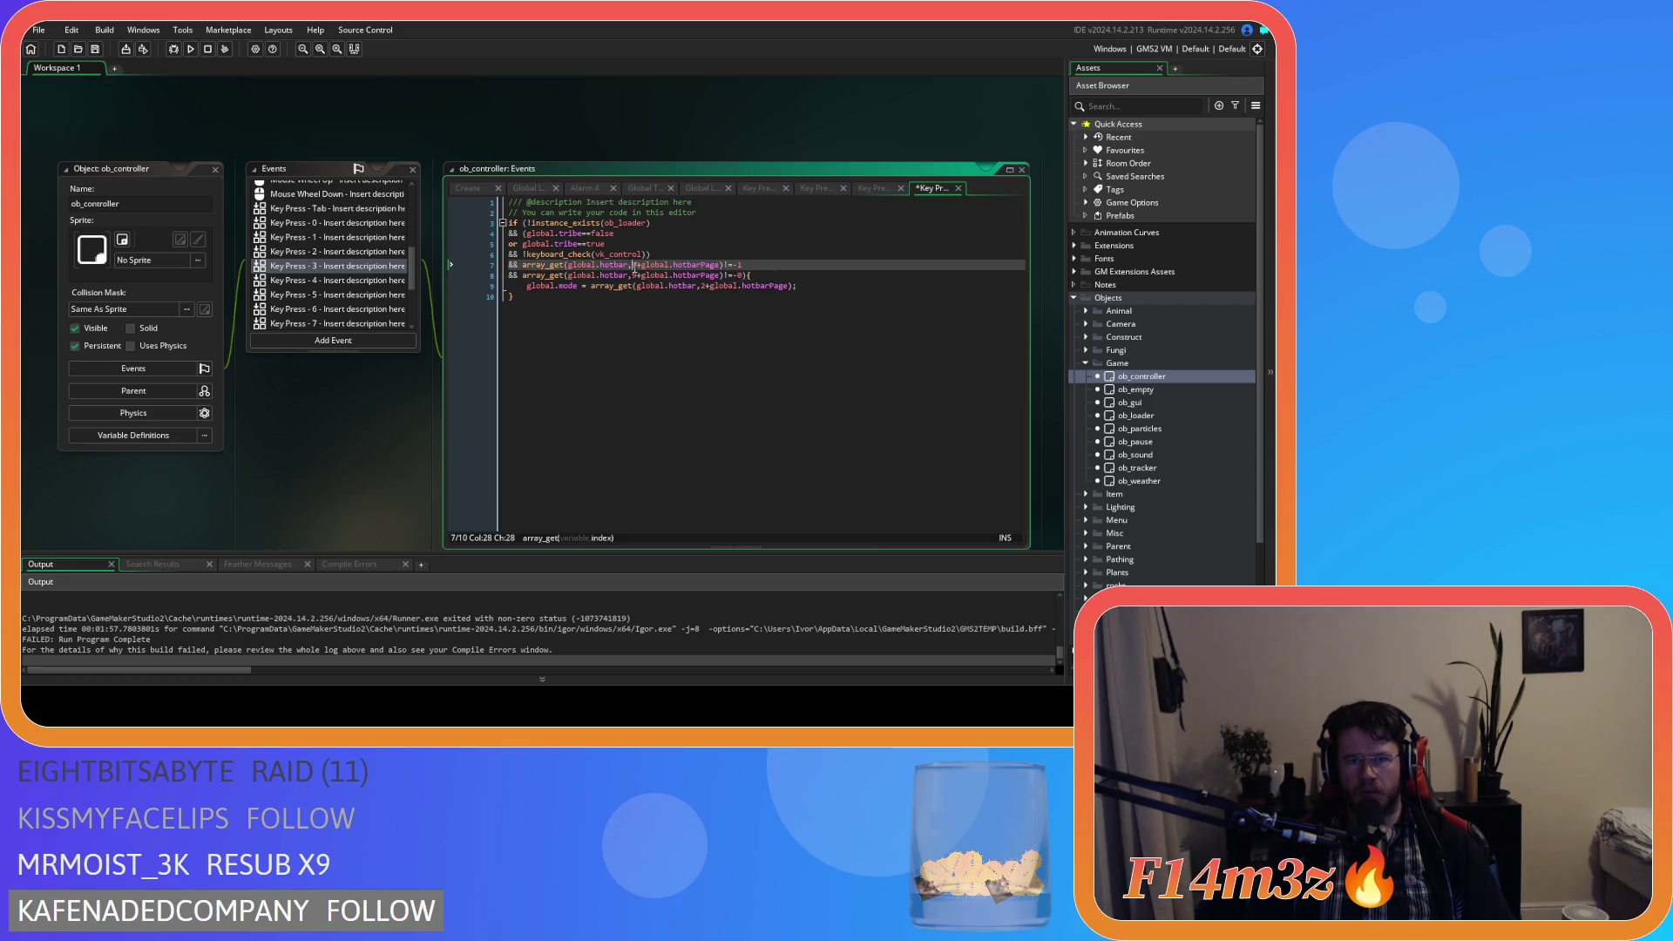
text(2)
key(Down)
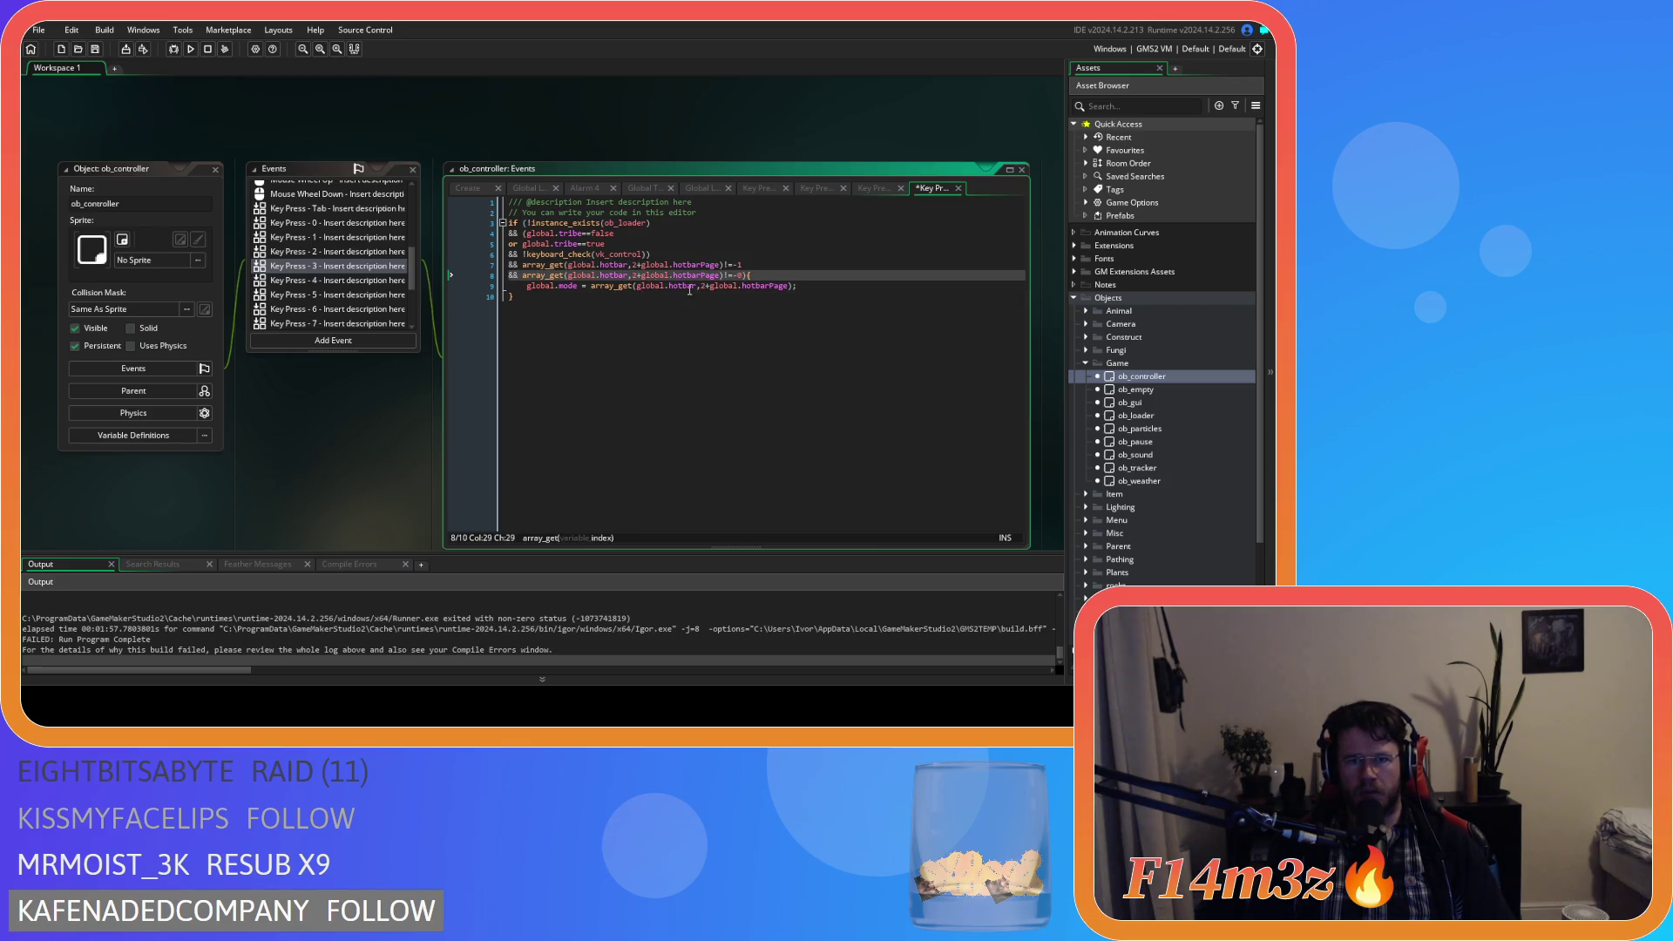
Paste the hotbar slot checks into Key Press - 4 with slot index 3, and save.
click(340, 279)
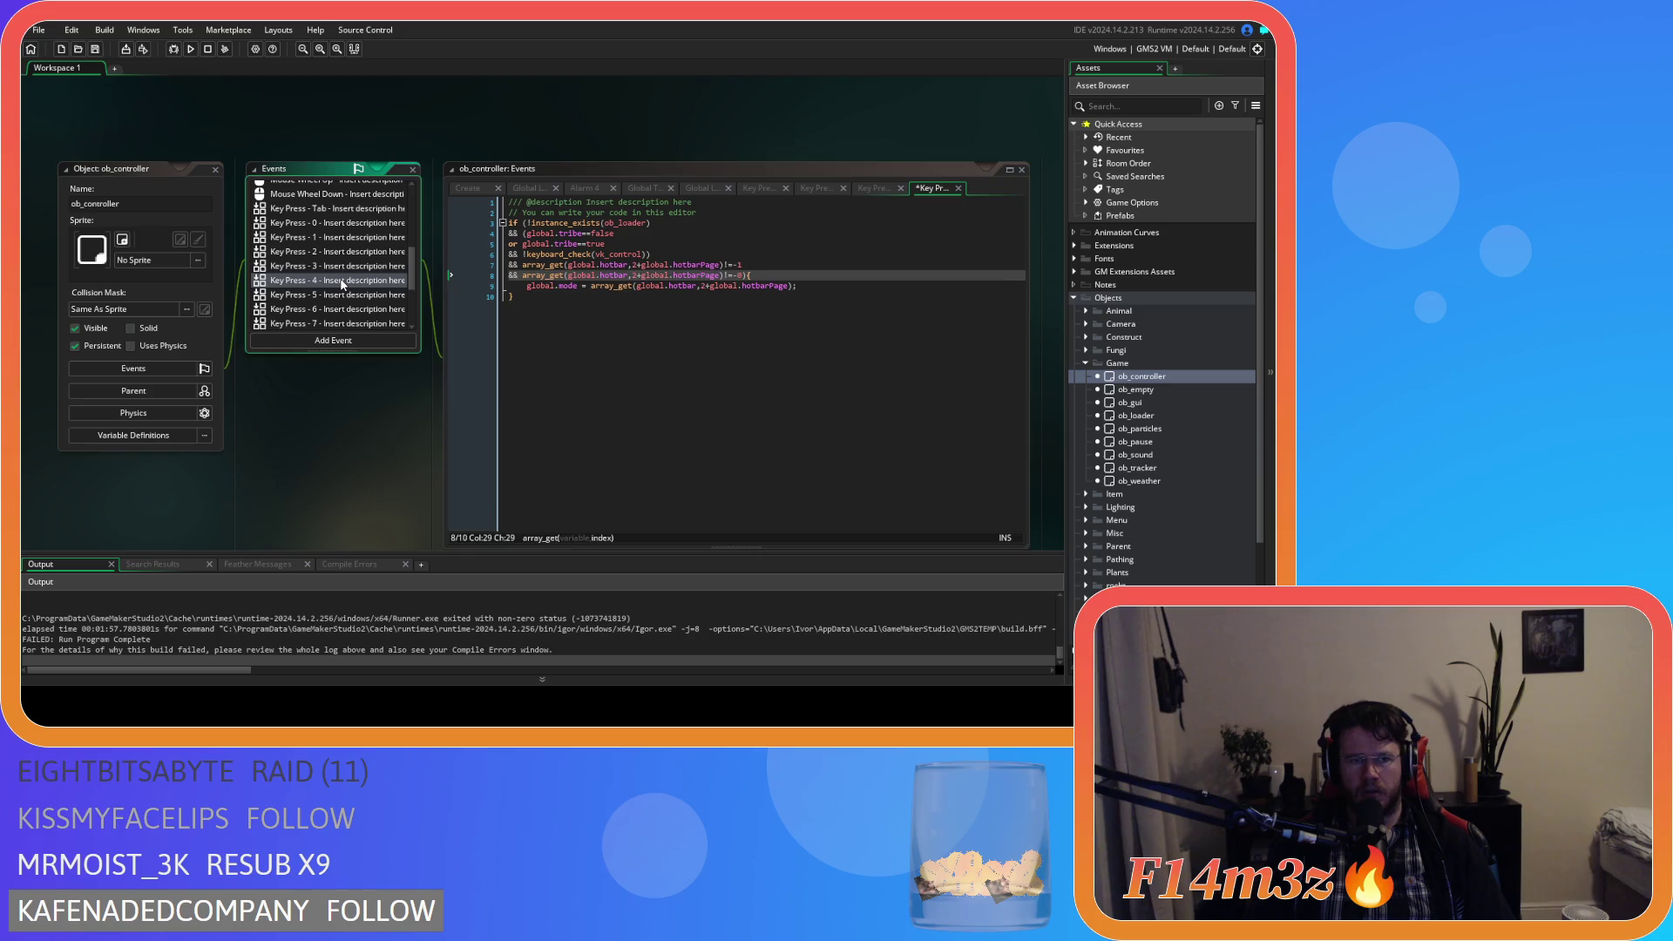
click(655, 254)
key(ctrl+v)
double_click(635, 265)
double_click(634, 275)
text(3)
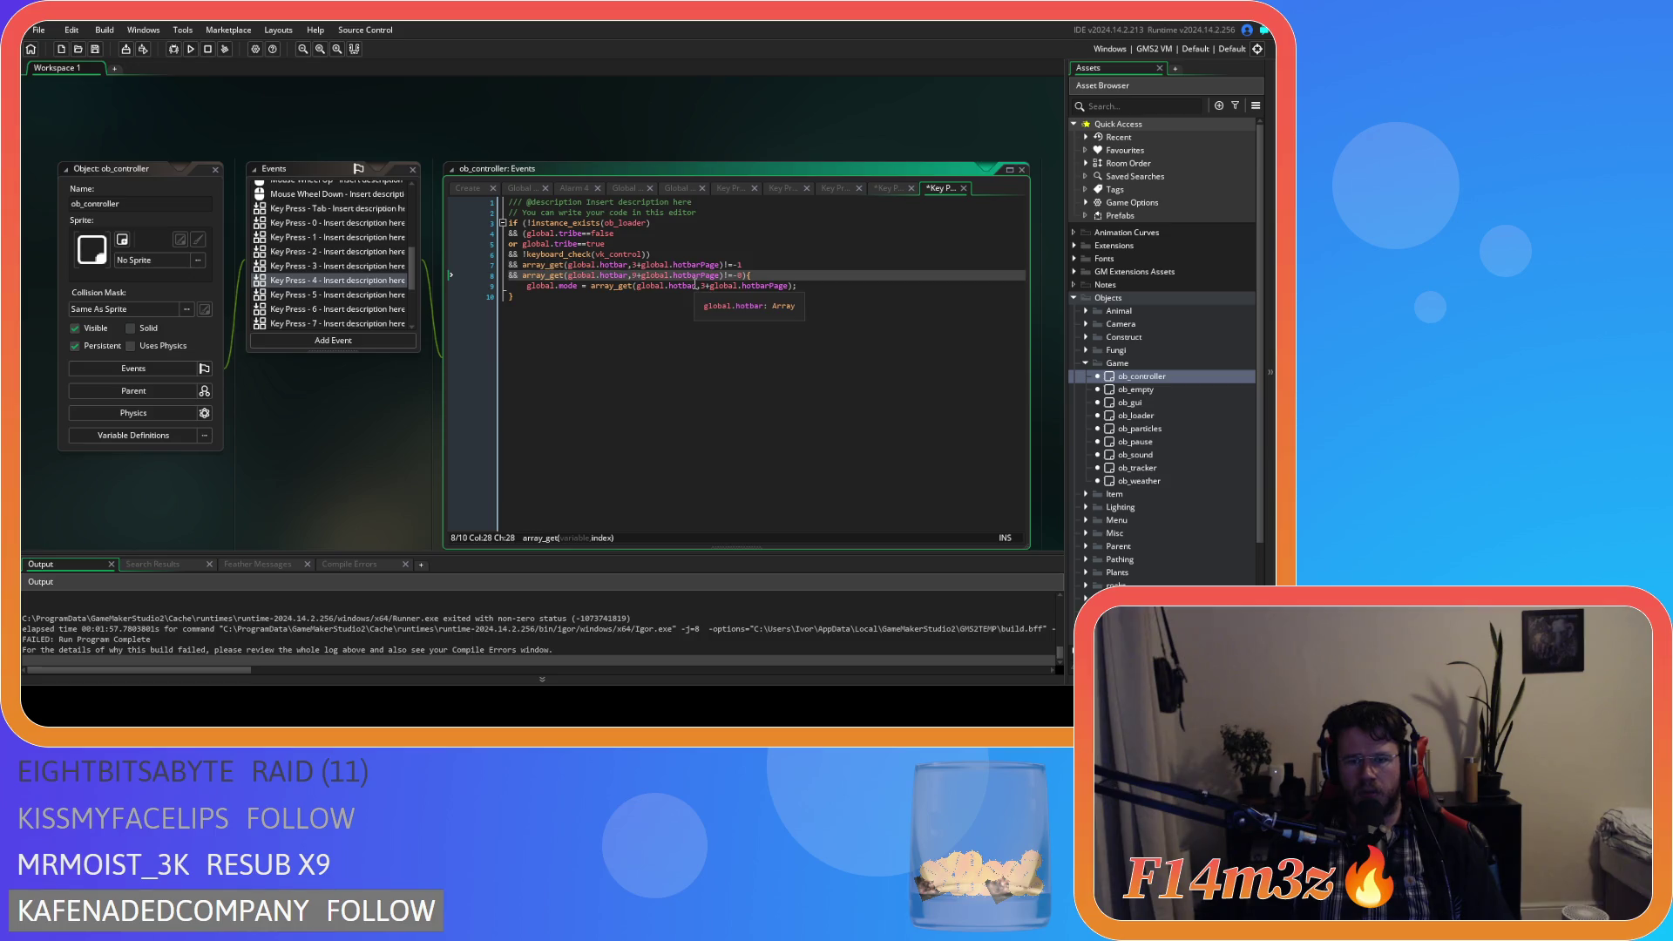
key(ctrl+s)
Paste the hotbar slot checks into Key Press - 5, using slot index 4.
click(313, 295)
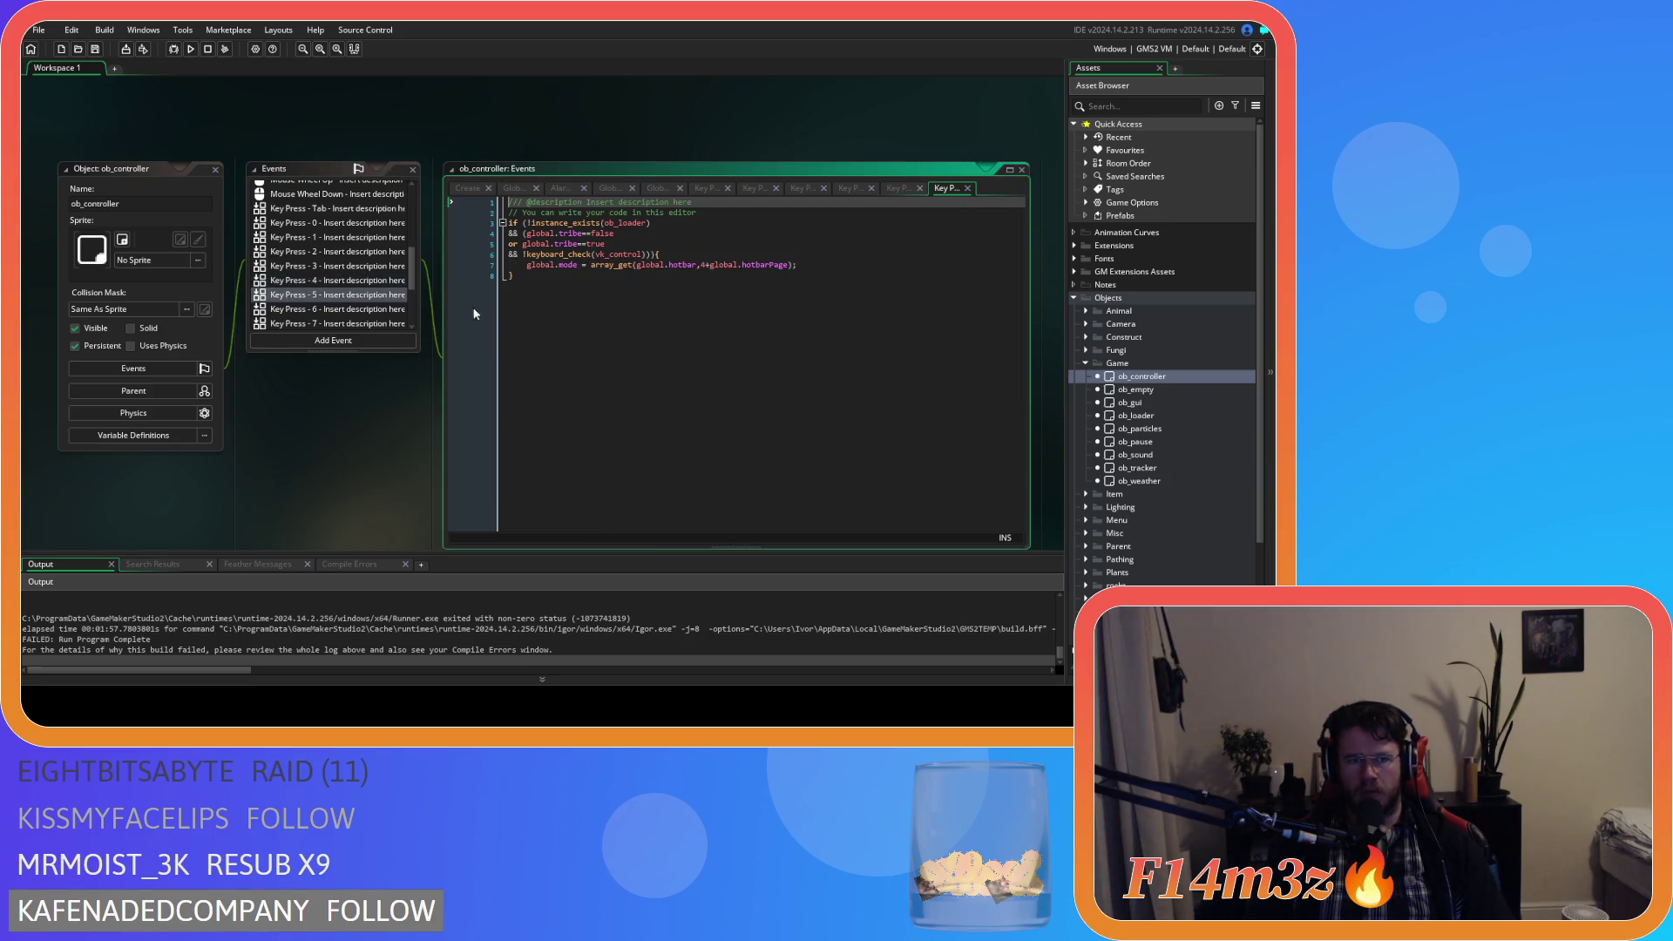
click(654, 255)
key(ctrl+v)
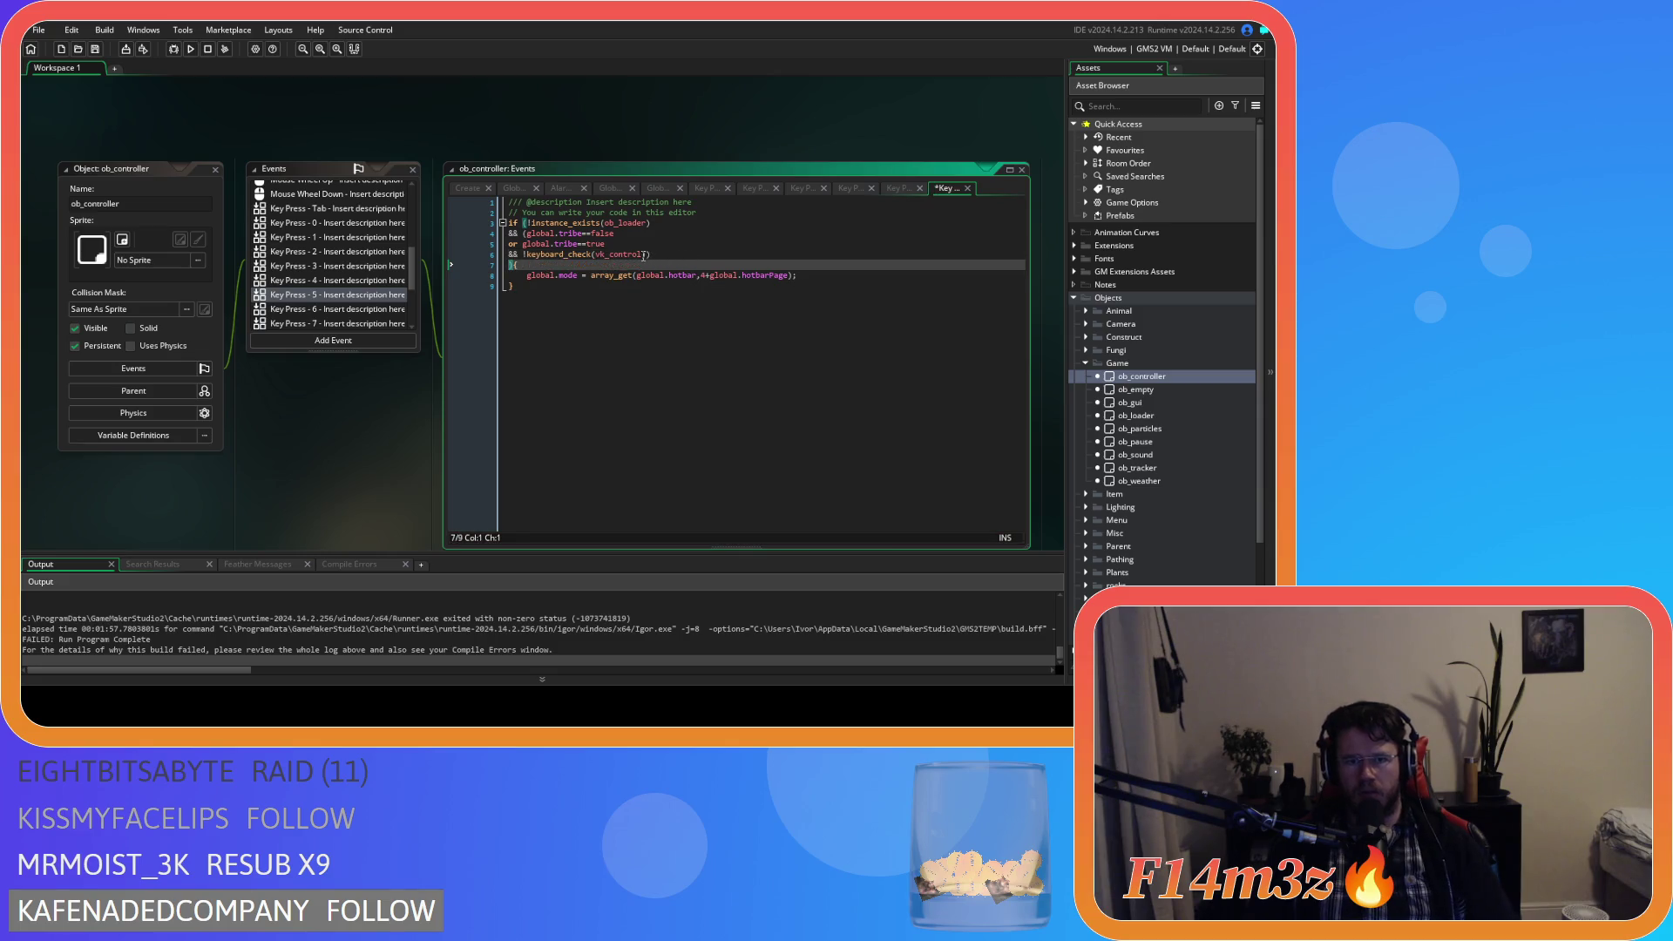
click(633, 266)
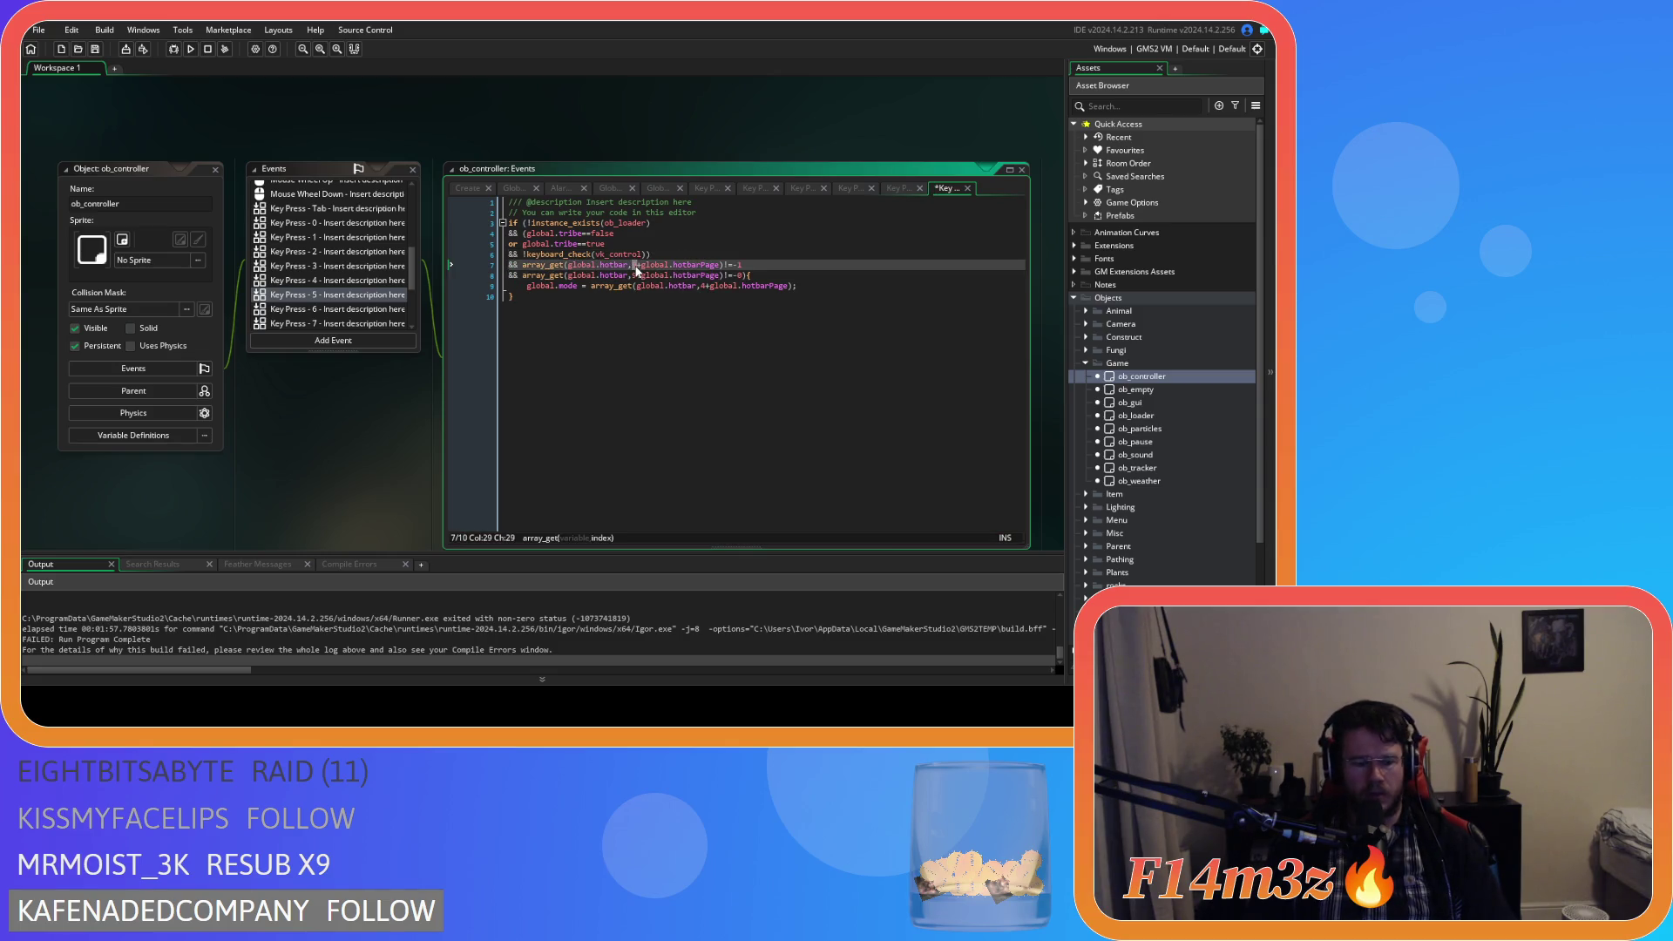
text(4)
click(633, 275)
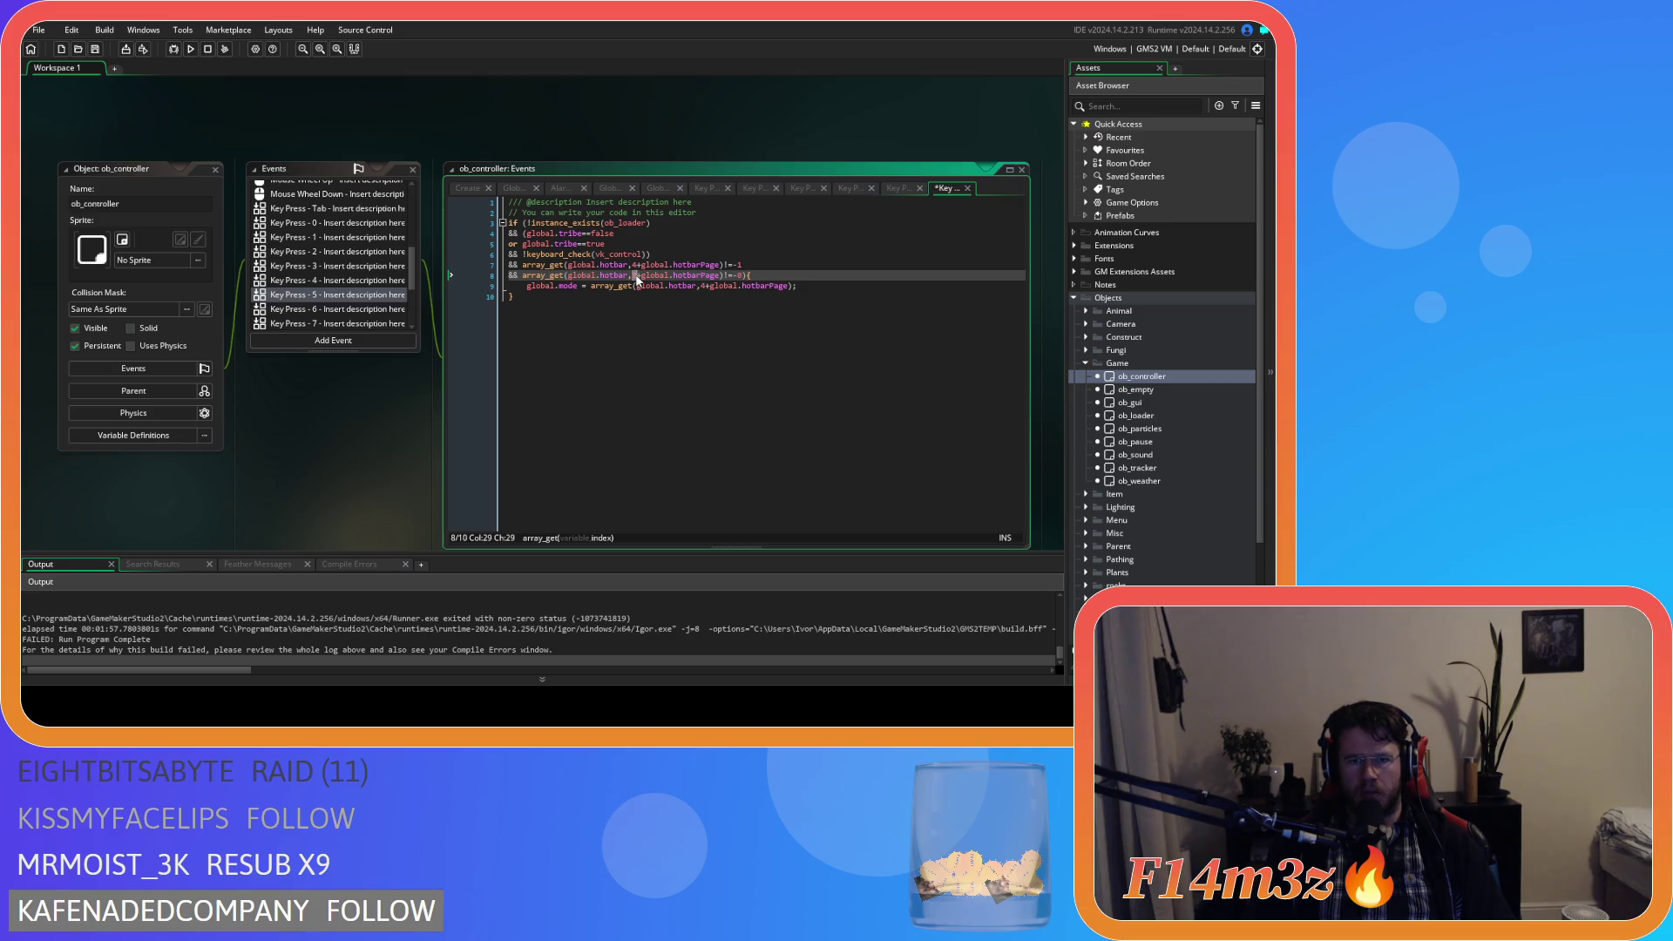
Paste the hotbar slot checks into Key Press - 6 and adjust its slot numbers.
click(382, 307)
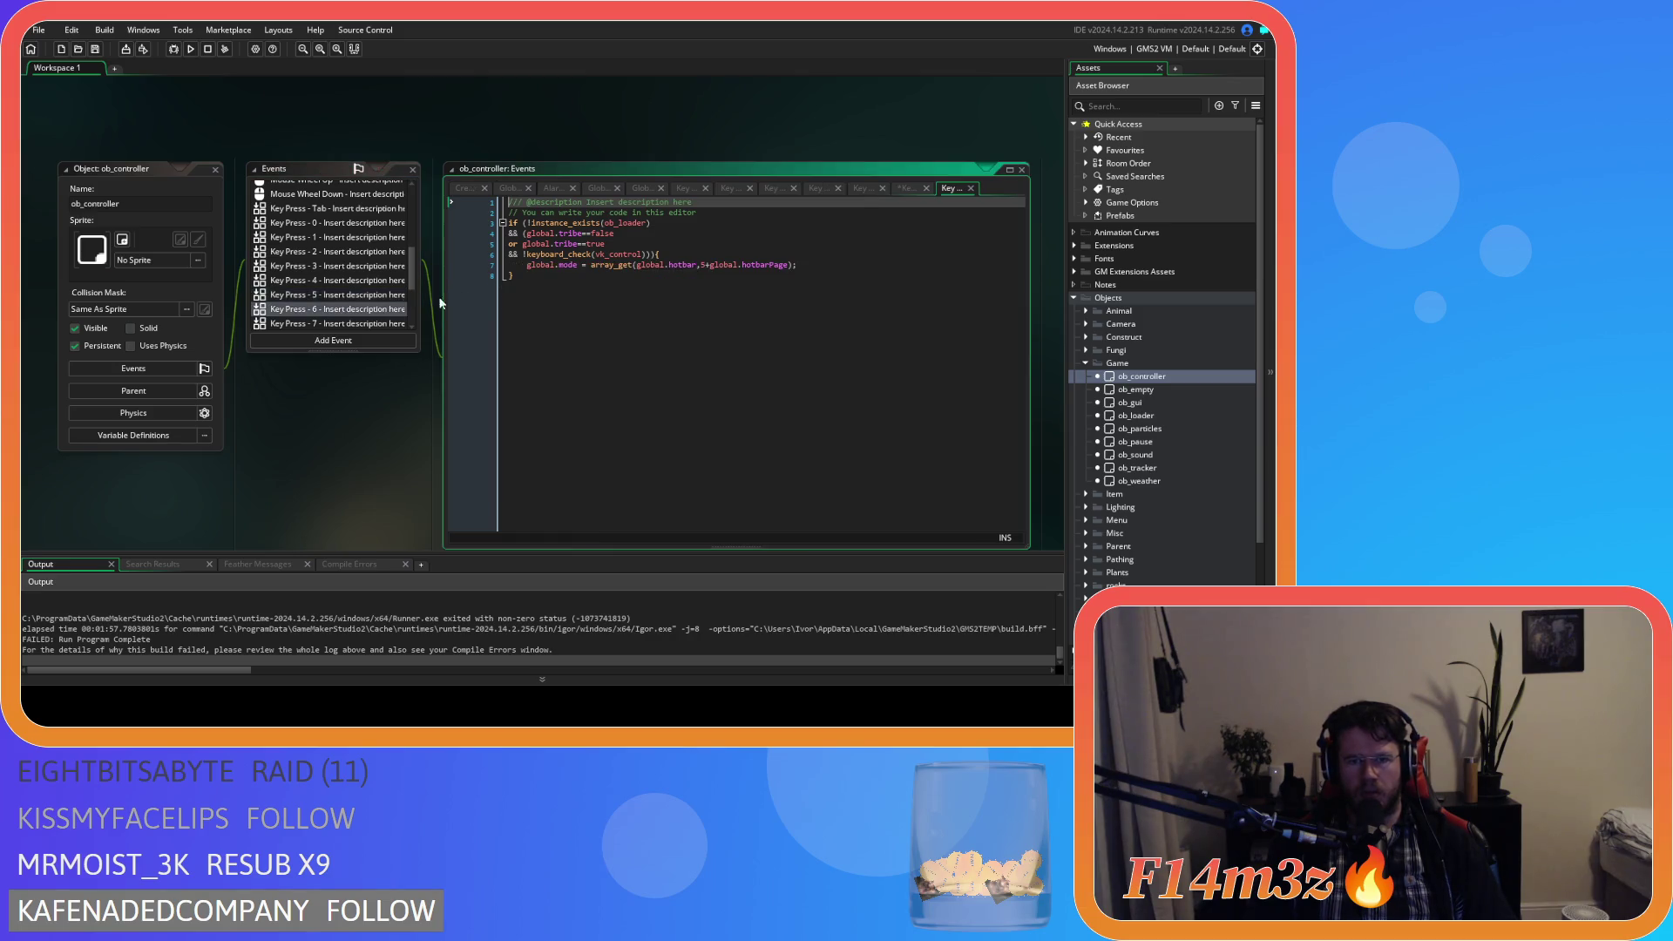
click(650, 258)
text(&& array_get(global.hotbar,9+global.hotbarPage)!=-1 && array_get(global.hotbar,9+global.hotbarPage)!=-1)
key(BackSpace)
text(0)
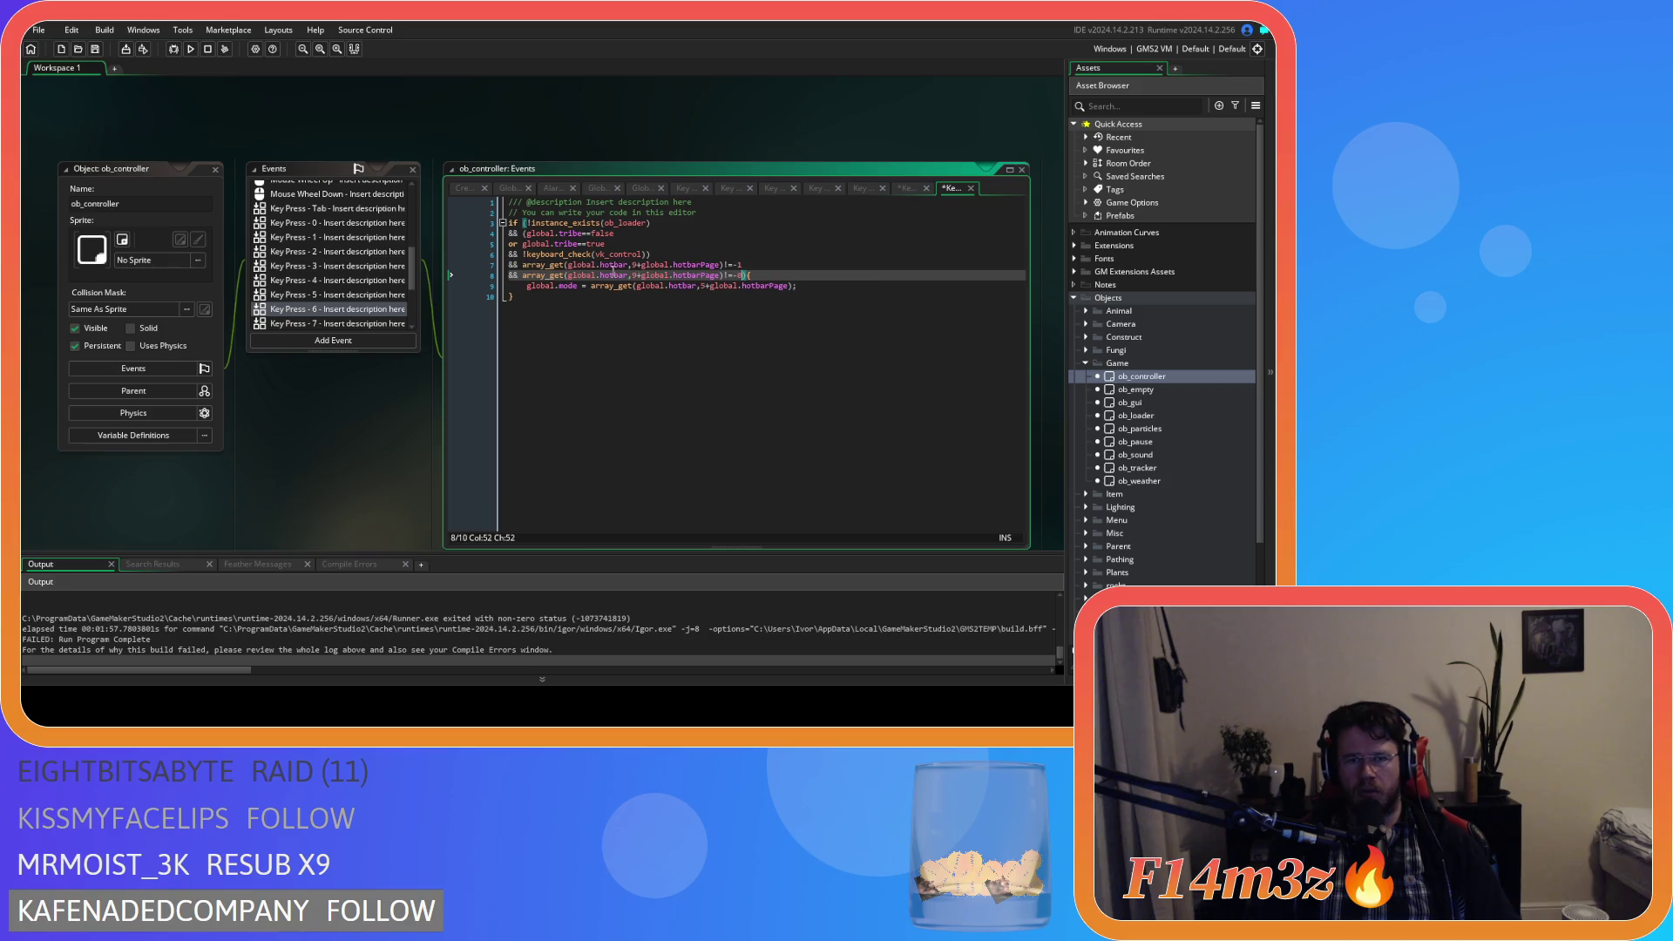
double_click(635, 266)
double_click(635, 275)
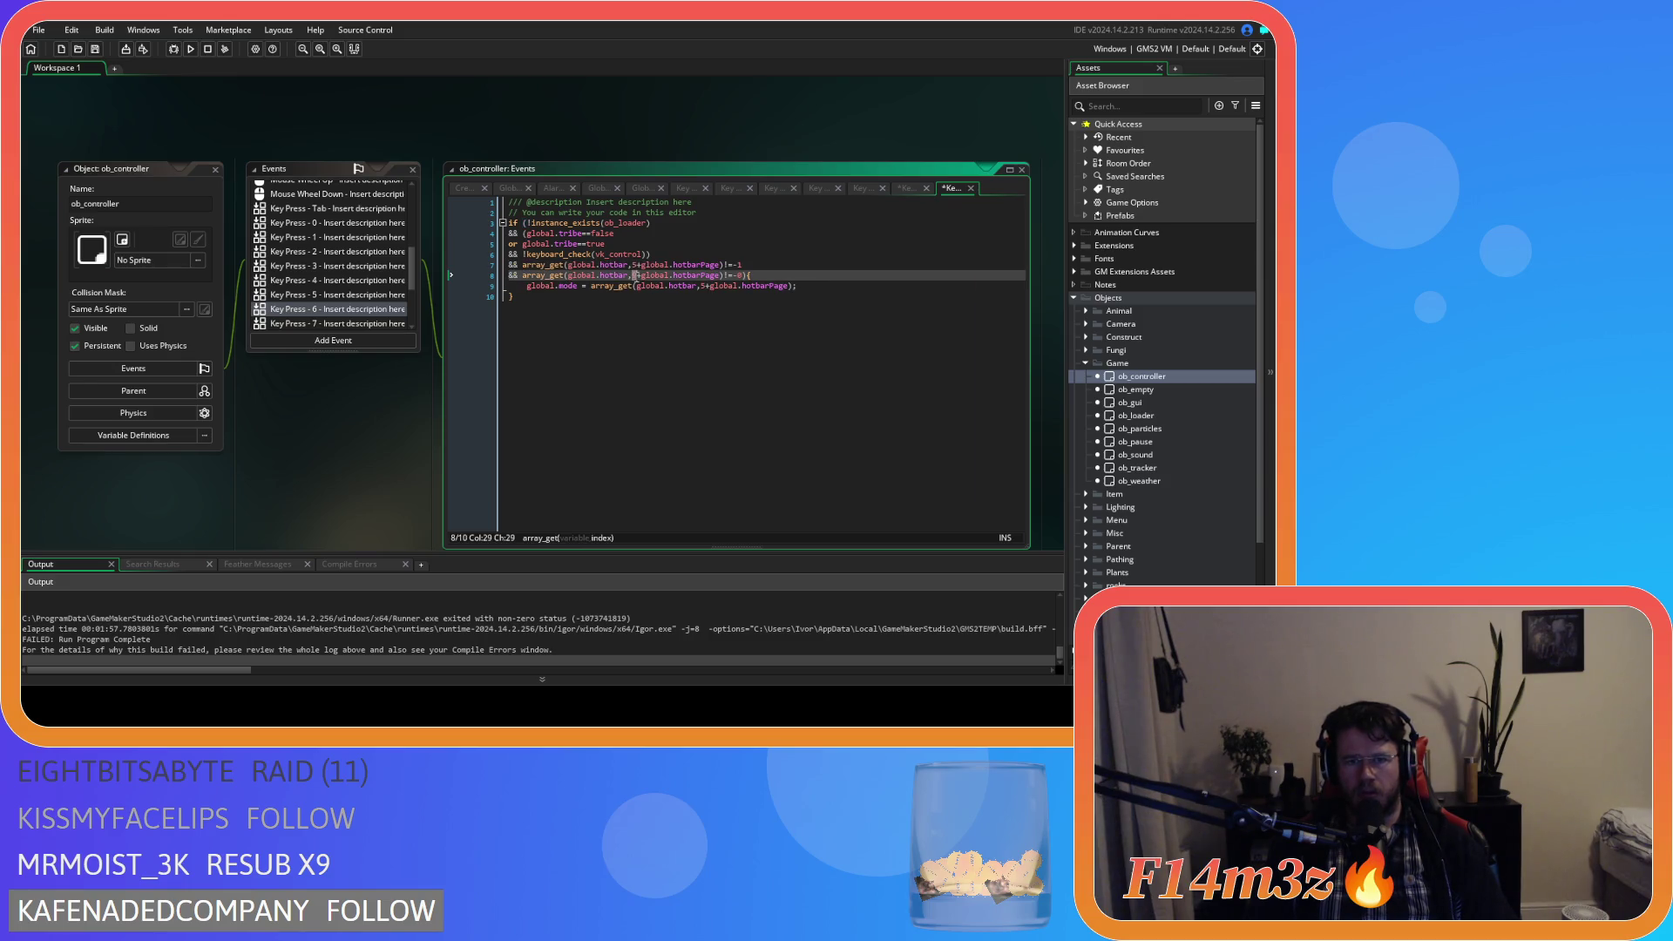
Paste the hotbar slot checks into Key Press - 7, using slot index 6.
click(336, 324)
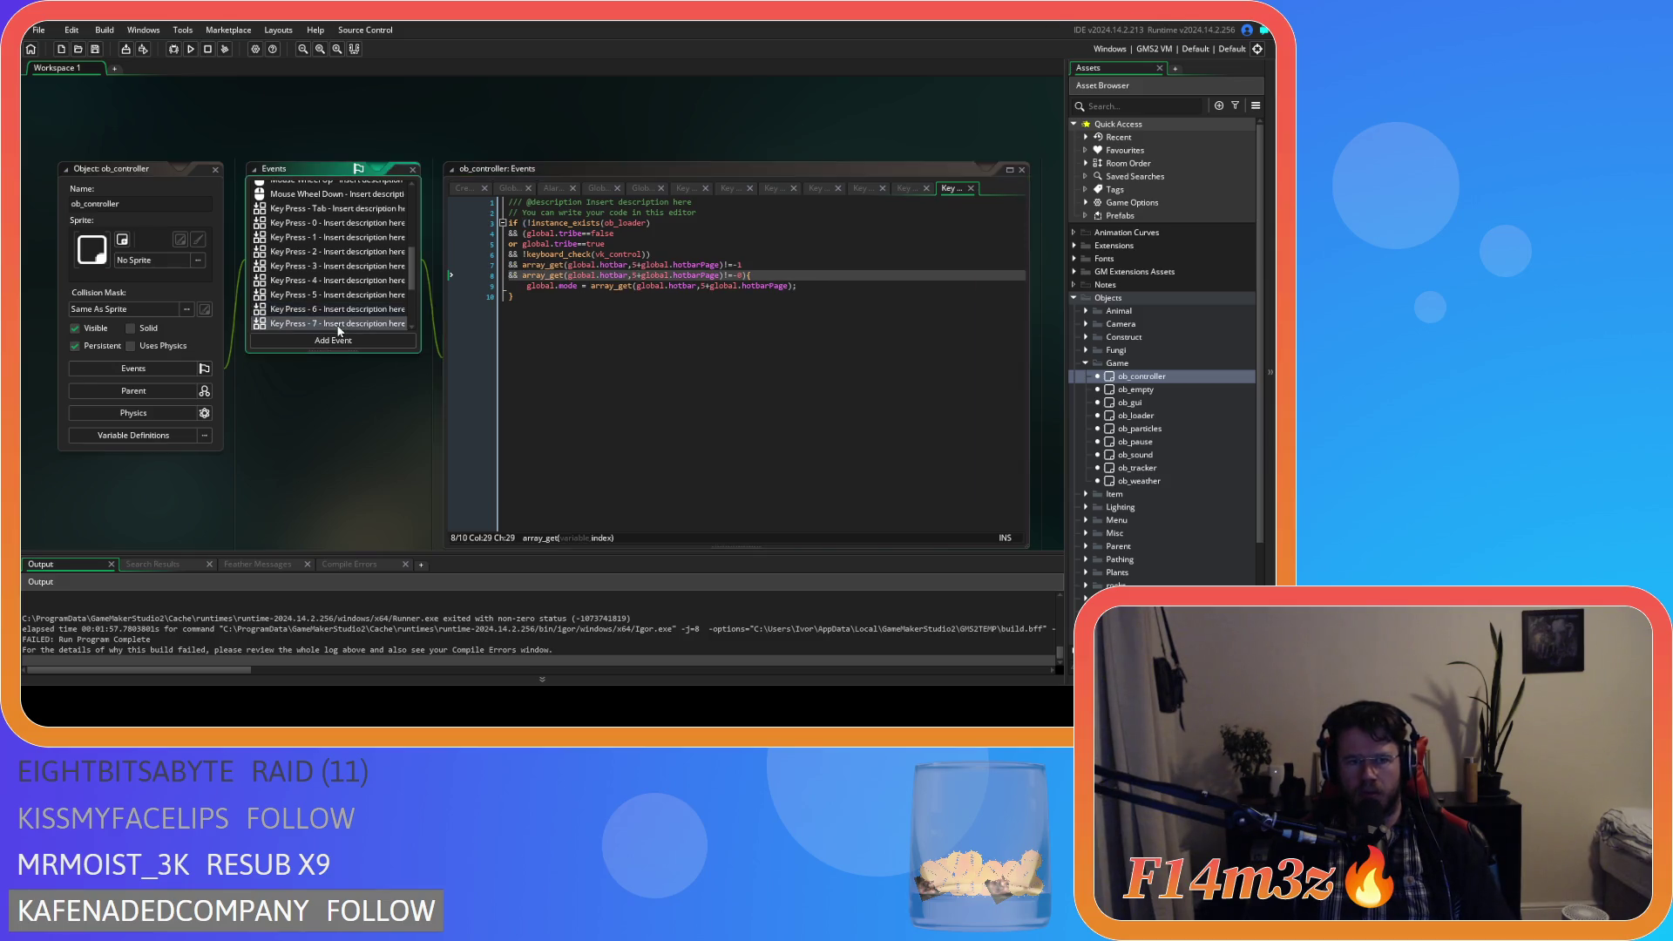
click(653, 254)
key(ctrl+v)
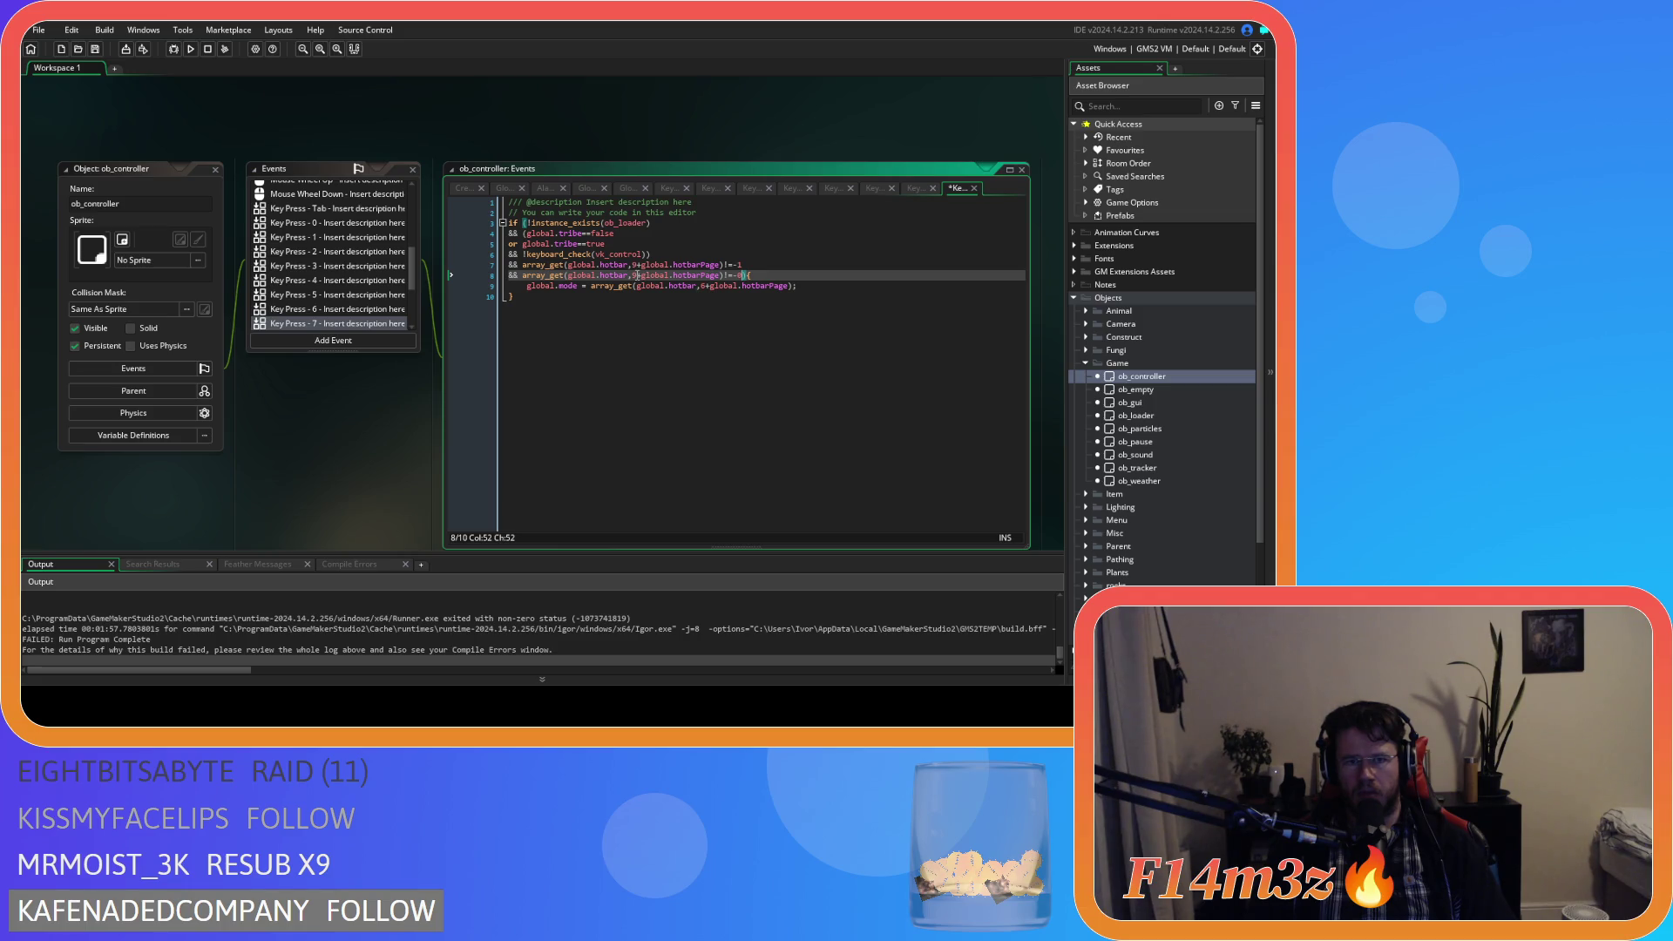
click(633, 265)
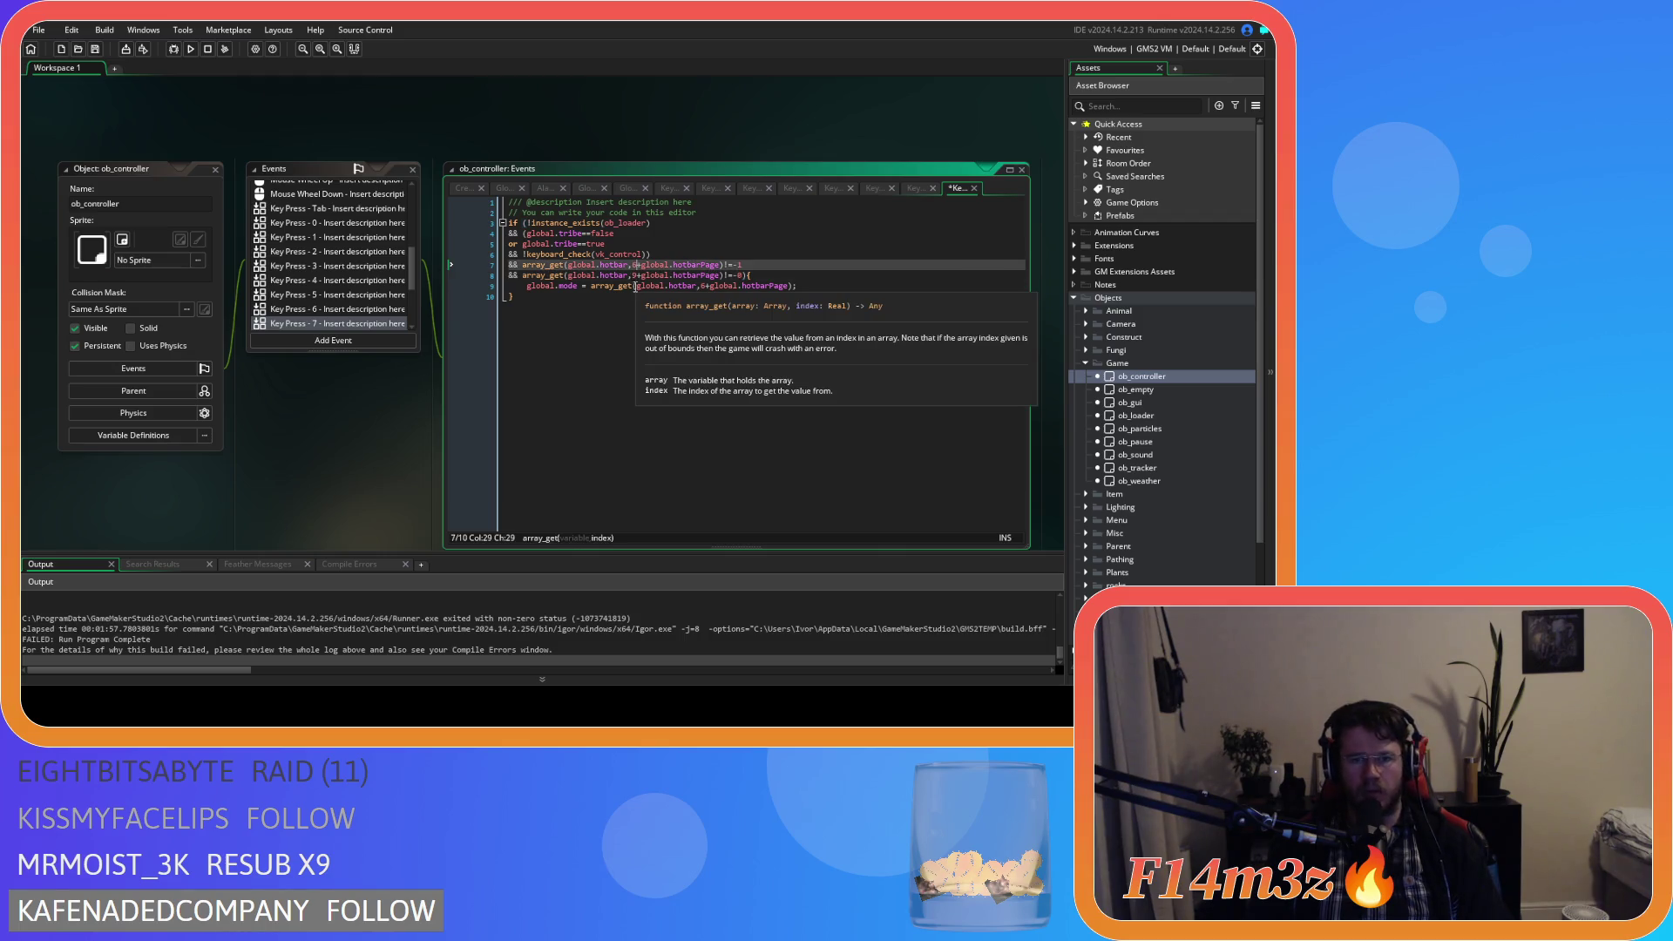
key(BackSpace)
text(6)
click(637, 280)
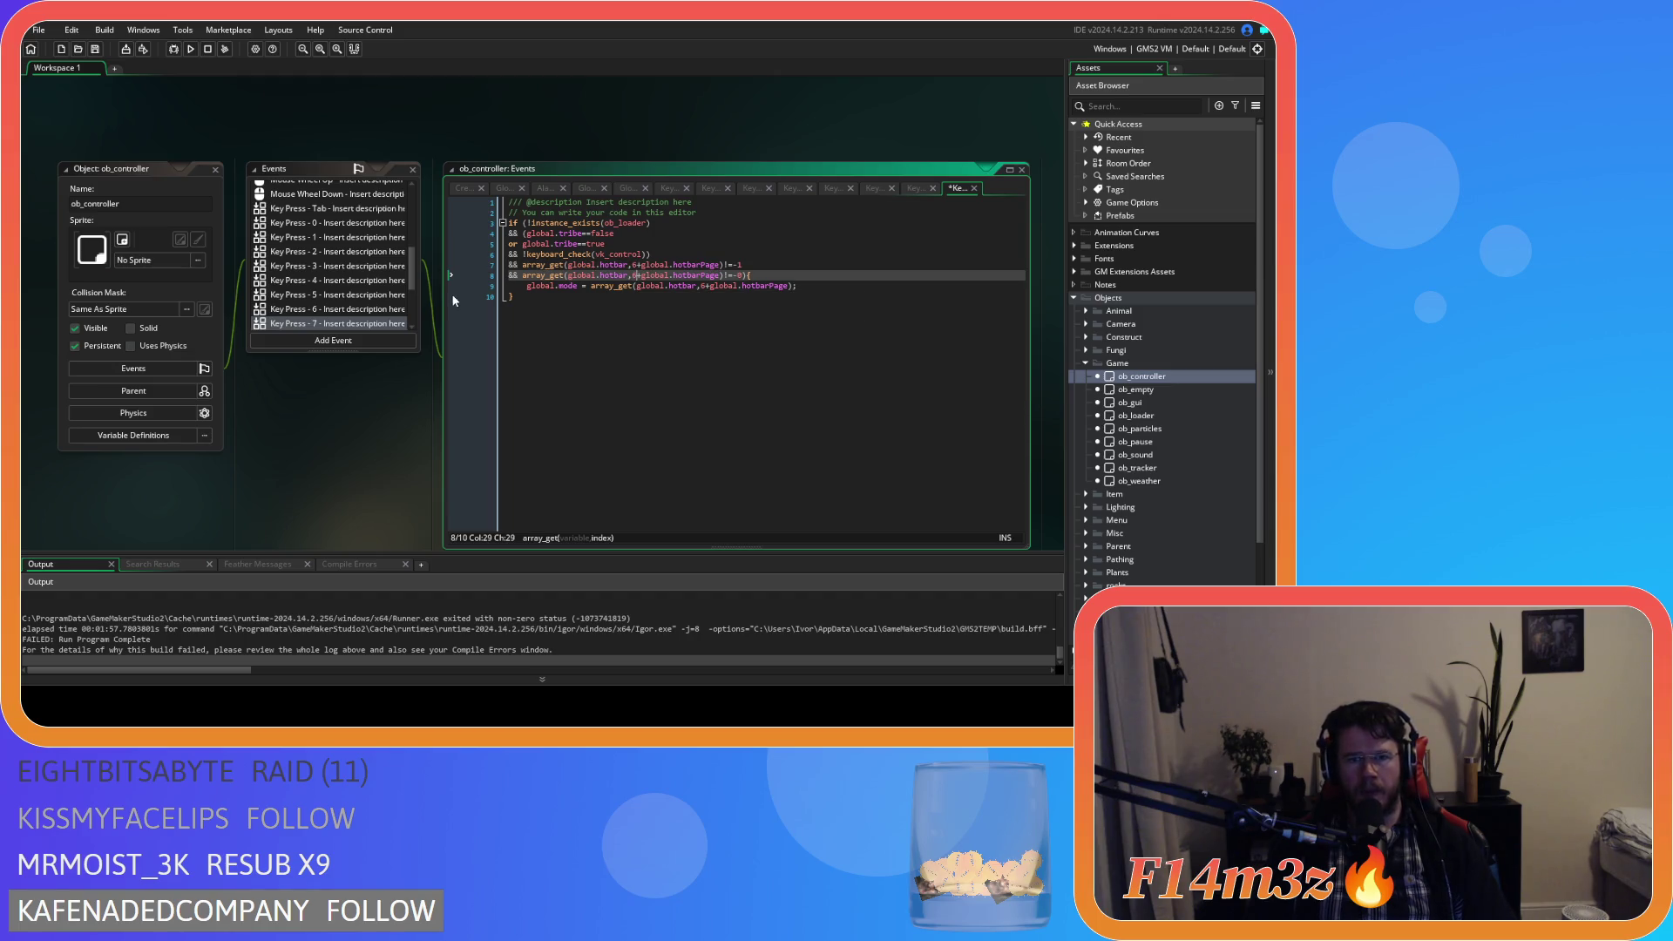
scroll(318, 305, down, 2)
Paste the hotbar slot checks into Key Press - 8 and Key Press - 9 (slot 8).
click(337, 285)
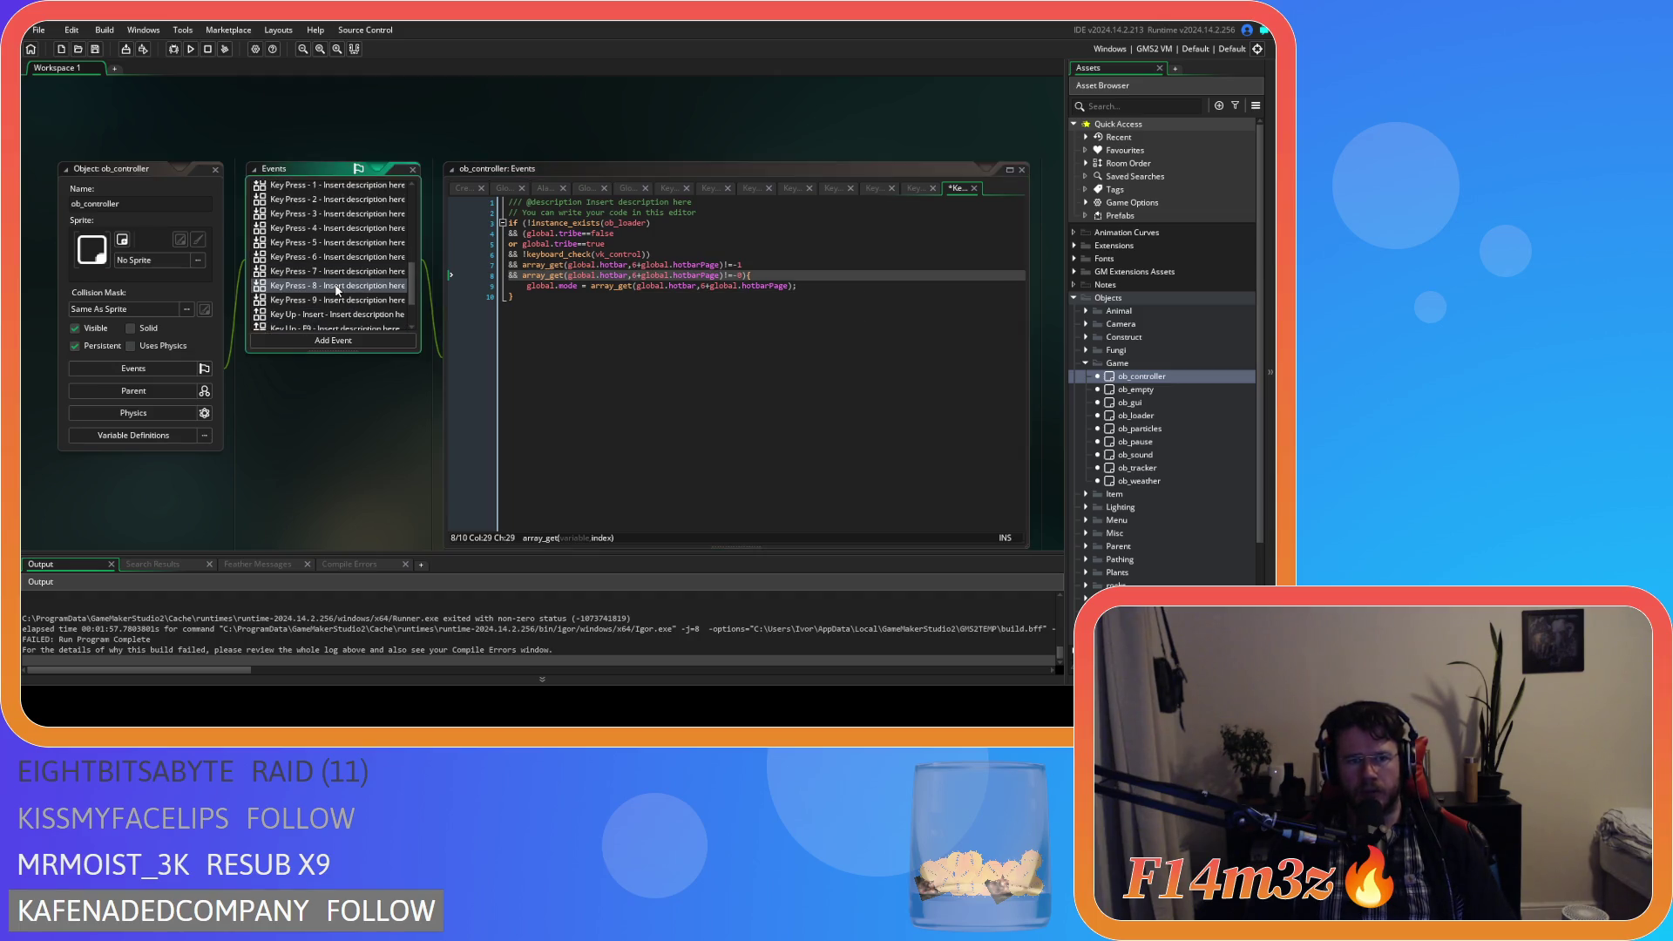
click(662, 264)
key(ctrl+v)
double_click(634, 264)
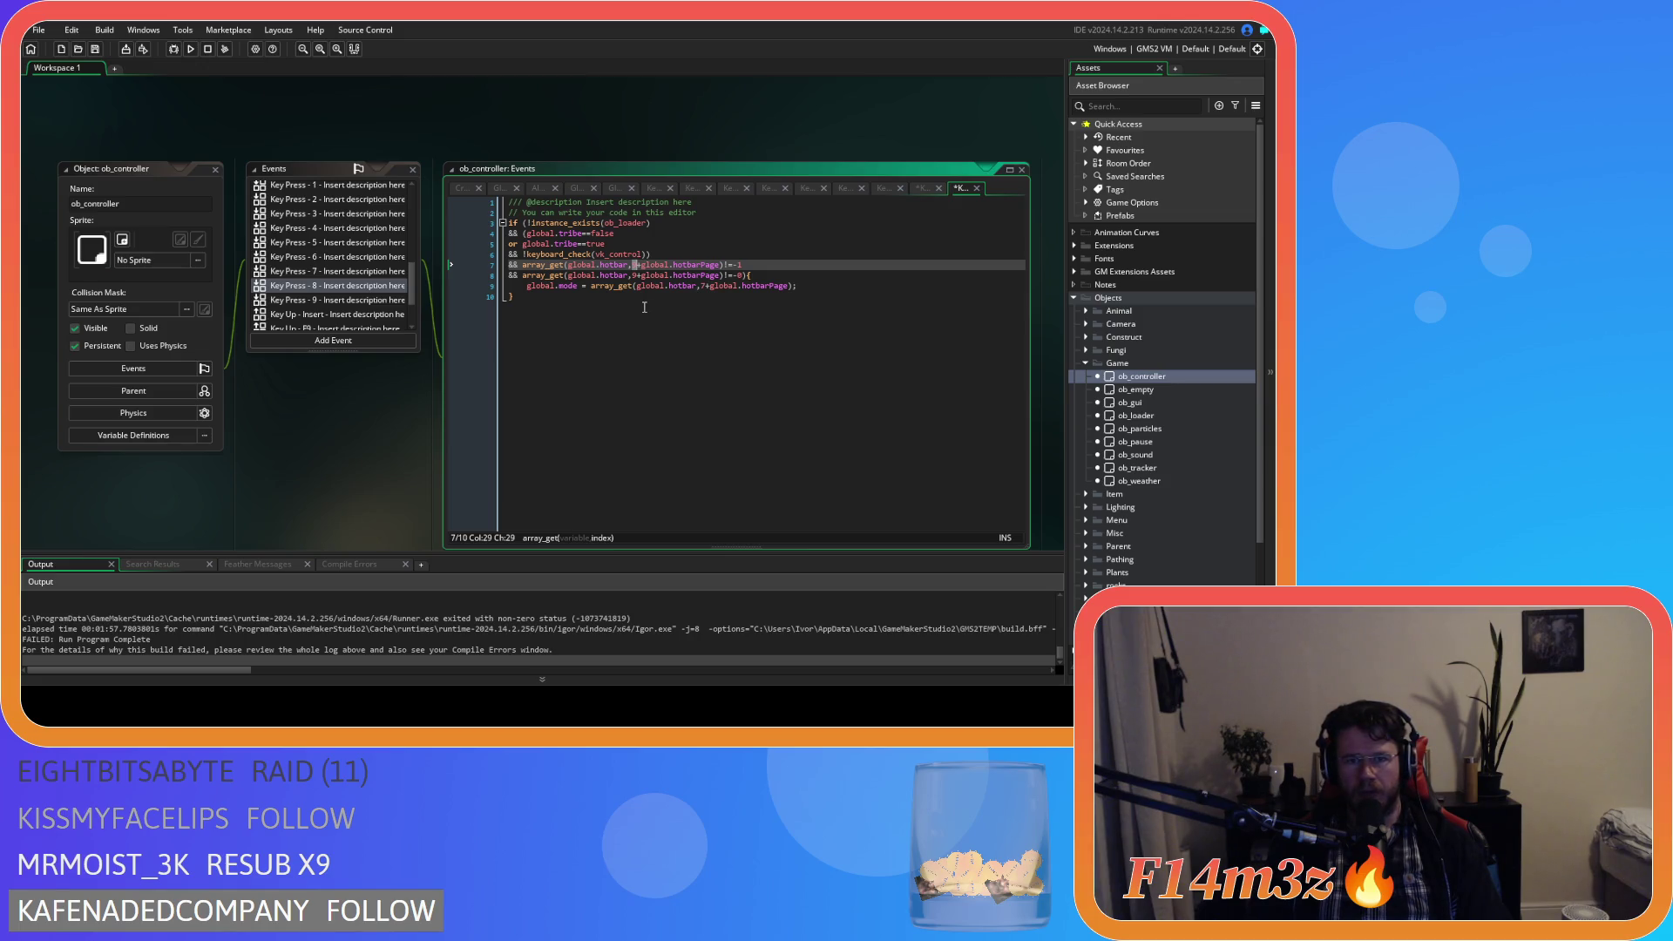
double_click(634, 275)
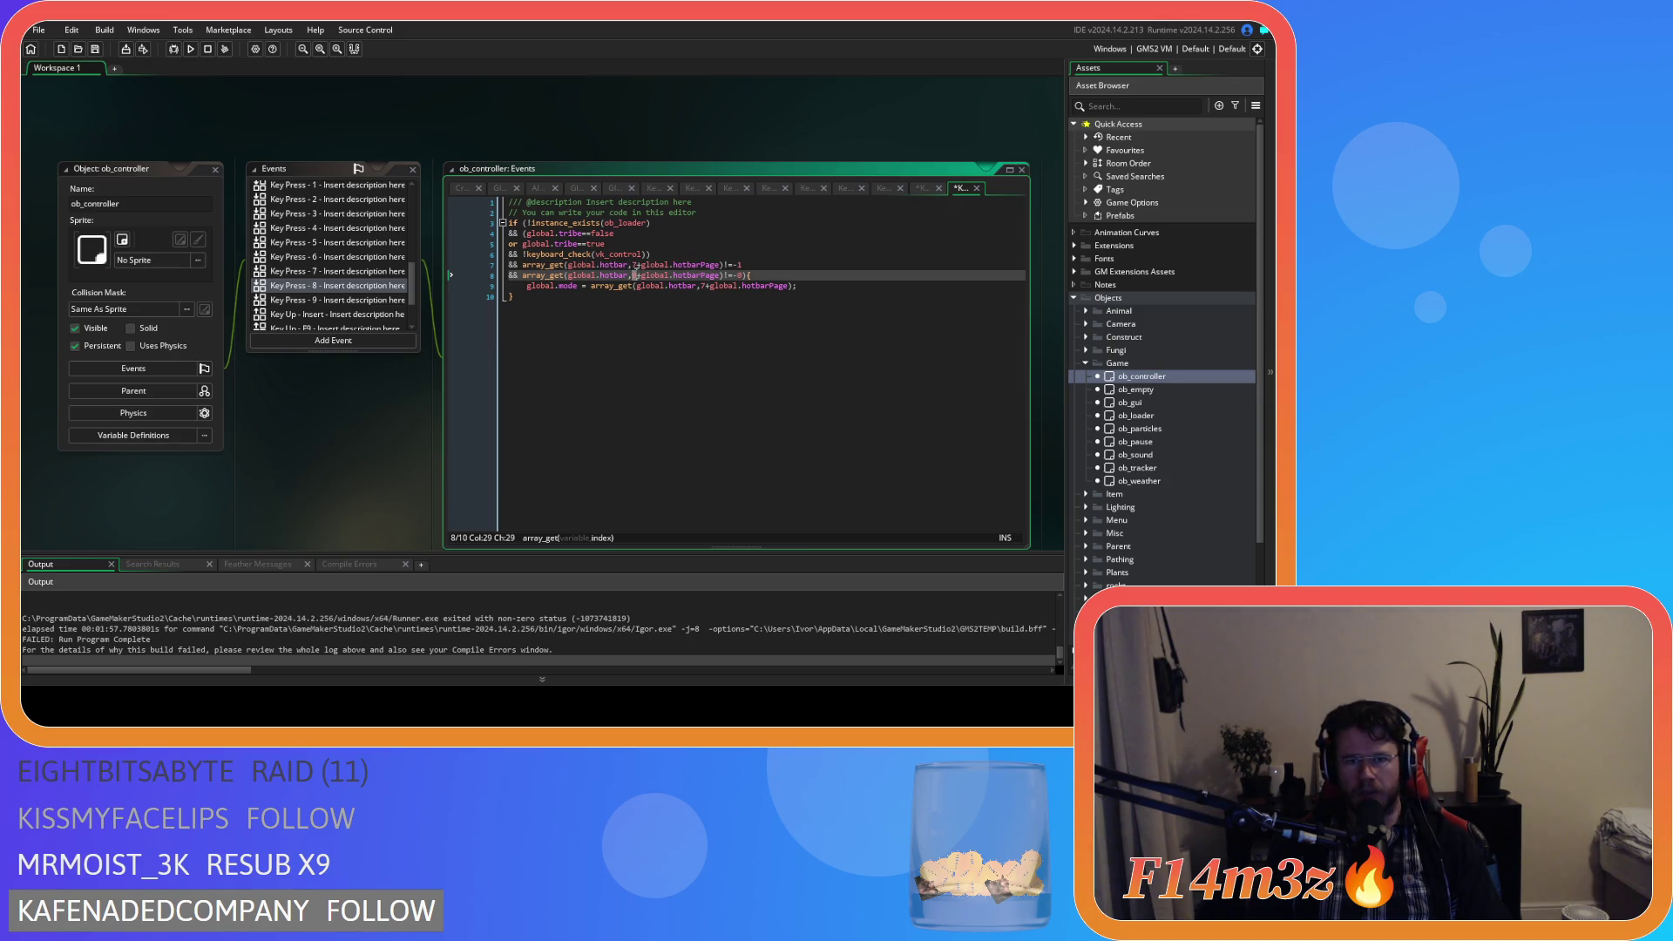
click(357, 300)
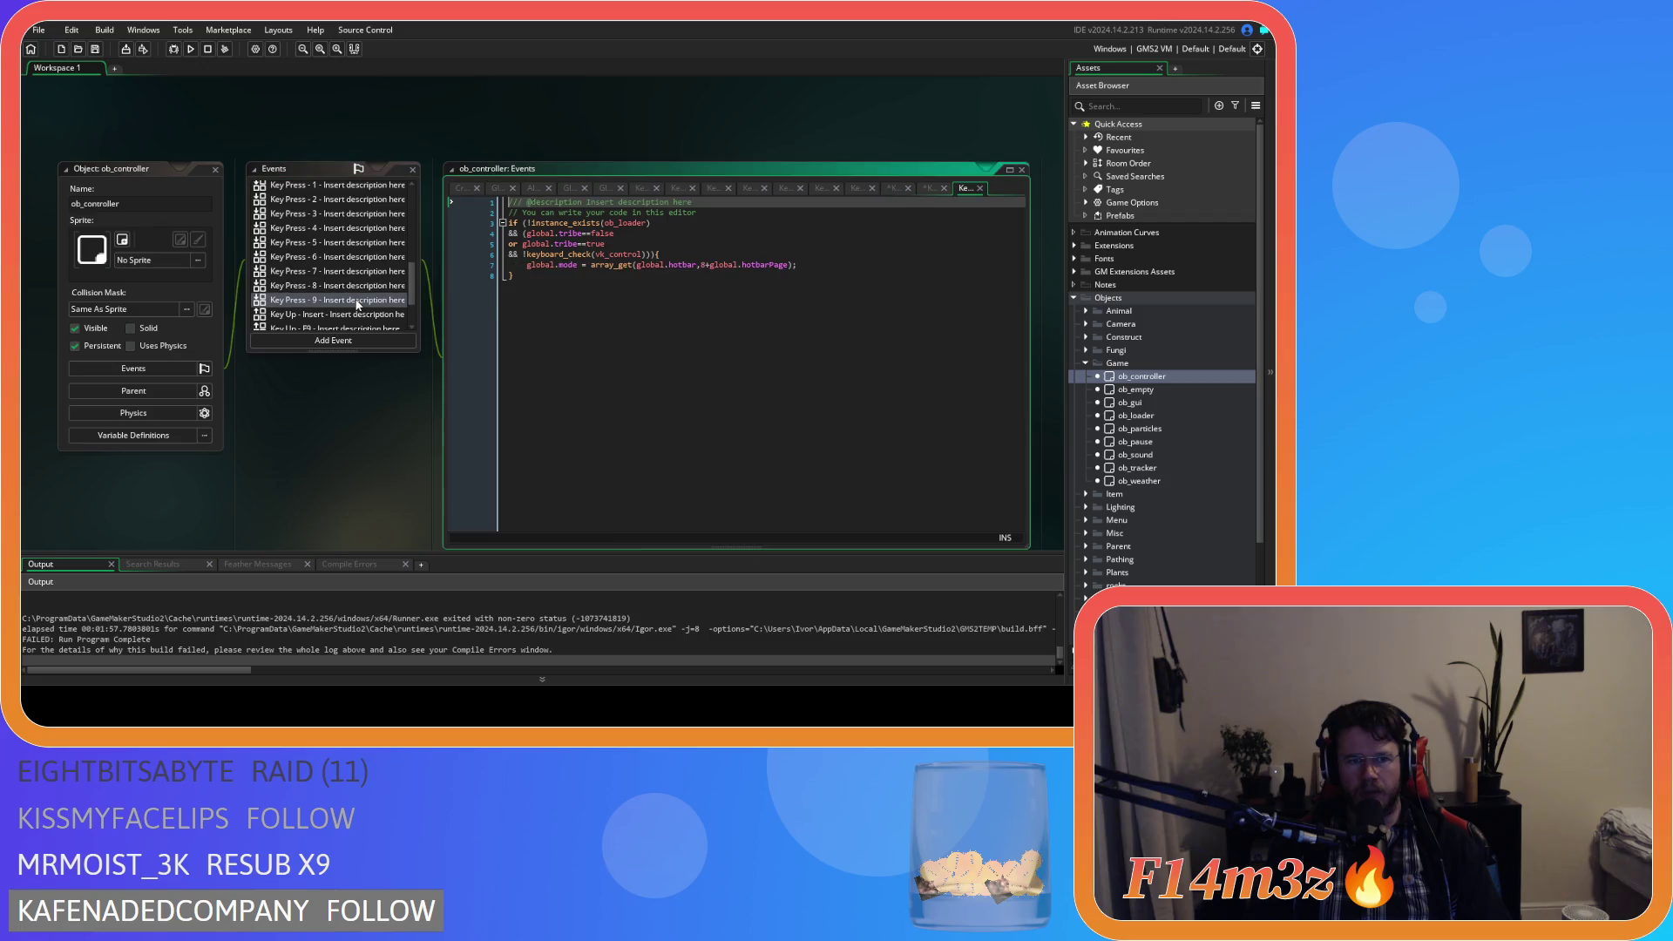
click(642, 254)
key(ctrl+v)
double_click(635, 265)
text(8)
double_click(635, 276)
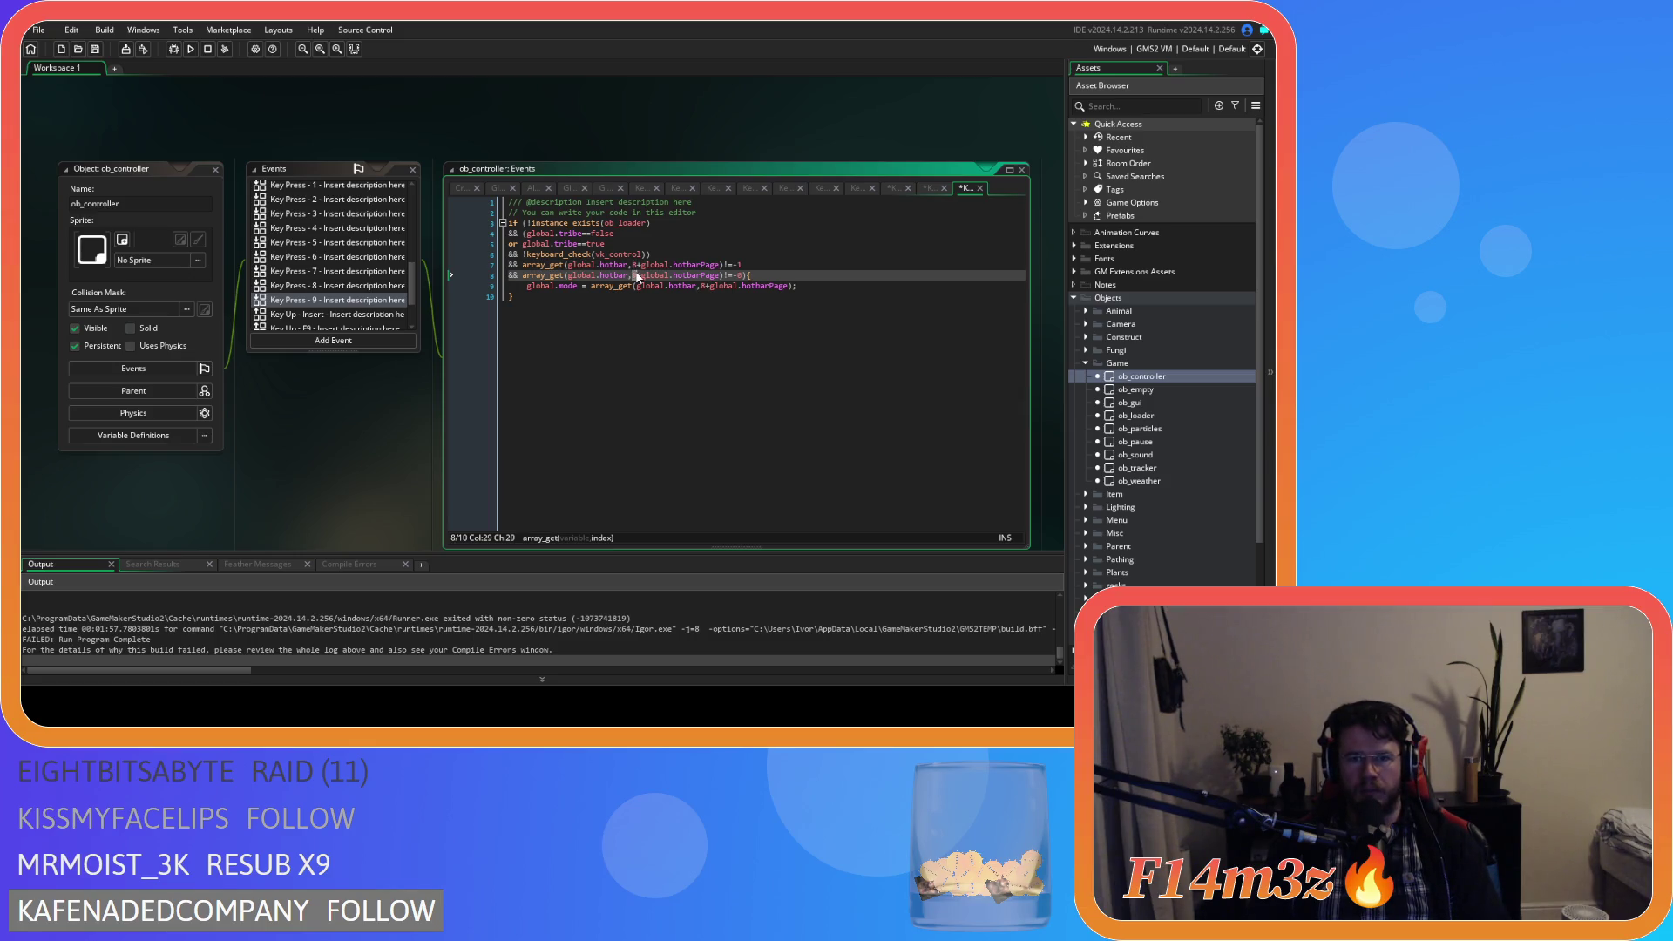
Expand the Camera folder and open the ob_camera object.
click(707, 254)
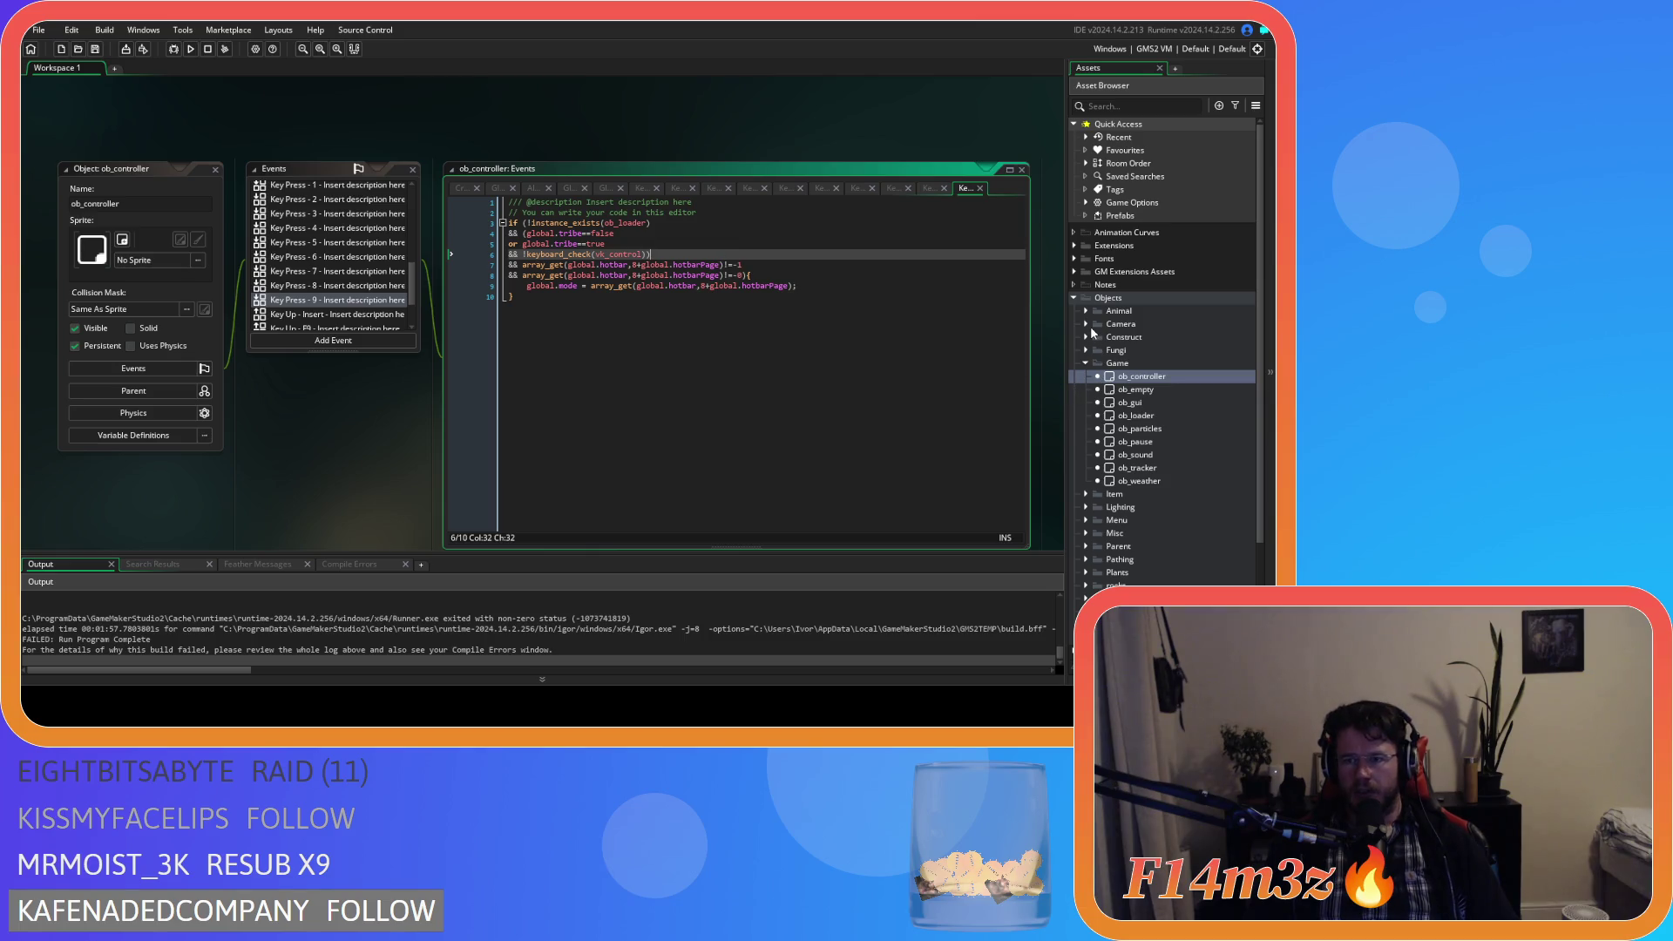
click(1086, 324)
double_click(1104, 339)
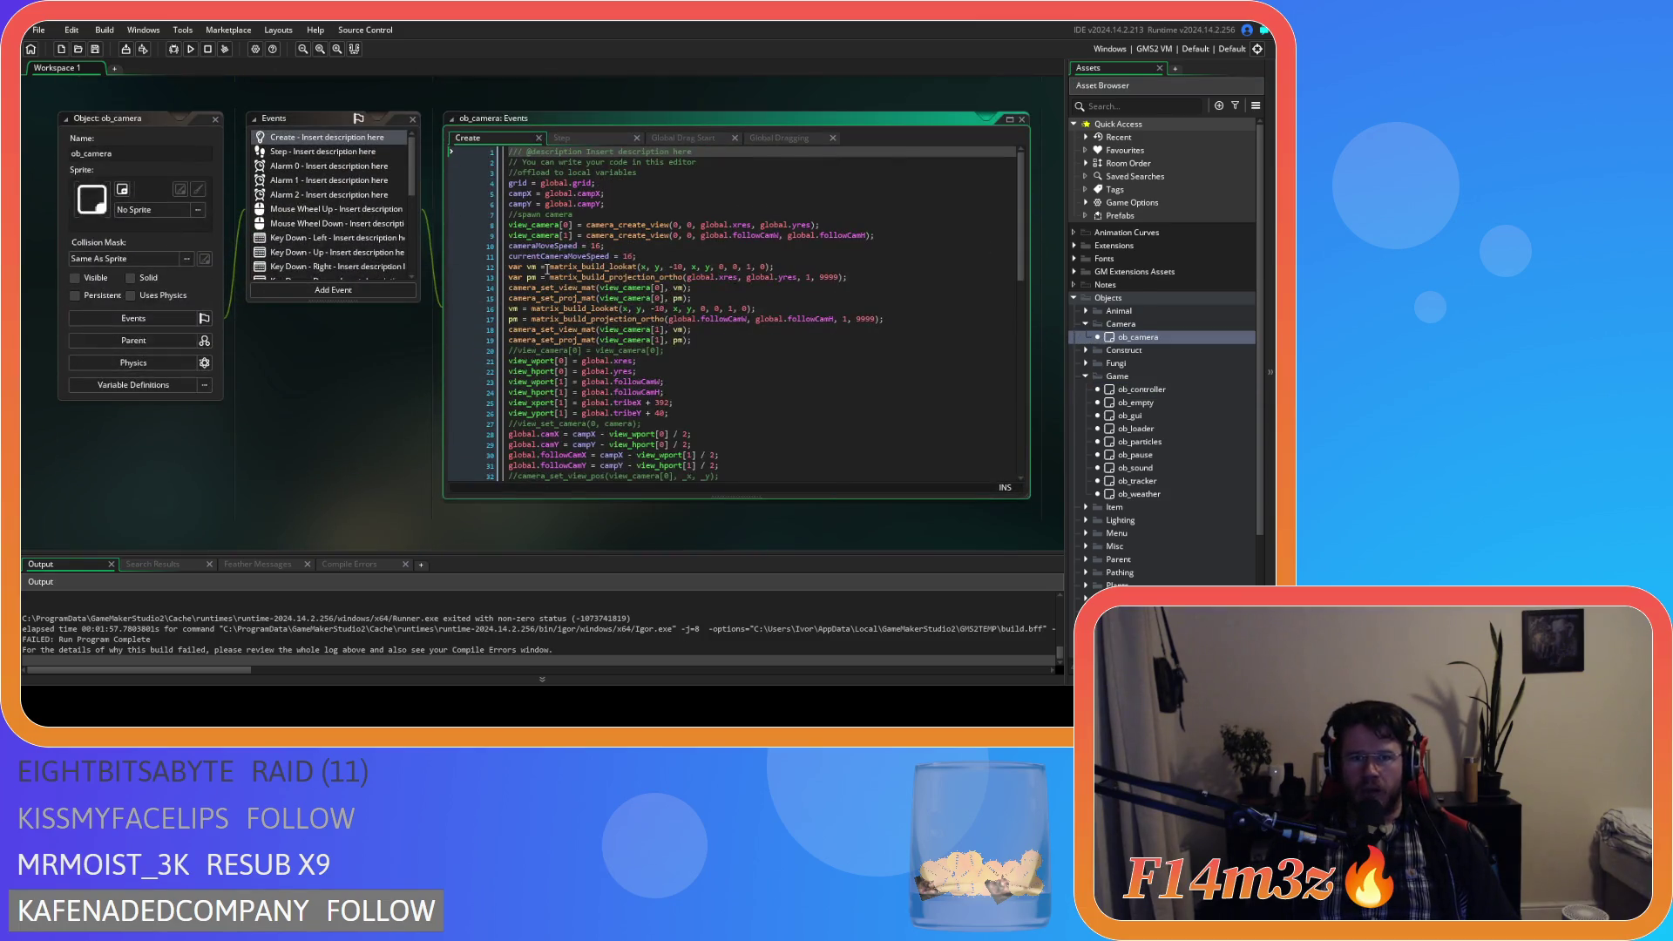
Copy ob_camera's array_get_index window checks and paste them over Key Press 9's global.tribe lines.
click(322, 152)
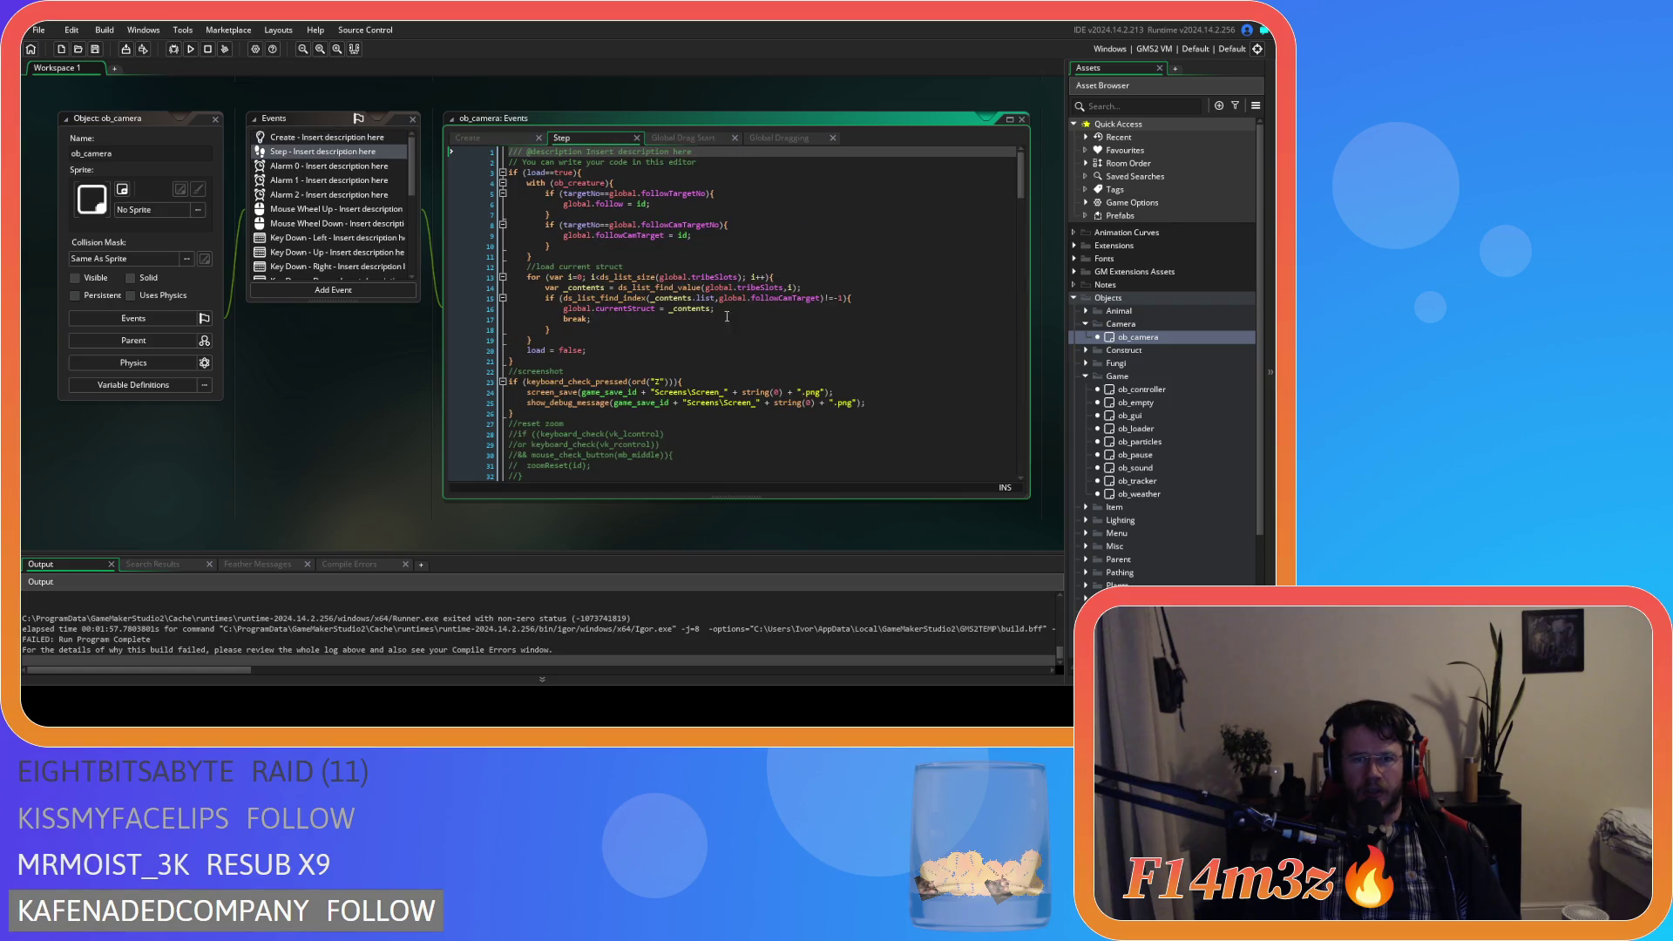
click(688, 138)
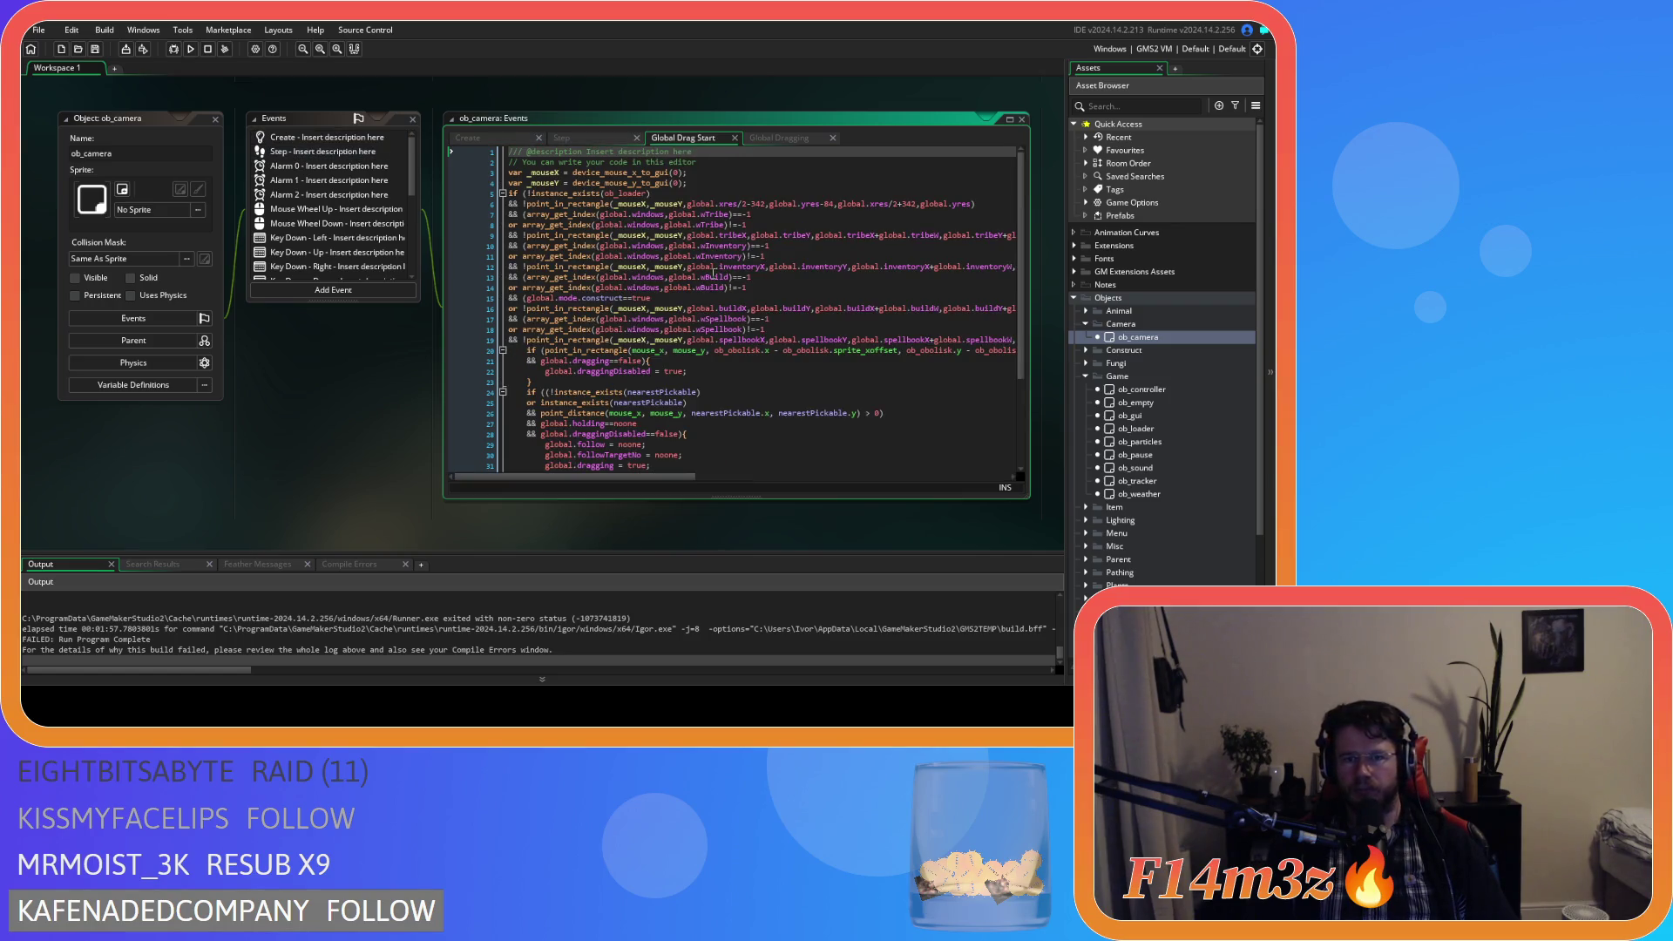
click(764, 218)
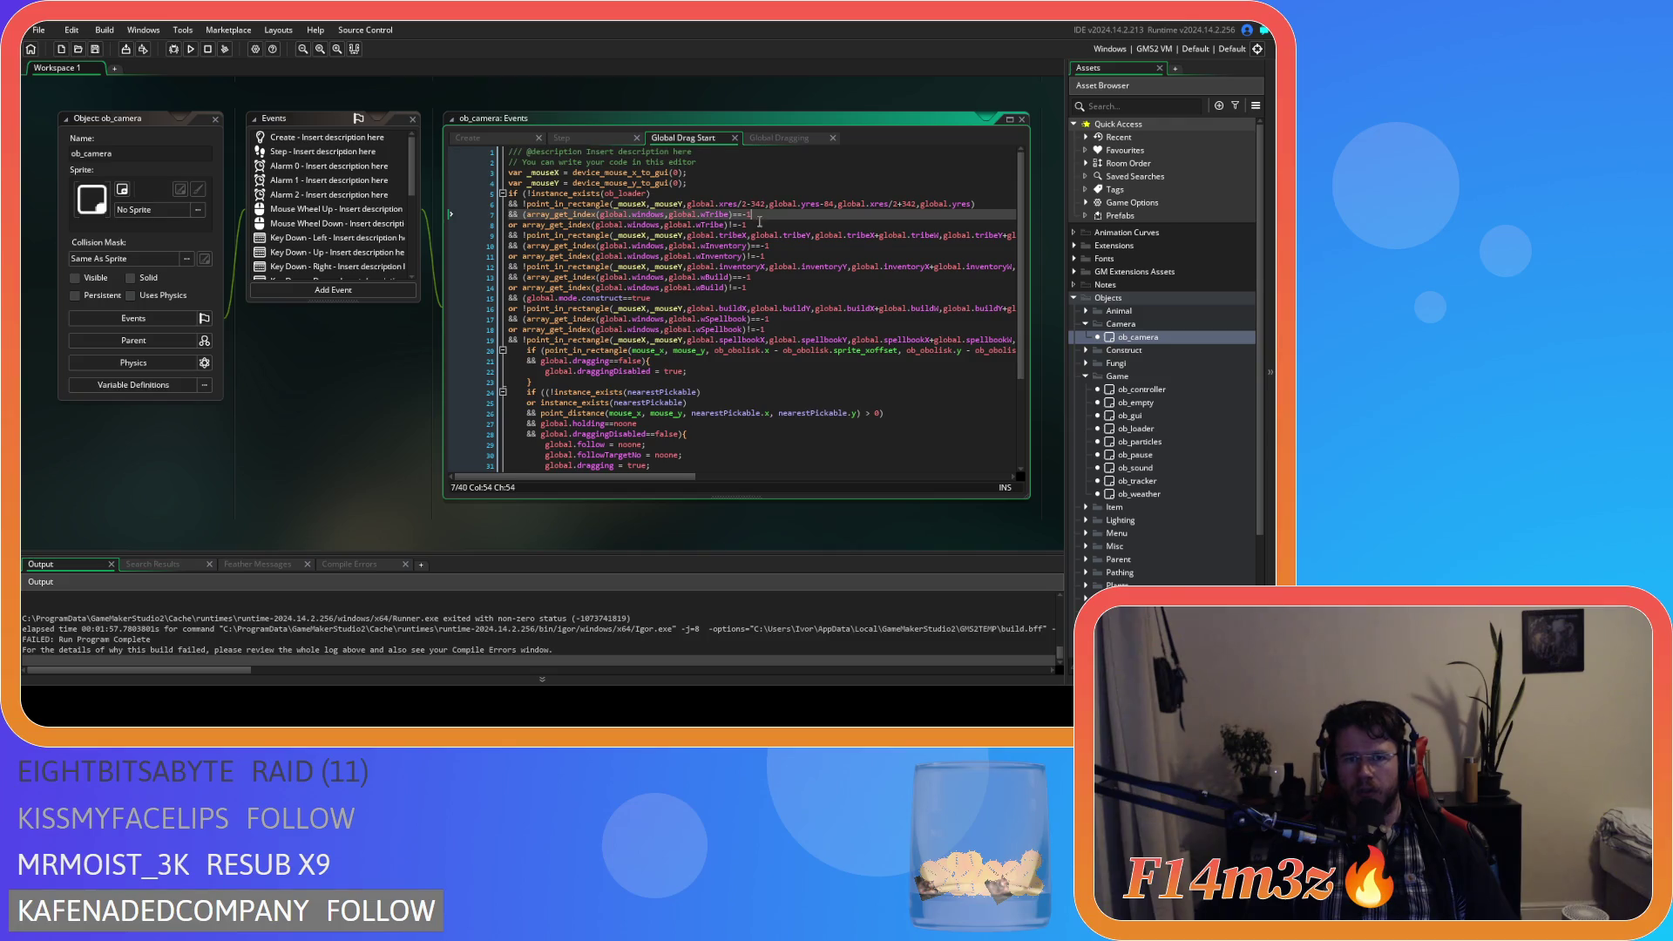
shift+click(528, 217)
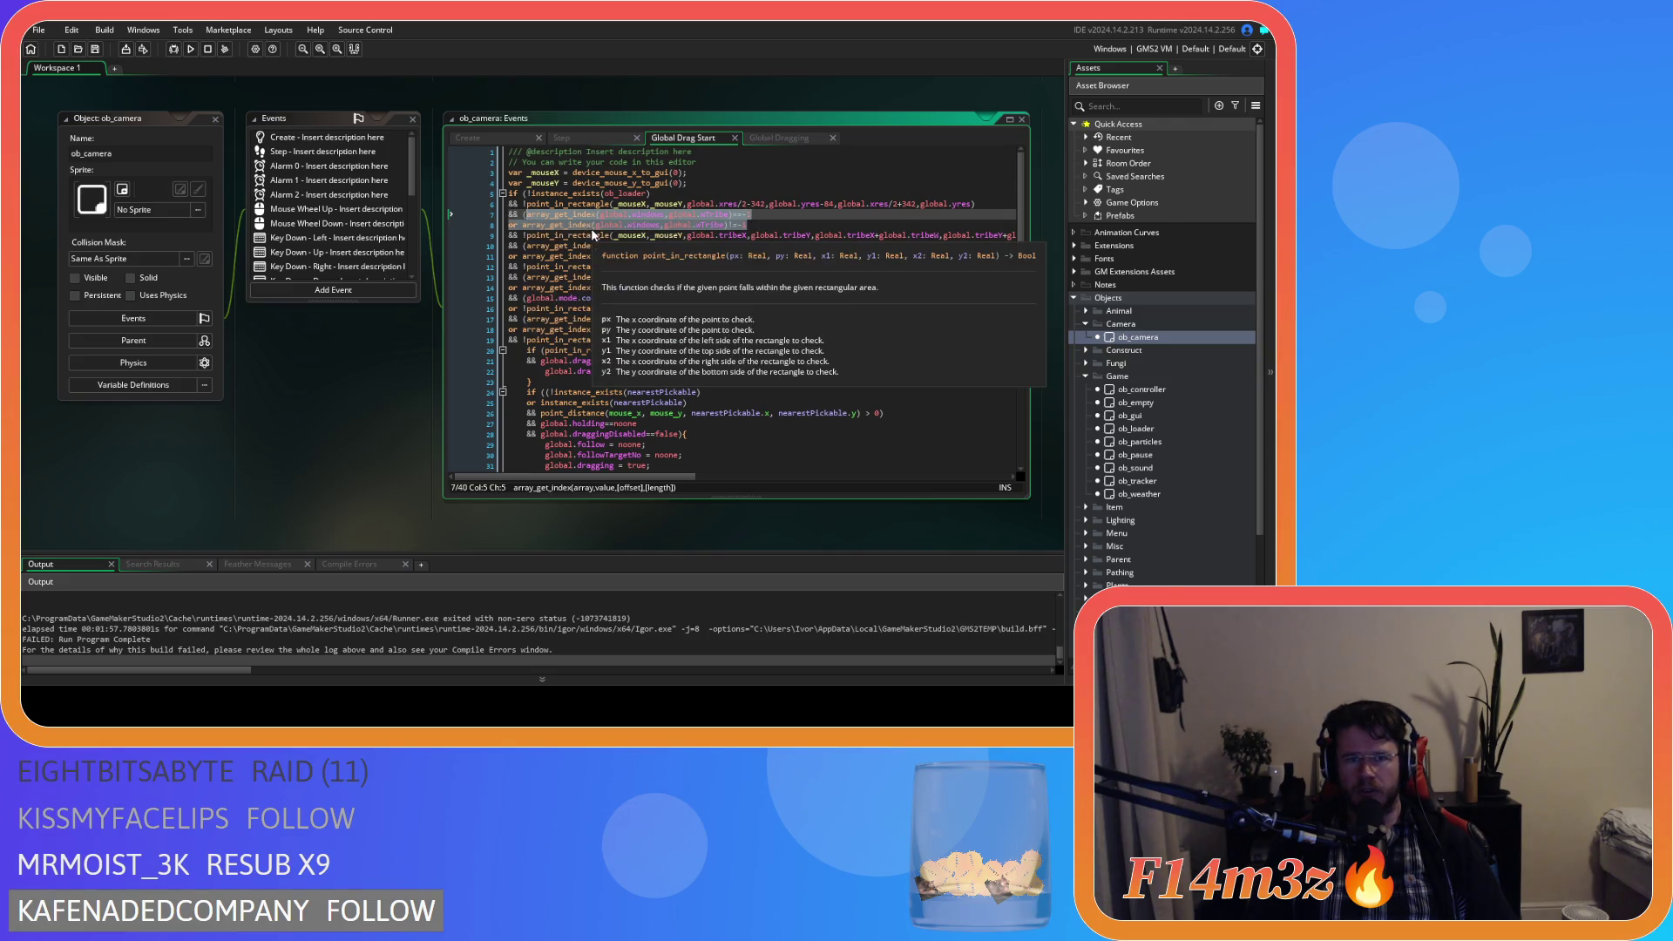
scroll(395, 287, up, 5)
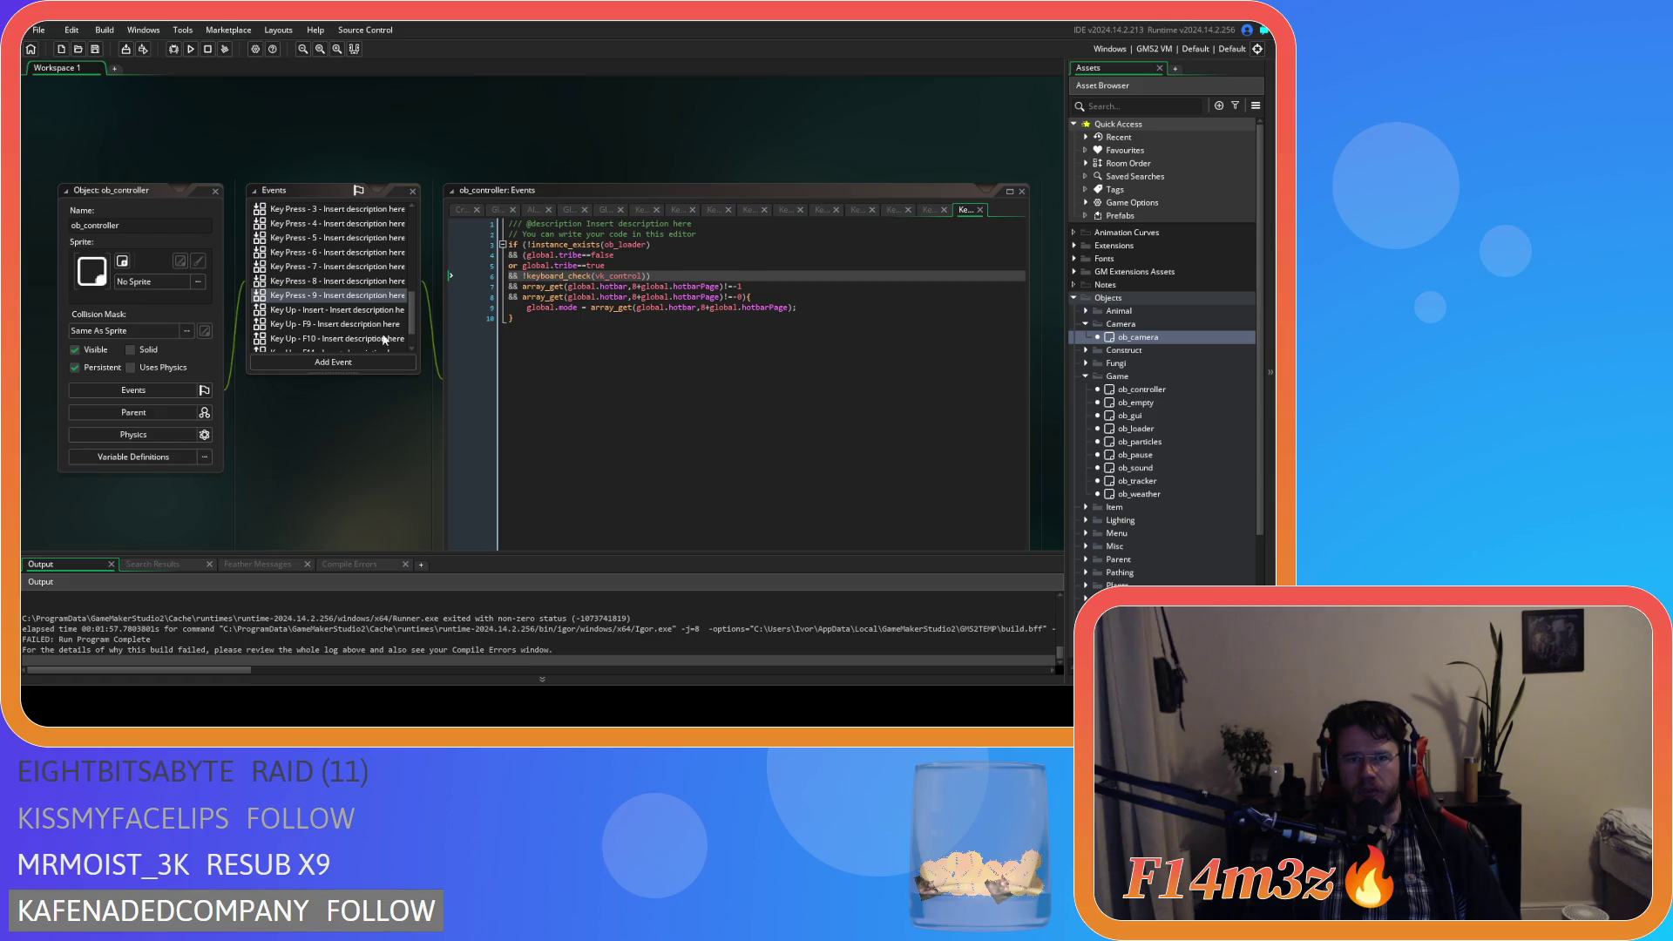
scroll(394, 287, down, 1)
click(533, 218)
drag(534, 224, 610, 228)
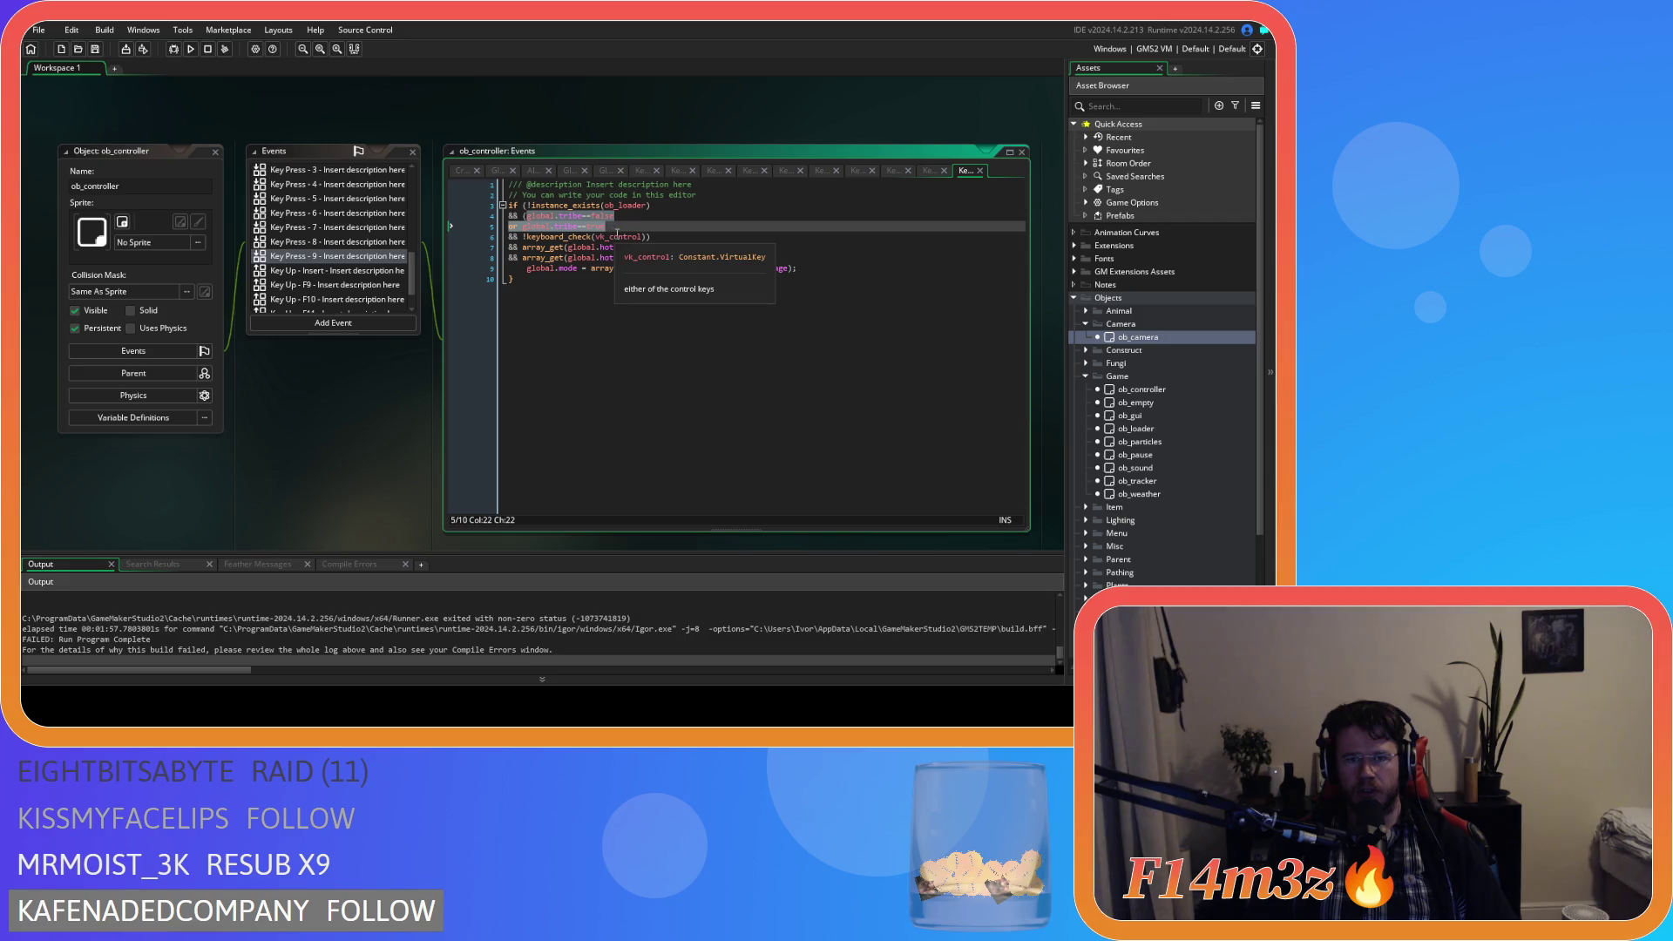
text(array_get_index(global.windows,global.wTribe)==-1 or array_get_index(global.windows,global.wTribe)!=-1)
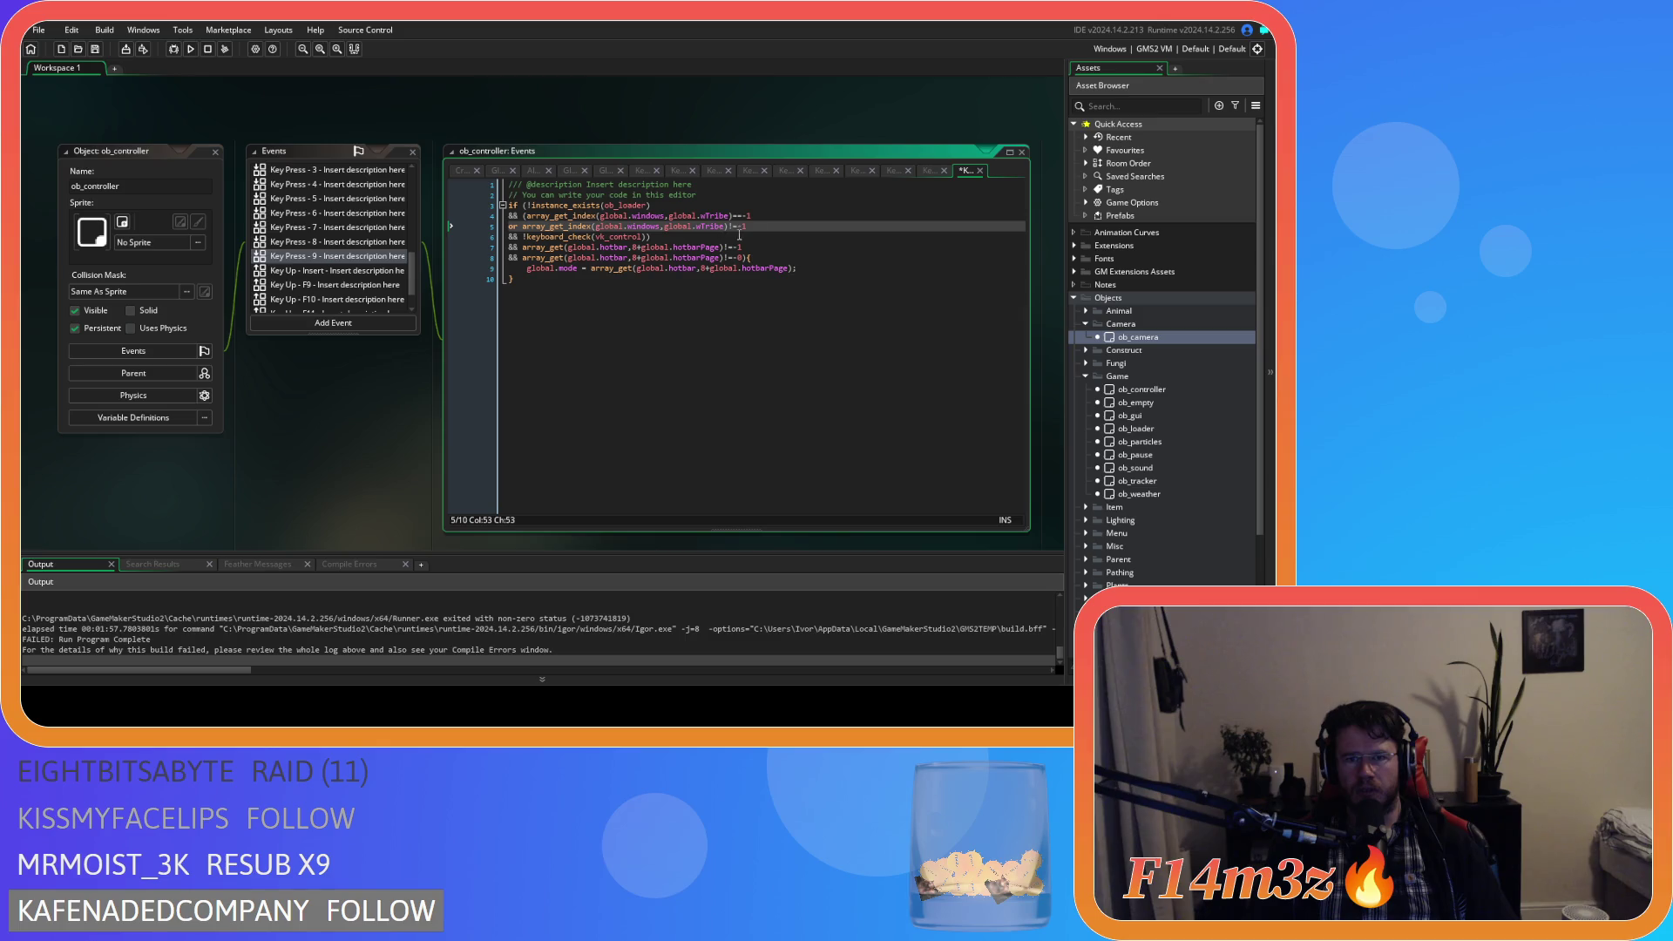
Replace the global.tribe conditions with the tribe-window checks in Key Press 8, 7 and 6.
click(384, 241)
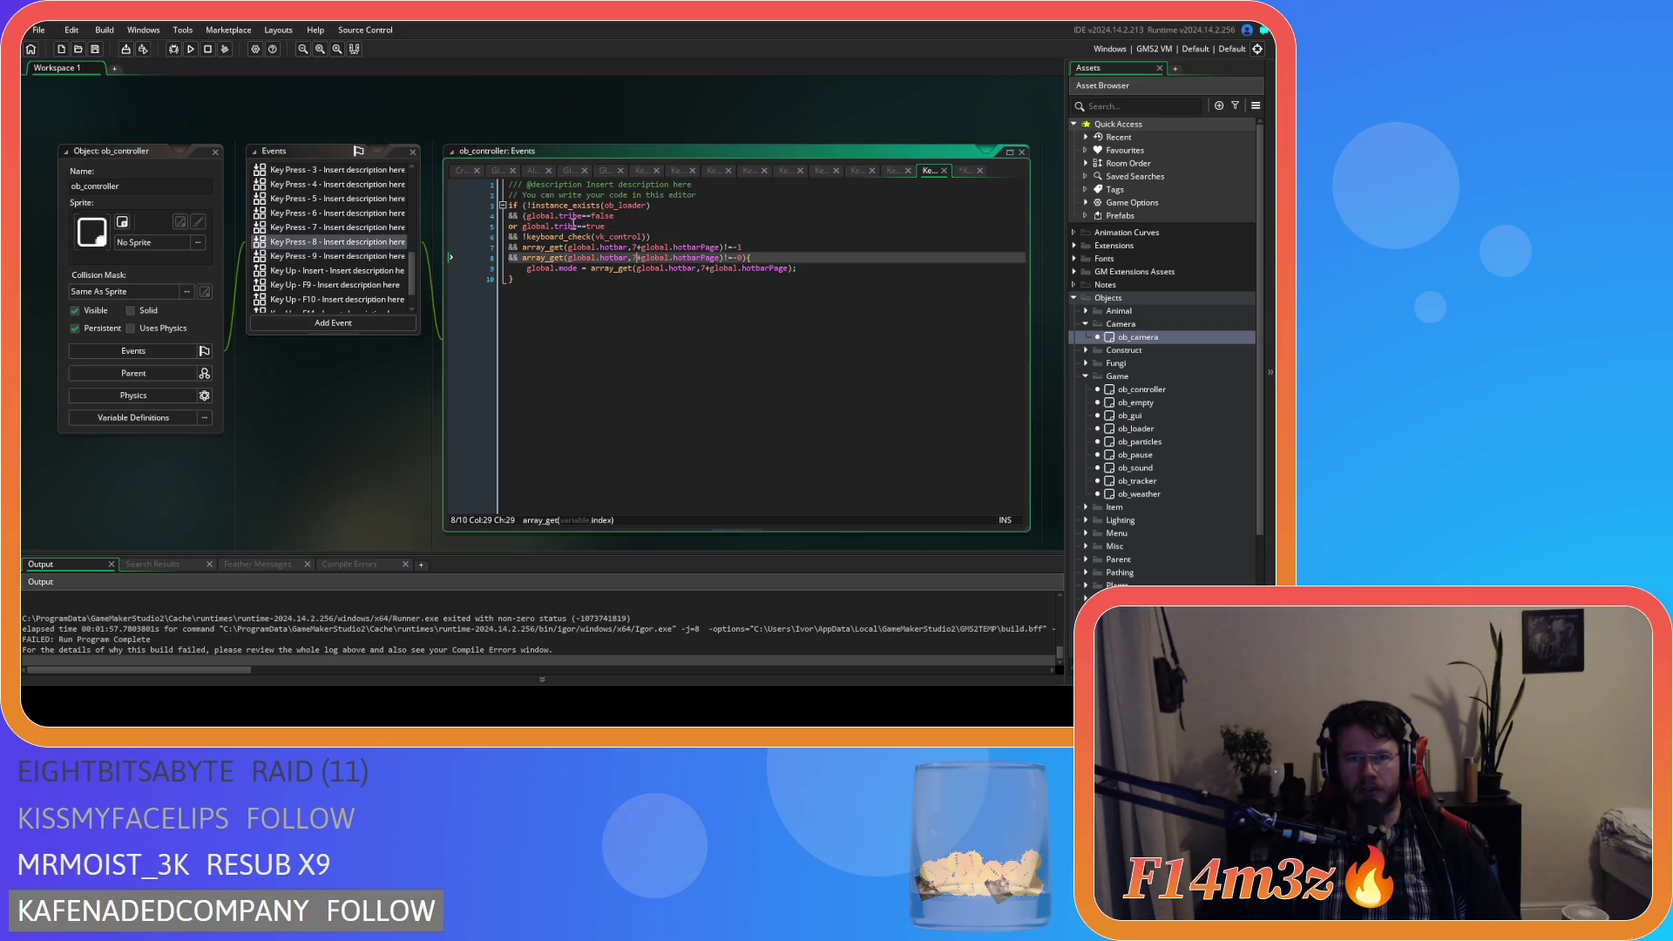
drag(527, 217, 615, 229)
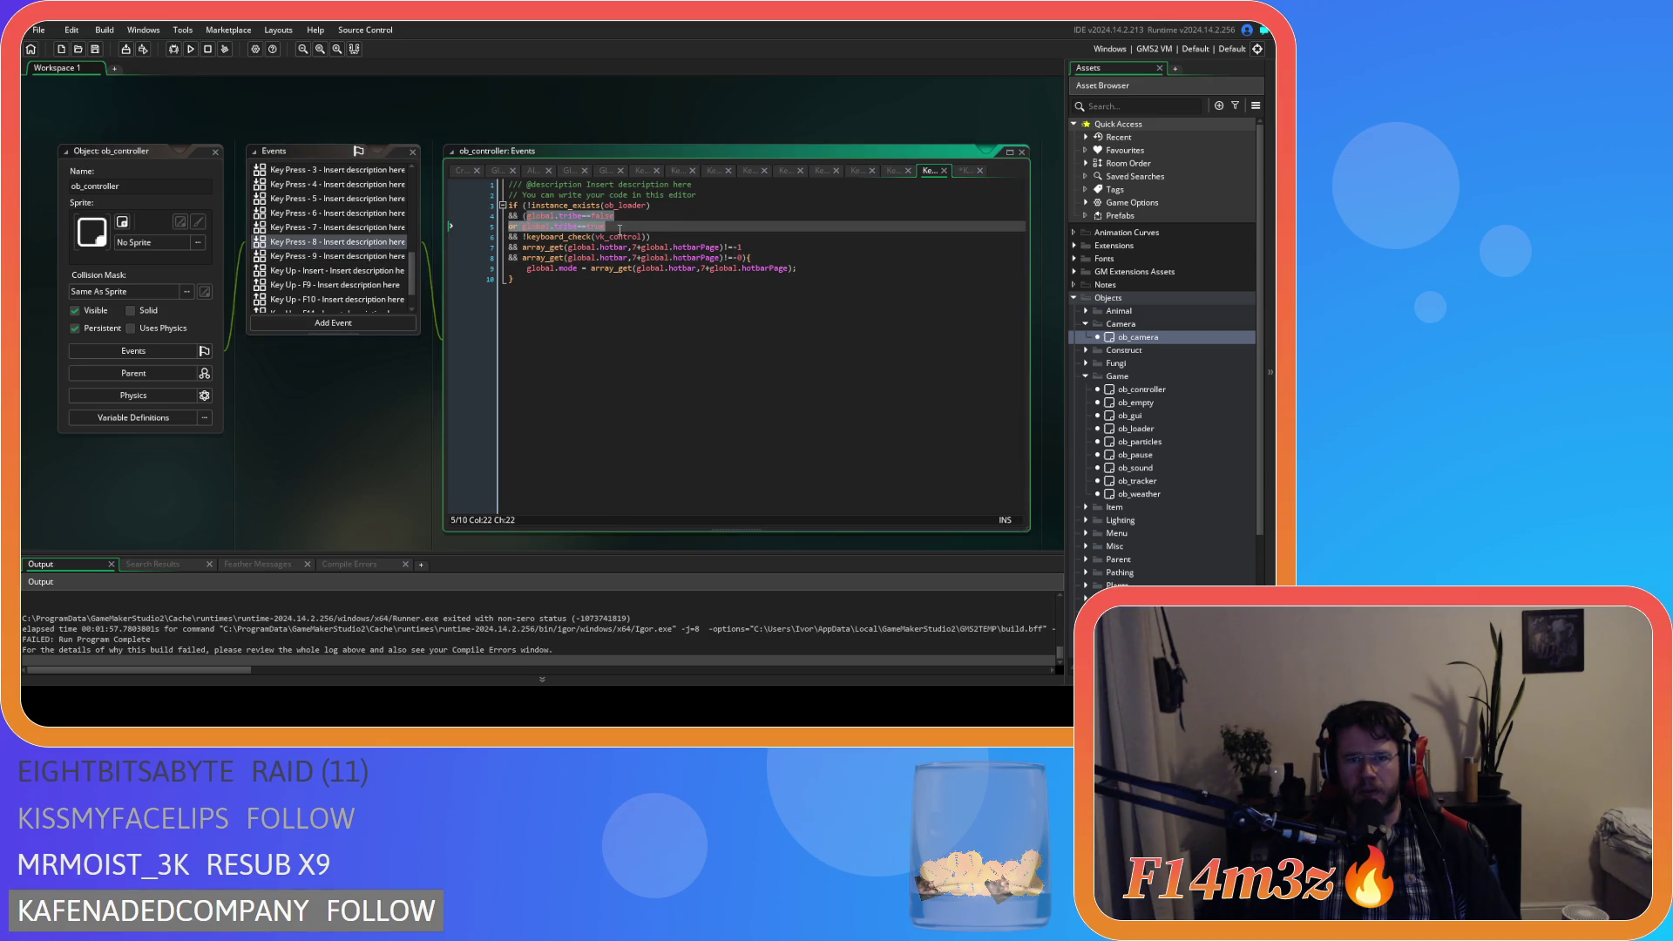
key(ctrl+v)
click(347, 226)
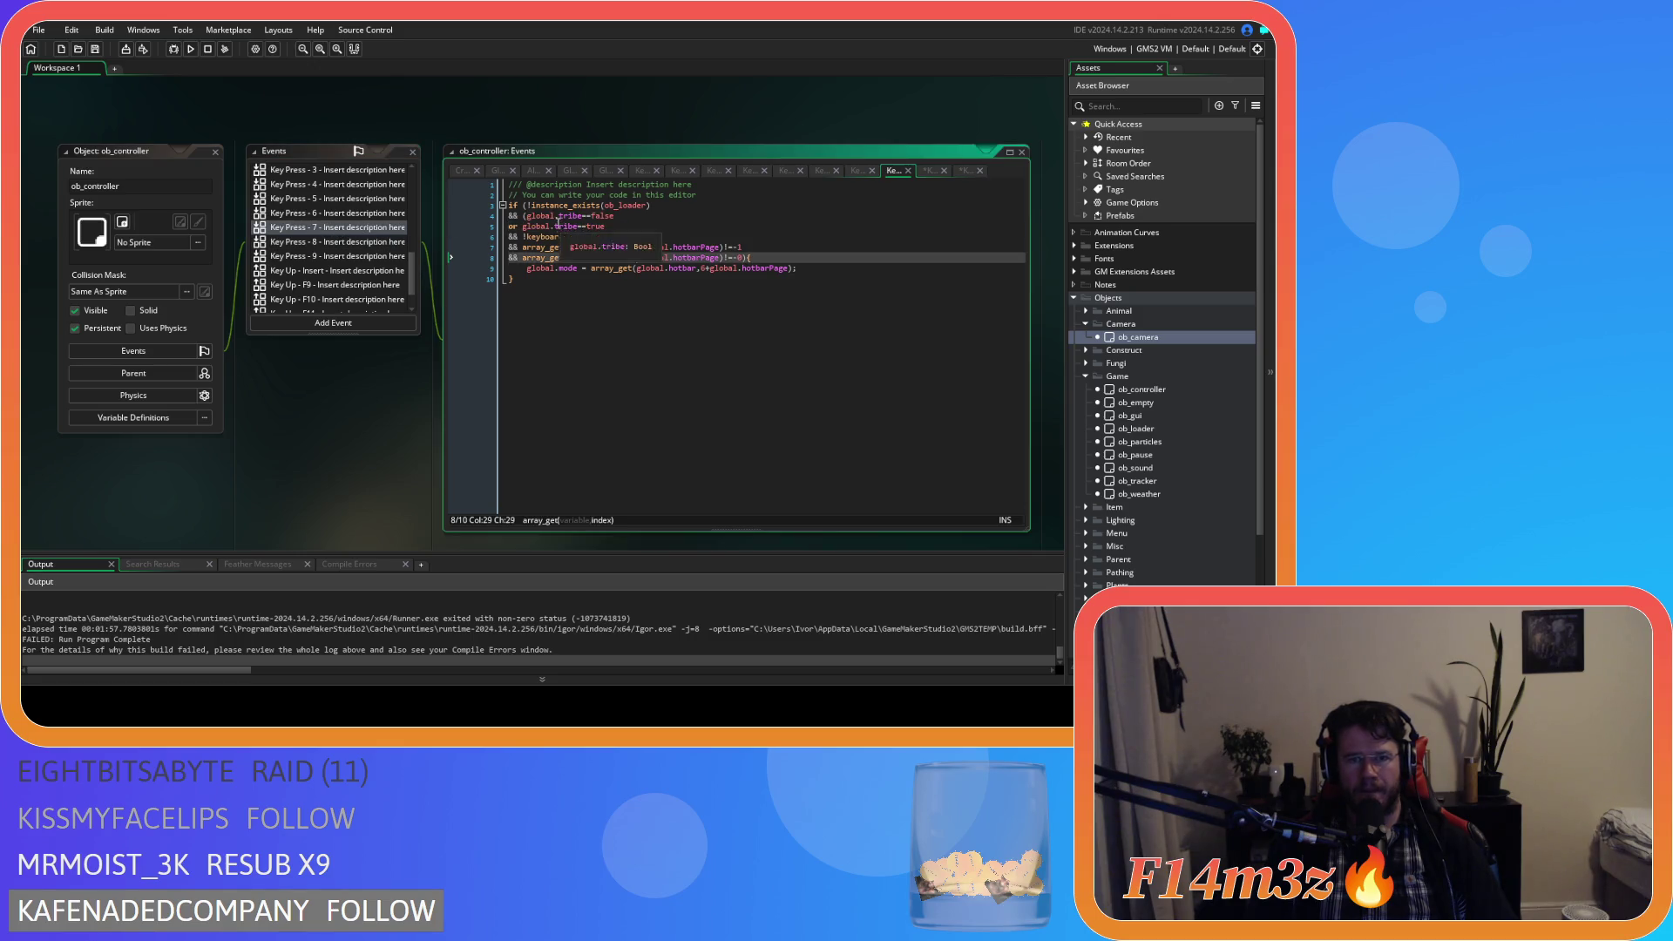
drag(528, 216, 604, 227)
text(array_get_index(global.windows,global.wTribe)==-1 or array_get_index(global.windows,global.wTribe)!=-1)
click(338, 213)
key(ctrl+v)
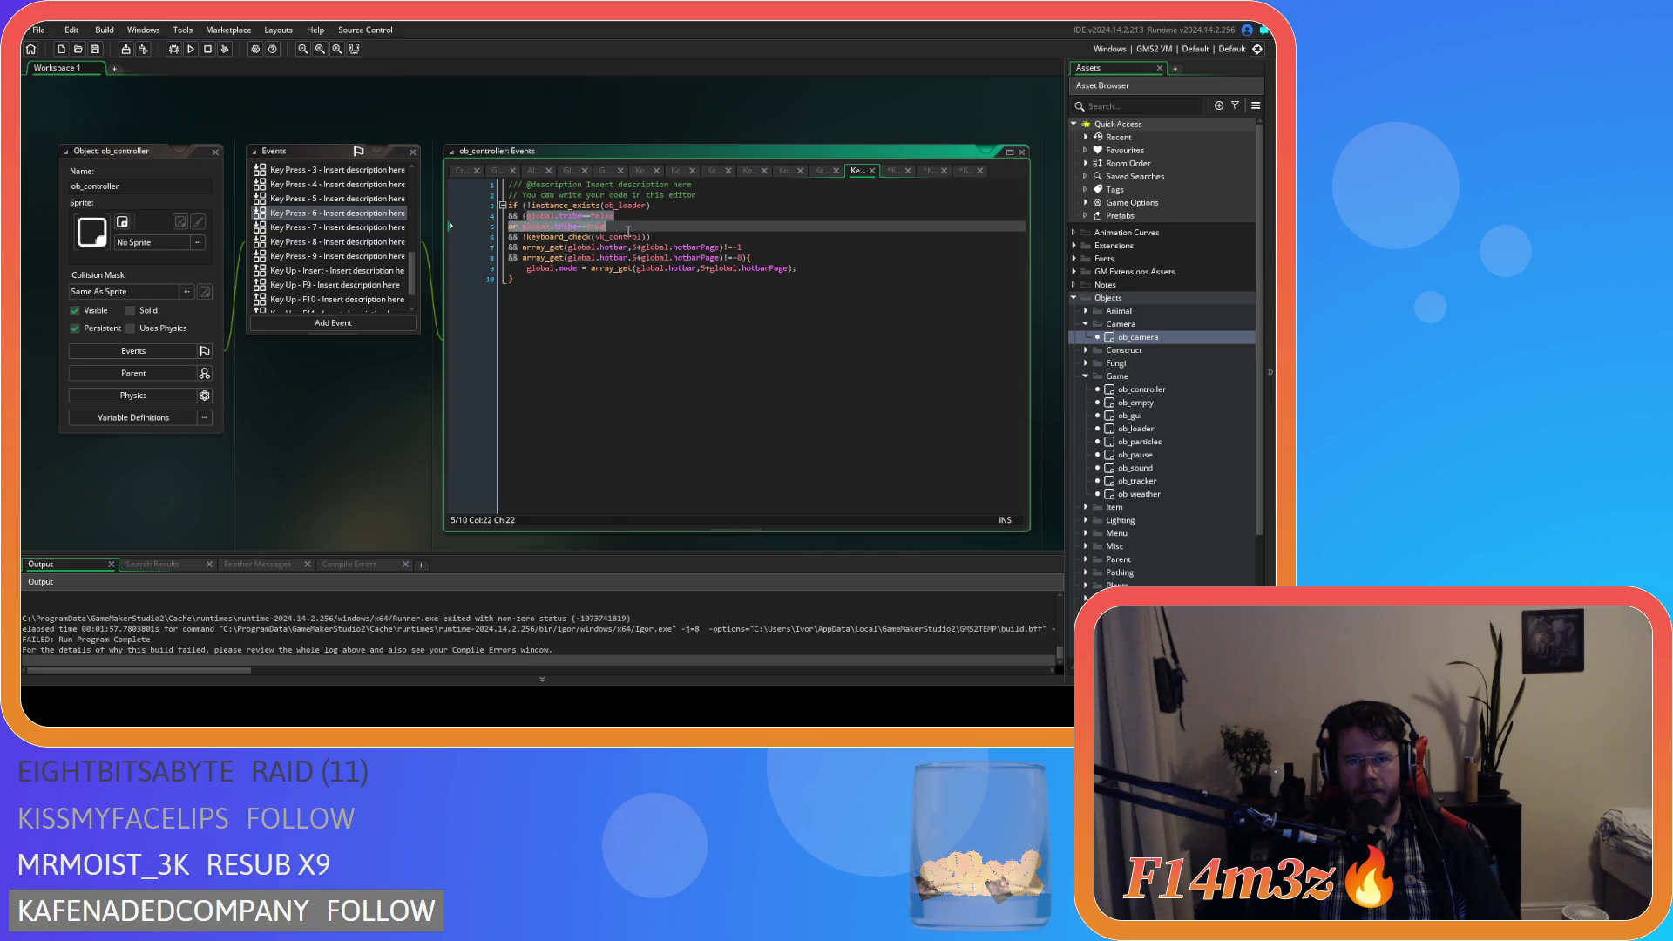
Replace the global.tribe conditions with the tribe-window checks in Key Press 5 and 4.
scroll(311, 250, up, 1)
click(338, 224)
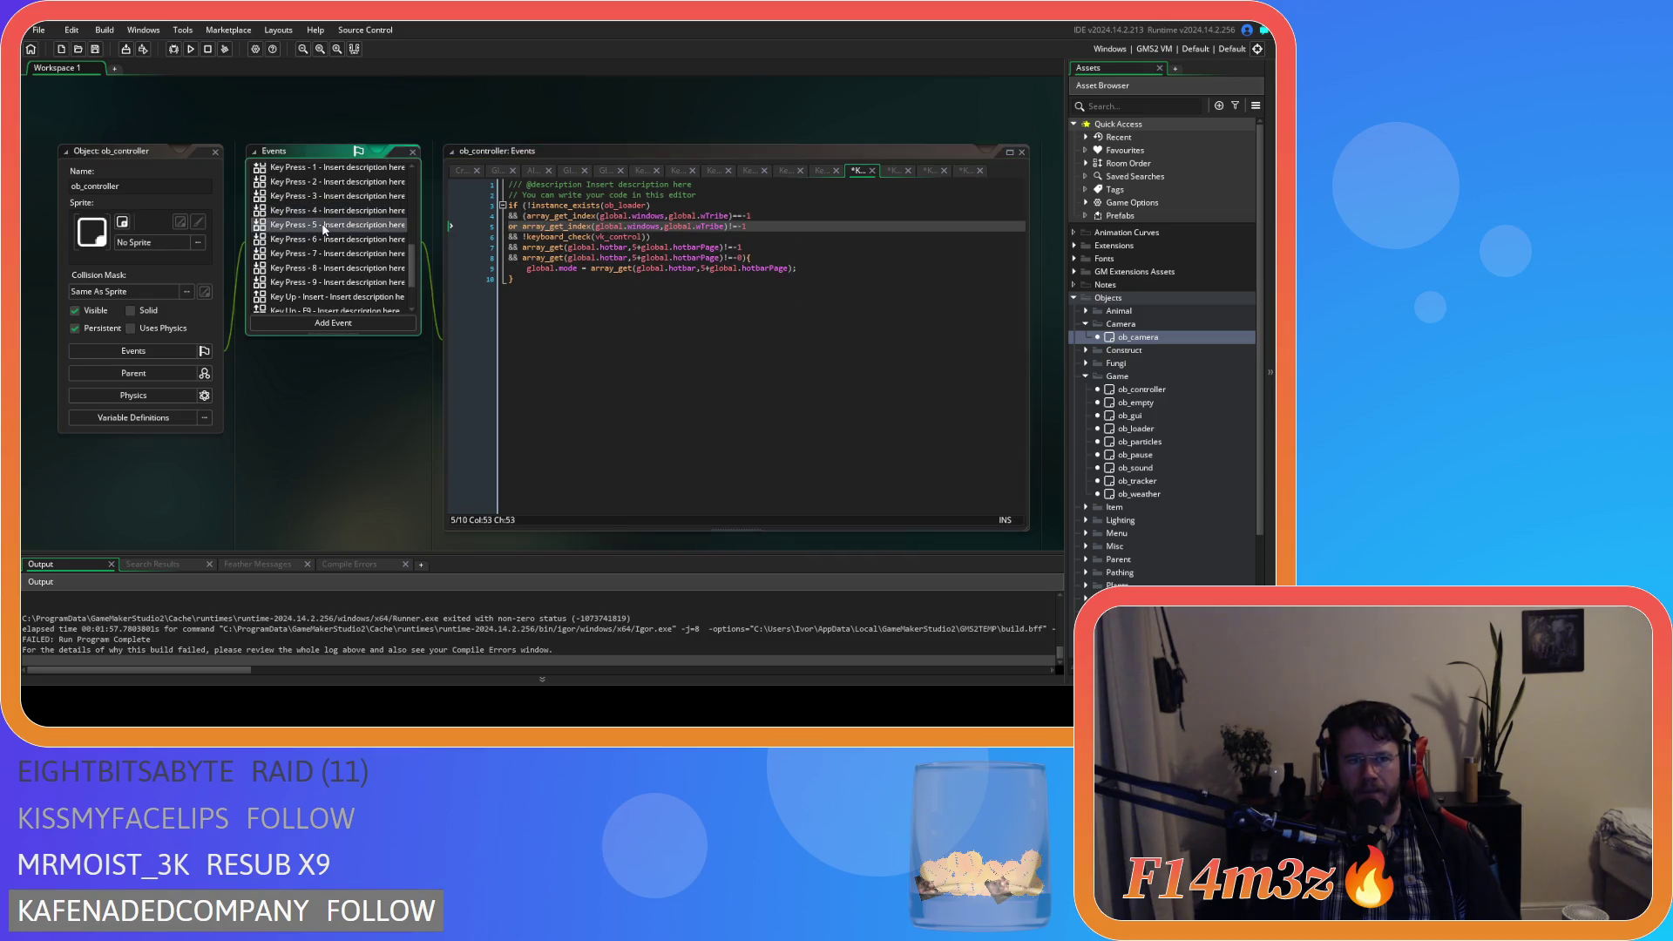
click(528, 216)
drag(563, 228, 604, 226)
text(array_get_index(global.windows,global.wTribe)==-1 or array_get_index(global.windows,global.wTribe)!=-1)
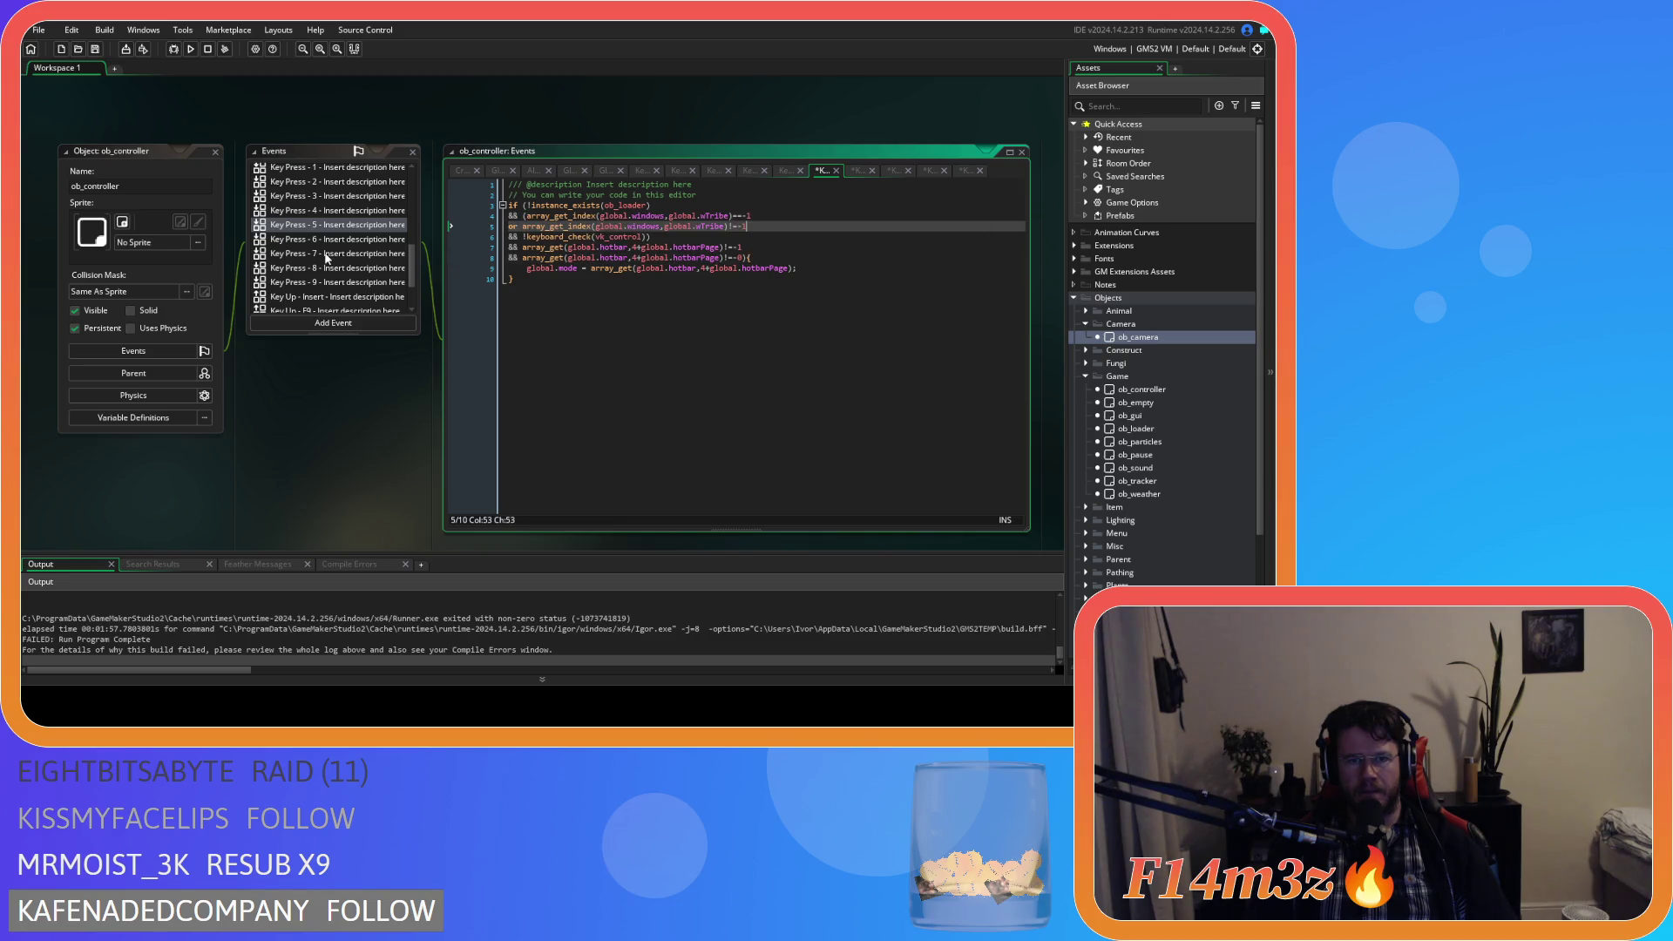
scroll(323, 262, up, 2)
click(318, 264)
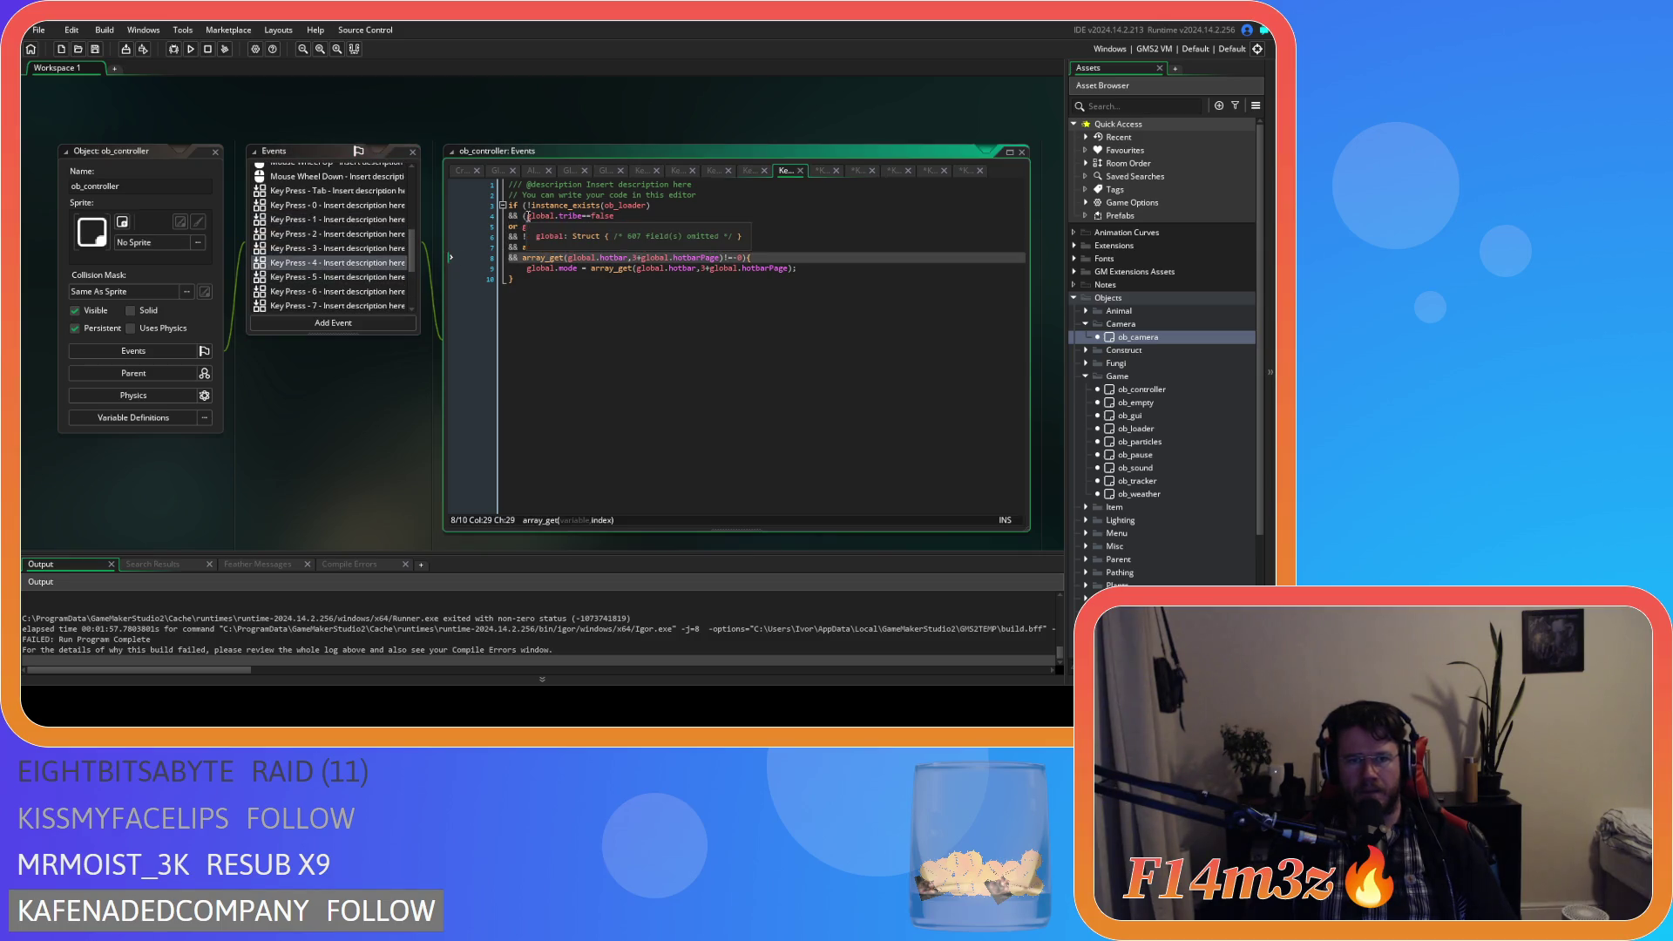
drag(526, 216, 604, 227)
Replace the global.tribe conditions with the tribe-window checks in Key Press 3, 2 and 1.
click(318, 248)
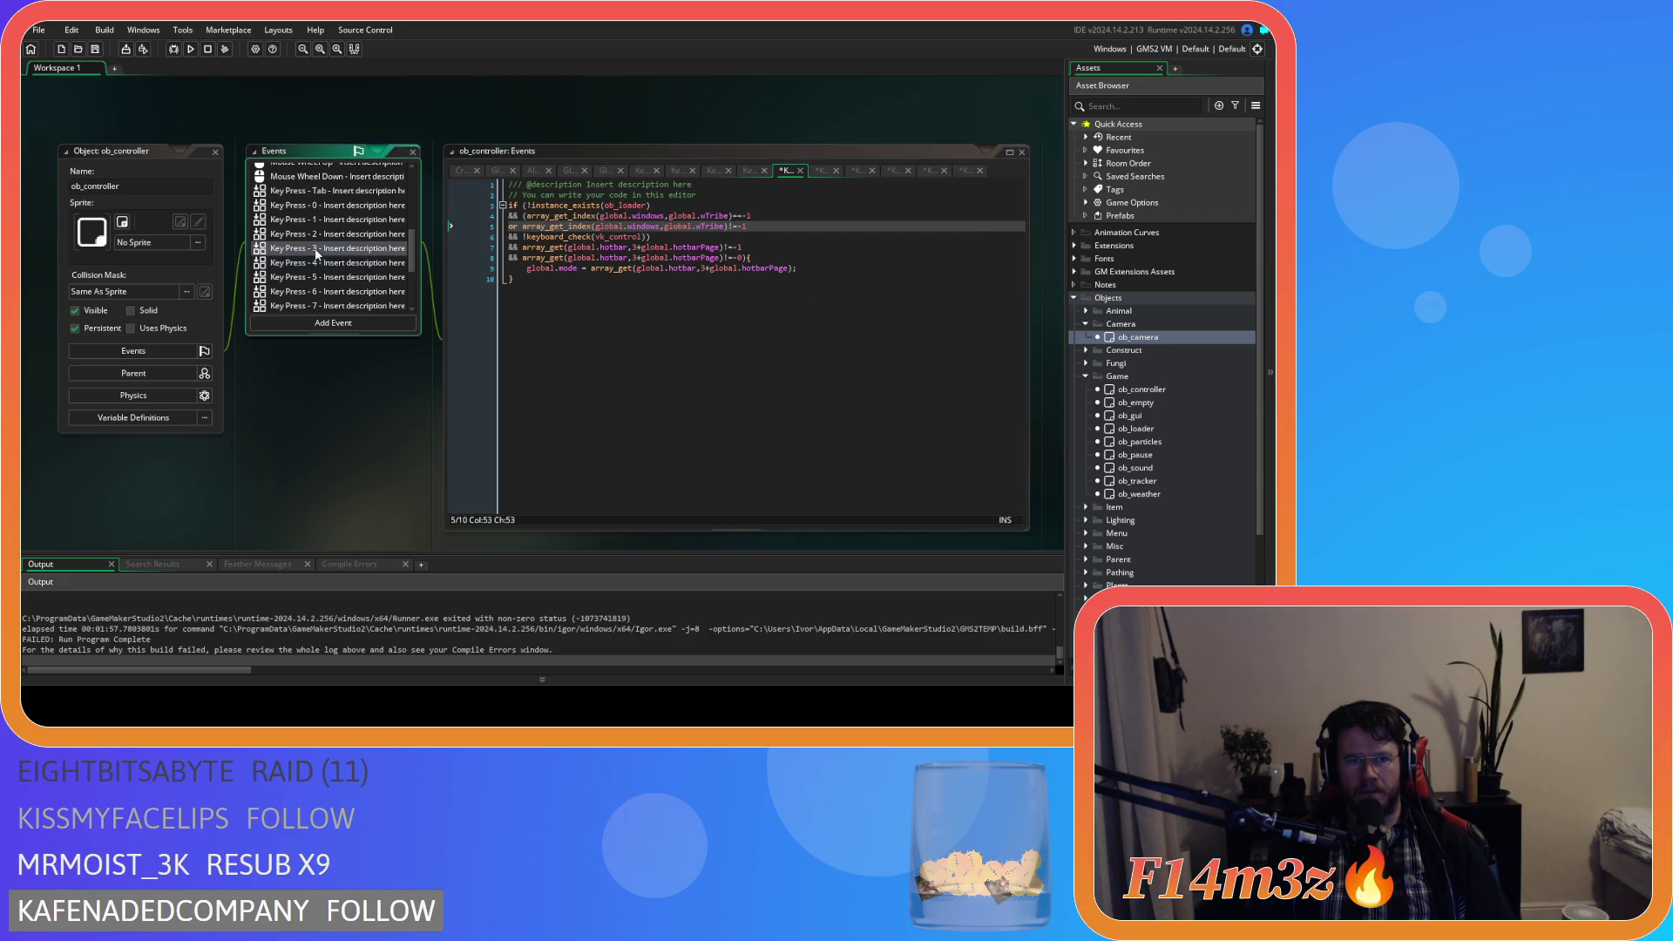
drag(528, 215, 604, 226)
key(ctrl+v)
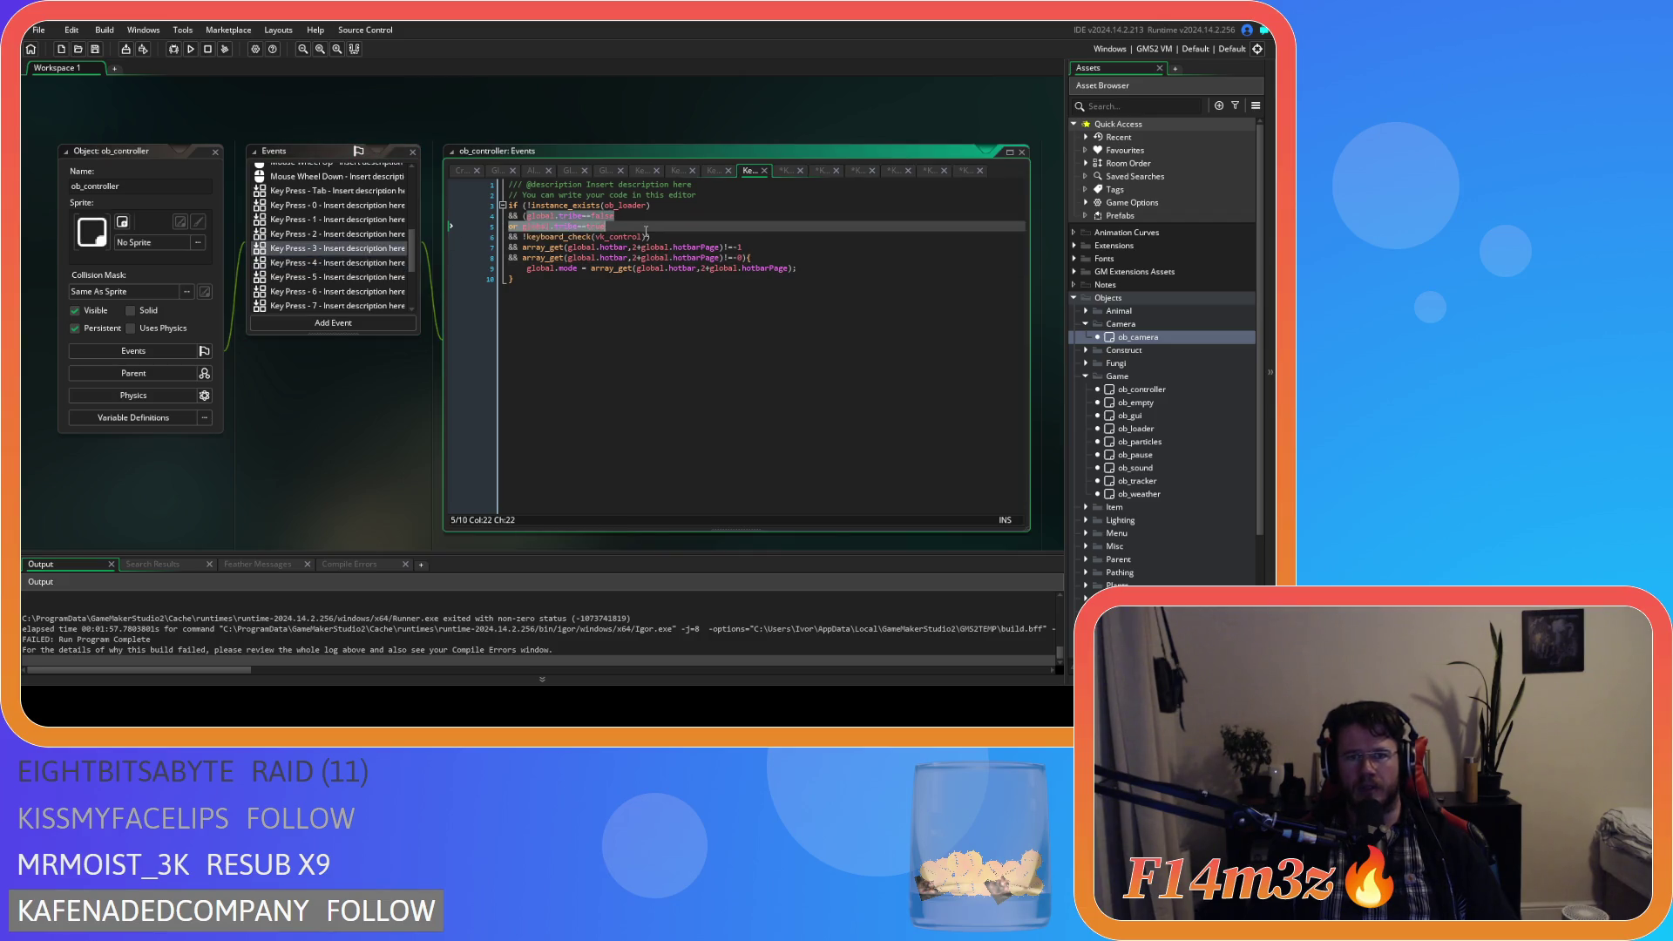
click(318, 235)
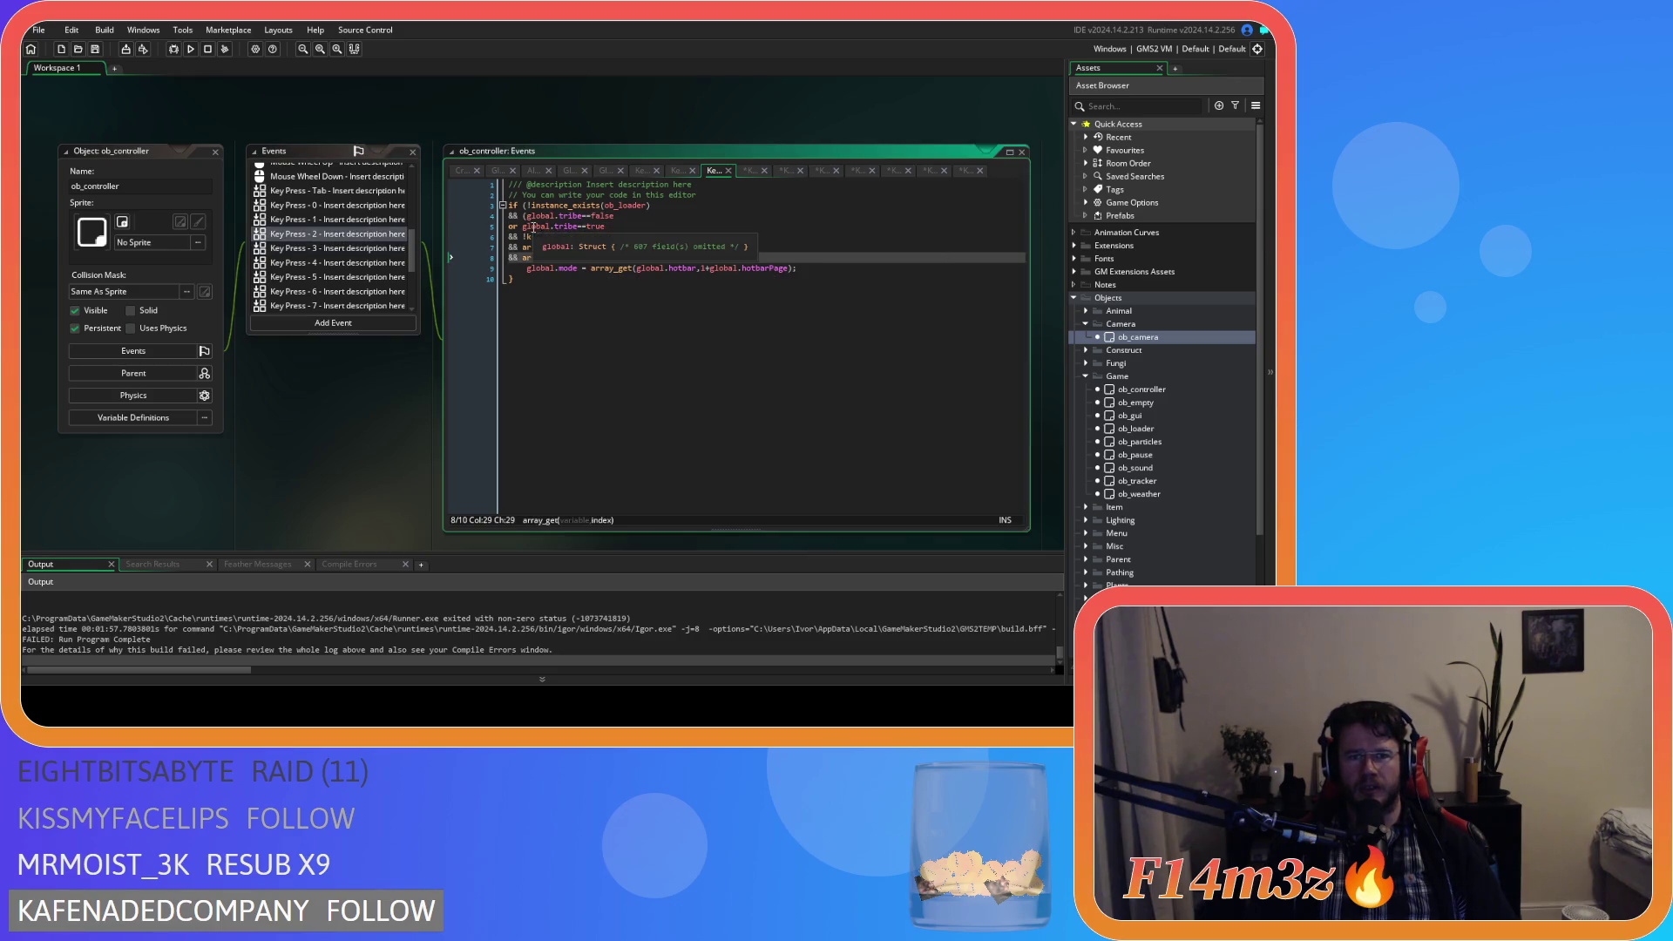
drag(526, 216, 604, 226)
click(326, 225)
key(ctrl+v)
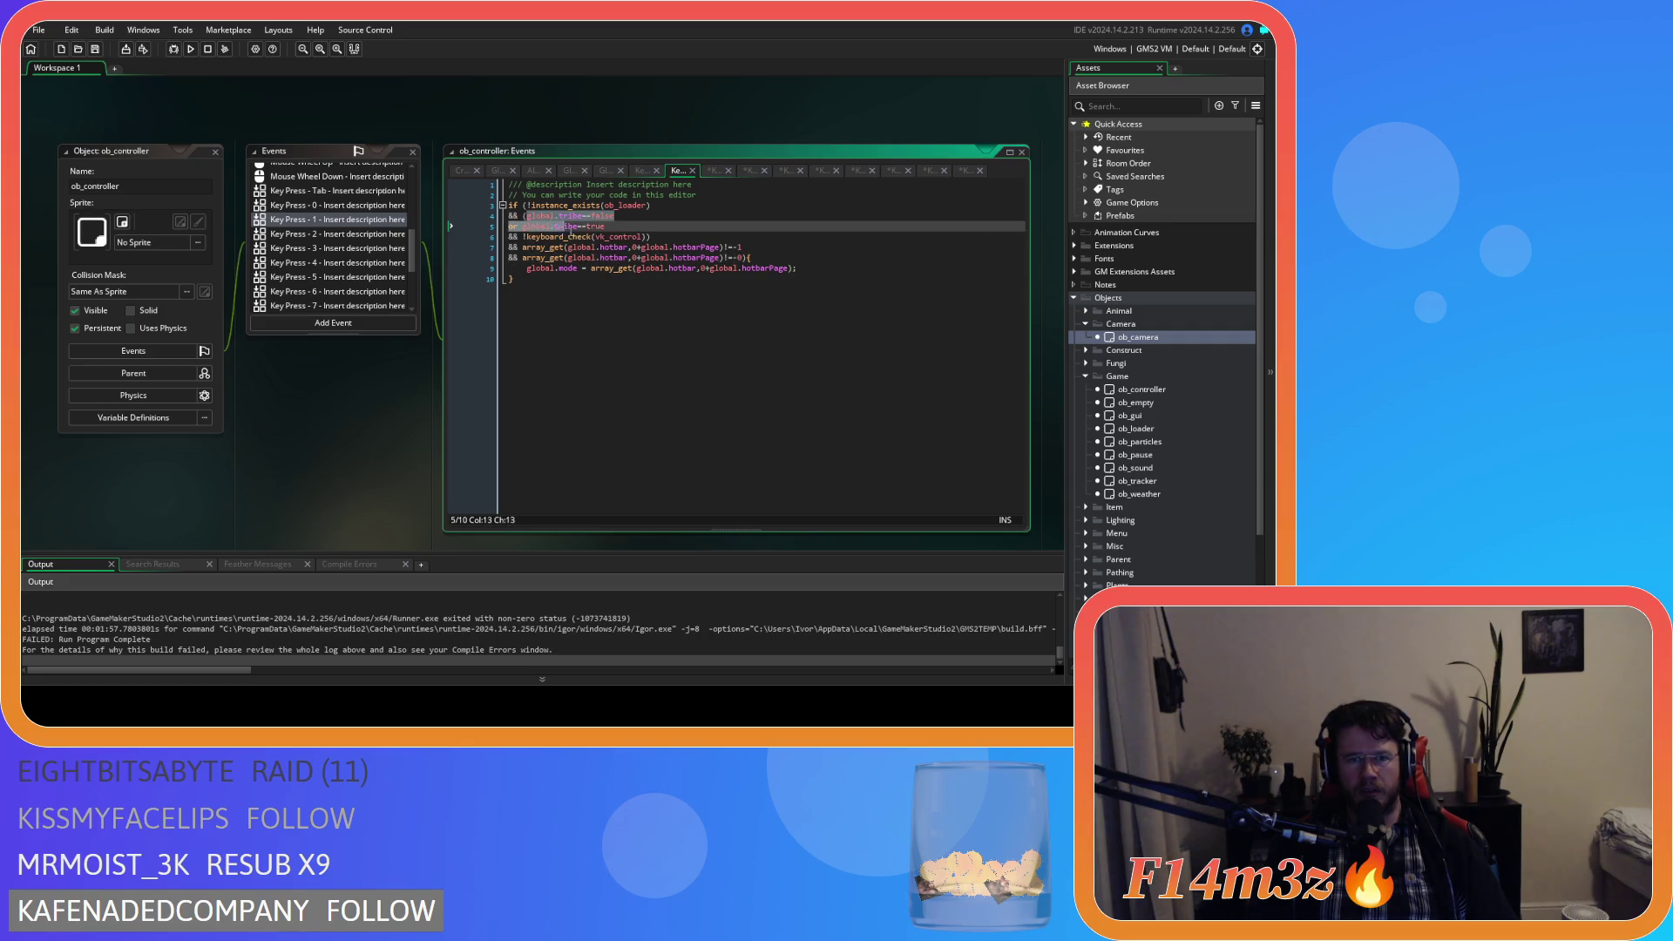
Paste the tribe-window checks into Key Press 0 and run the game with F5.
click(316, 205)
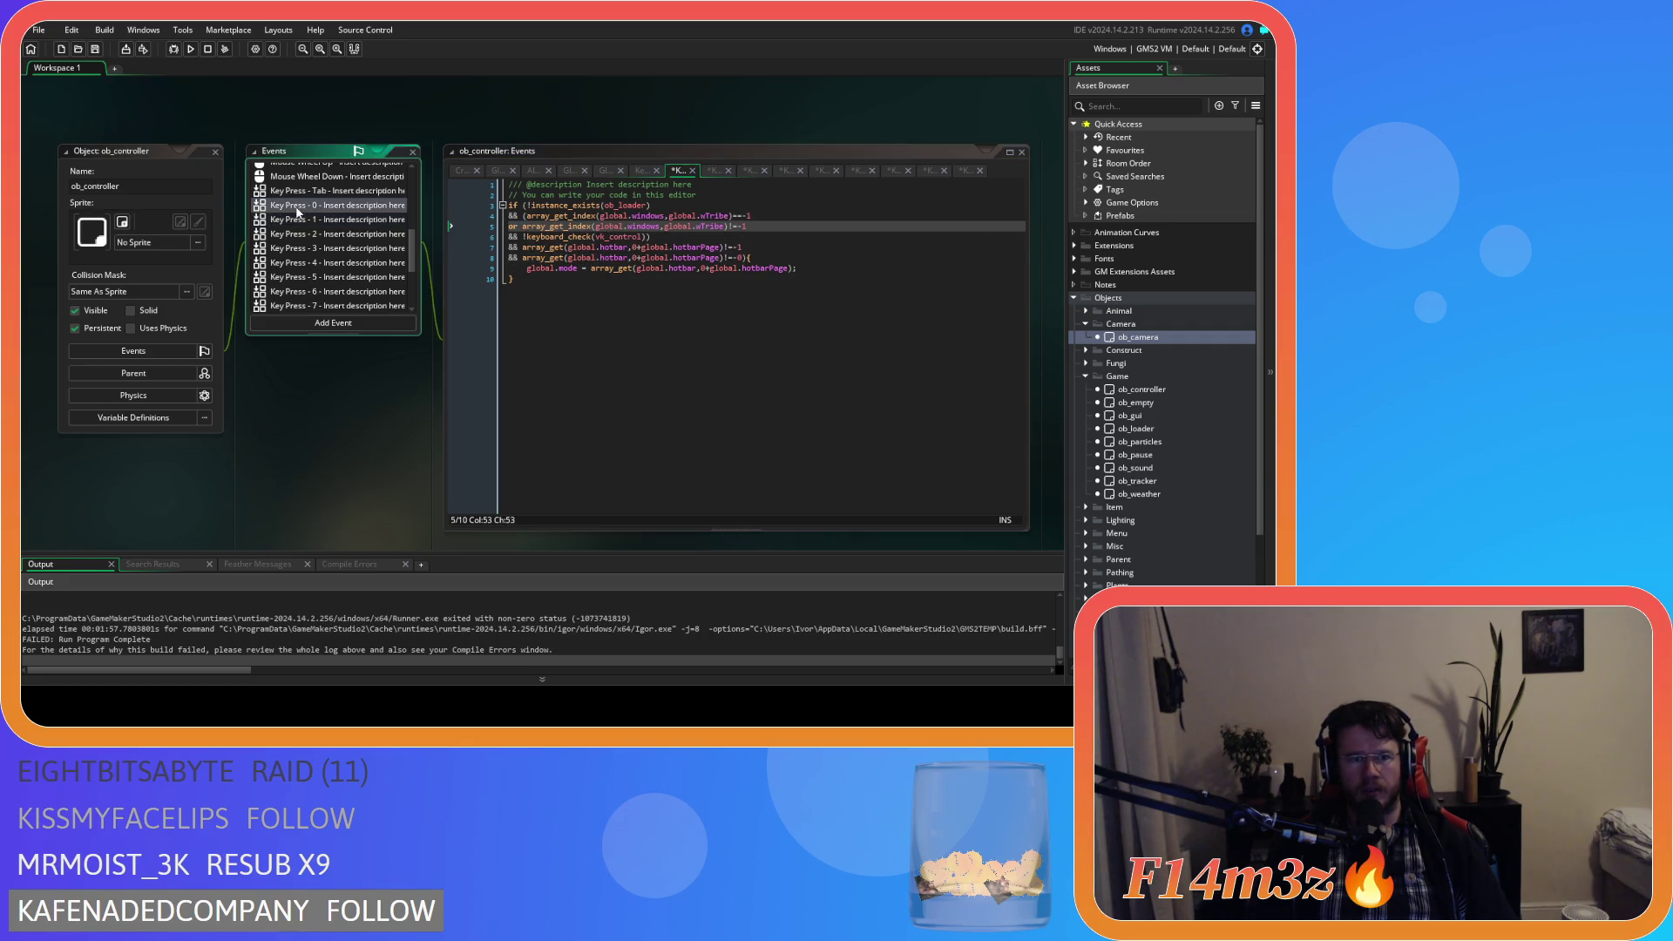
drag(529, 215, 623, 226)
text(array_get_index(global.windows,global.wTribe)==-1 or array_get_index(global.windows,global.wTribe)!=-1)
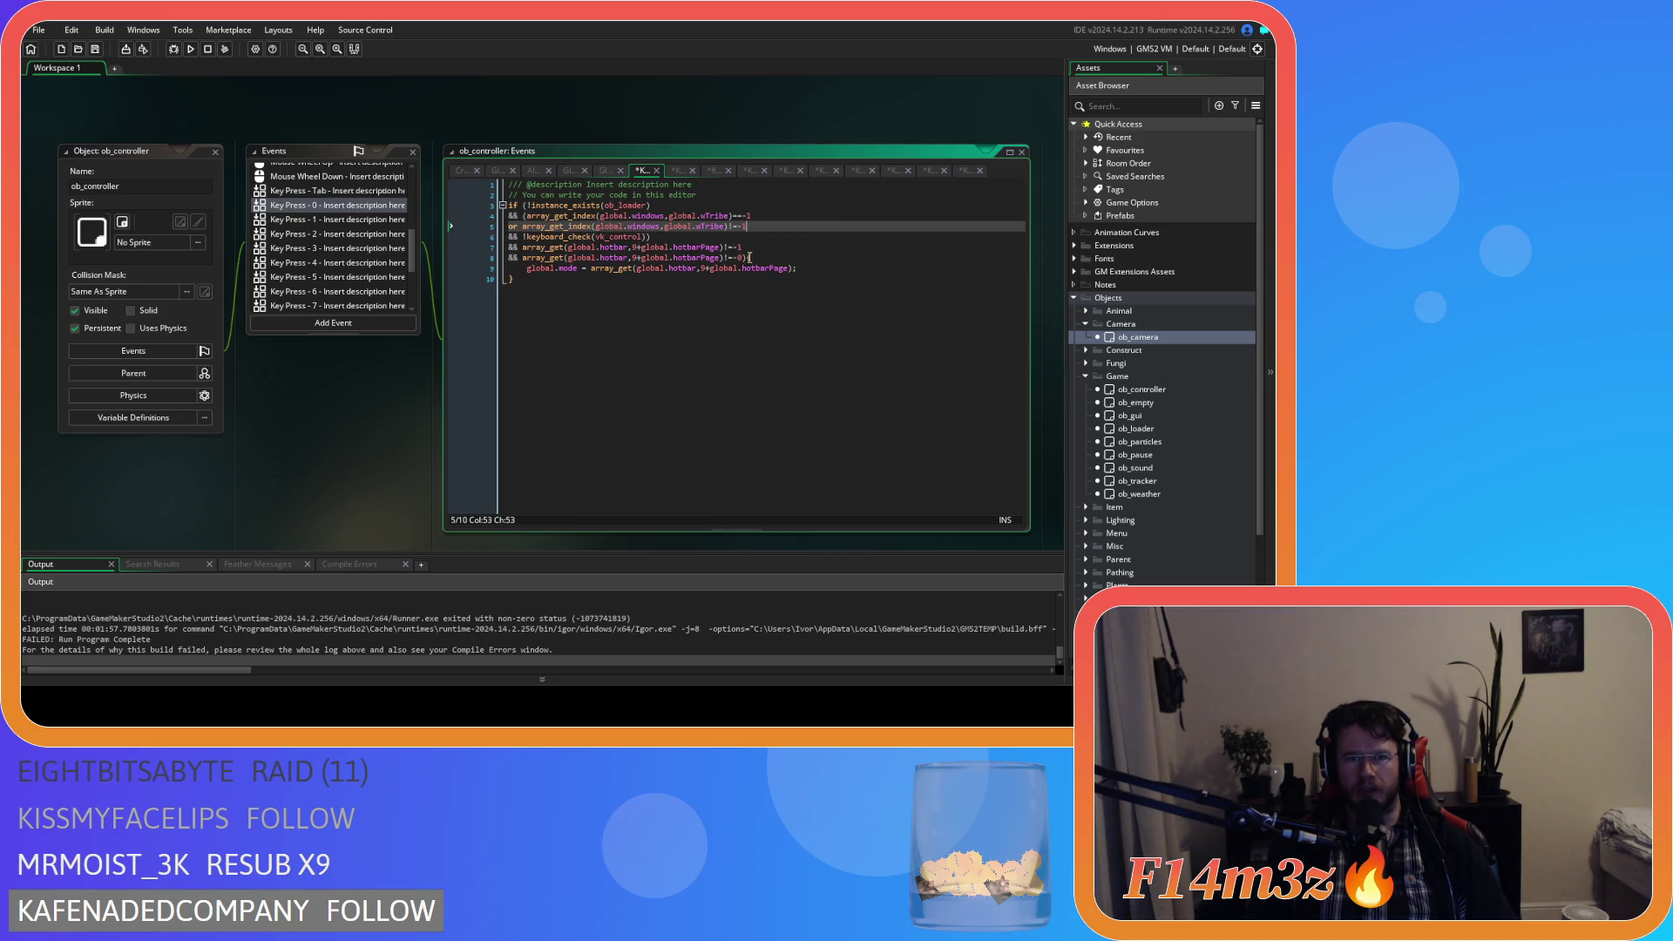
key(F5)
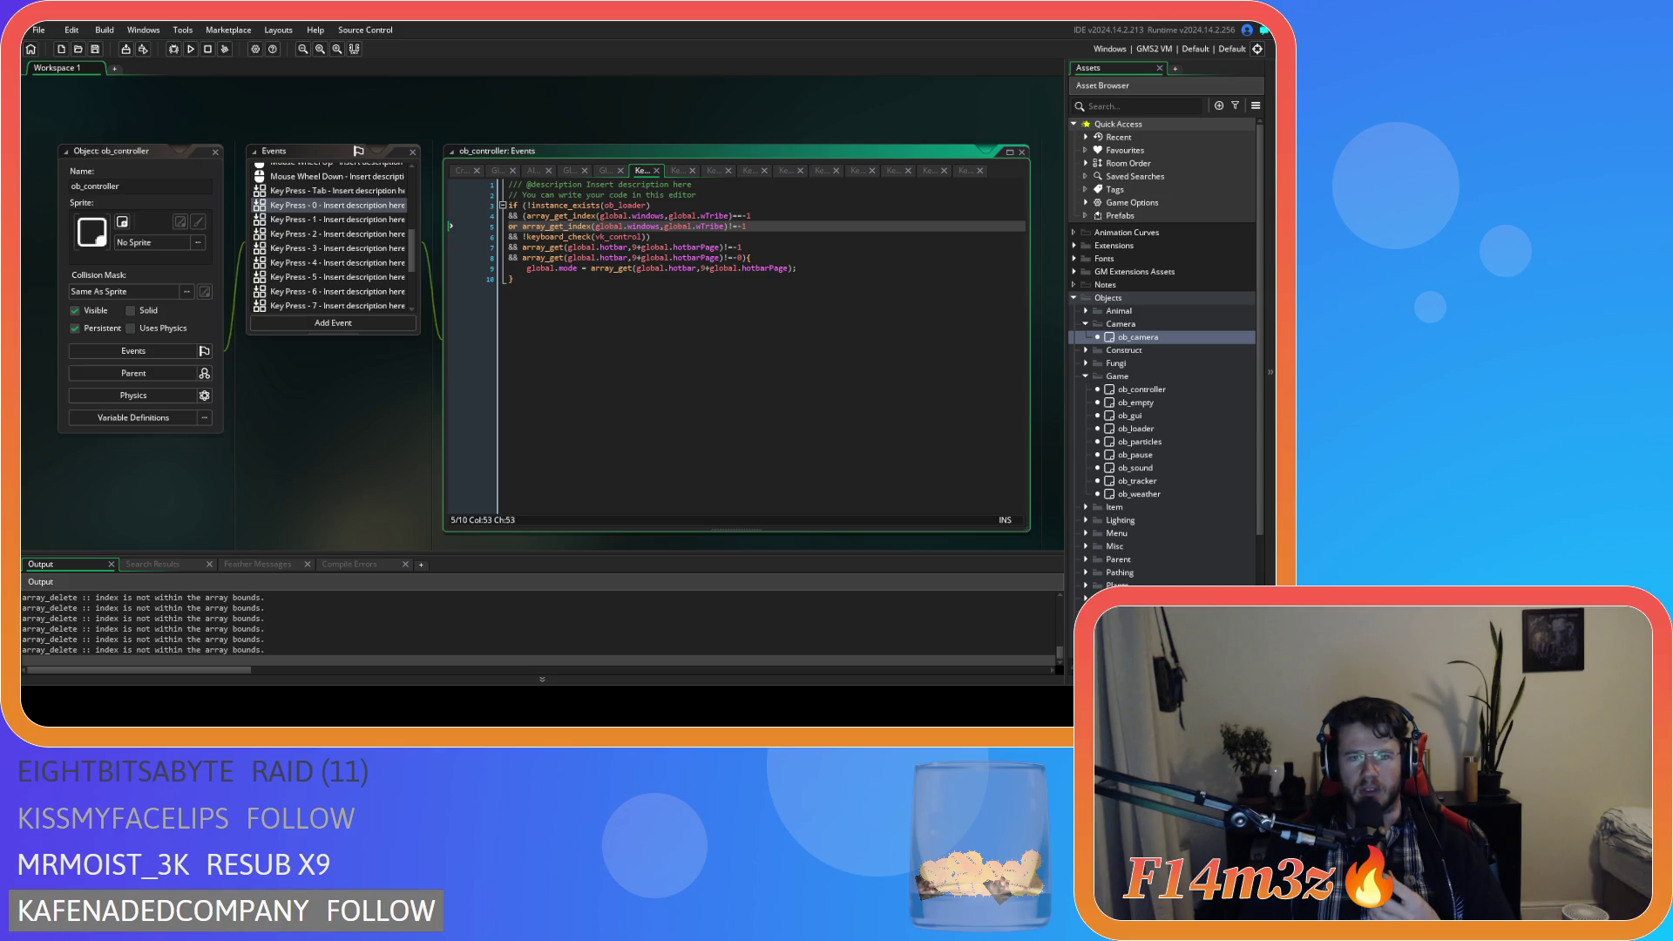
Press 5 in the running game, then inspect Key Press 5 lines 7 and 6 after the crash.
key(5)
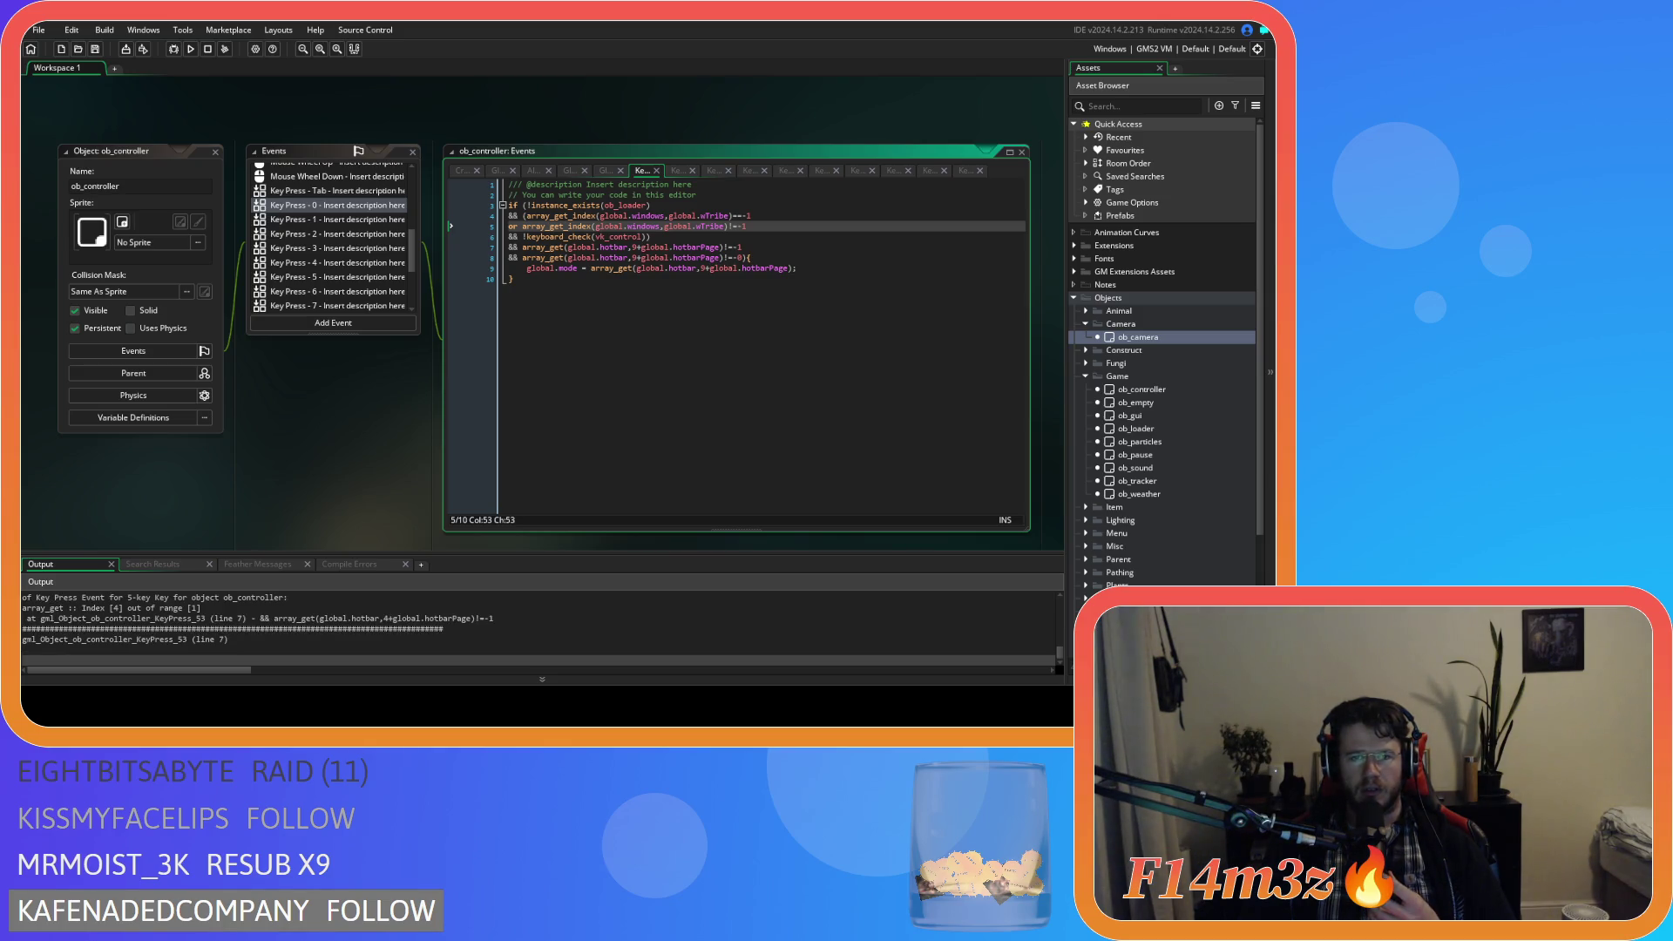
click(738, 247)
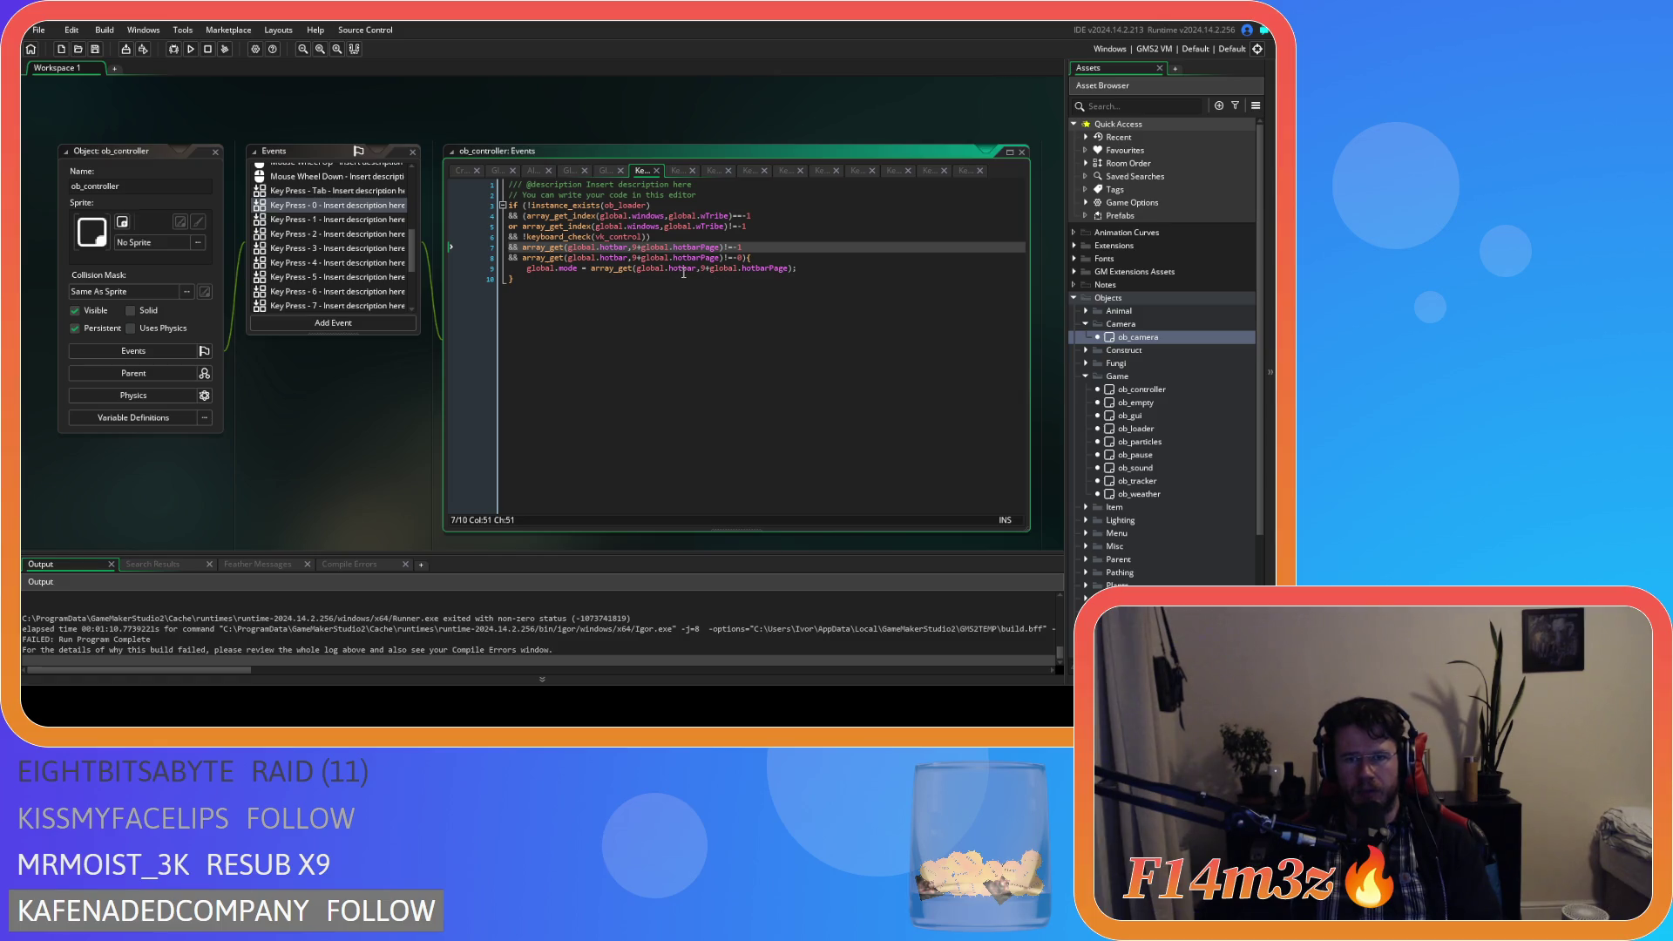
click(674, 237)
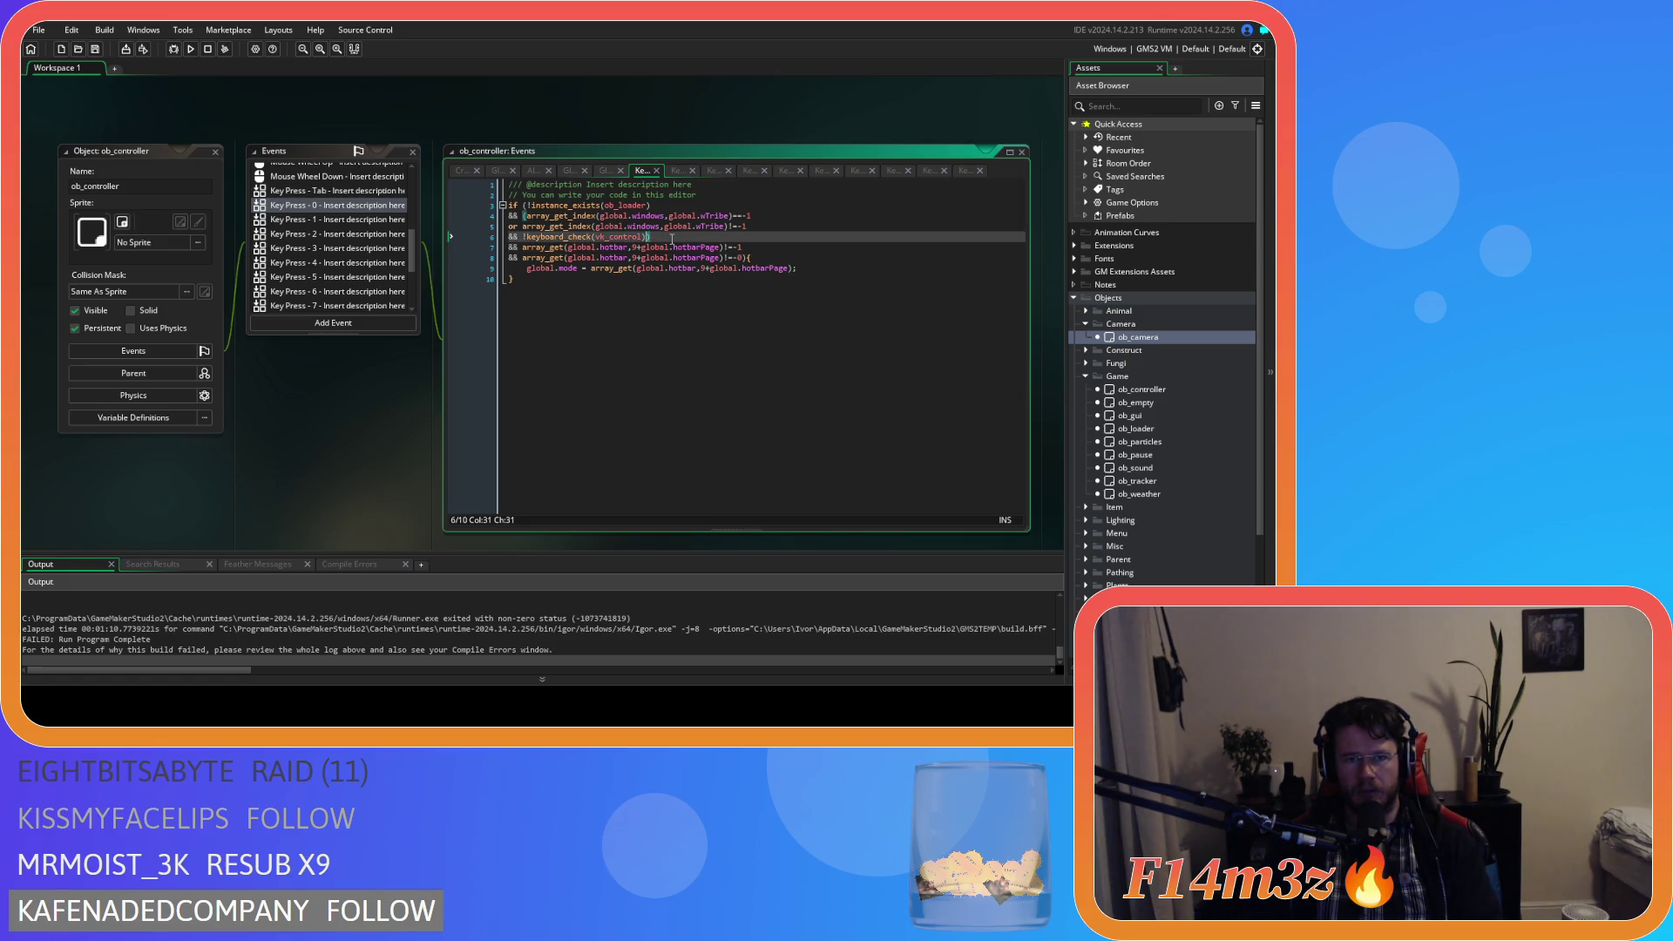